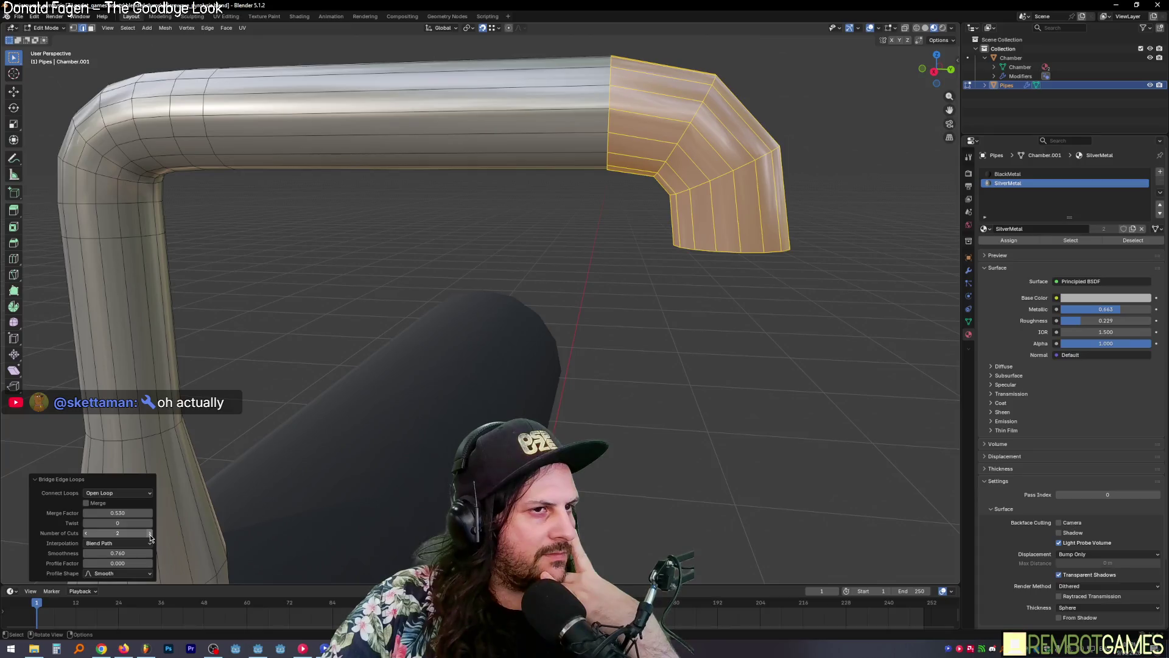
Step: Try more cuts on the pipe bend, then undo the old bridge
click(150, 533)
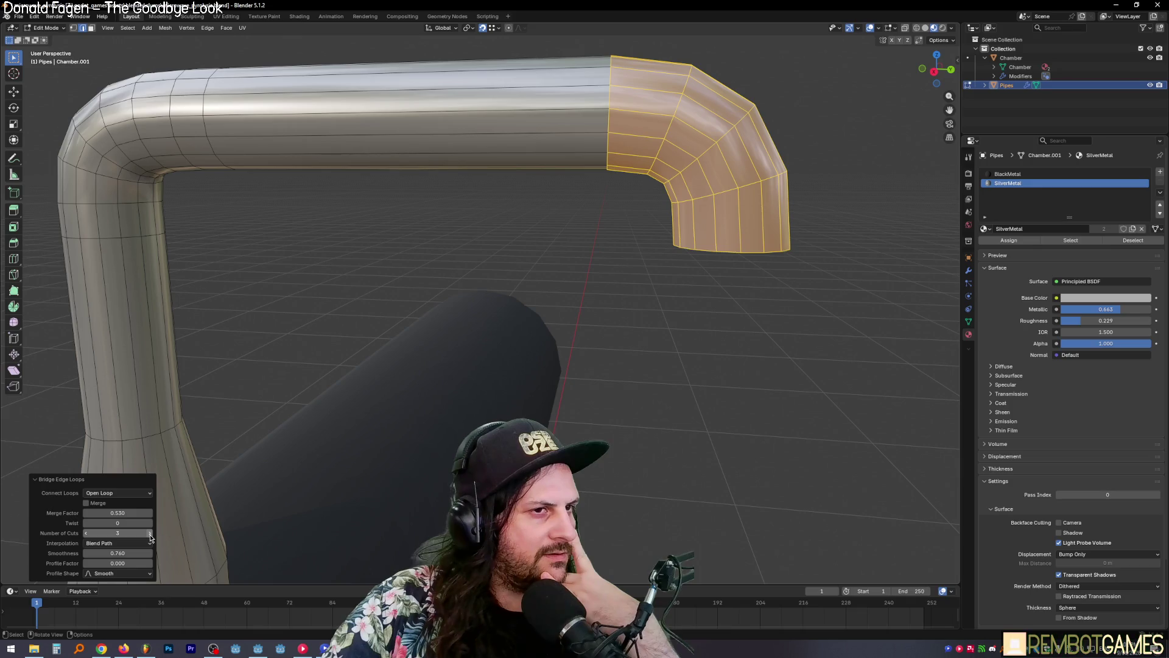
click(150, 534)
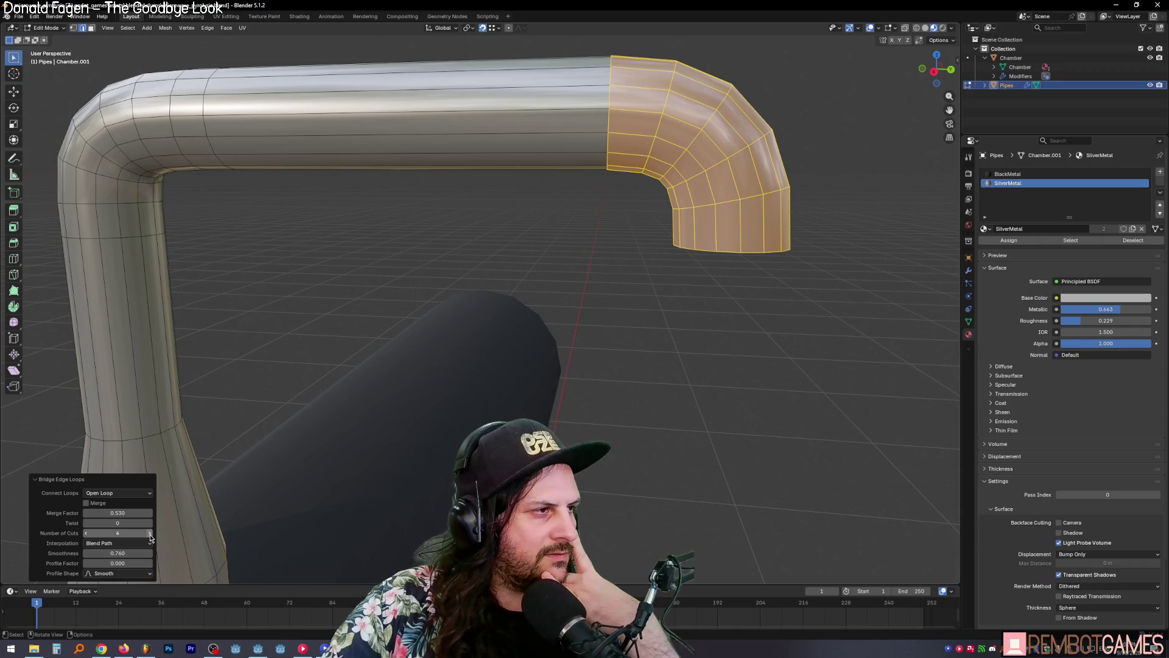
middle_drag(390, 395, 399, 405)
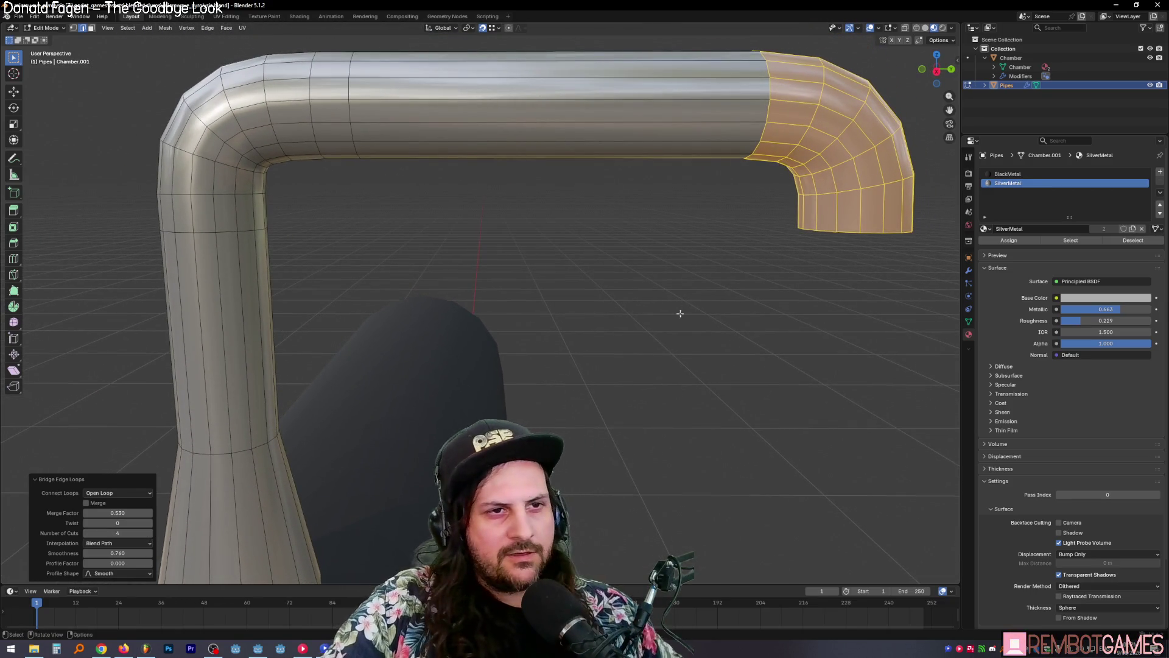
mouse_move(681, 313)
middle_down()
mouse_move(694, 284)
mouse_move(723, 292)
middle_up()
key(ctrl+z)
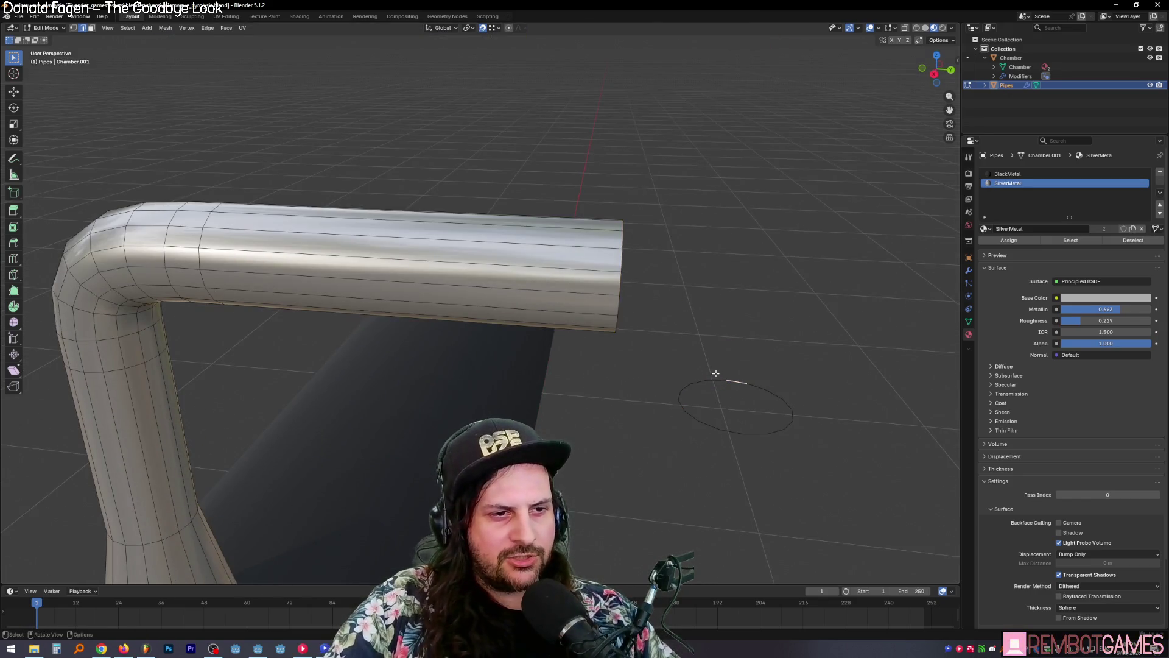
Step: Select the loose end ring and raise it 0.02 m along Z
alt+click(768, 391)
middle_drag(606, 422, 583, 381)
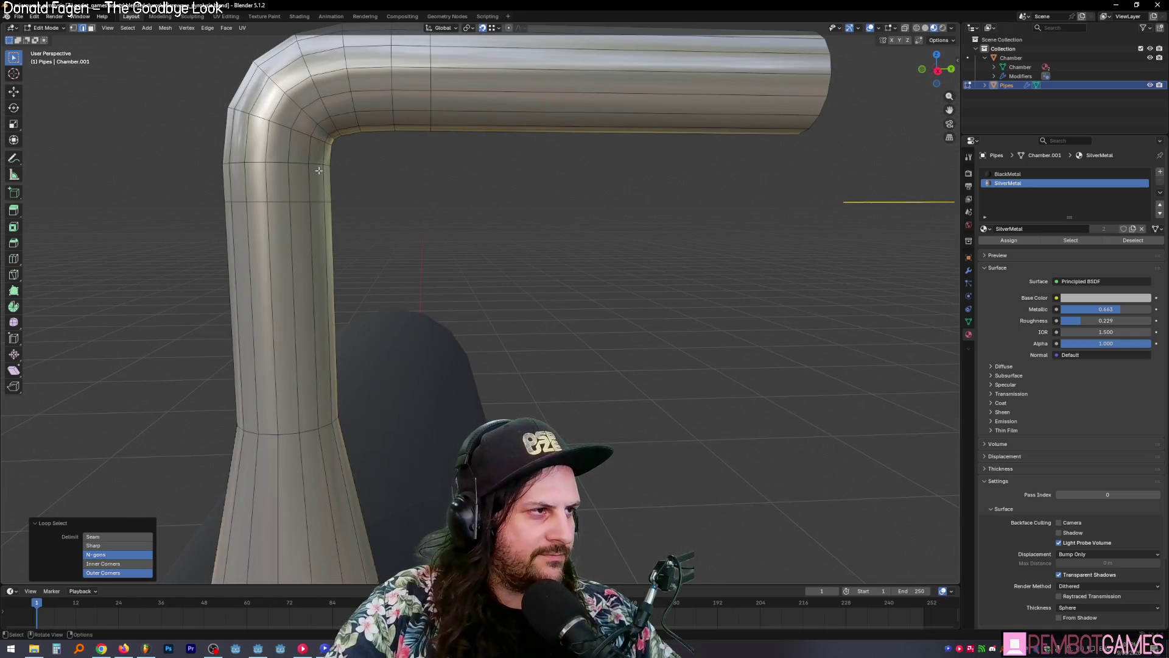
mouse_move(538, 199)
middle_down()
mouse_move(694, 203)
mouse_move(705, 225)
mouse_move(671, 240)
middle_up()
key(g)
key(z)
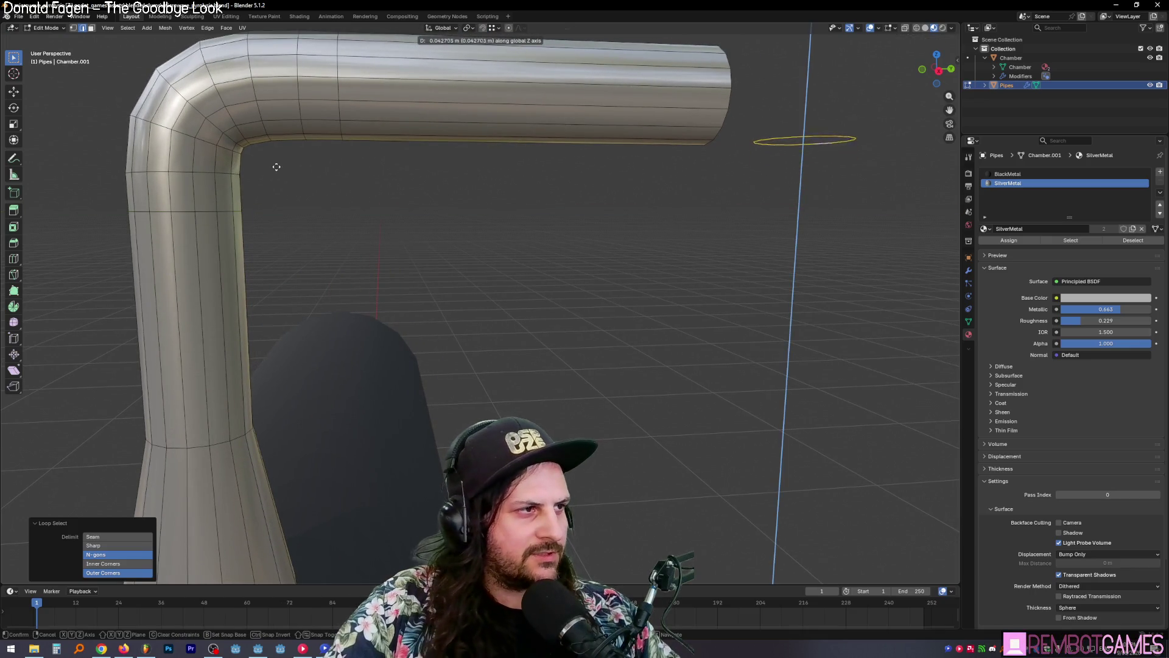
key(b)
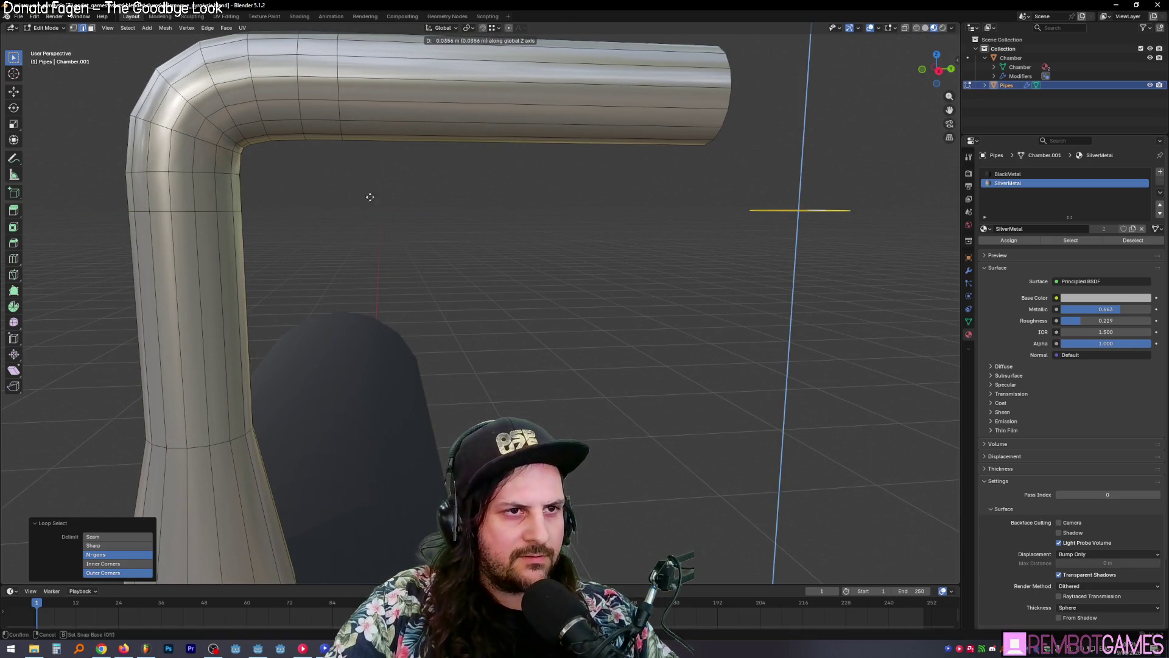
click(496, 212)
Step: Bridge the pipe's open rim loop to the raised ring with Bridge Edge Loops
mouse_move(496, 212)
middle_down()
mouse_move(598, 235)
mouse_move(633, 230)
mouse_move(608, 207)
mouse_move(407, 163)
middle_up()
click(391, 158)
alt+click(390, 173)
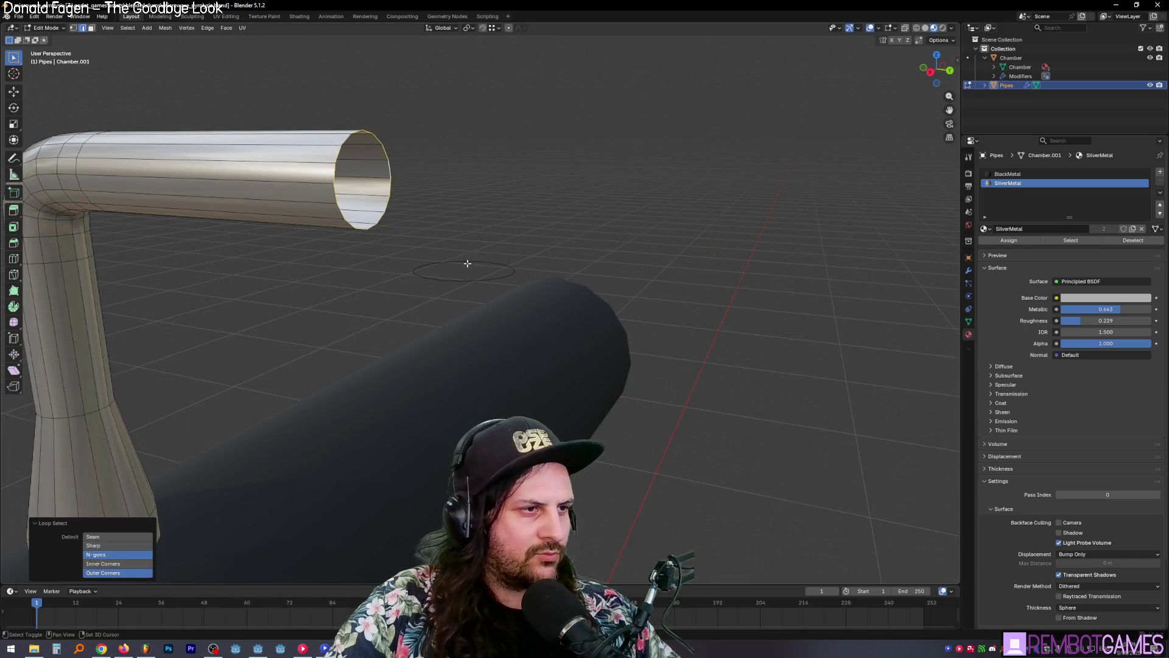
shift+click(462, 261)
alt+shift+click(501, 266)
middle_drag(501, 267, 609, 230)
right_click(609, 231)
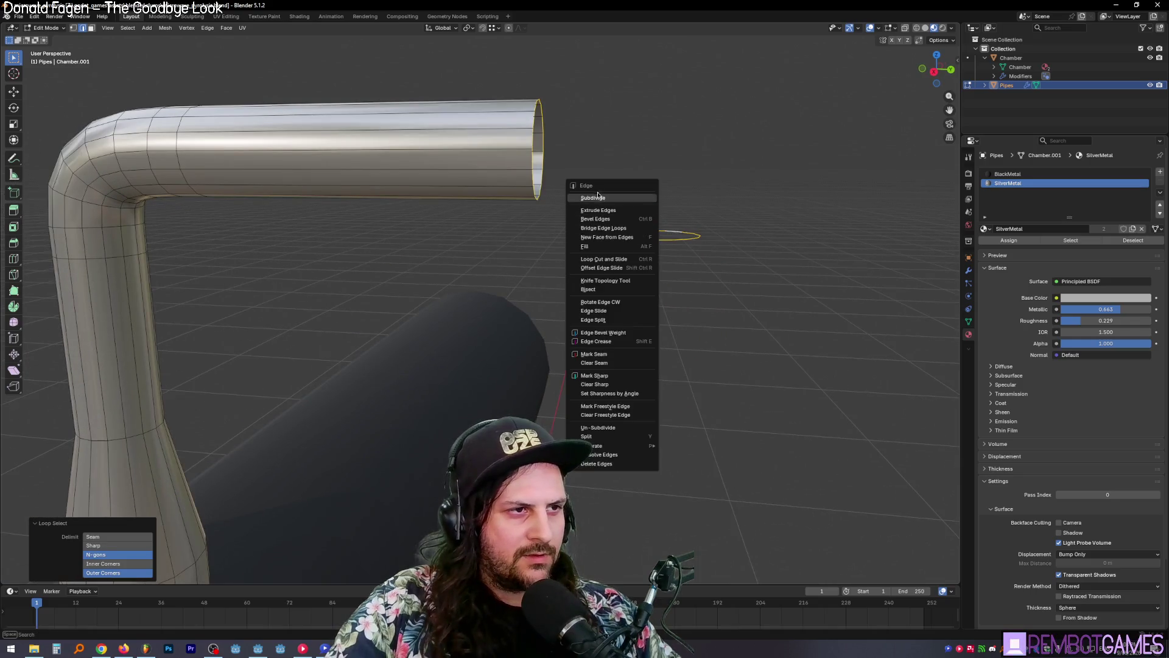
click(603, 228)
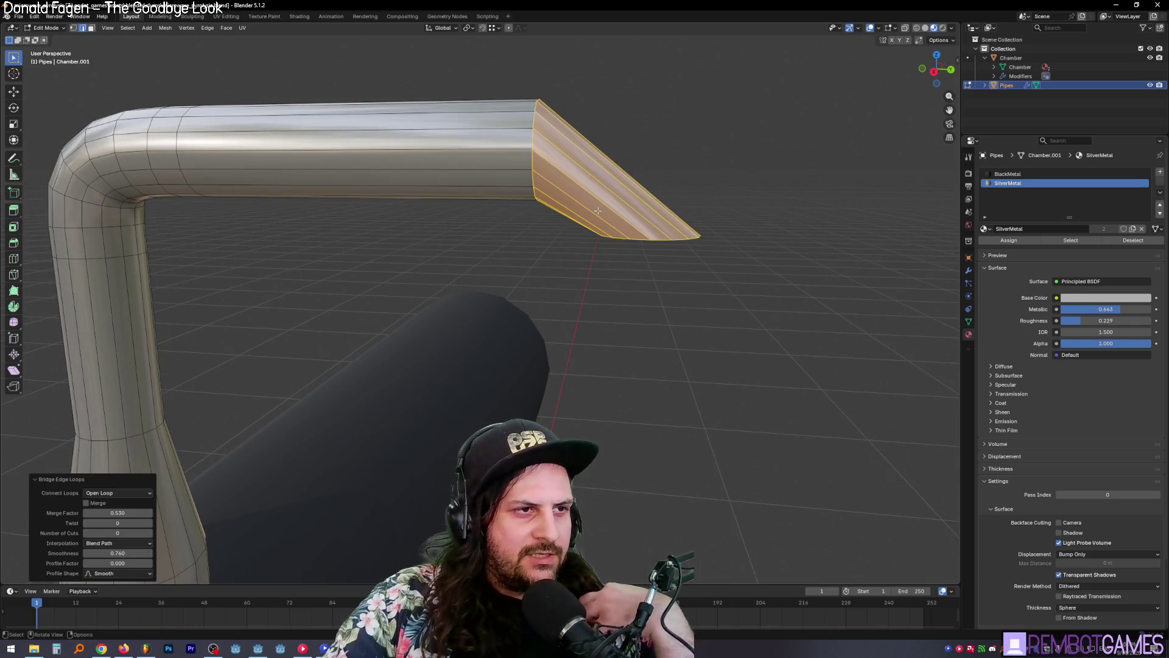
Step: Set the bridge's Number of Cuts to 3 for a smooth bend
middle_drag(238, 402, 207, 410)
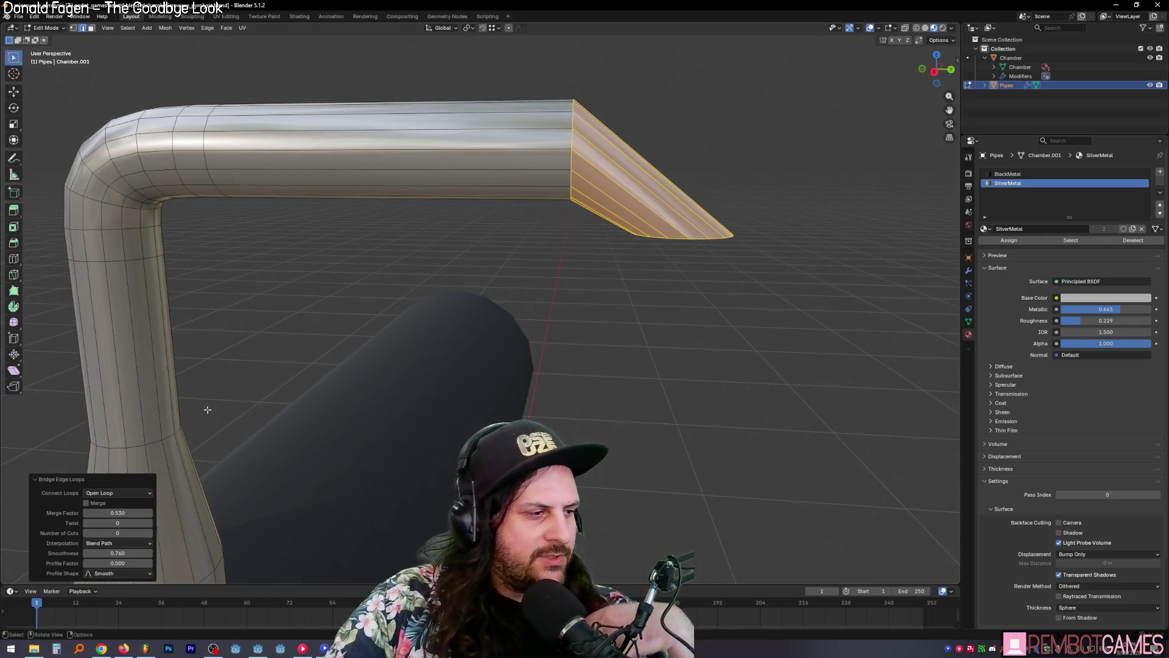
drag(117, 533, 122, 533)
click(151, 533)
click(150, 532)
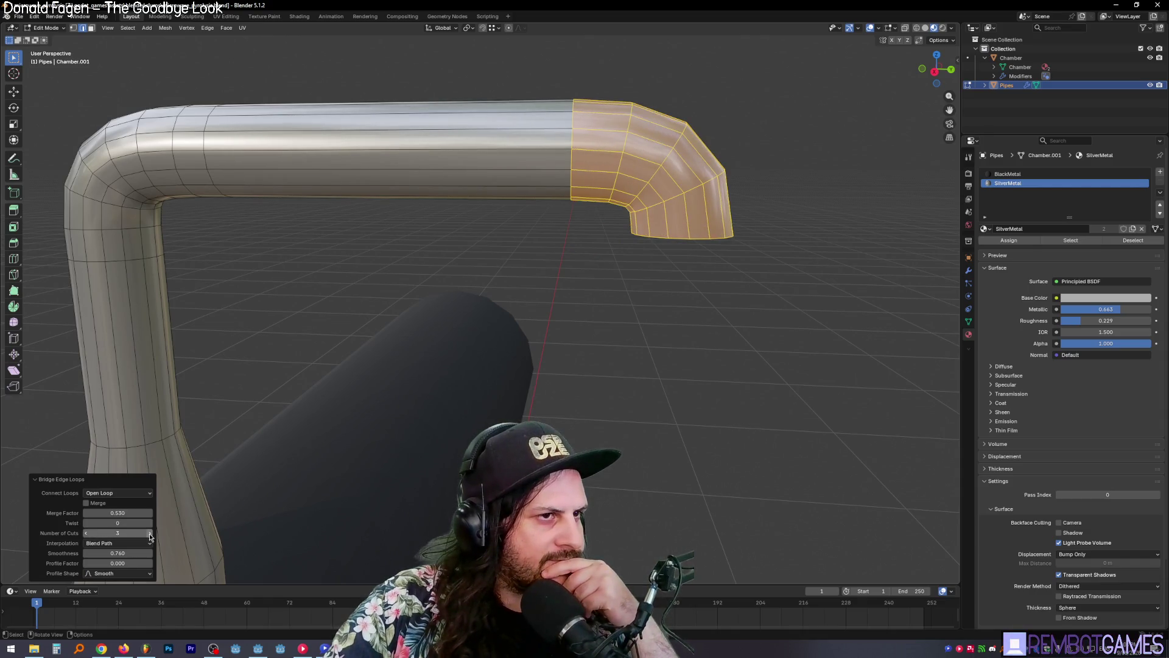
mouse_move(201, 438)
middle_down()
mouse_move(283, 429)
mouse_move(242, 430)
middle_up()
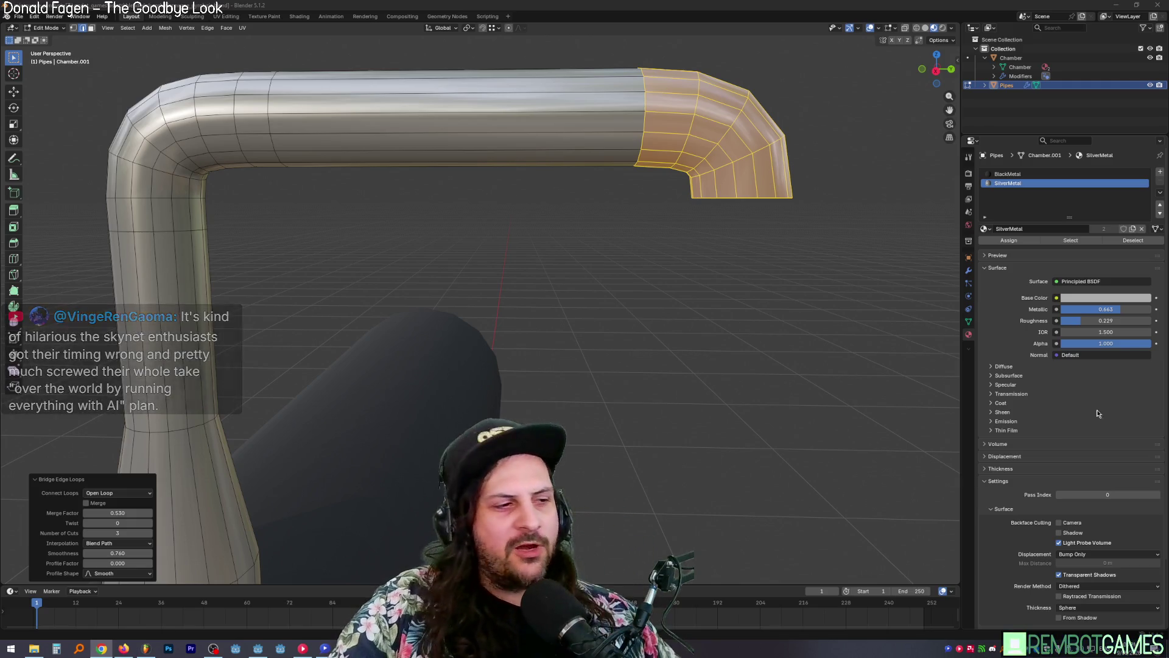
Step: Clear the elbow face selection and Alt-select the bend's bottom rim loop
middle_drag(707, 214, 688, 217)
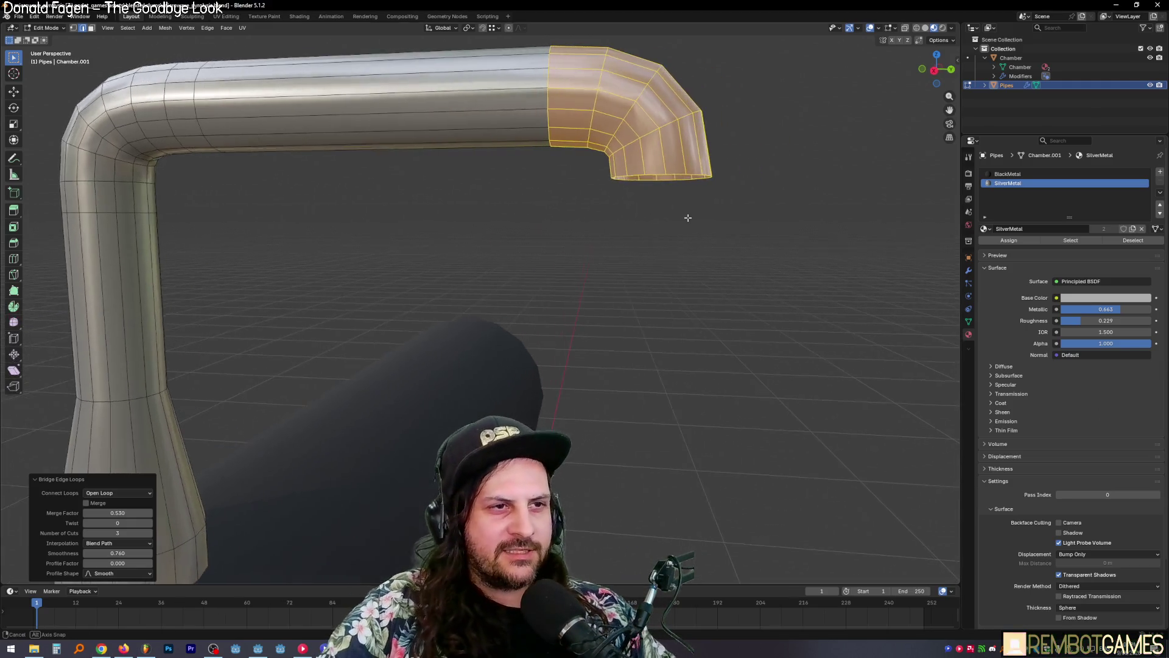
key(alt+a)
alt+click(646, 178)
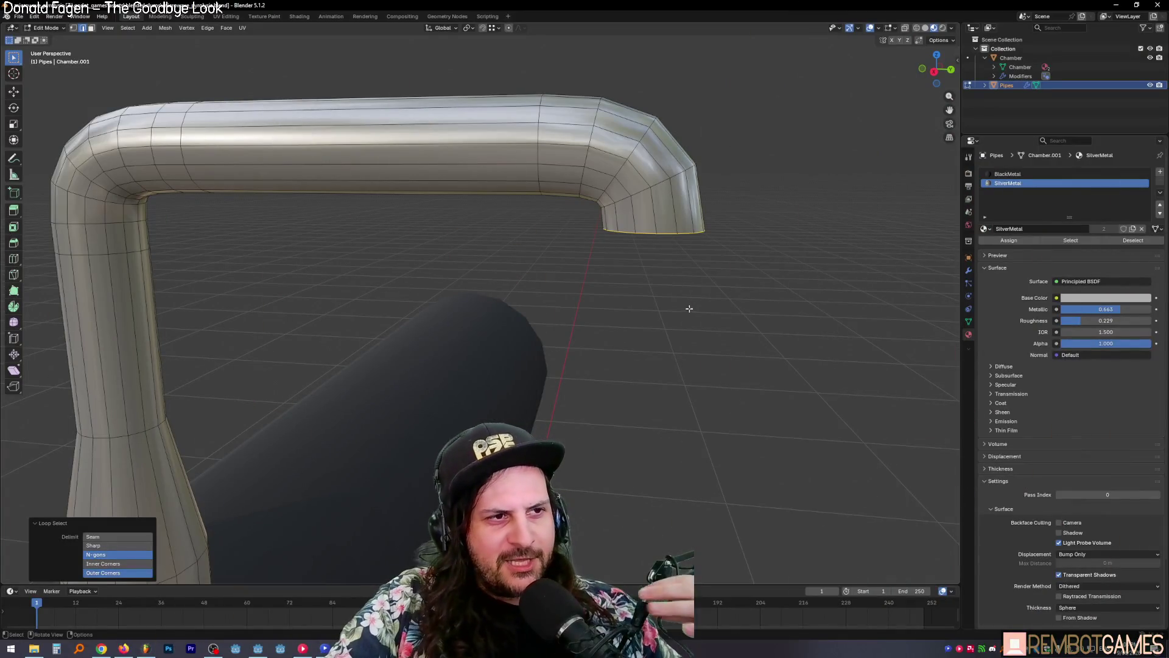
middle_drag(689, 309, 696, 298)
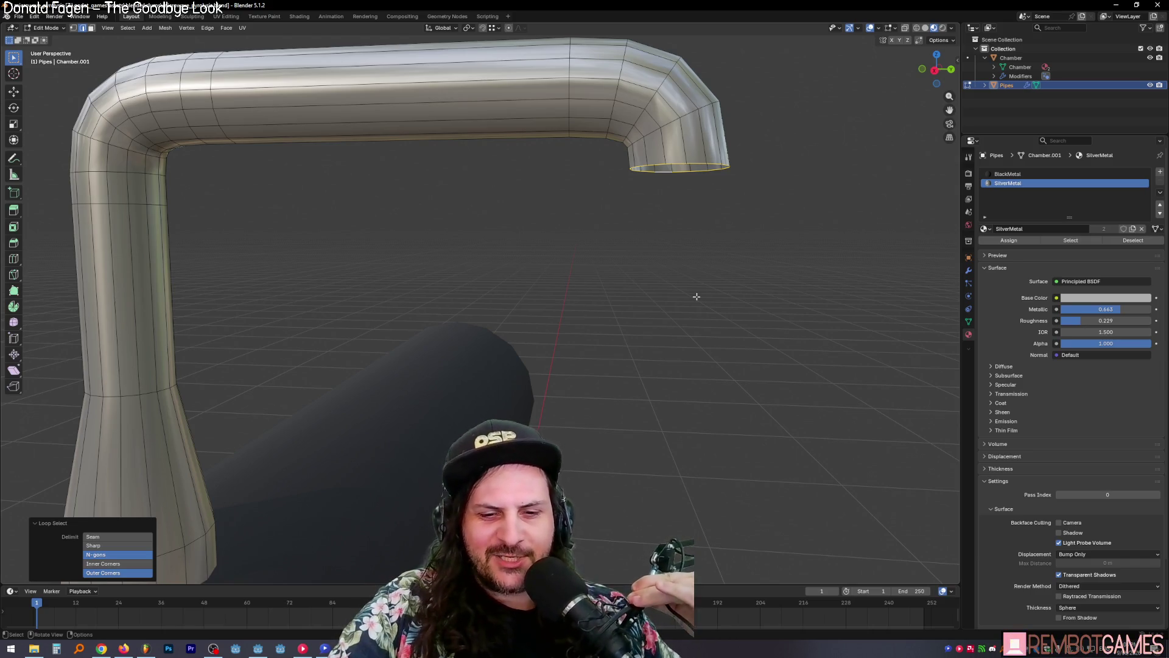
middle_drag(696, 297, 704, 314)
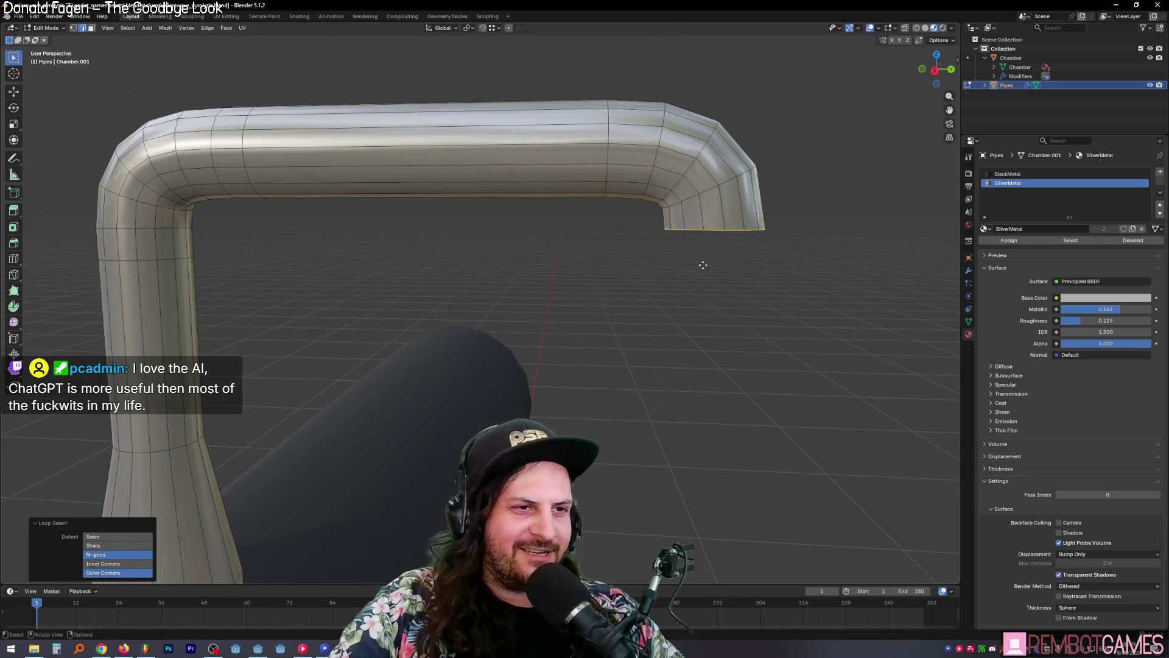
Step: Extrude the bottom rim loop 0.02 m straight down along Z
key(e)
key(z)
click(700, 262)
mouse_move(700, 262)
middle_down()
mouse_move(649, 319)
mouse_move(627, 308)
mouse_move(634, 292)
middle_up()
scroll(628, 324, down, 3)
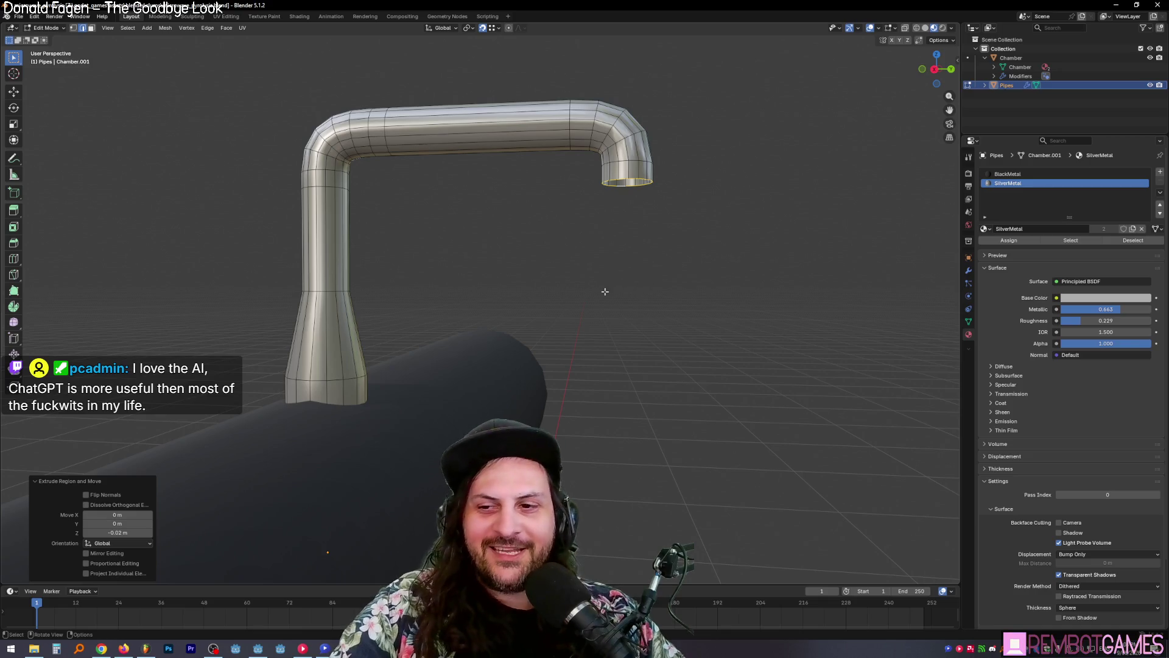
scroll(614, 311, up, 2)
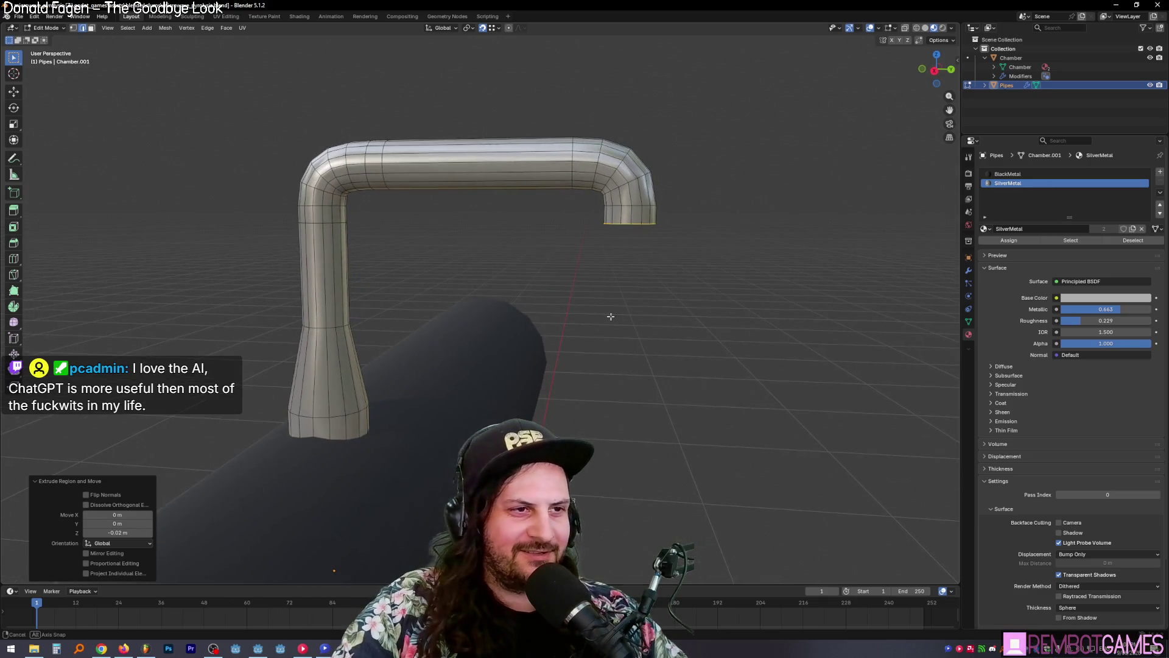
mouse_move(611, 315)
middle_down()
mouse_move(650, 264)
mouse_move(598, 263)
mouse_move(655, 256)
mouse_move(670, 277)
middle_up()
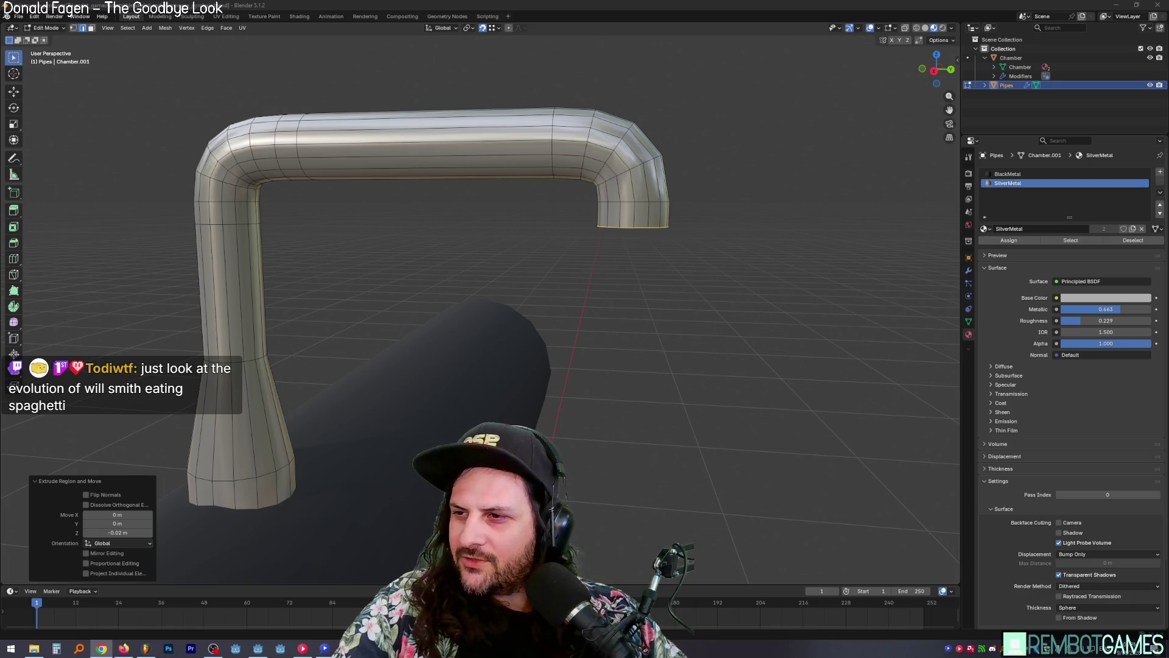
Step: Switch to Chrome and zoom the Plateau of Latent Potential chart
key(alt+Tab)
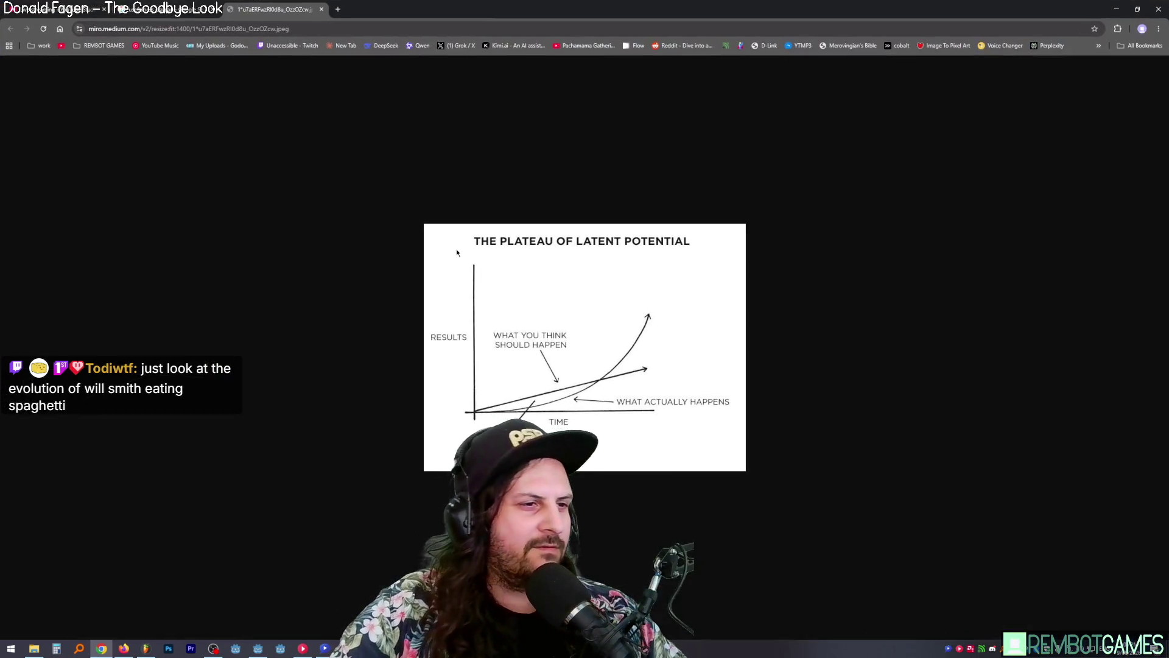
ctrl+scroll(587, 369, up, 6)
ctrl+scroll(588, 376, down, 1)
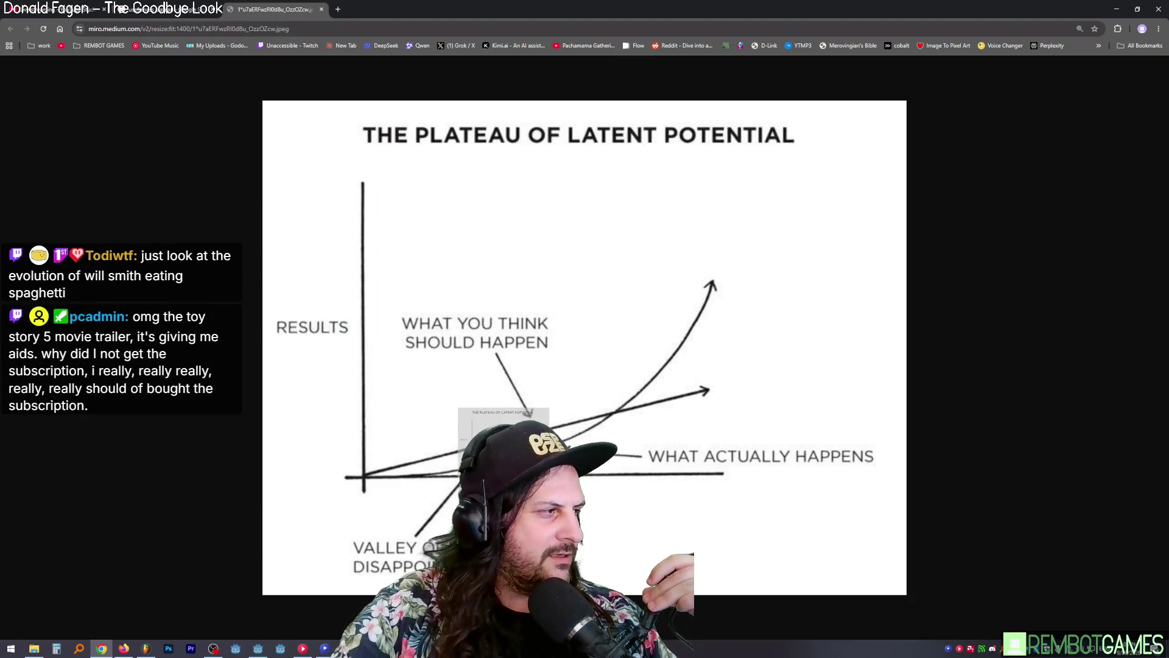
ctrl+scroll(574, 262, down, 2)
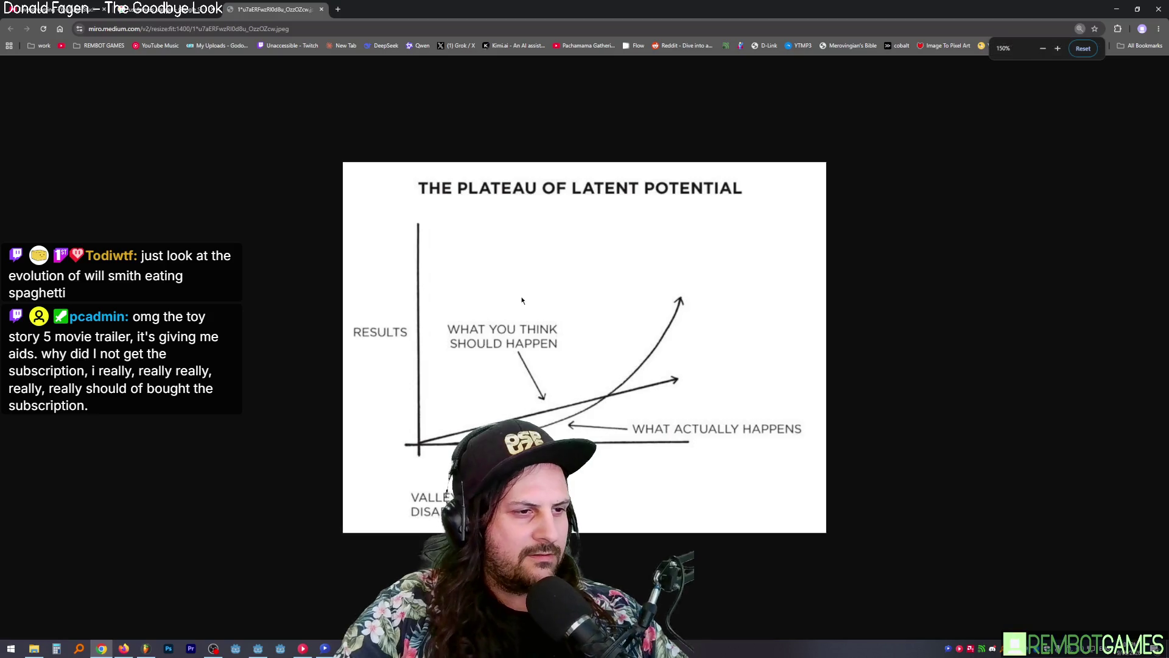
Step: Restore Chrome to a smaller window on the right, then bring FL Studio forward
double_click(494, 16)
drag(494, 16, 824, 25)
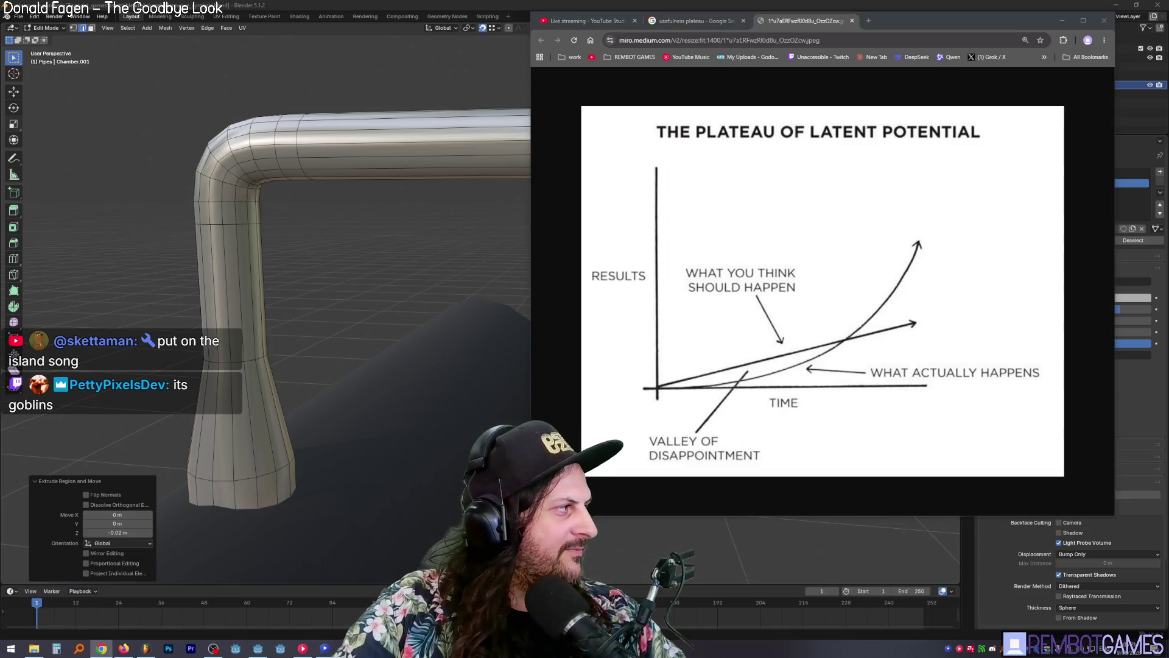
click(146, 650)
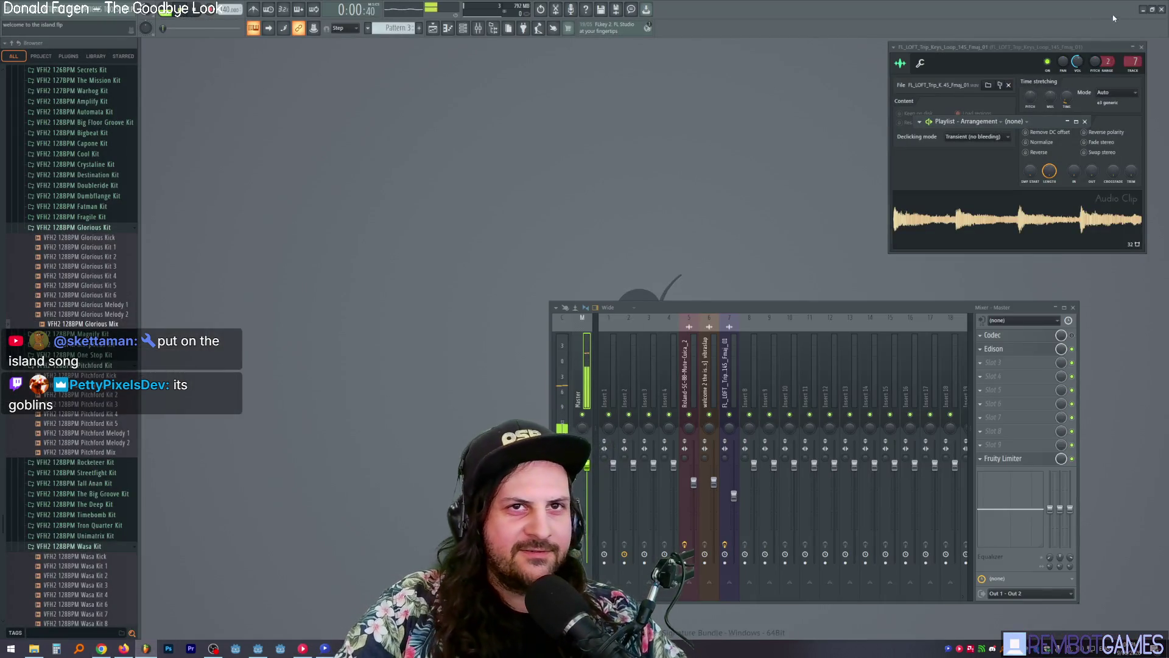
click(1143, 9)
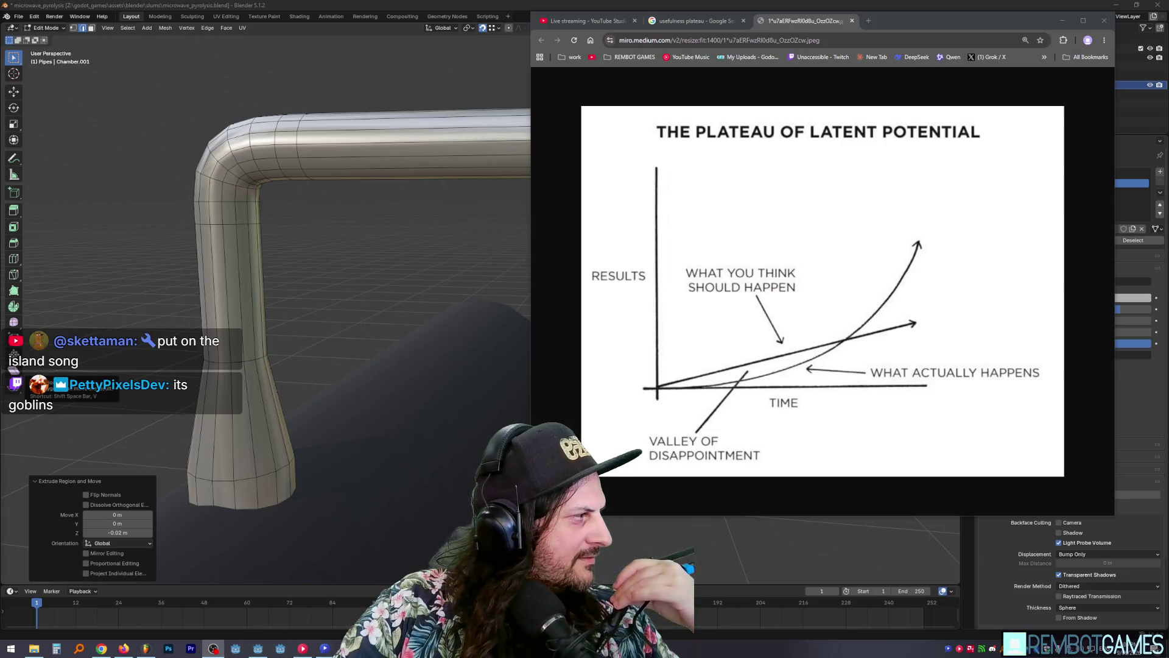
Step: Nudge the chart window aside and return Blender to fullscreen
drag(918, 14, 888, 20)
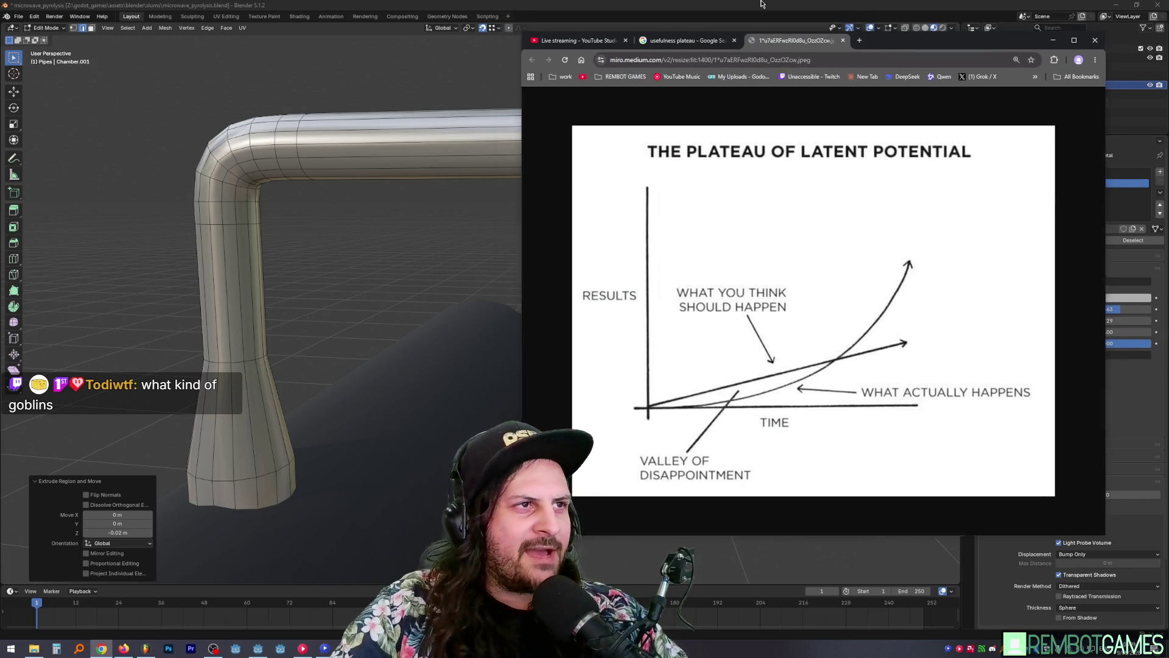
click(381, 390)
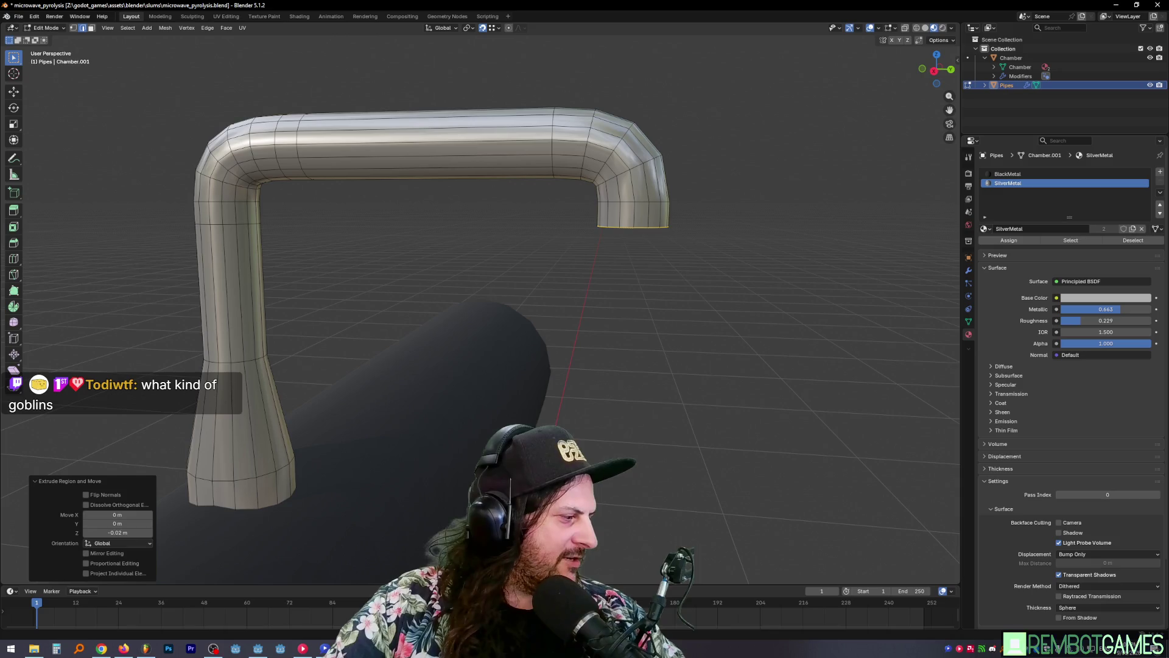
key(alt+F11)
Step: Extrude the right pipe's end ring twice downward along Z
mouse_move(439, 309)
middle_down()
mouse_move(414, 309)
mouse_move(556, 219)
middle_up()
key(e)
key(z)
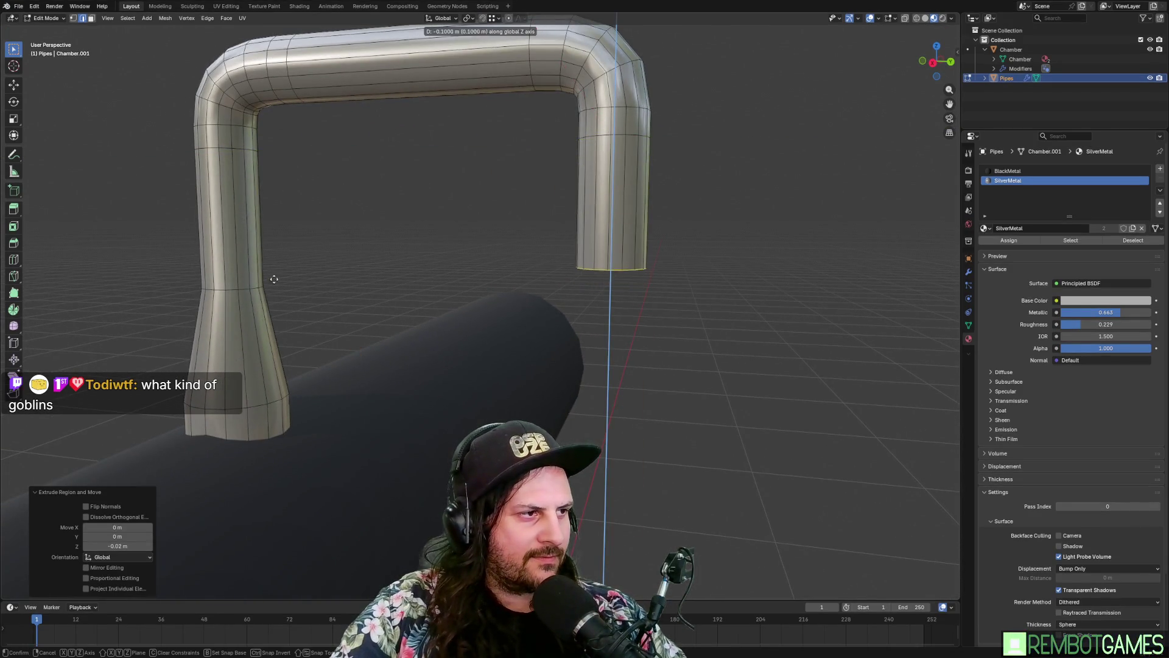
click(383, 250)
key(e)
key(z)
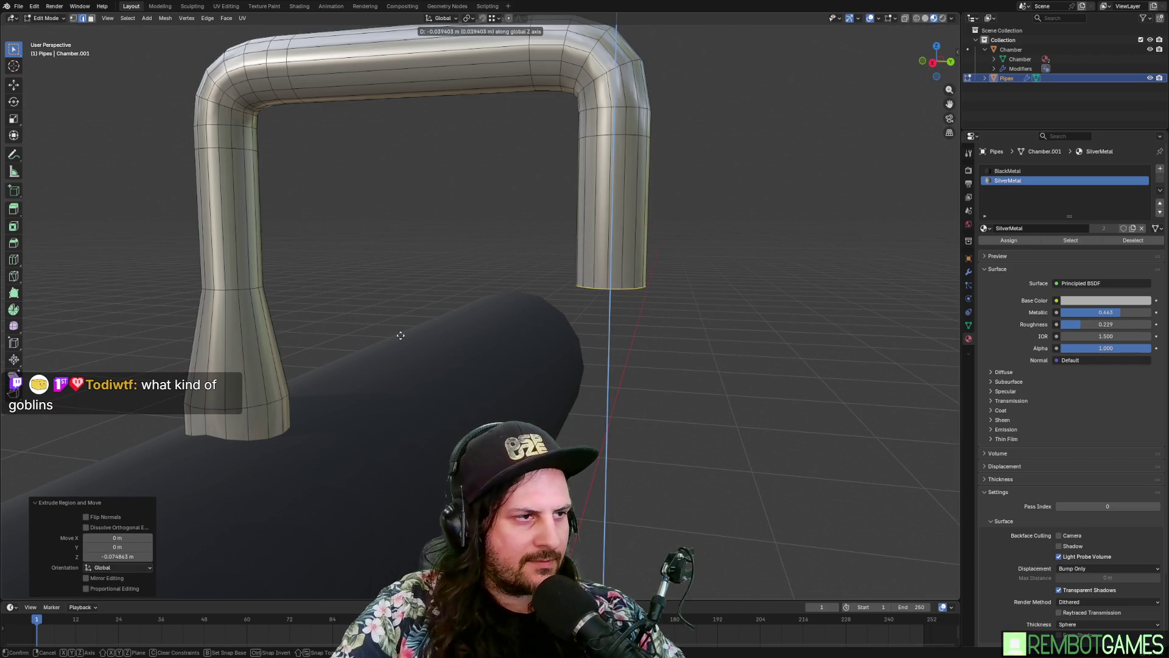
key(ctrl)
click(251, 288)
scroll(564, 334, down, 5)
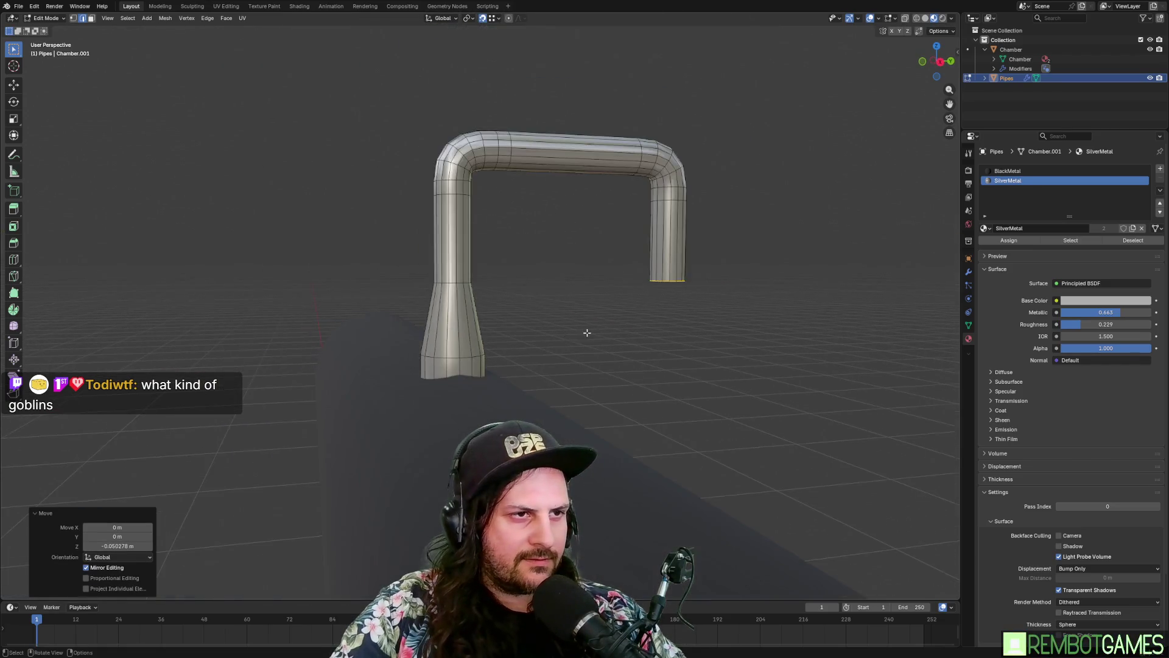
mouse_move(585, 332)
middle_down()
mouse_move(514, 331)
mouse_move(475, 351)
mouse_move(567, 352)
mouse_move(572, 335)
mouse_move(535, 334)
mouse_move(308, 371)
mouse_move(495, 394)
mouse_move(438, 247)
mouse_move(459, 191)
mouse_move(392, 214)
mouse_move(371, 367)
mouse_move(346, 372)
middle_up()
Step: Select the shortest edge path running along the pipe bend
click(444, 176)
alt+click(443, 176)
click(346, 372)
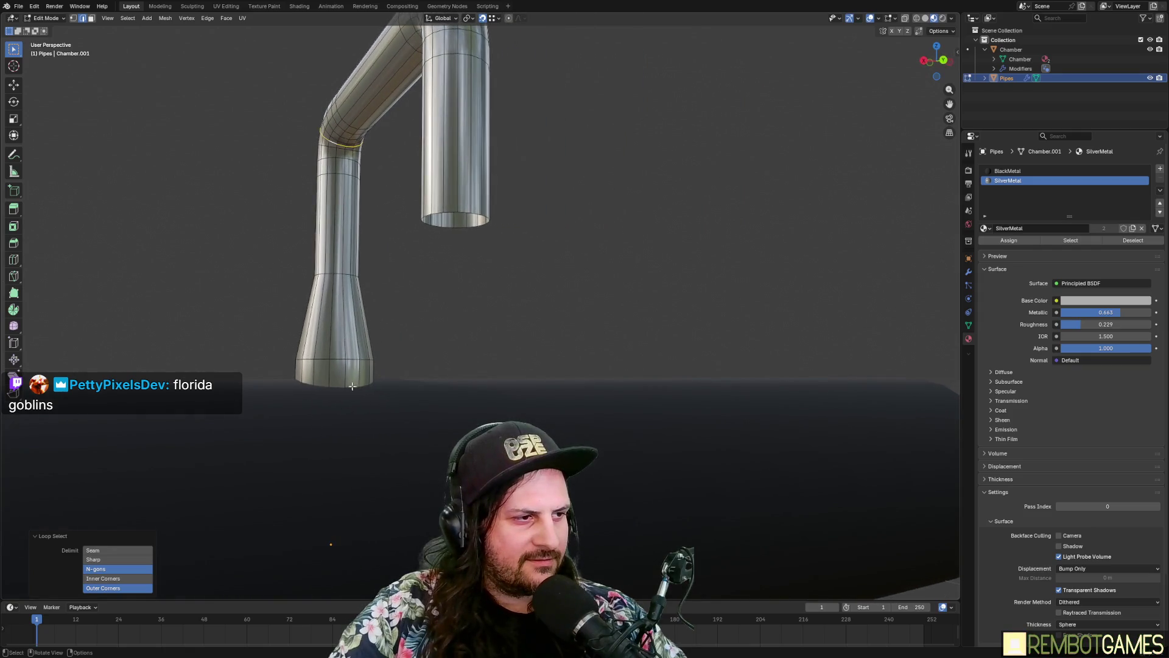
ctrl+click(355, 131)
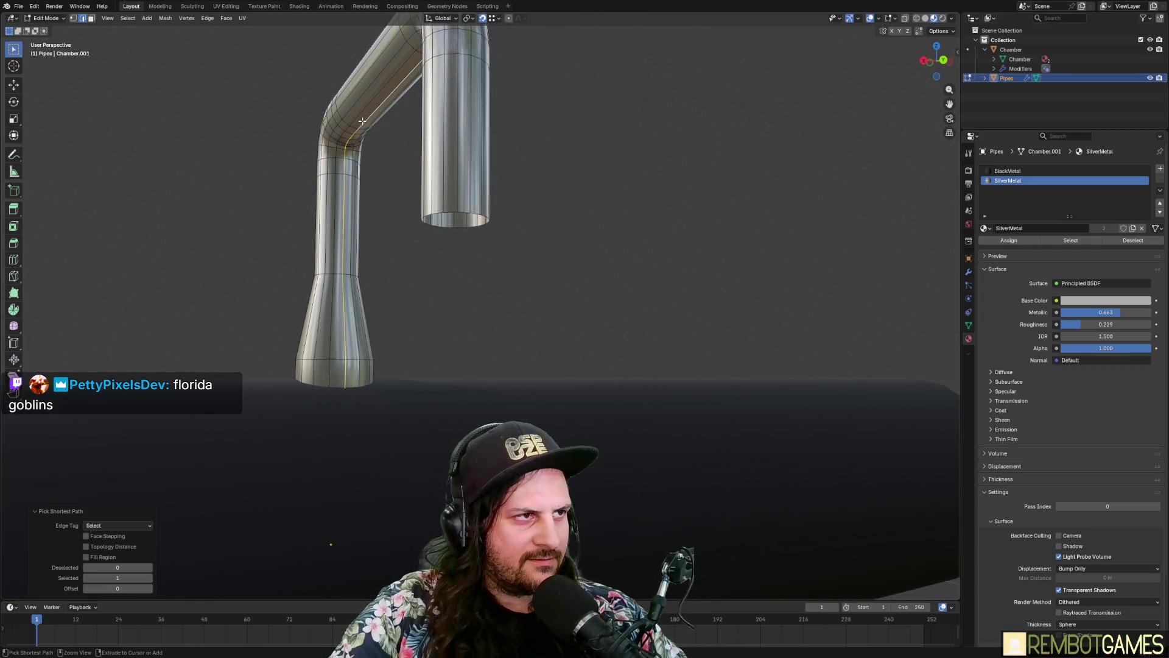
mouse_move(355, 131)
middle_down()
mouse_move(457, 190)
mouse_move(556, 207)
middle_up()
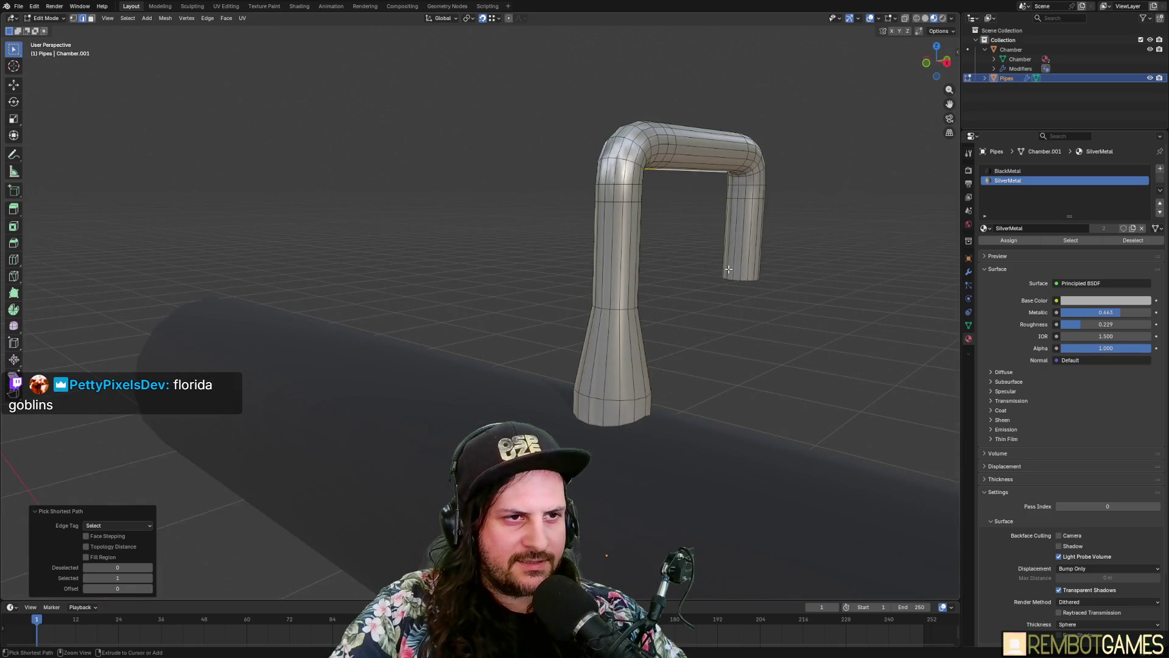
scroll(728, 269, up, 3)
mouse_move(728, 269)
middle_down()
mouse_move(532, 260)
mouse_move(407, 305)
middle_up()
ctrl+click(580, 295)
key(ctrl+e)
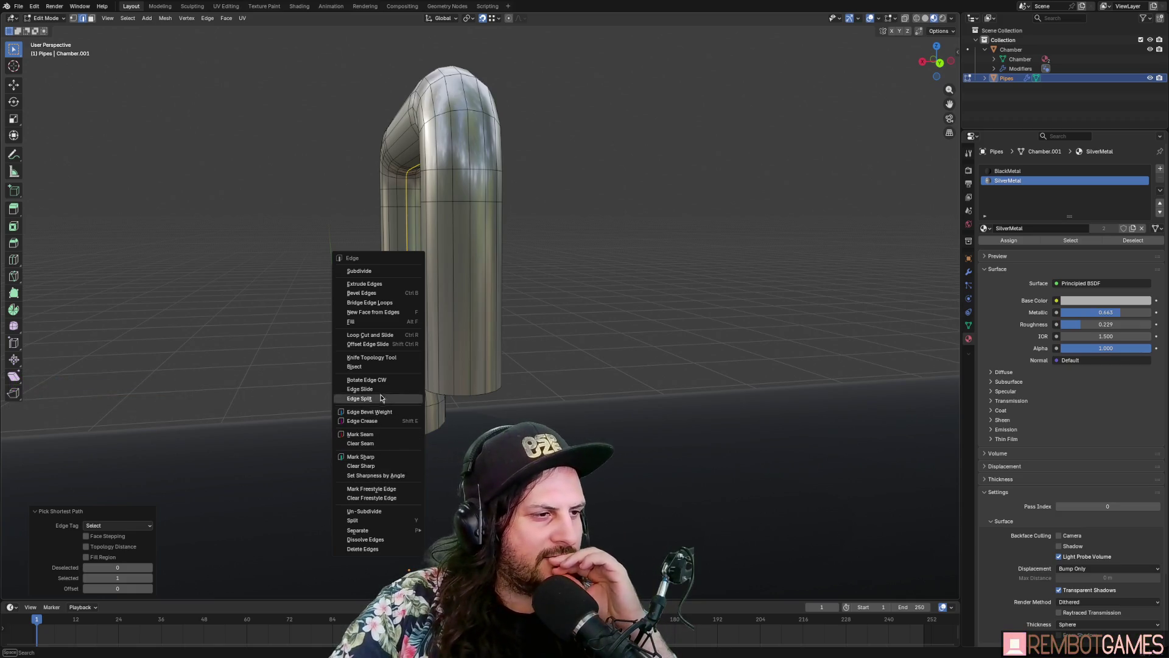
Step: Mark the selected edge path along the arch's inner side so it shows red
click(380, 455)
mouse_move(380, 456)
middle_down()
mouse_move(463, 348)
mouse_move(519, 337)
mouse_move(516, 323)
middle_up()
key(ctrl+e)
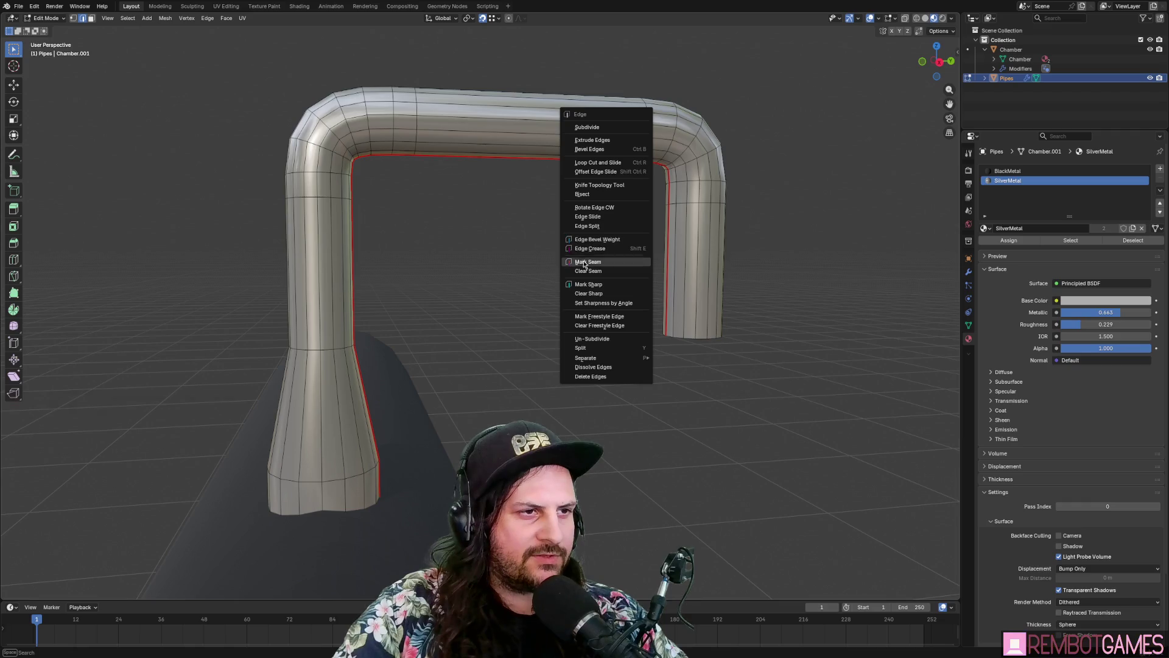
mouse_move(440, 275)
middle_down()
mouse_move(535, 282)
mouse_move(598, 272)
mouse_move(552, 267)
mouse_move(556, 253)
mouse_move(575, 287)
mouse_move(566, 268)
middle_up()
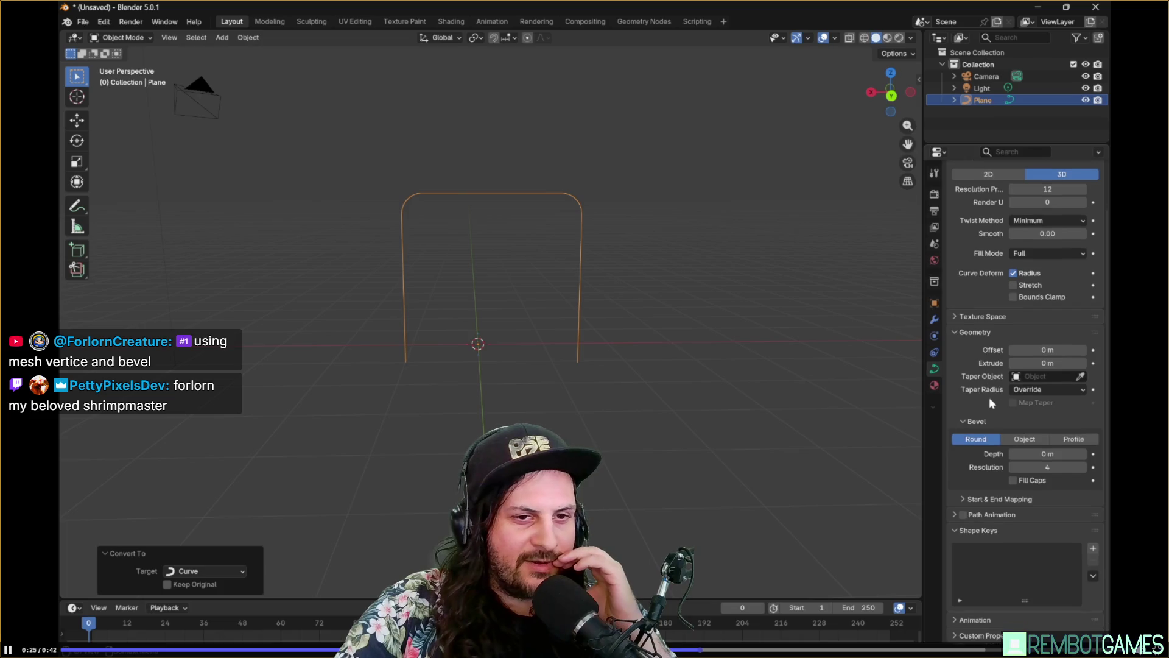
Step: Scrub the clip between 0:25 and 0:29 to rewatch Convert To, then pause
key(Left)
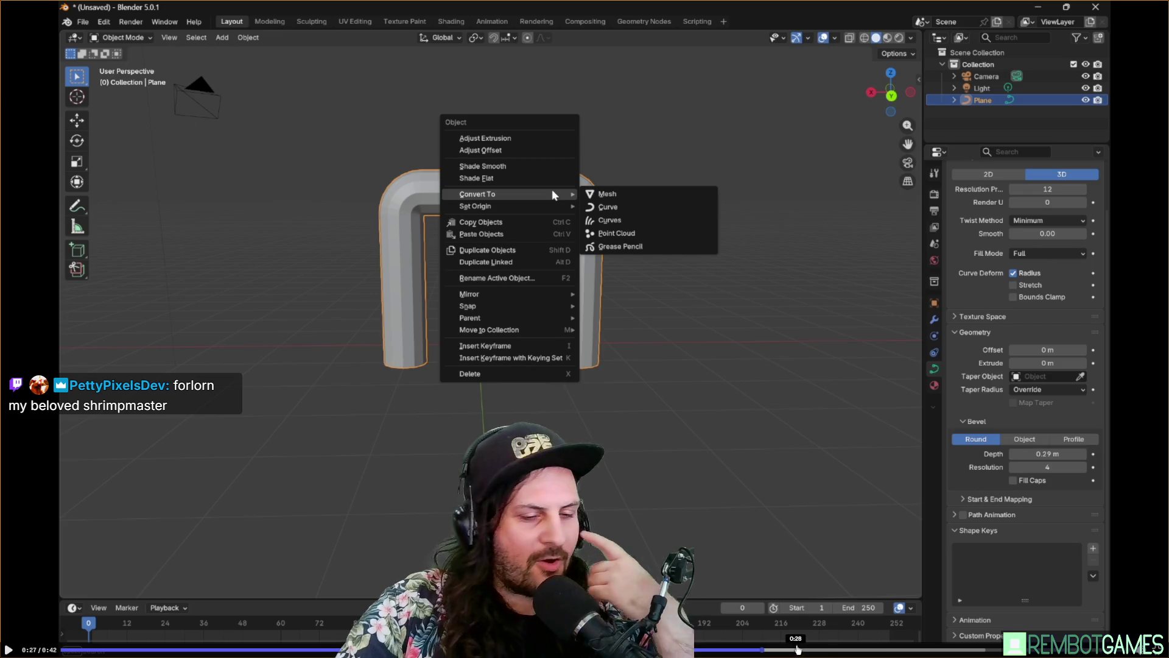
click(721, 649)
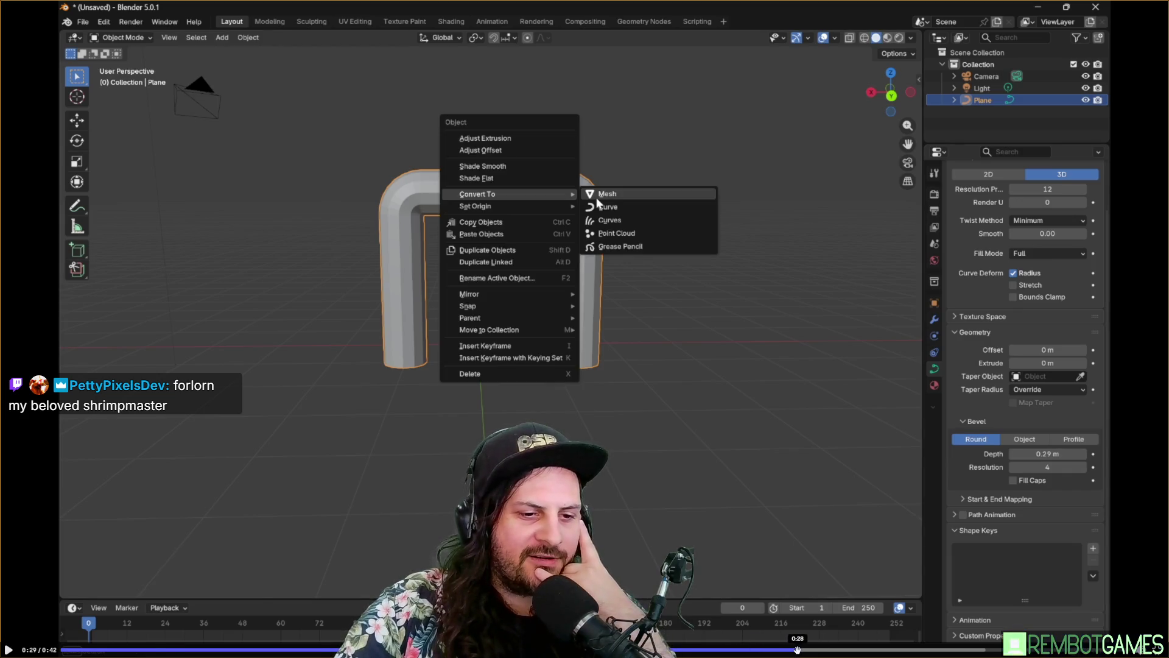
click(798, 649)
click(737, 649)
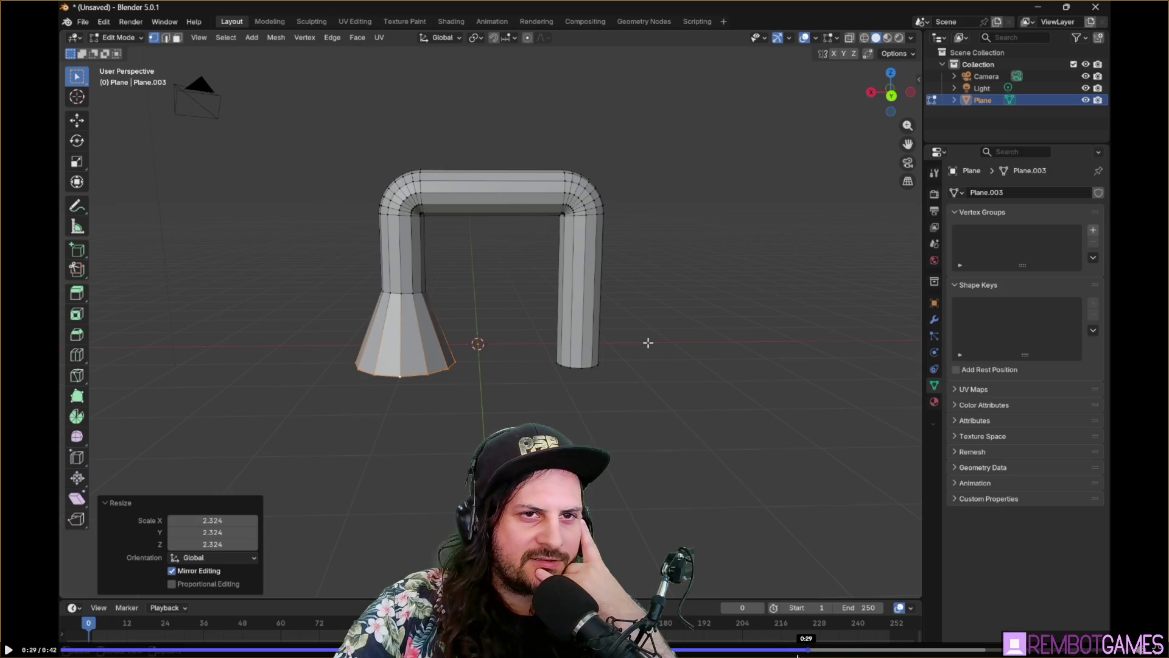
click(732, 650)
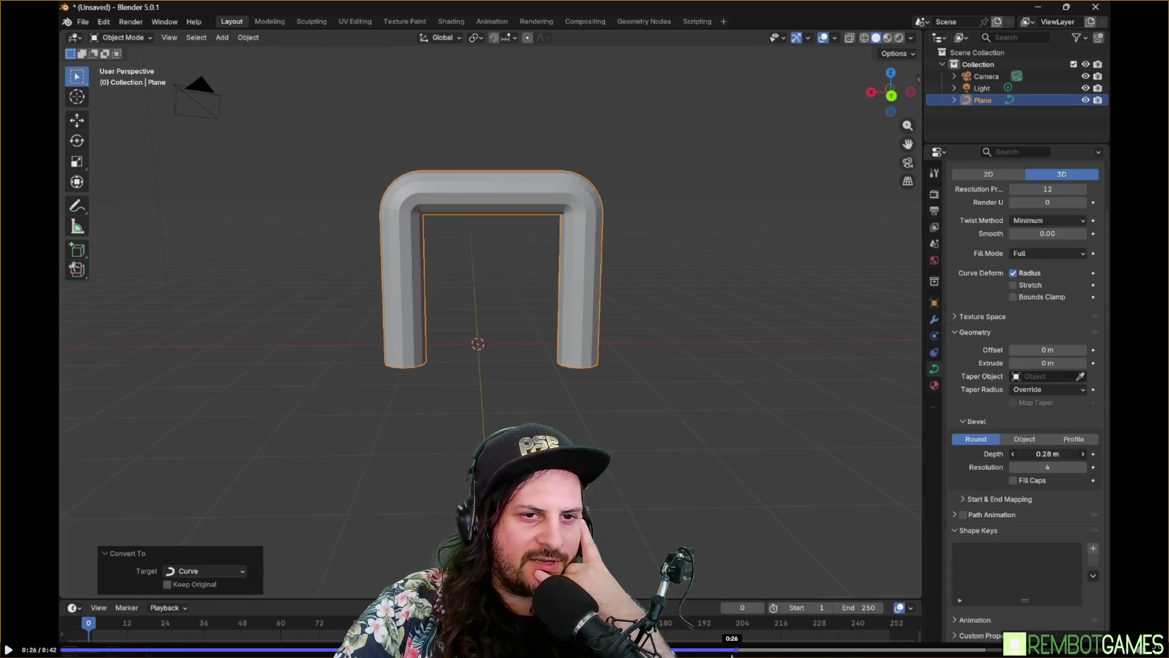
click(702, 650)
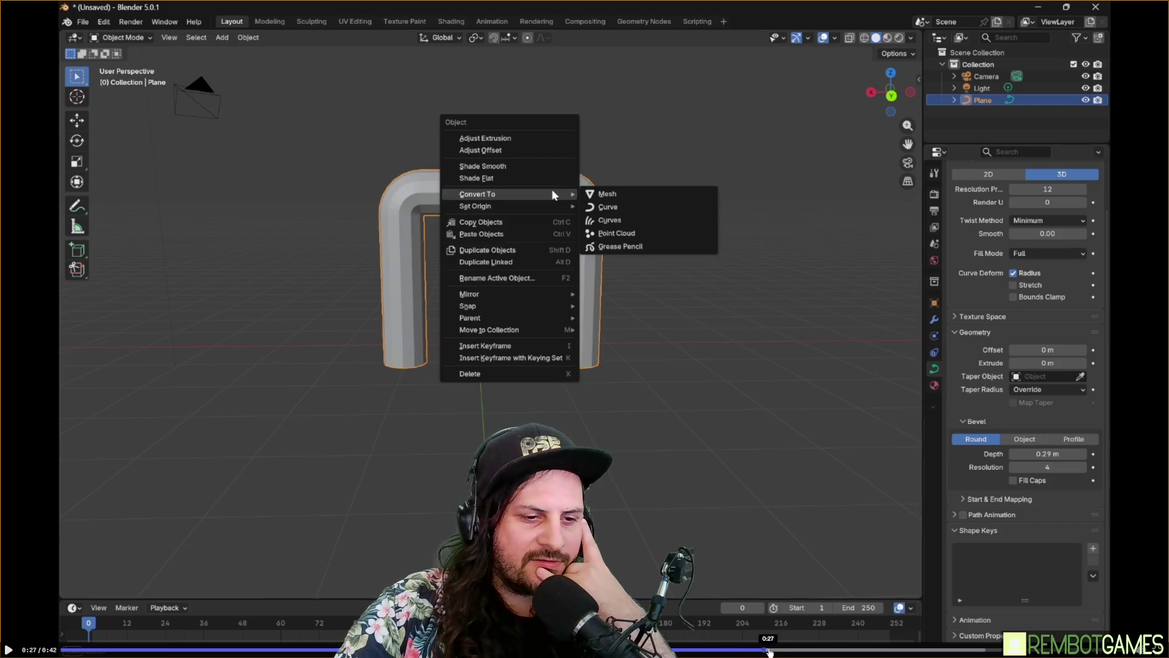
click(802, 651)
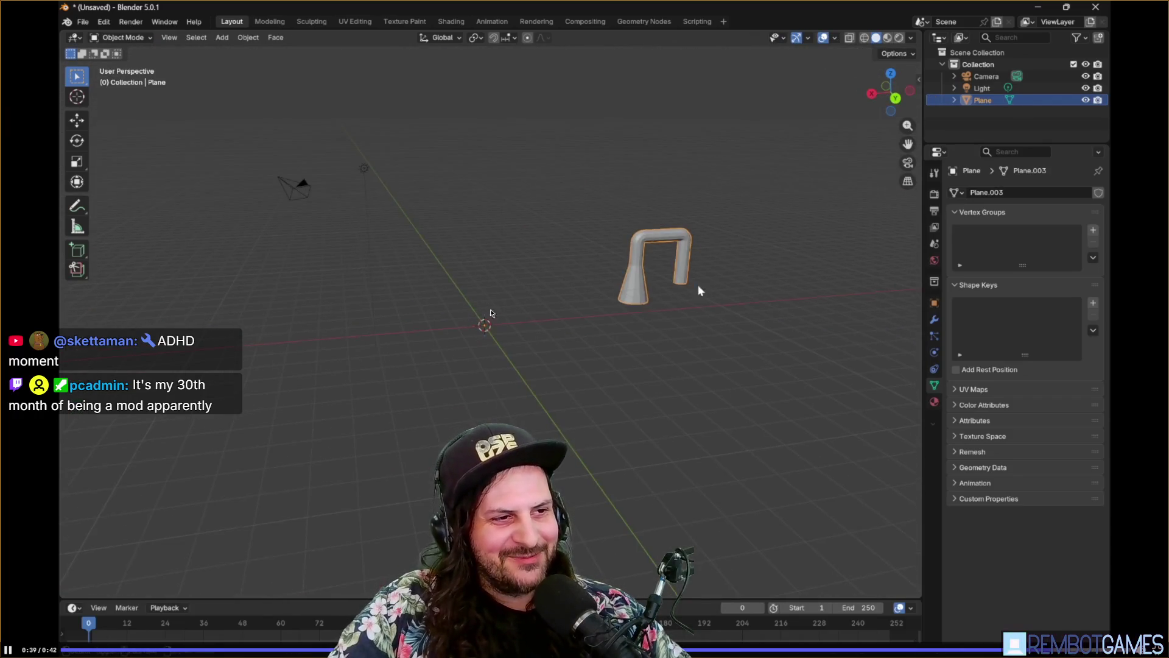
click(479, 369)
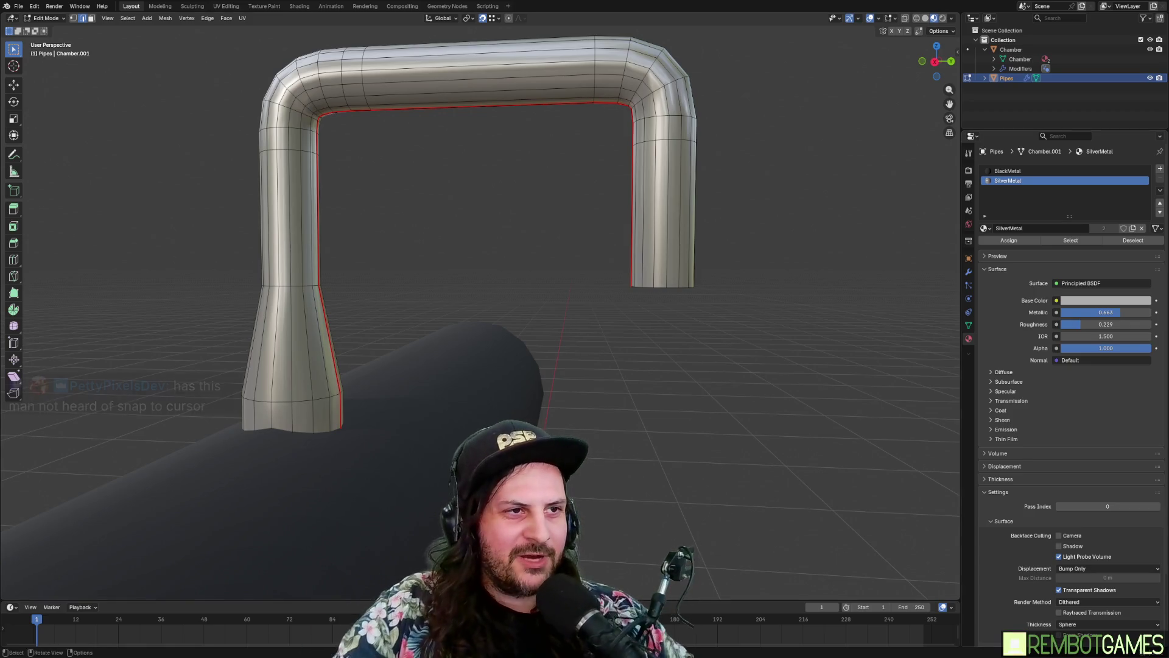
mouse_move(606, 280)
middle_down()
mouse_move(589, 284)
mouse_move(610, 324)
mouse_move(593, 342)
mouse_move(655, 312)
middle_up()
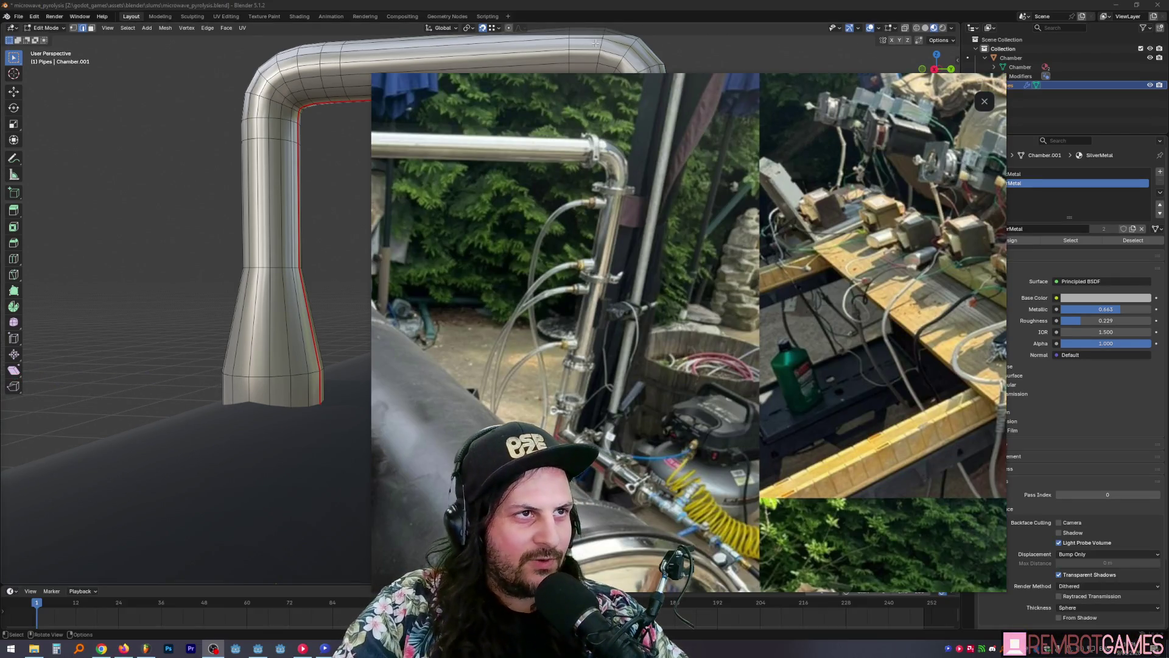
drag(599, 81, 746, 70)
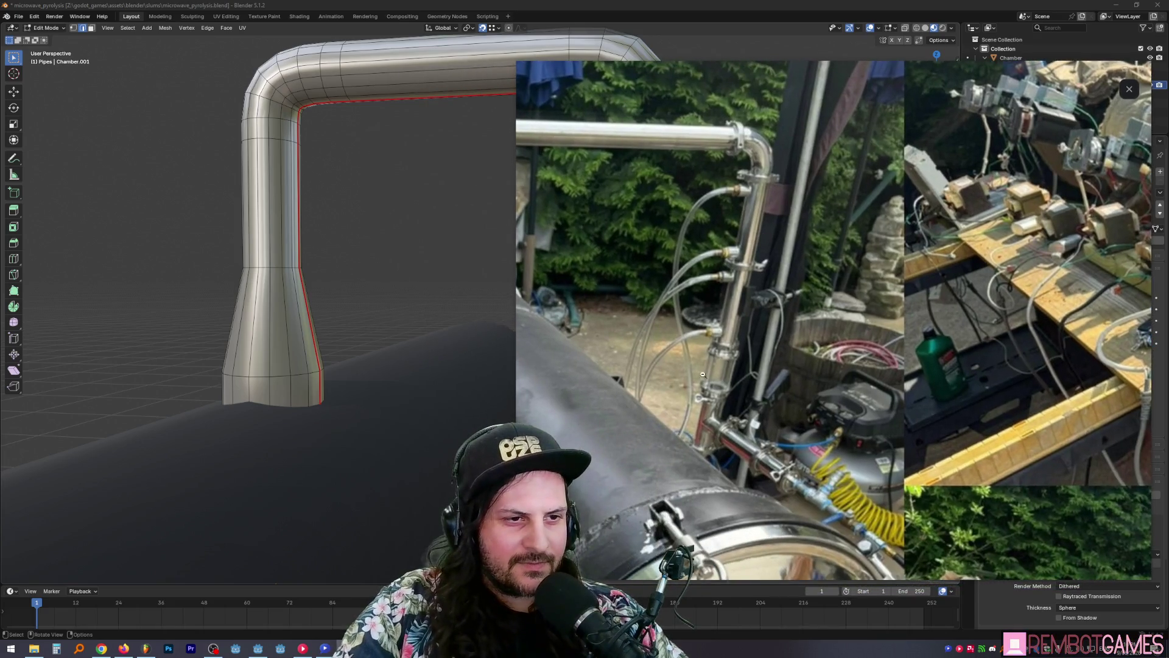
scroll(763, 427, down, 5)
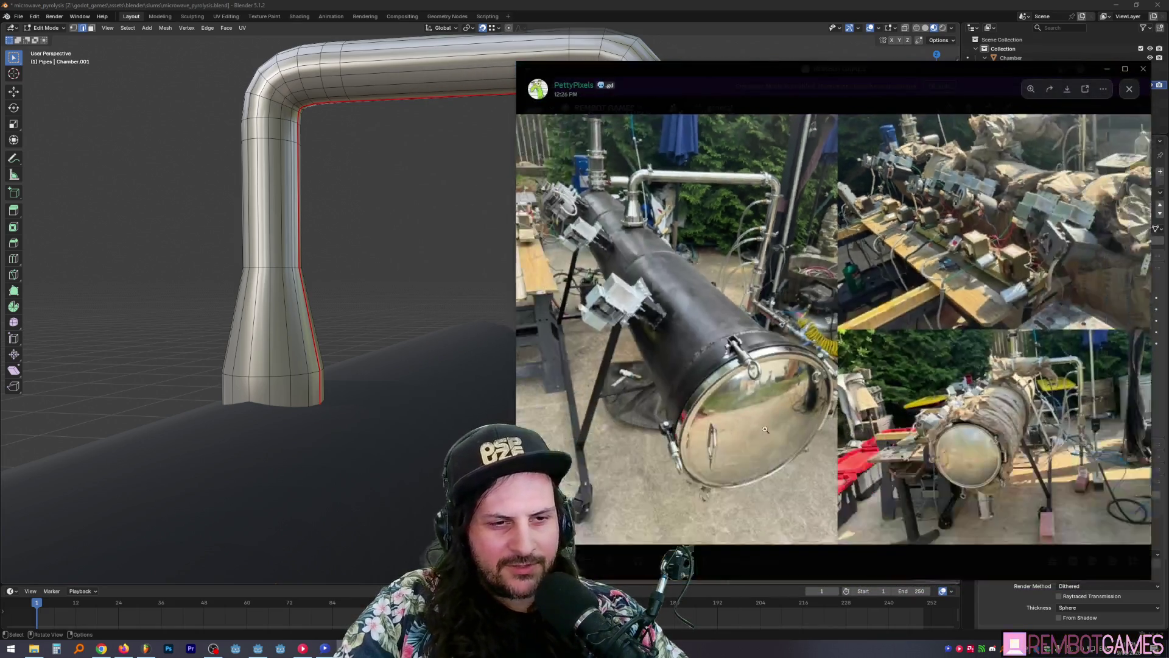
scroll(792, 340, up, 5)
drag(792, 340, 792, 351)
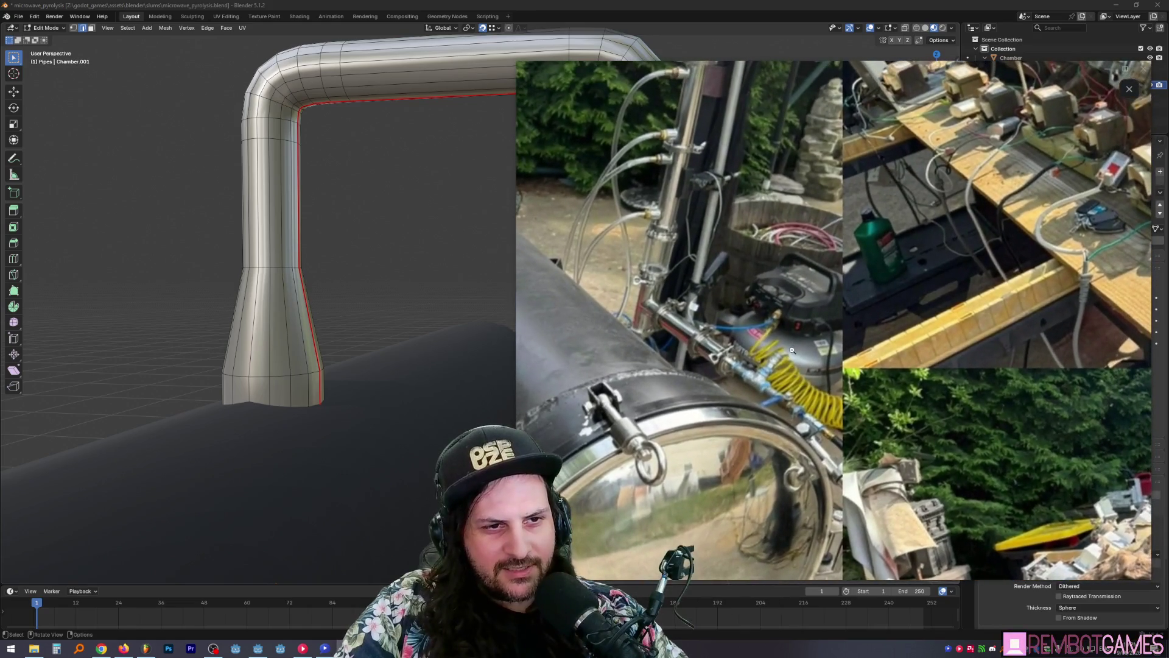
click(741, 360)
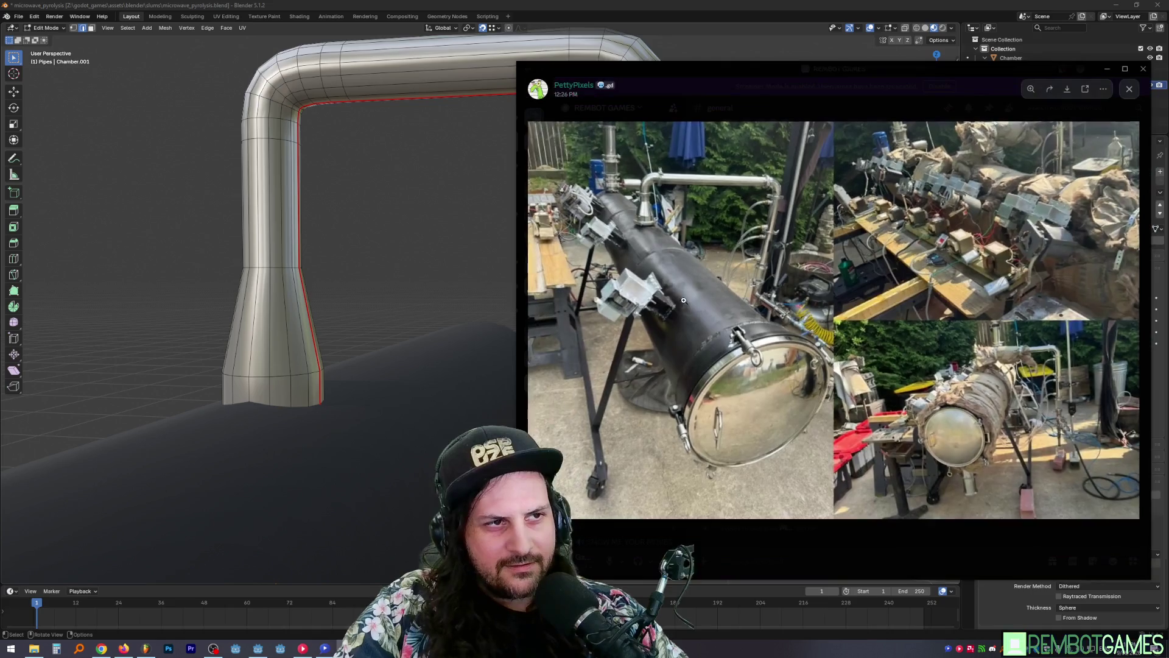
click(634, 229)
drag(634, 229, 665, 236)
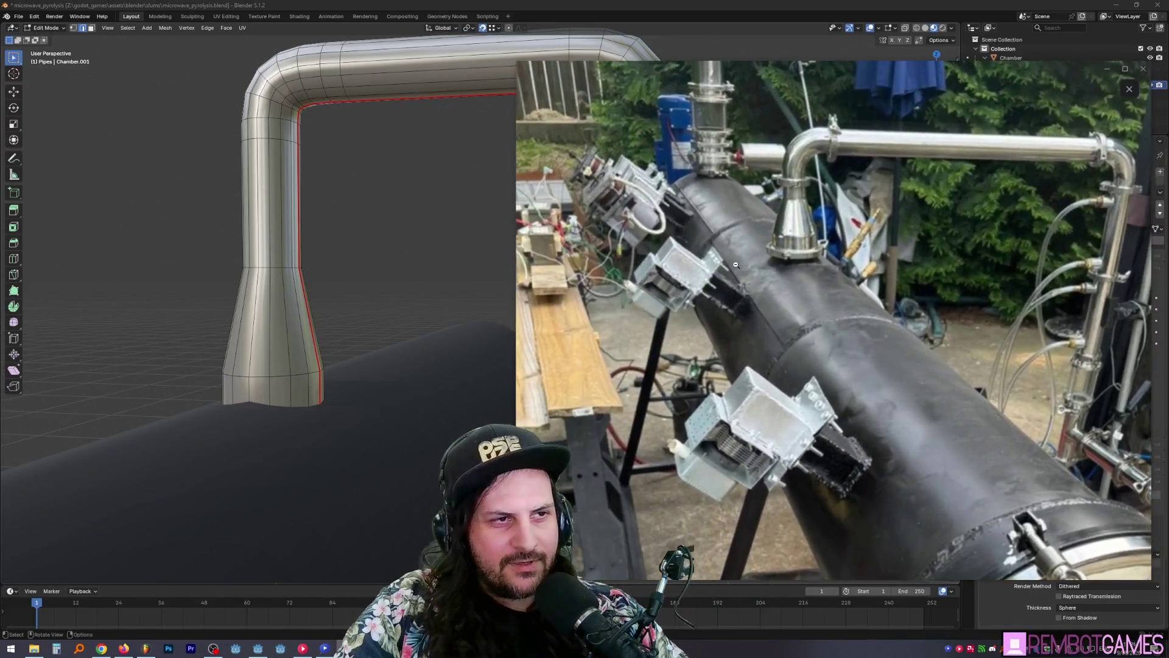
click(888, 311)
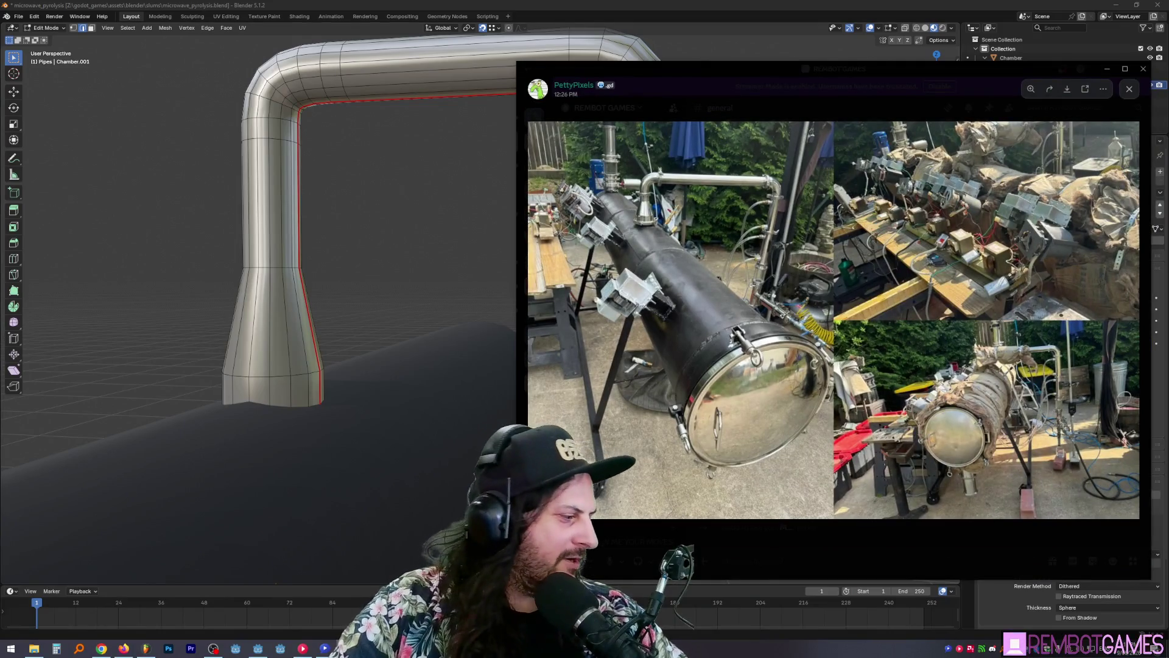
scroll(634, 358, down, 5)
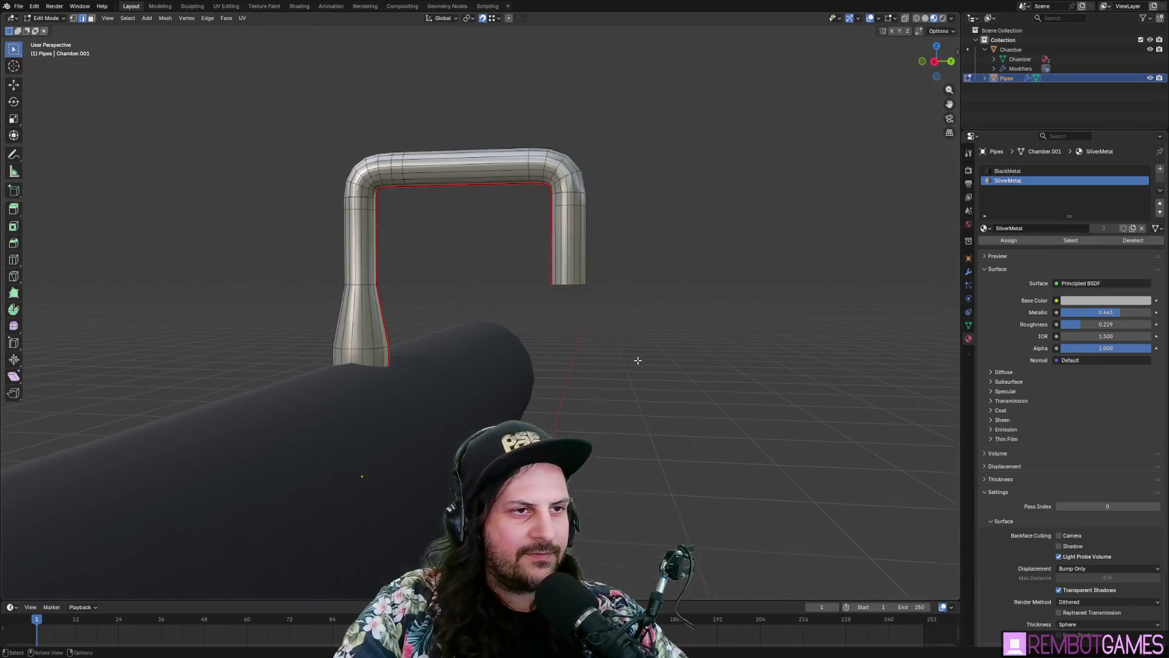
Step: Back in Edit Mode, select the ring at the pipe's open end
key(Tab)
mouse_move(634, 357)
middle_down()
mouse_move(538, 368)
mouse_move(491, 422)
mouse_move(570, 382)
middle_up()
click(608, 332)
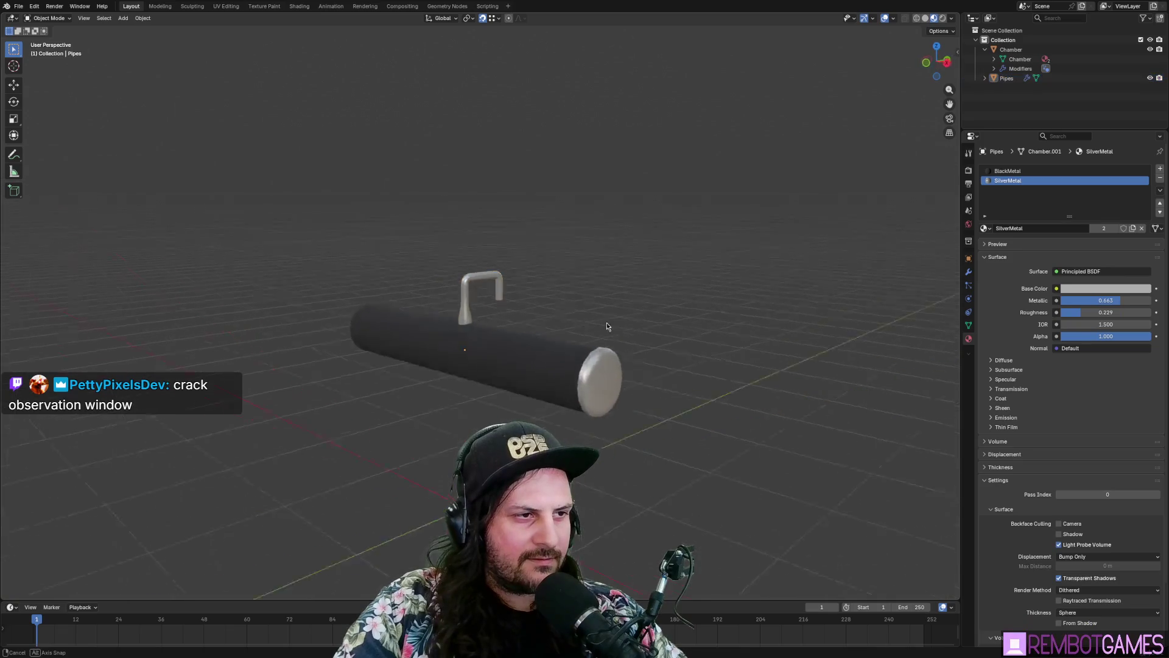
scroll(603, 325, up, 3)
mouse_move(603, 325)
middle_down()
mouse_move(528, 377)
mouse_move(538, 280)
middle_up()
key(Tab)
scroll(538, 280, up, 5)
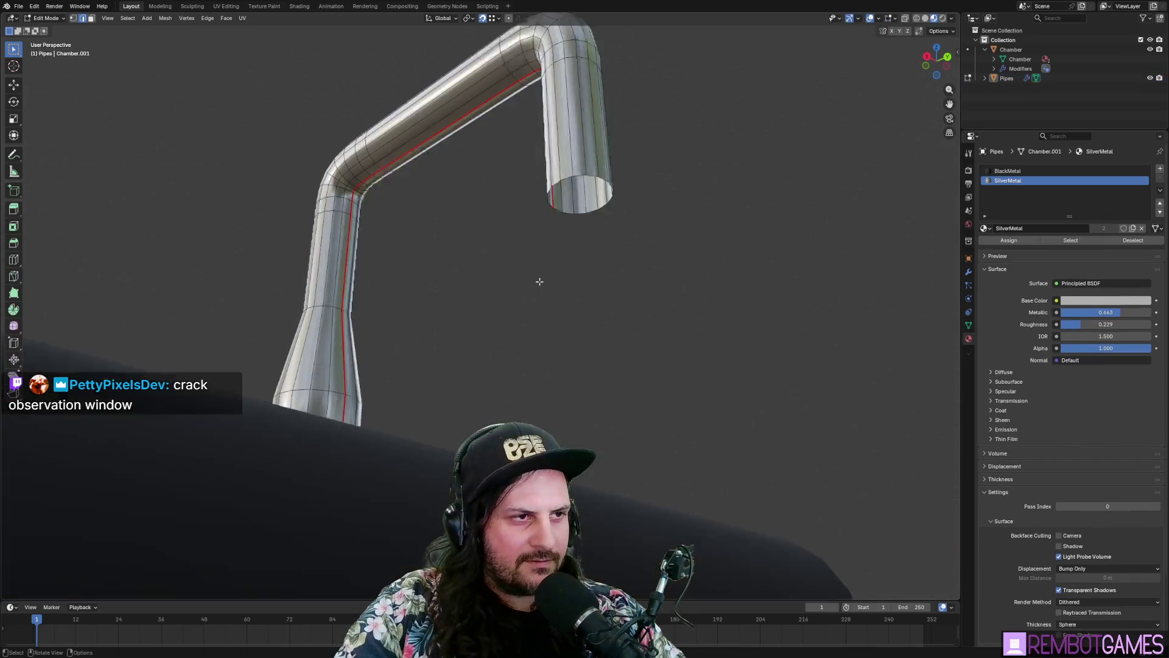
alt+click(625, 143)
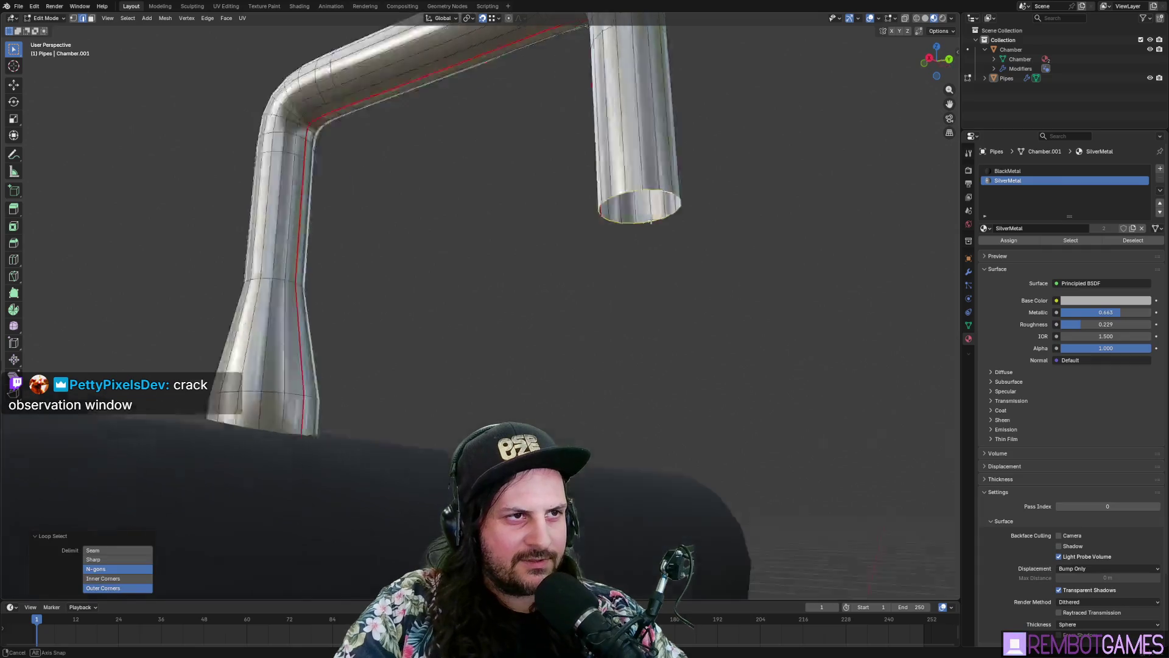
Step: Extrude the pipe's end ring downward along Z
scroll(625, 143, down, 5)
mouse_move(639, 332)
middle_down()
mouse_move(529, 324)
mouse_move(536, 290)
middle_up()
scroll(548, 295, up, 4)
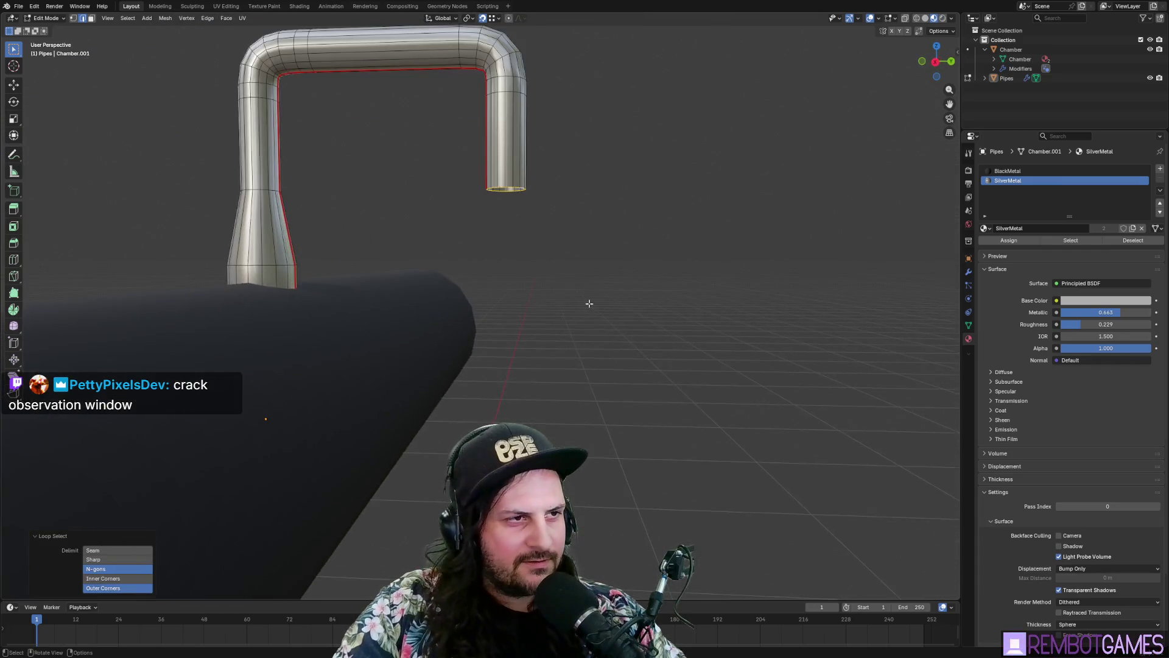
key(e)
key(z)
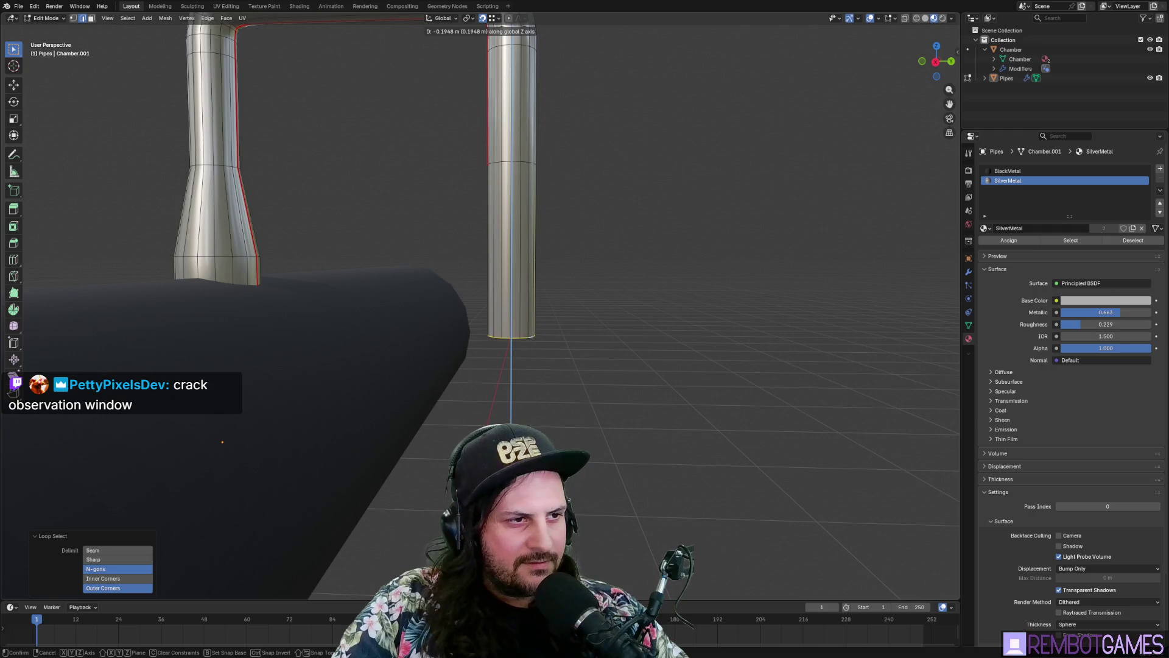
click(222, 442)
mouse_move(222, 442)
middle_down()
mouse_move(205, 454)
mouse_move(380, 359)
middle_up()
scroll(534, 443, down, 4)
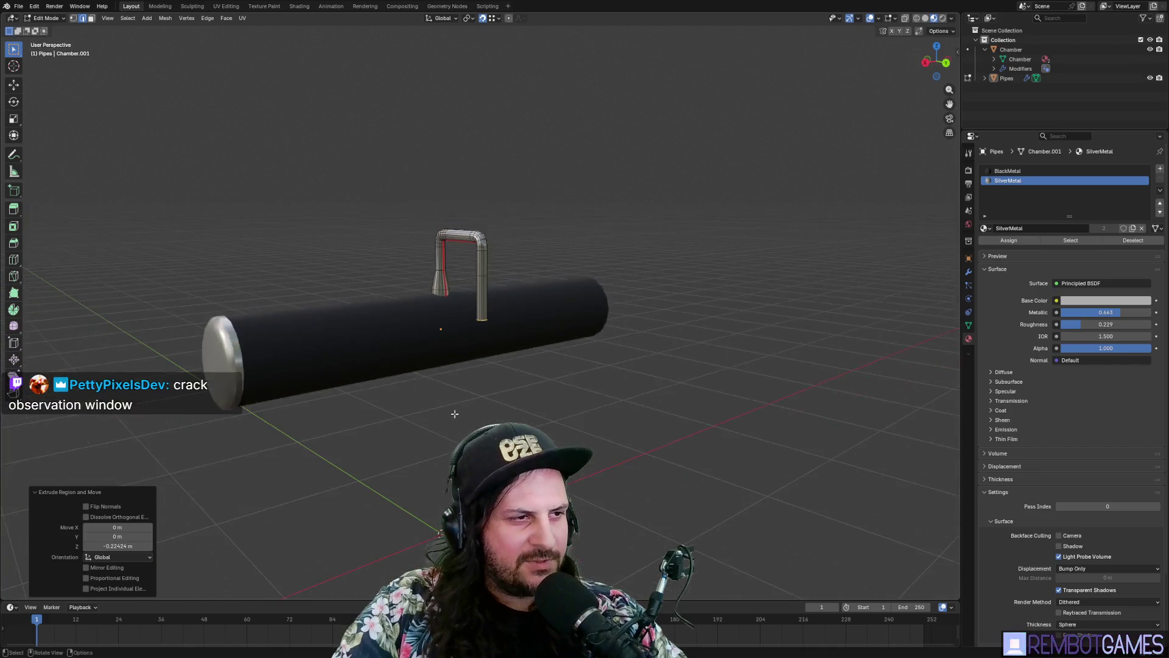
mouse_move(534, 443)
middle_down()
mouse_move(509, 397)
mouse_move(525, 397)
middle_up()
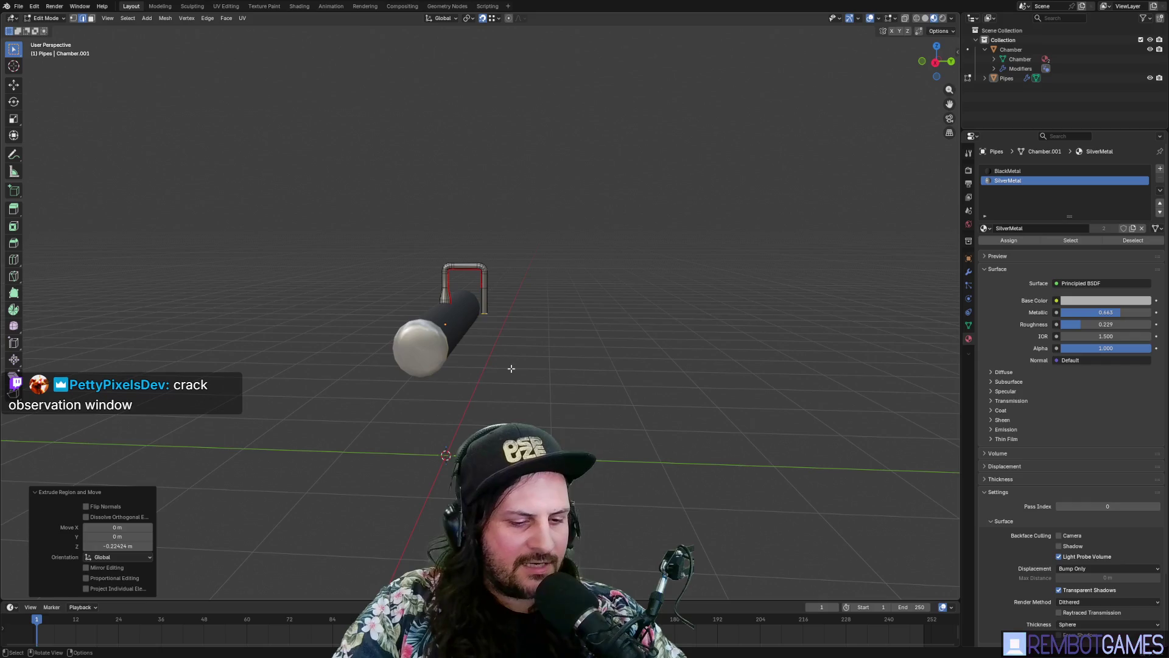
Step: Cancel a too-long extrusion and move the pipe end down onto the chamber
key(e)
key(z)
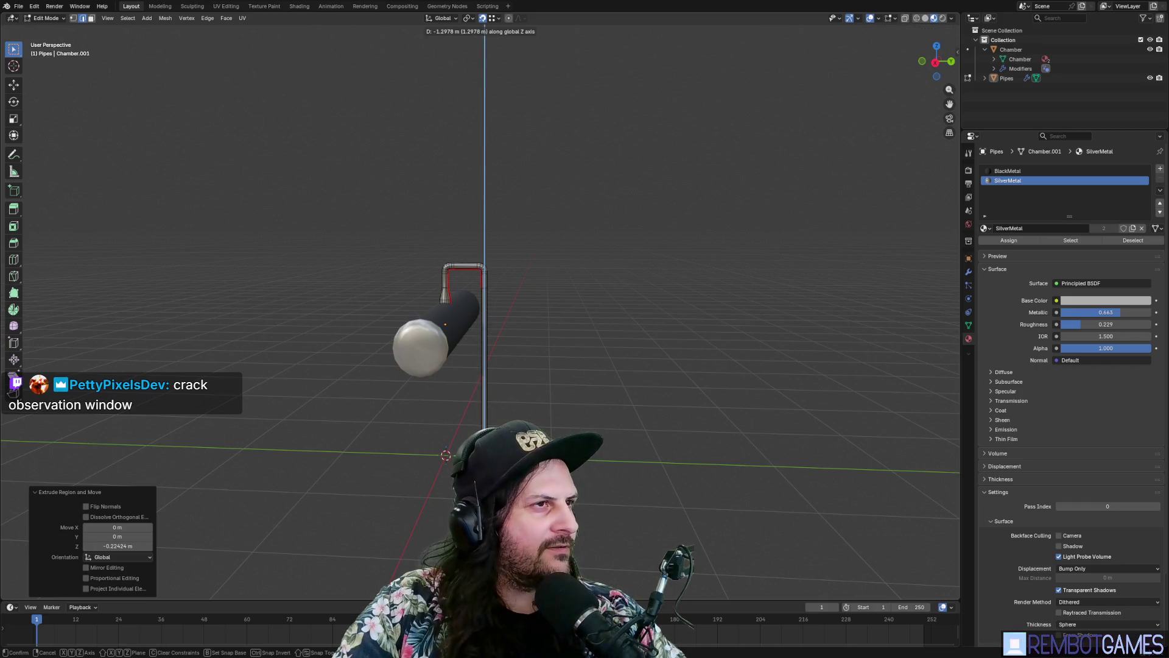
key(Escape)
middle_drag(525, 397, 470, 396)
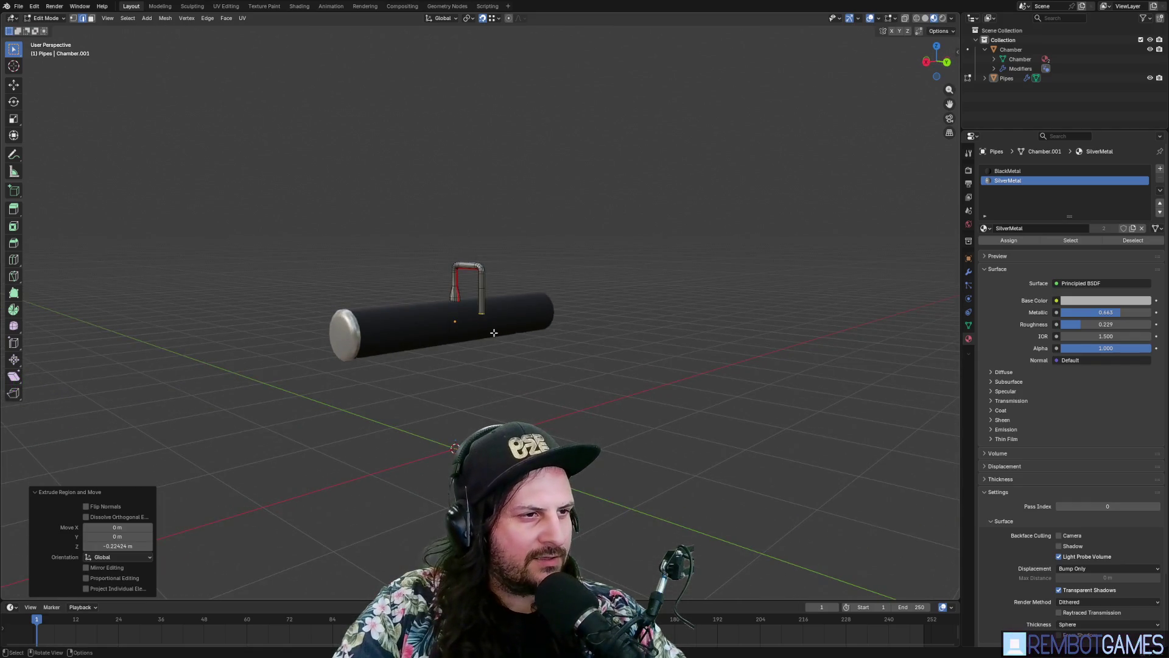
key(g)
key(z)
key(z)
key(z)
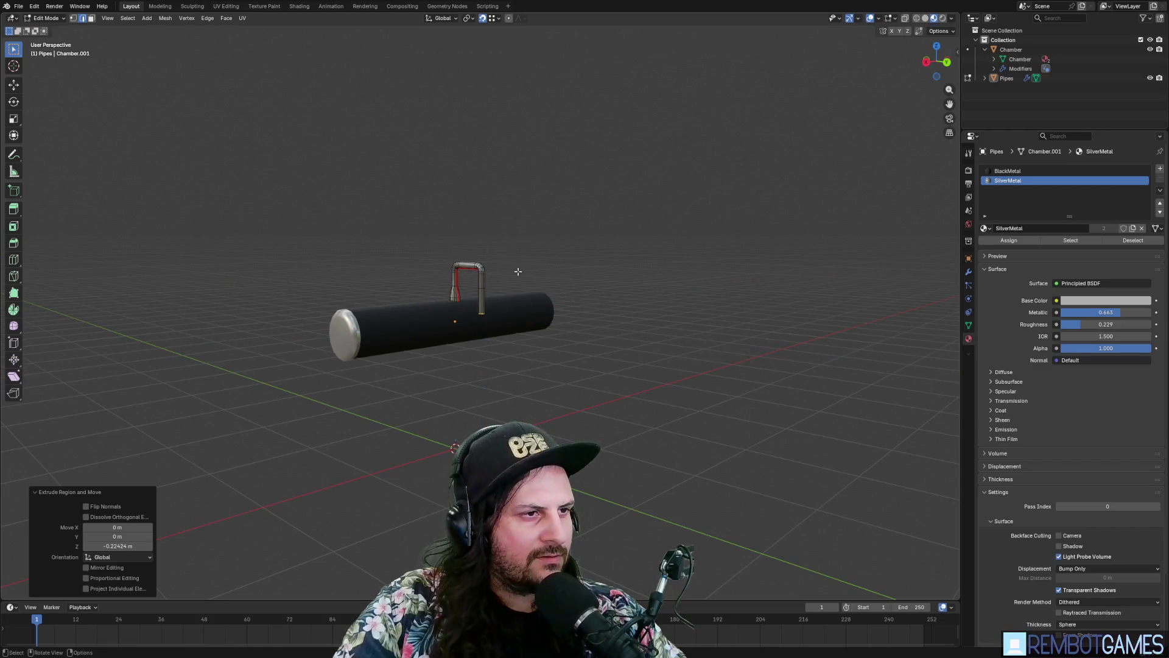
key(z)
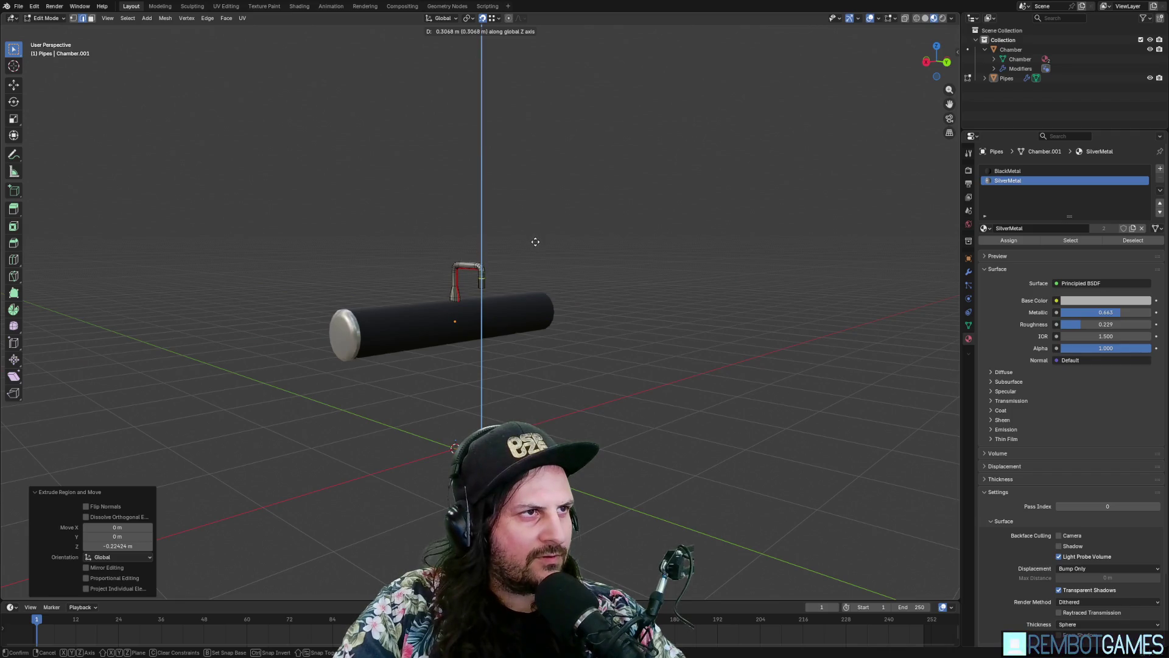
click(534, 239)
scroll(534, 239, up, 5)
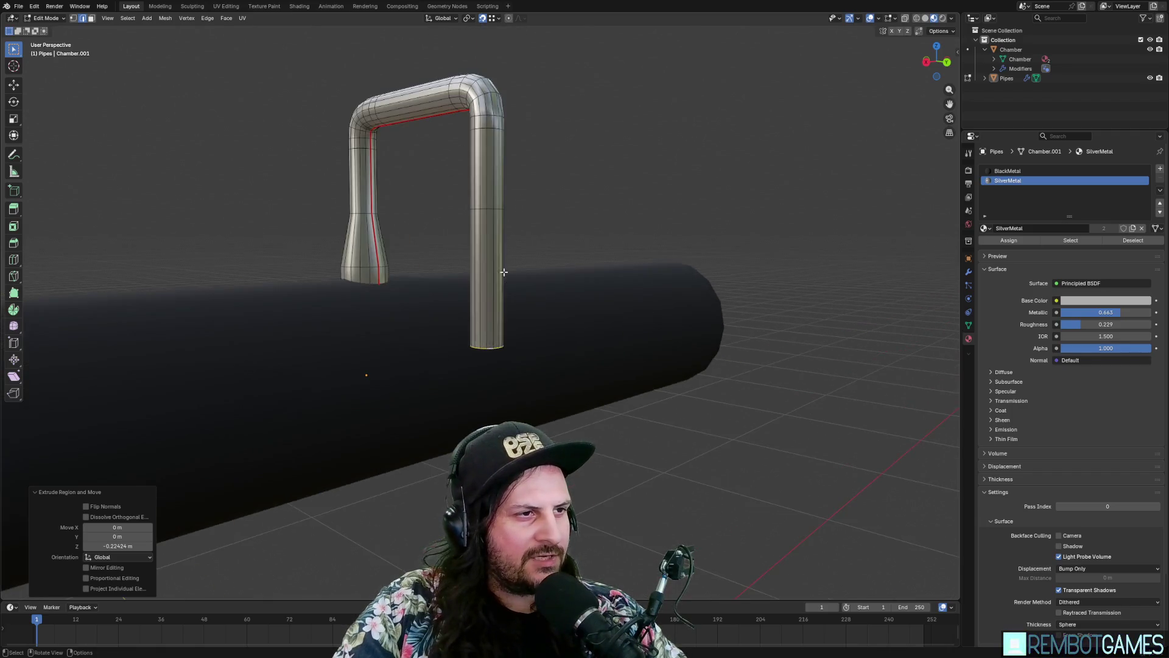
Step: Delete the faces below an edge ring on the pipe's right leg
mouse_move(534, 239)
middle_down()
mouse_move(489, 168)
mouse_move(624, 180)
mouse_move(535, 167)
middle_up()
alt+click(489, 168)
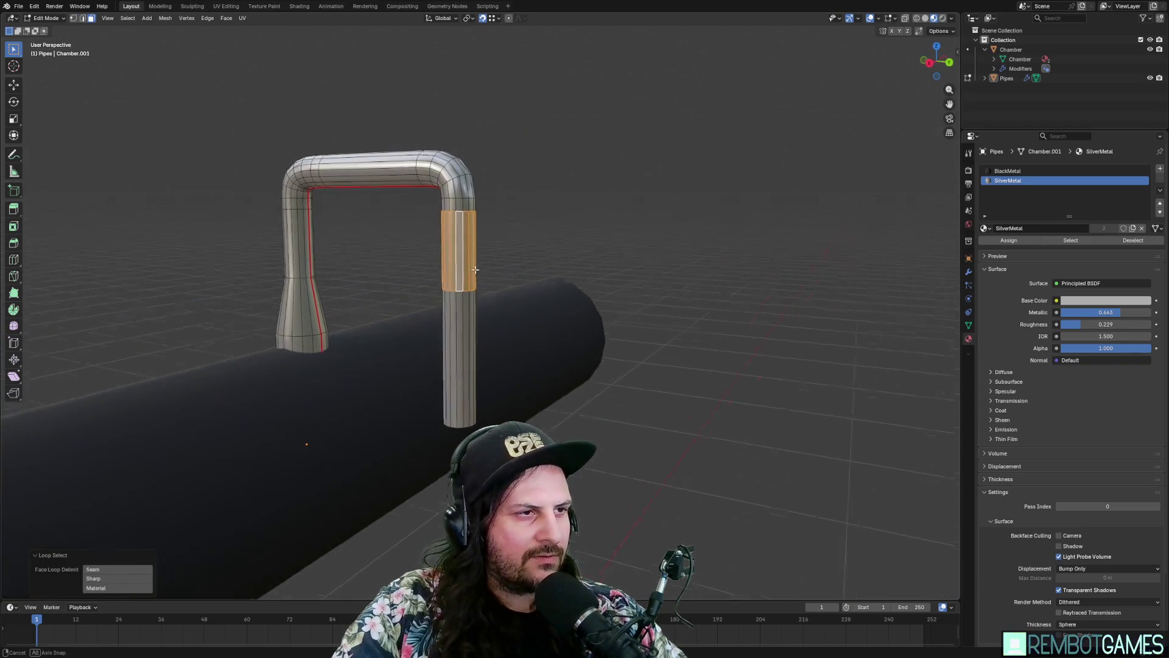
scroll(475, 279, up, 5)
key(2)
click(477, 276)
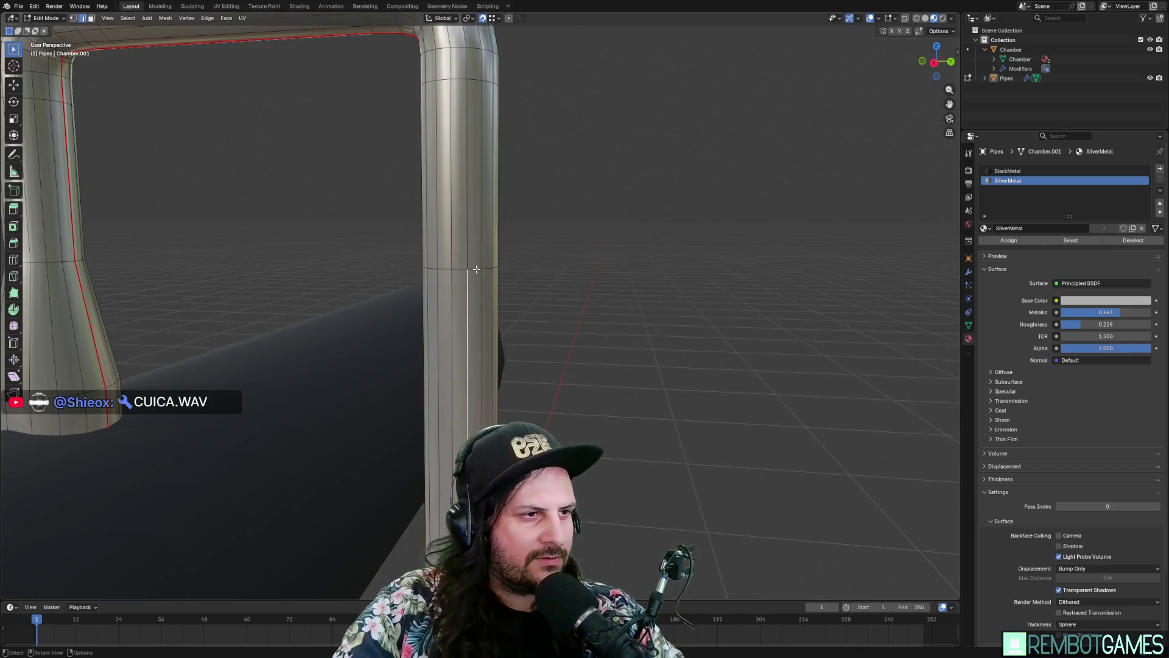
alt+click(476, 269)
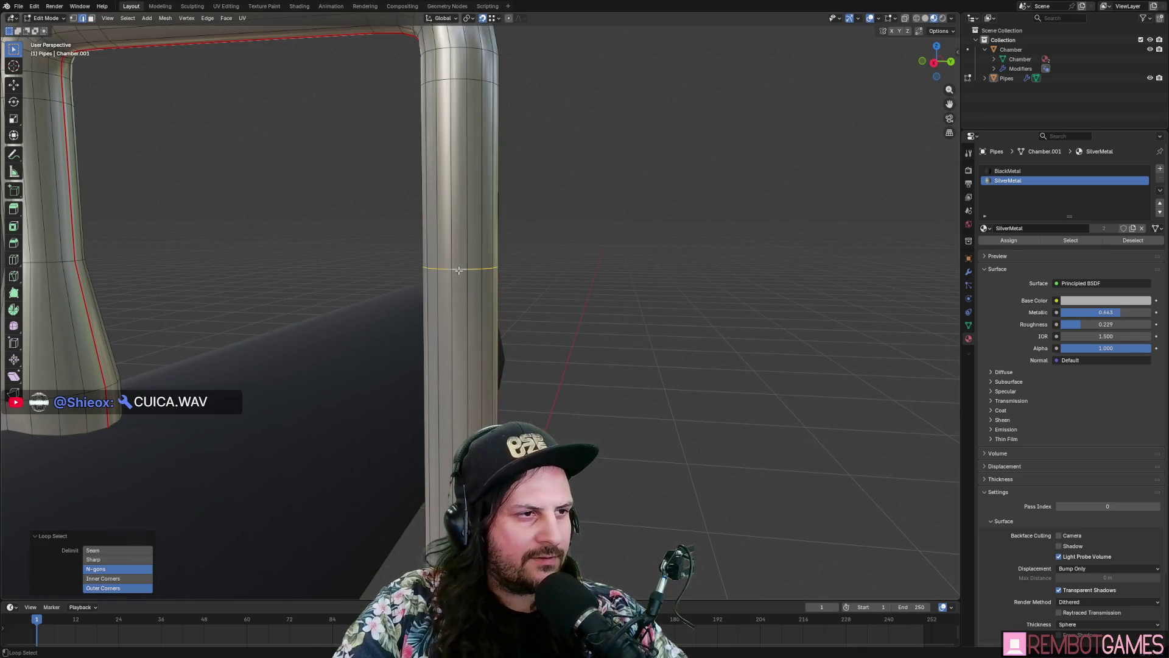
key(3)
alt+click(461, 395)
key(x)
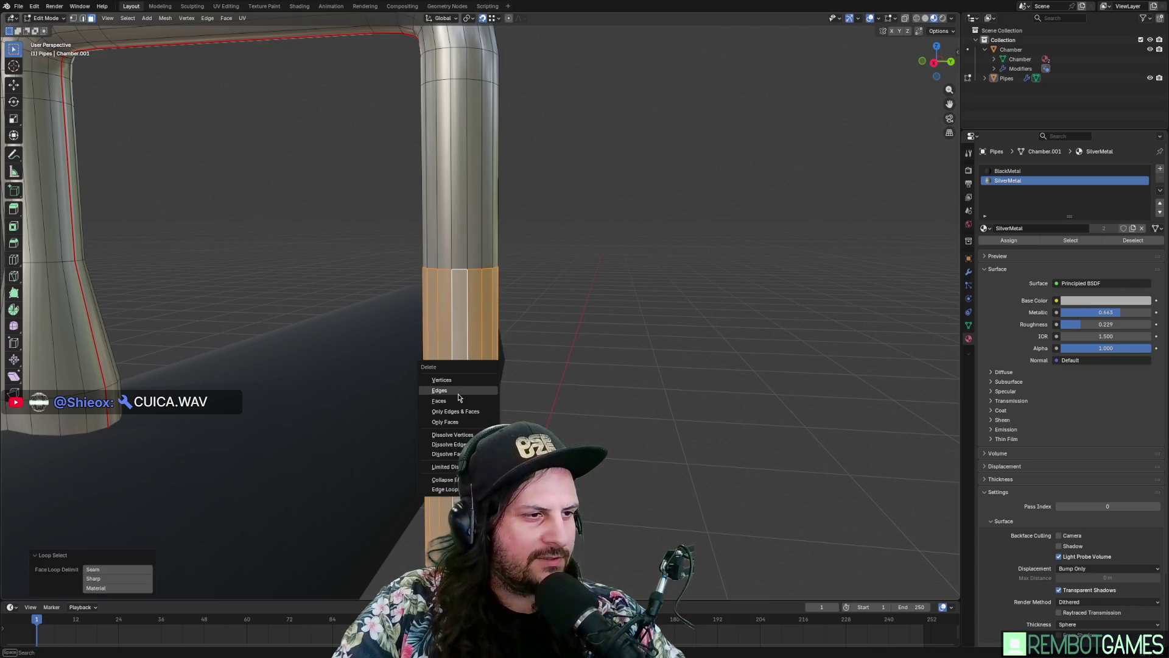
click(455, 400)
Step: Move the leg's open bottom ring down 0.02 m along Z
key(2)
alt+click(463, 267)
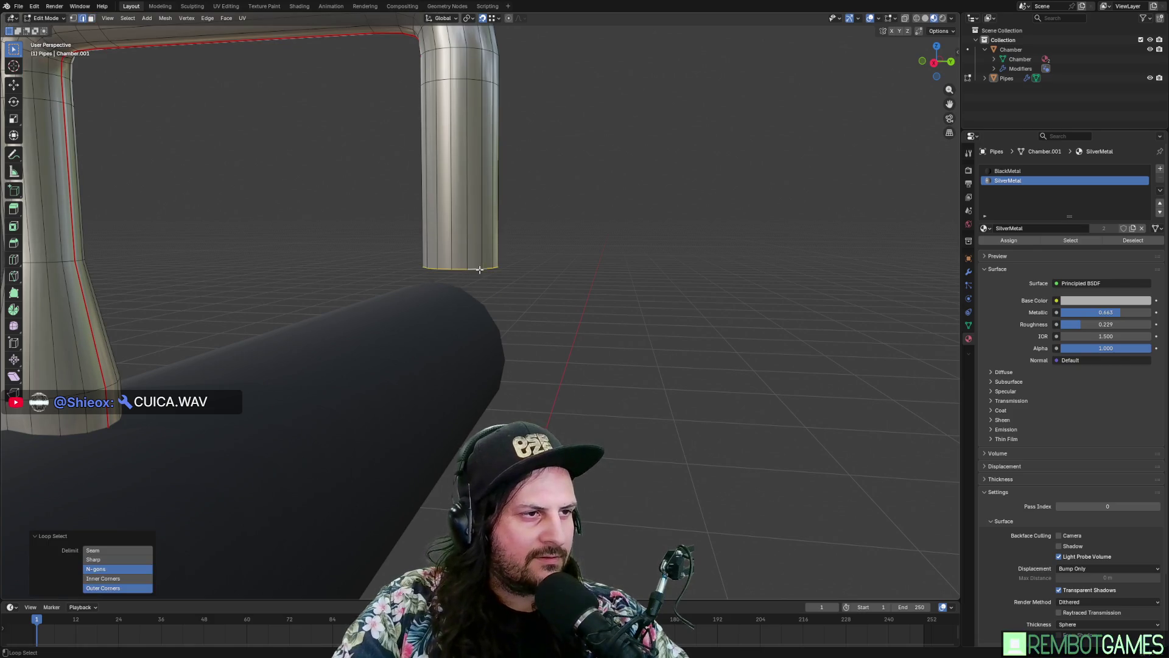
mouse_move(463, 266)
middle_down()
mouse_move(475, 331)
mouse_move(528, 352)
mouse_move(515, 329)
middle_up()
text(gz)
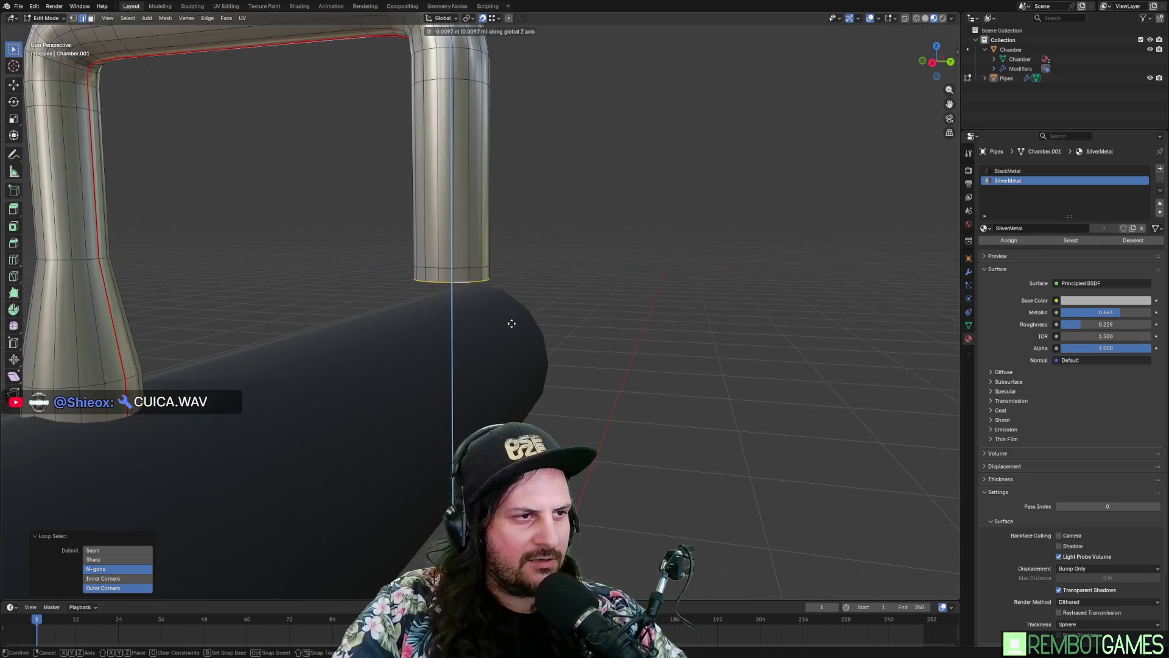
text(0.02)
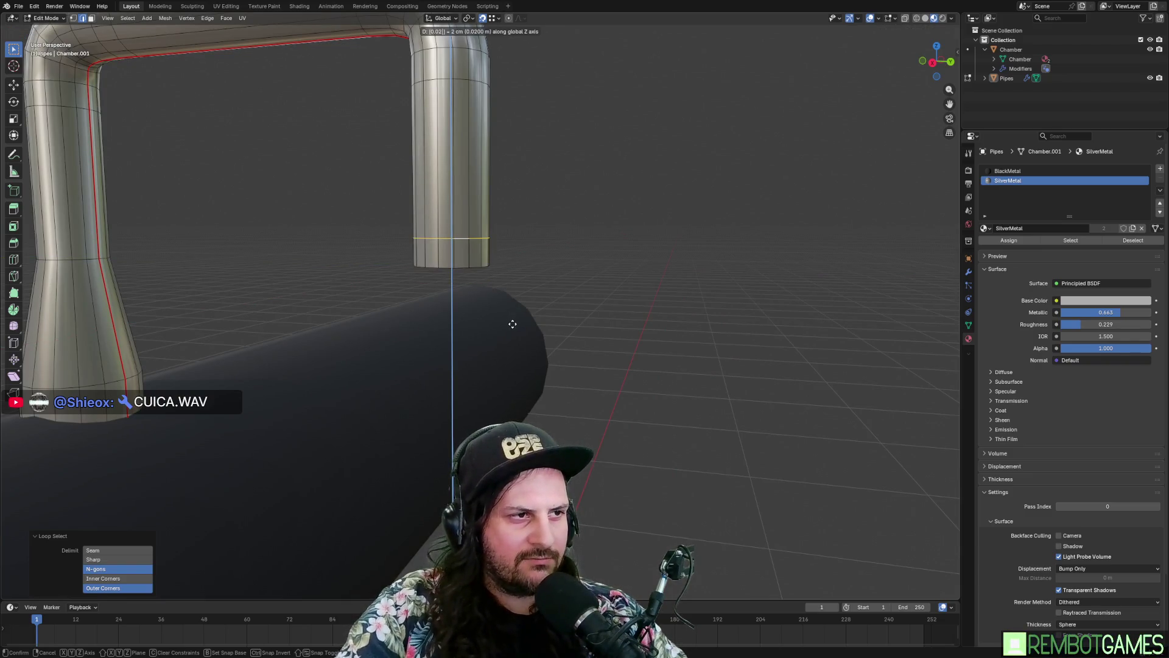
key(Return)
Step: Extrude the leg's bottom ring twice along Z down onto the chamber
scroll(475, 340, down, 3)
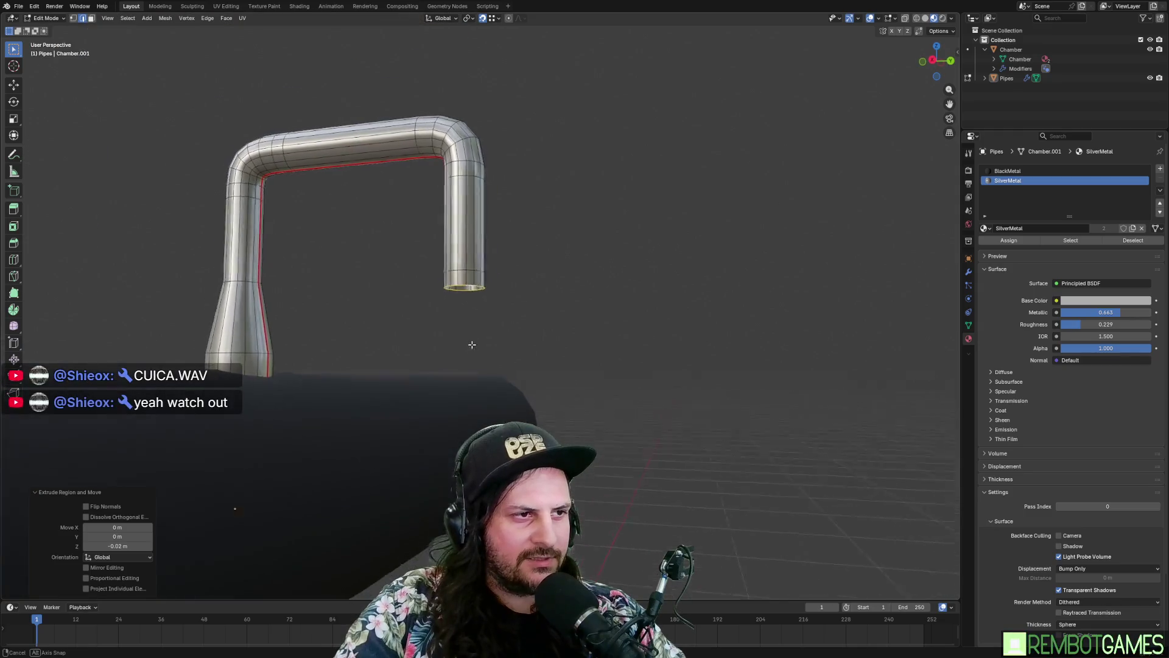
mouse_move(472, 344)
middle_down()
mouse_move(490, 308)
mouse_move(509, 340)
mouse_move(470, 306)
middle_up()
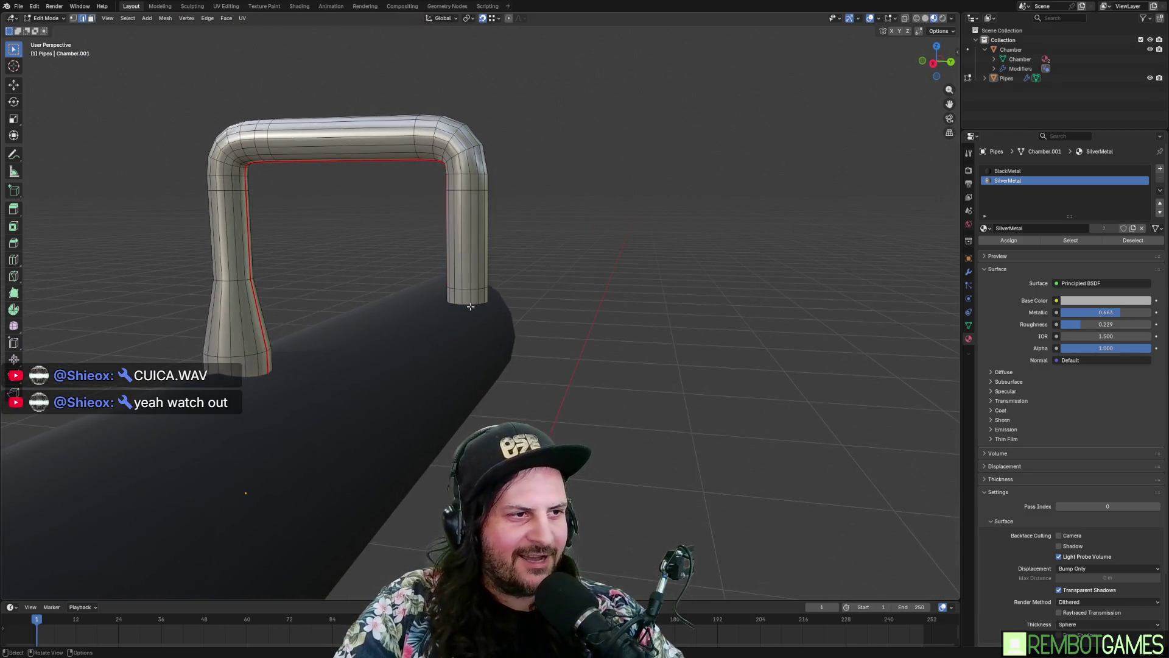
scroll(471, 306, up, 6)
alt+click(476, 315)
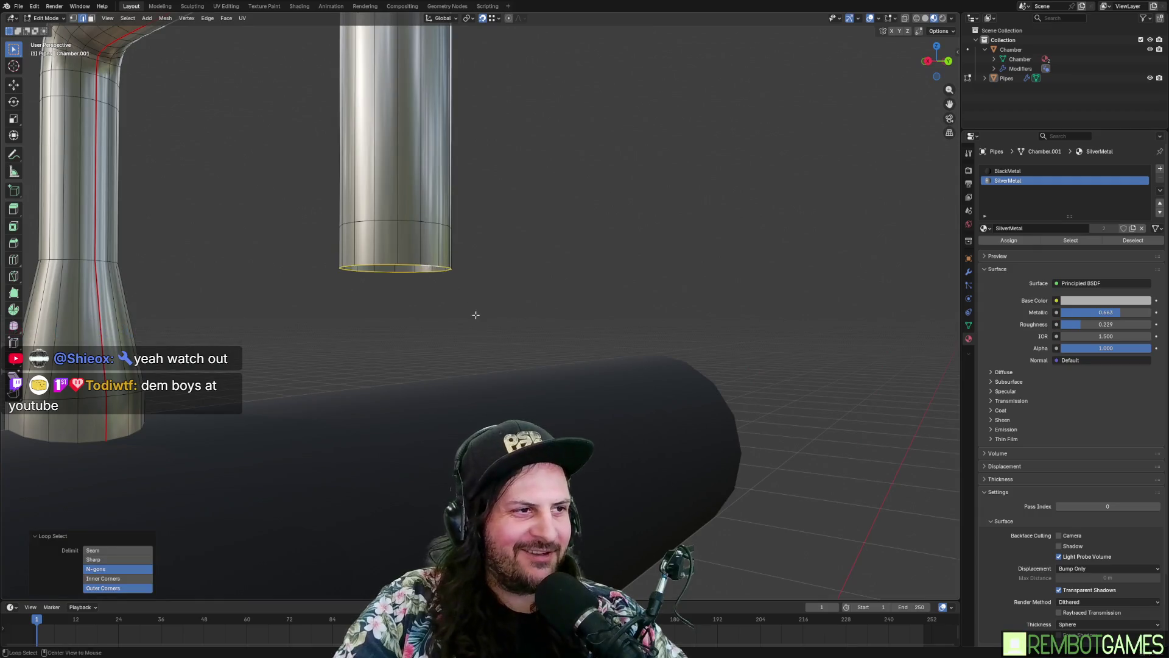
scroll(476, 315, down, 6)
mouse_move(511, 358)
middle_down()
mouse_move(512, 336)
mouse_move(538, 399)
mouse_move(512, 395)
mouse_move(508, 334)
middle_up()
key(e)
key(z)
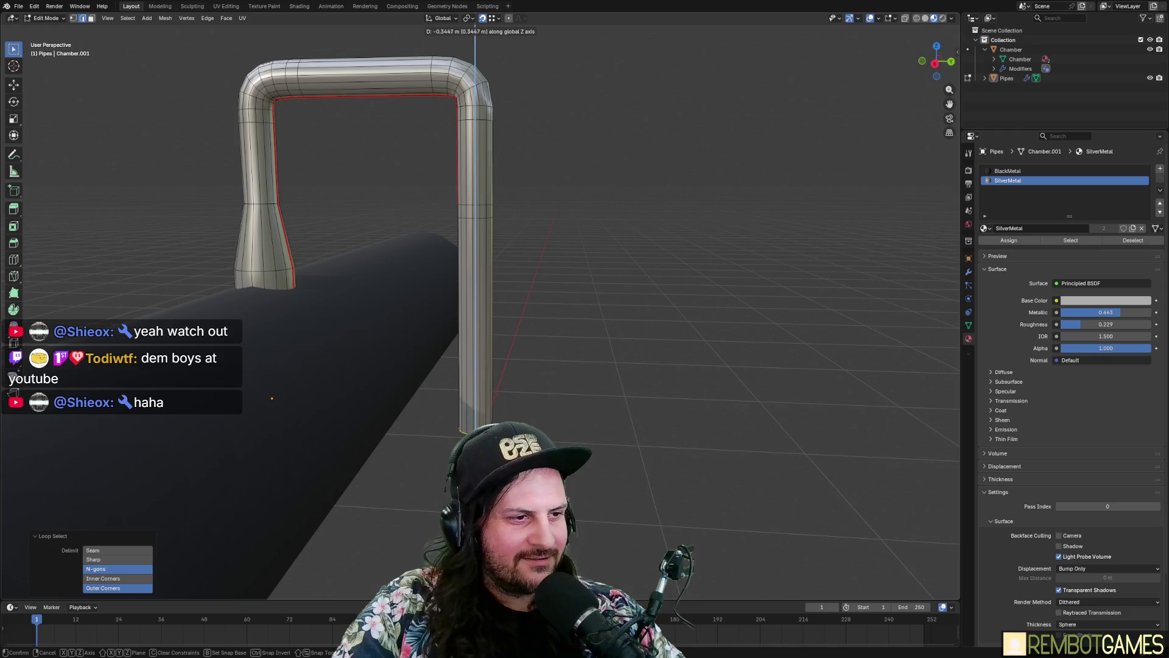
key(Return)
mouse_move(508, 334)
middle_down()
mouse_move(444, 338)
mouse_move(462, 341)
middle_up()
key(e)
key(z)
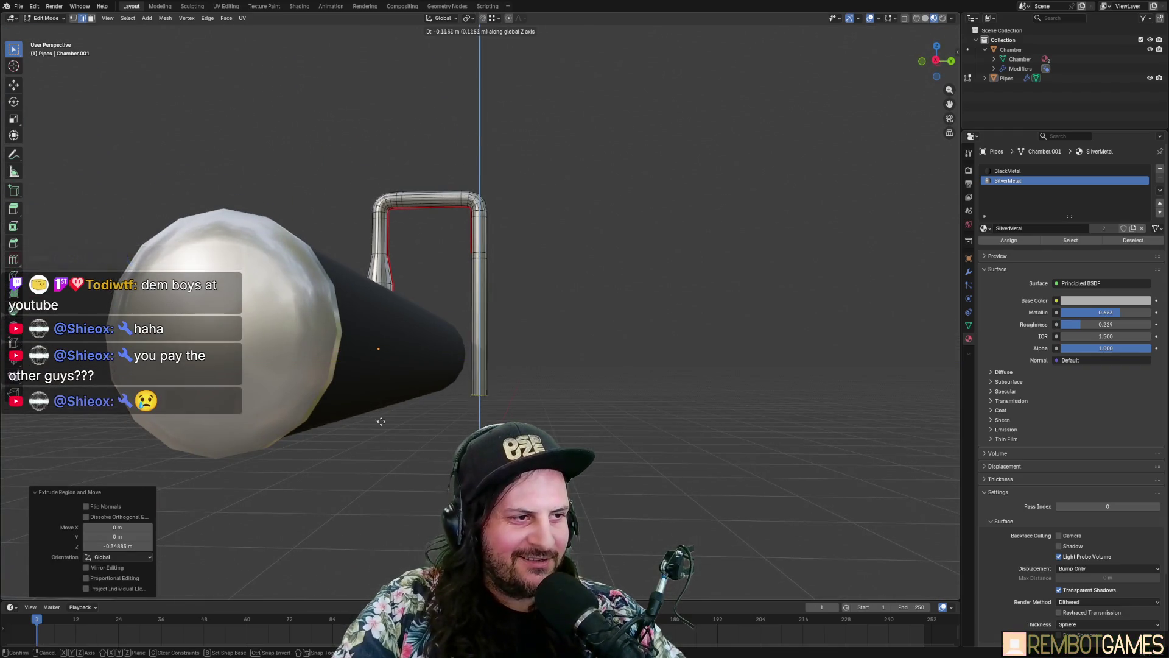
click(402, 425)
mouse_move(403, 425)
middle_down()
mouse_move(466, 420)
mouse_move(522, 280)
mouse_move(423, 278)
mouse_move(616, 279)
mouse_move(658, 375)
middle_up()
alt+click(423, 278)
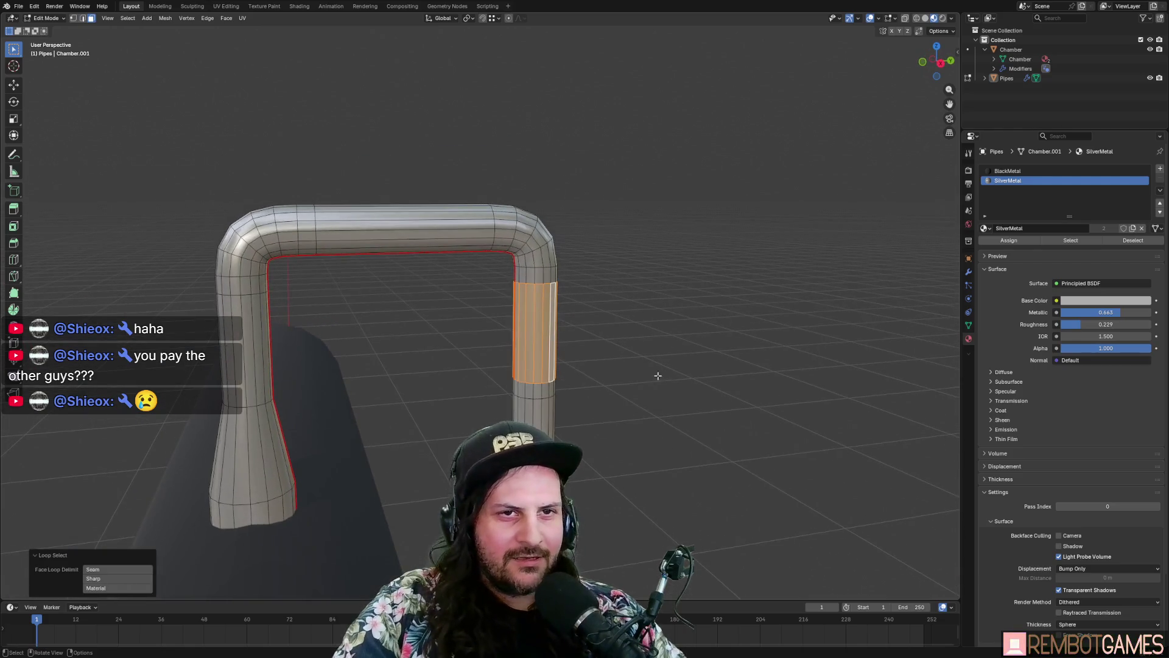
Step: Add a new material slot on the selected band and name its material ViewingWindow
click(1160, 168)
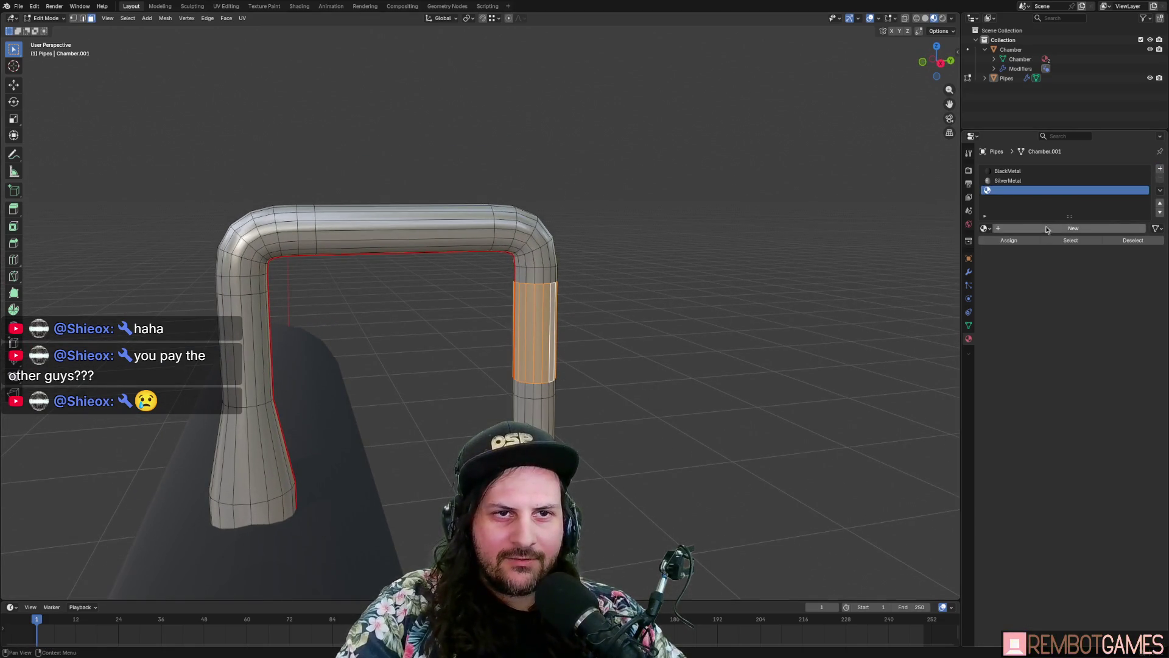
click(1045, 231)
double_click(1010, 191)
text(ViewingWindow)
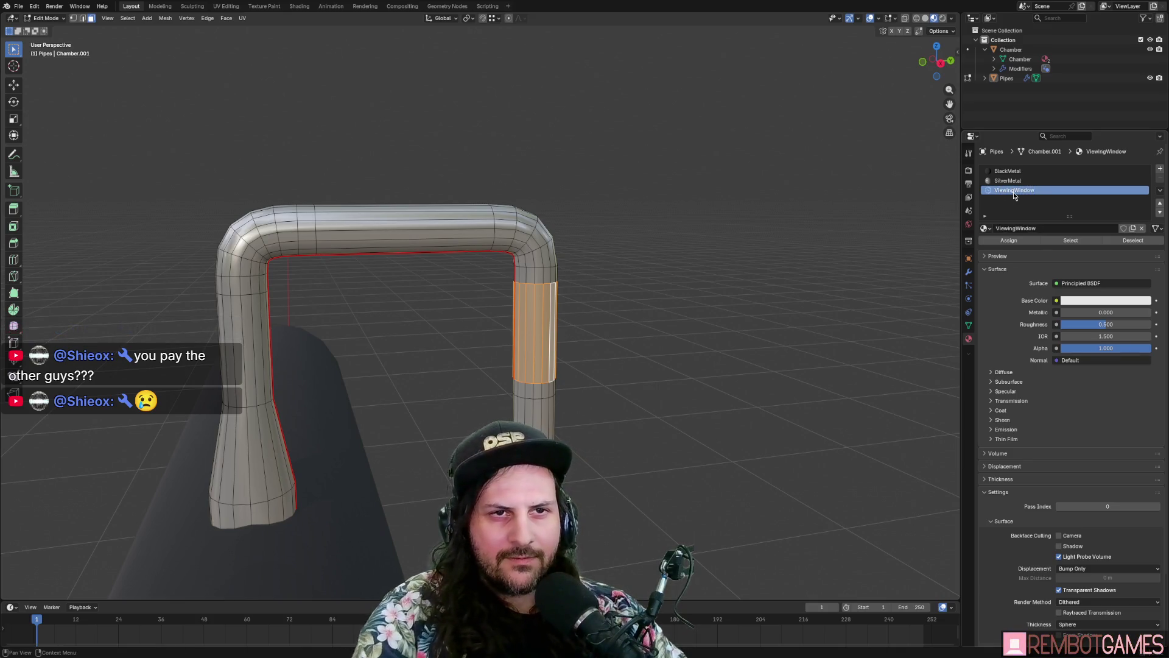
key(Return)
Step: Set the ViewingWindow base colour to light cyan
key(KP_Decimal)
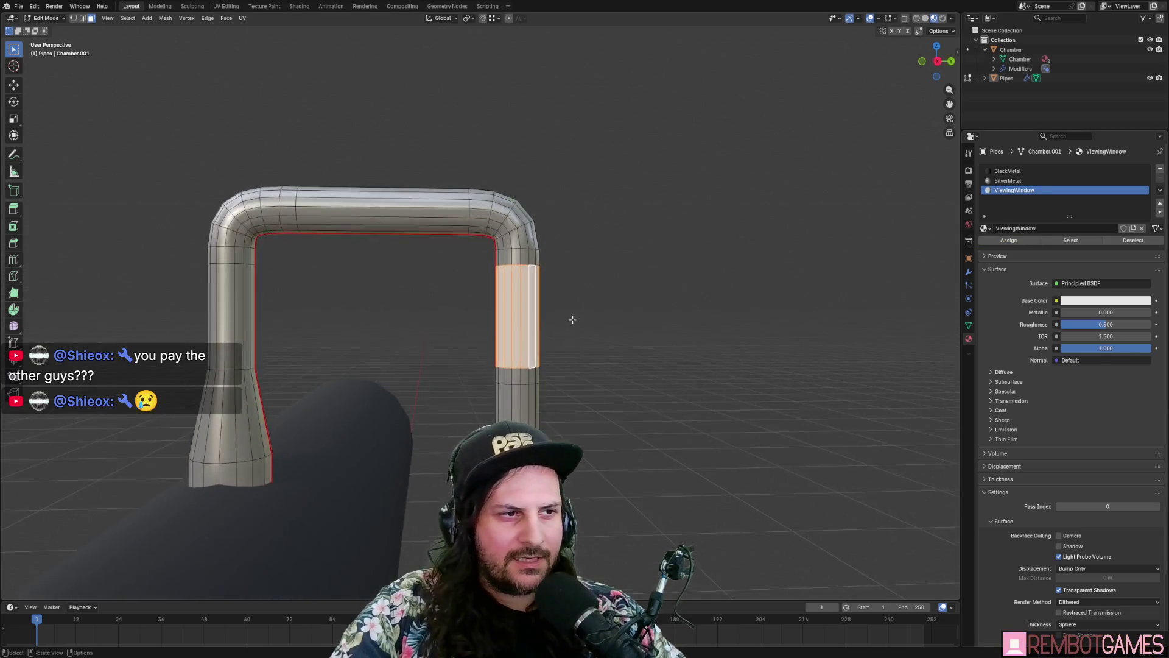
click(1075, 301)
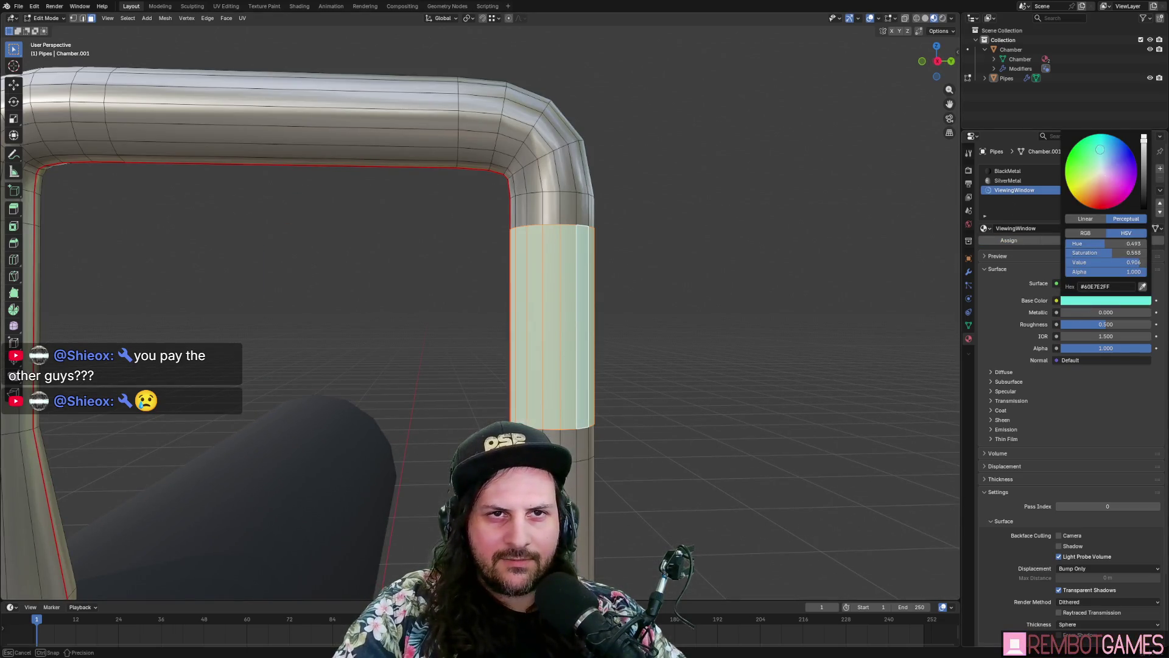
drag(1099, 149, 1101, 148)
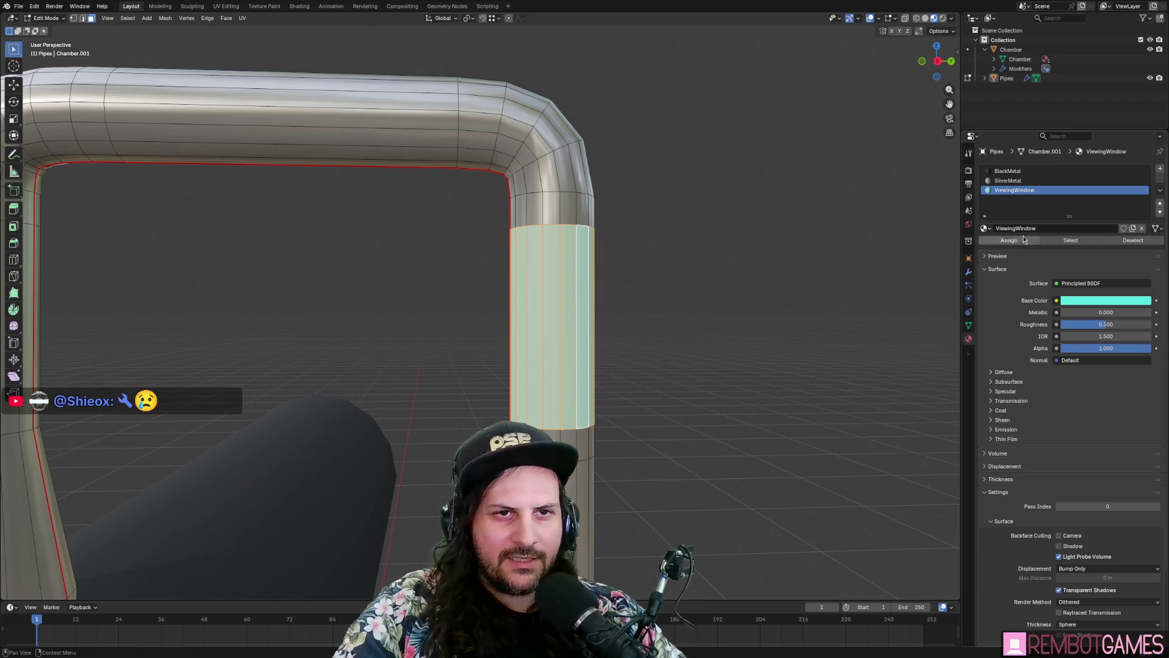
scroll(1023, 239, down, 1)
middle_drag(700, 342, 613, 448)
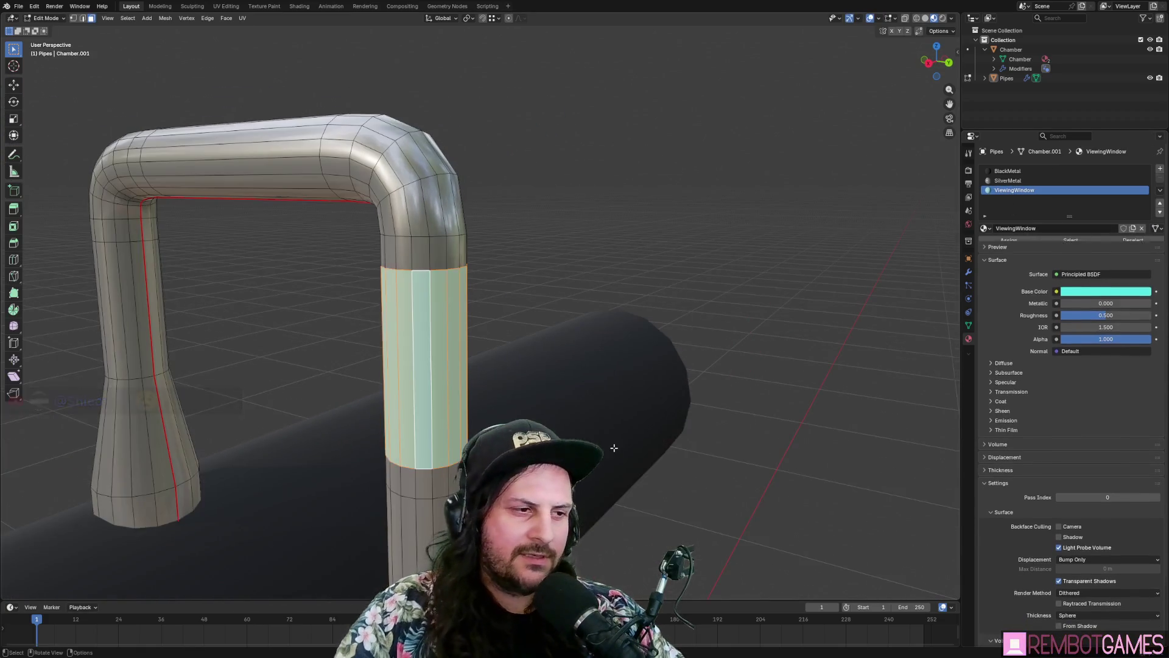
mouse_move(700, 374)
middle_down()
mouse_move(584, 417)
mouse_move(569, 383)
mouse_move(606, 365)
middle_up()
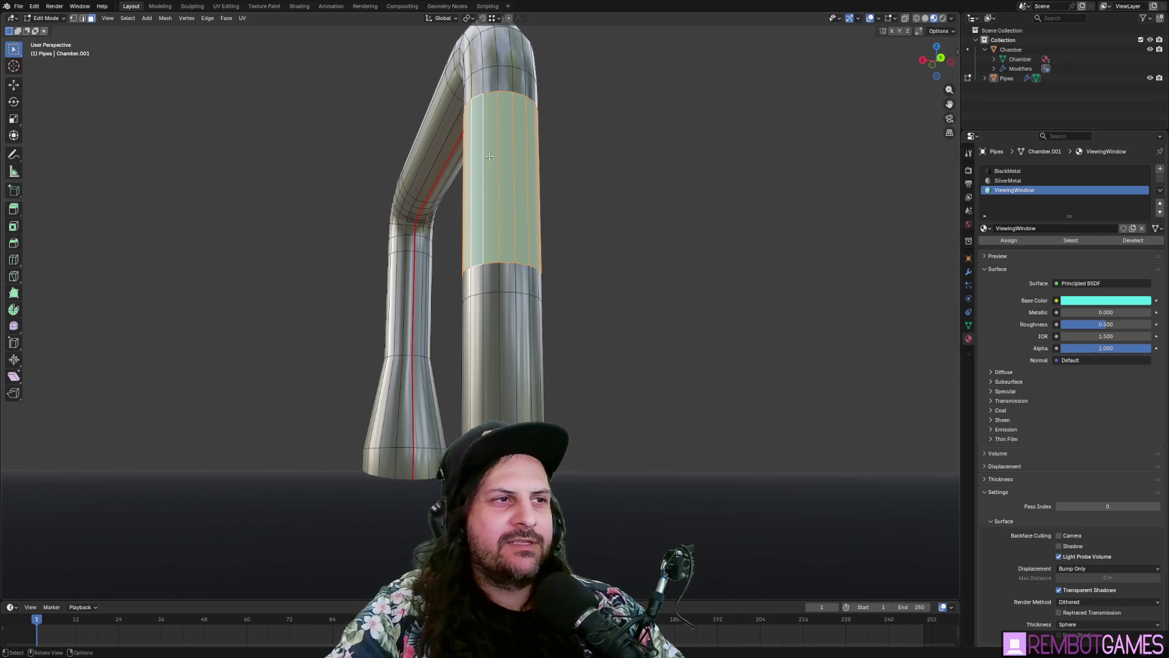
Step: Delete the viewing-window band faces from the pipe
key(x)
click(582, 183)
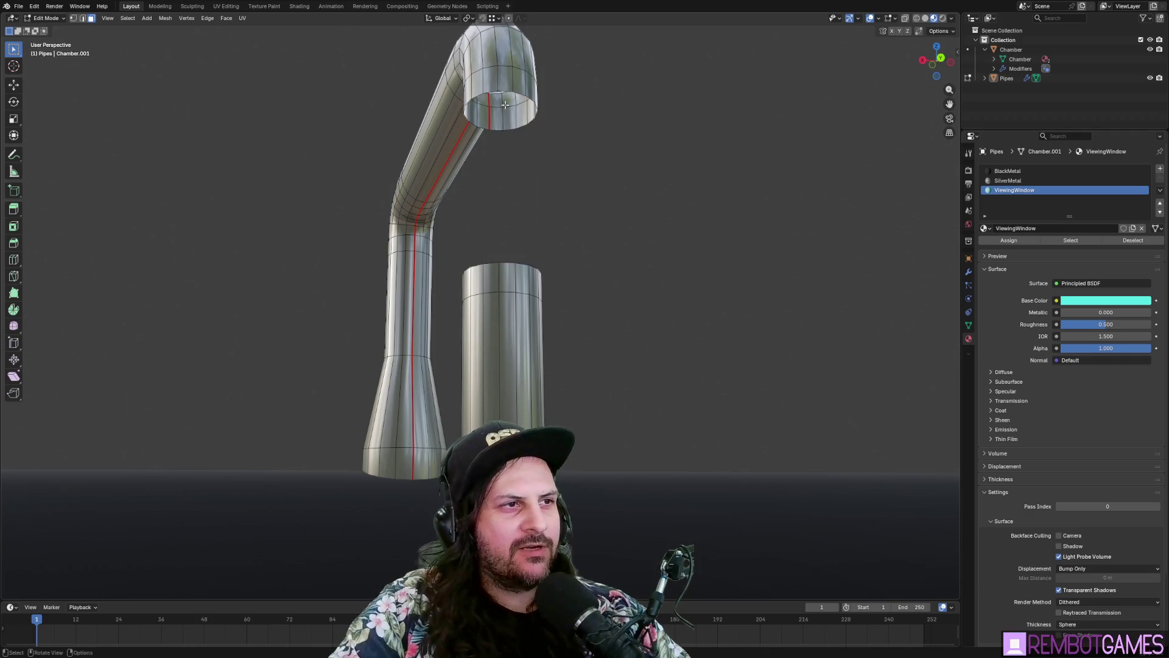
mouse_move(583, 183)
middle_down()
mouse_move(536, 244)
mouse_move(503, 244)
middle_up()
scroll(513, 267, up, 4)
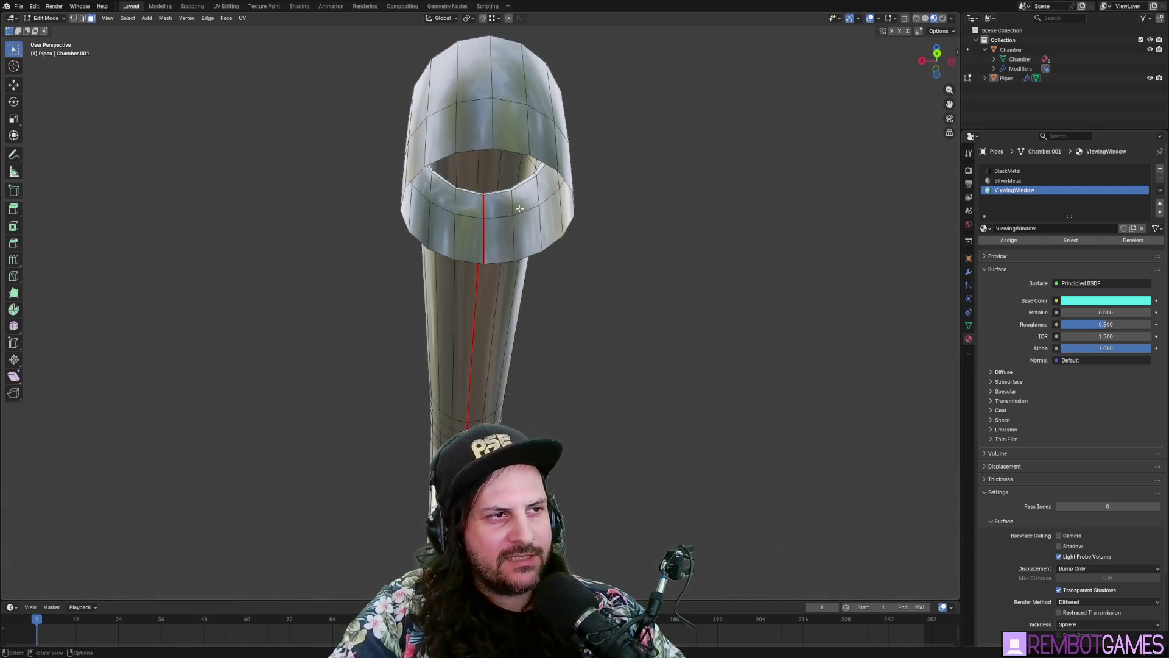
Step: Check the cap's normals with Face Orientation, then undo to drop the ViewingWindow slot
click(897, 19)
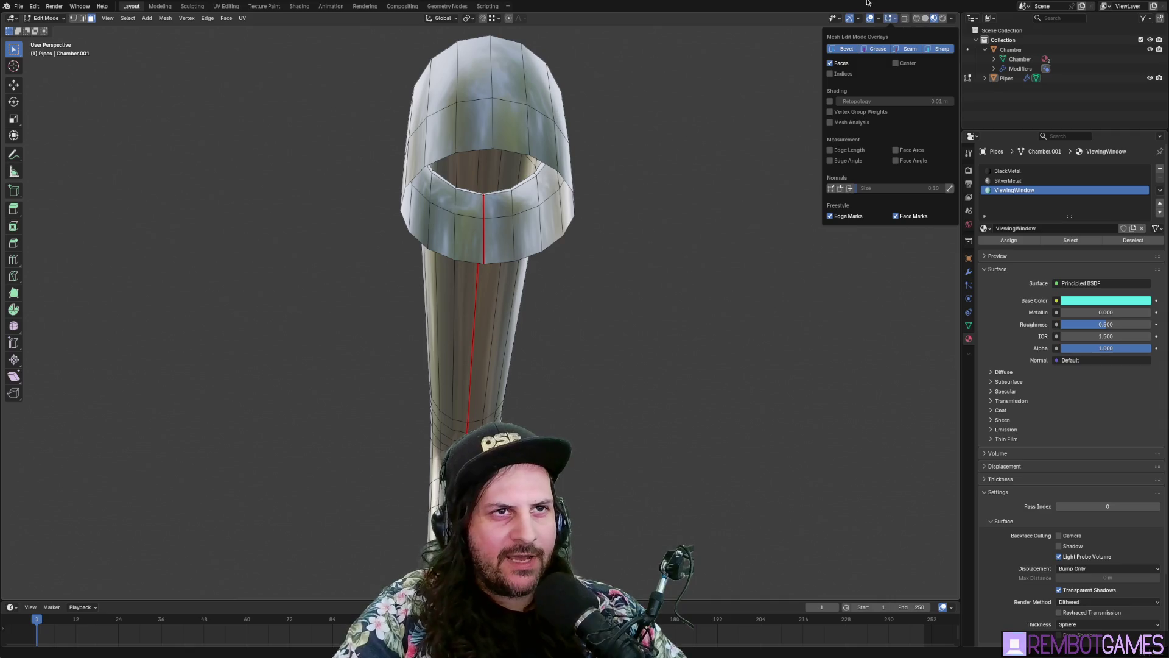
click(879, 19)
click(847, 239)
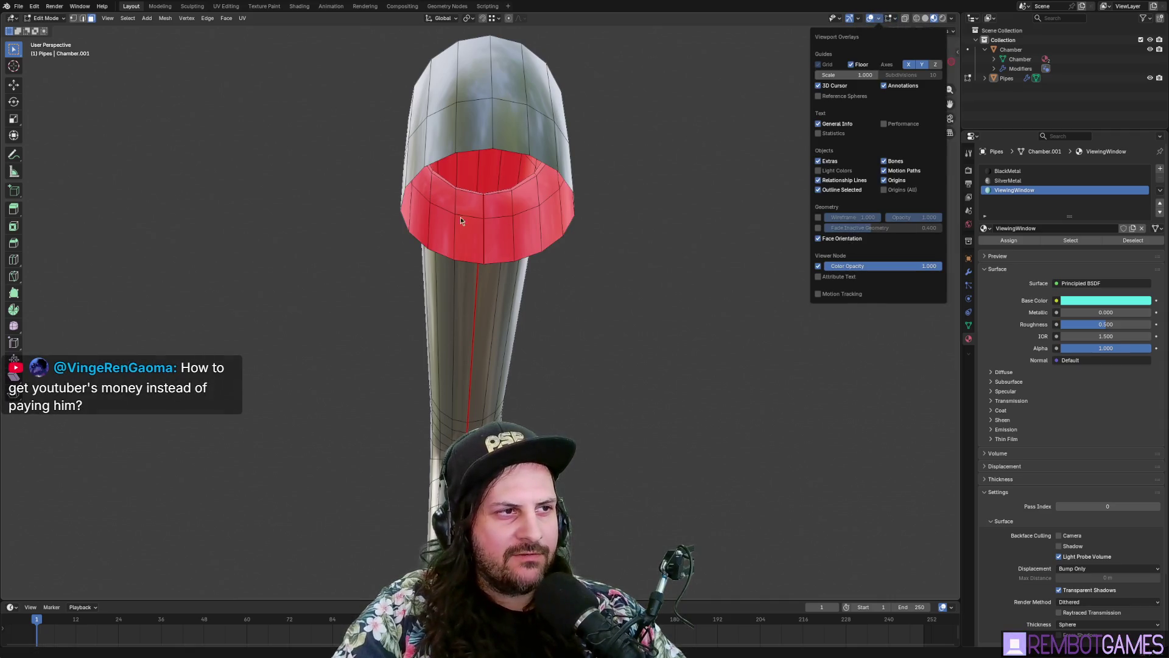
click(833, 241)
mouse_move(687, 289)
middle_down()
mouse_move(663, 402)
mouse_move(697, 411)
middle_up()
key(Tab)
key(Tab)
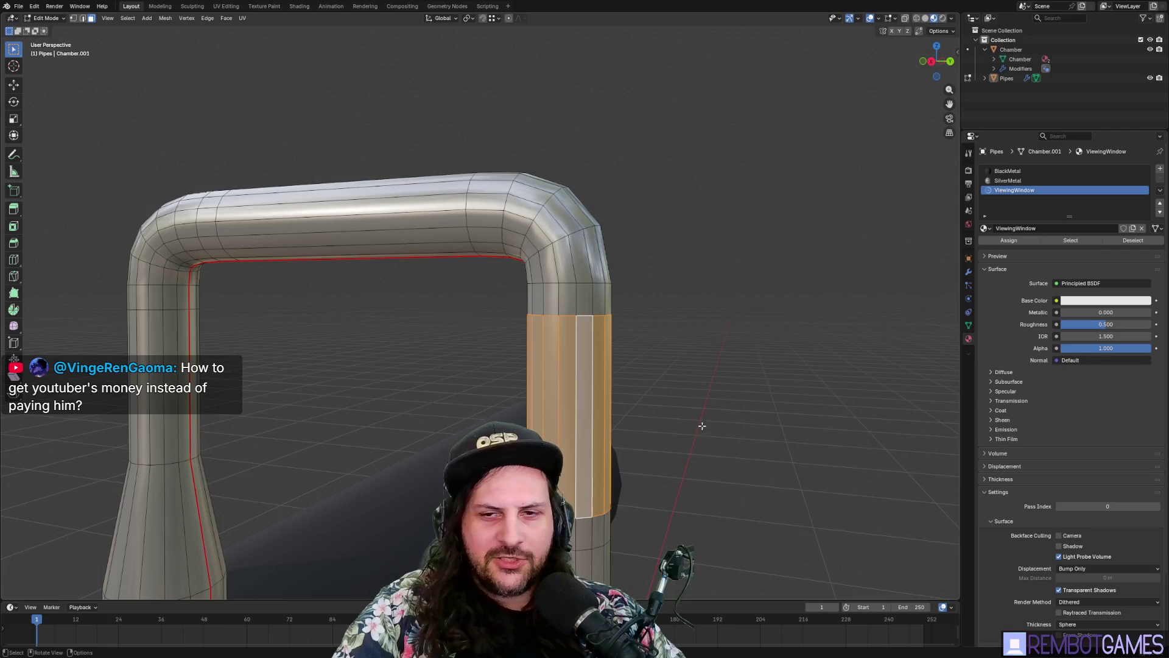
key(ctrl+z)
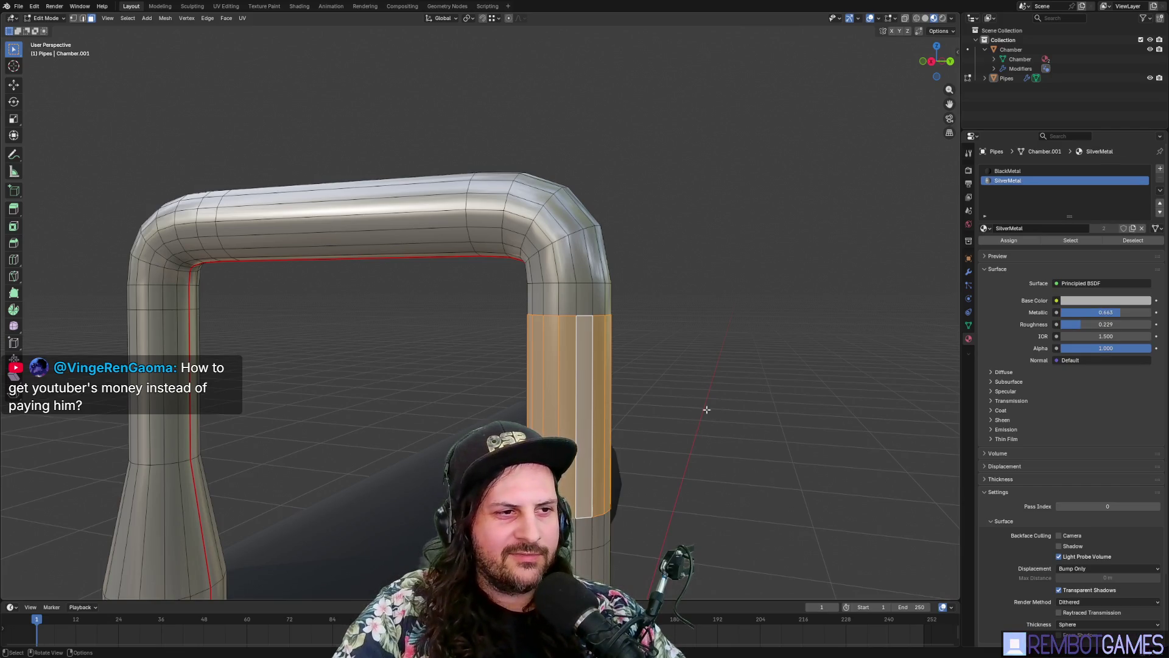
Step: Extrude the face ring on the pipe's right leg individually outward by 0.01 into a collar
middle_drag(706, 410, 699, 299)
scroll(699, 304, up, 3)
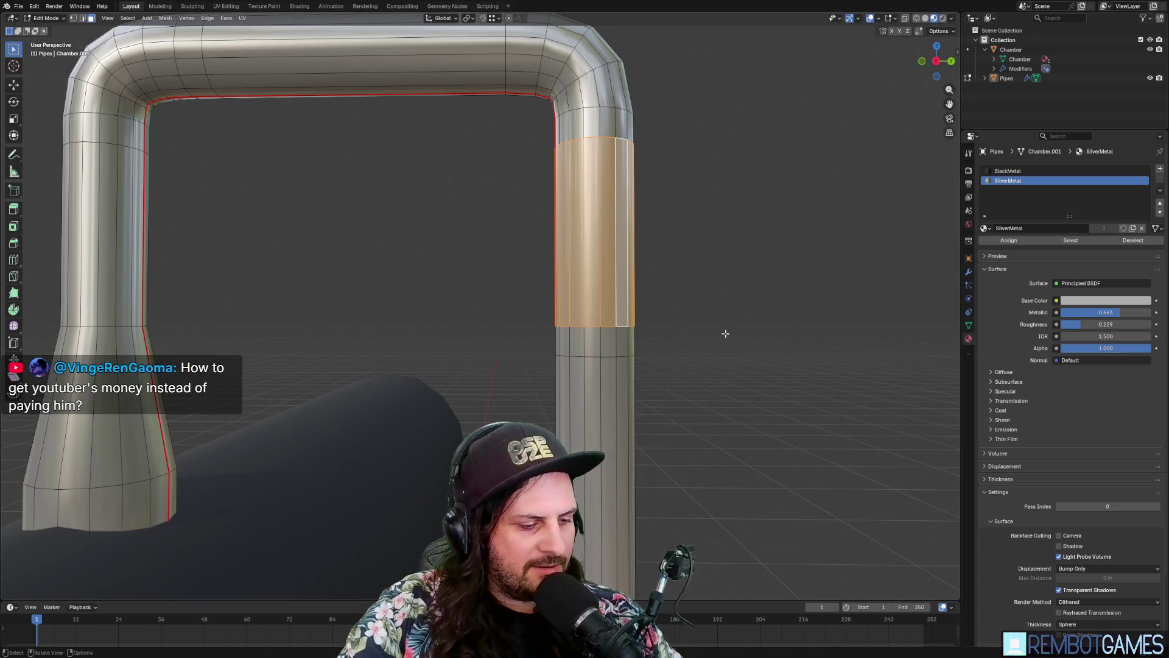
mouse_move(694, 391)
middle_down()
mouse_move(668, 391)
mouse_move(698, 350)
mouse_move(669, 357)
mouse_move(757, 326)
mouse_move(730, 348)
mouse_move(719, 317)
mouse_move(653, 279)
mouse_move(628, 285)
mouse_move(670, 297)
mouse_move(650, 283)
mouse_move(587, 332)
middle_up()
click(567, 280)
alt+click(585, 276)
right_click(587, 332)
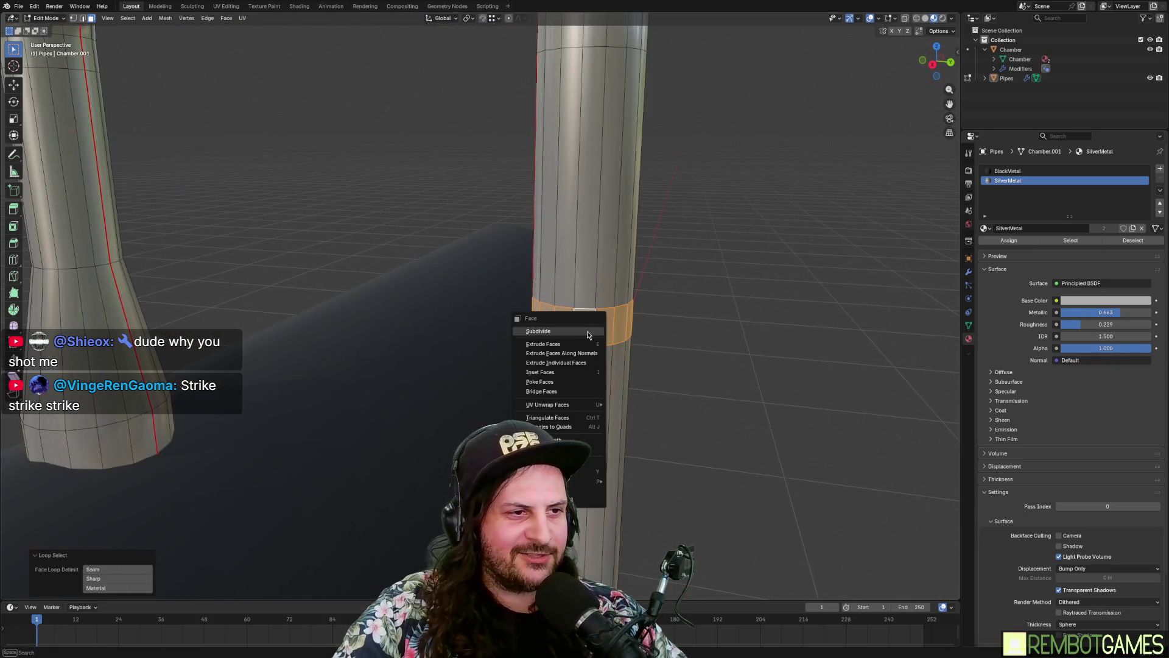
click(587, 363)
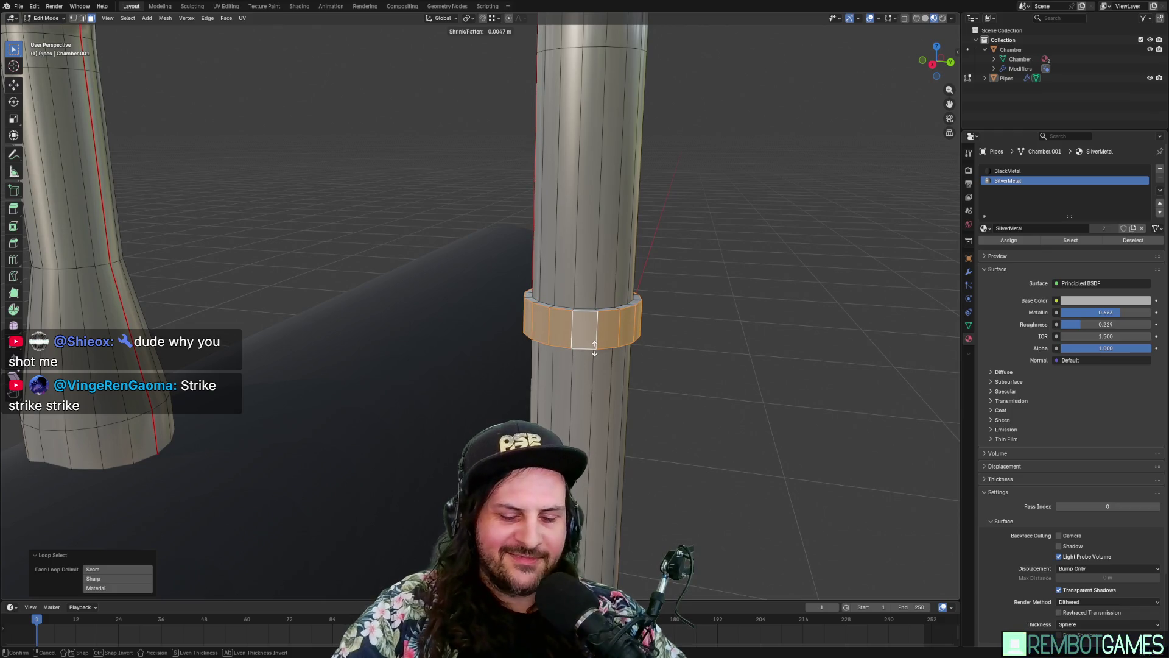
text(01)
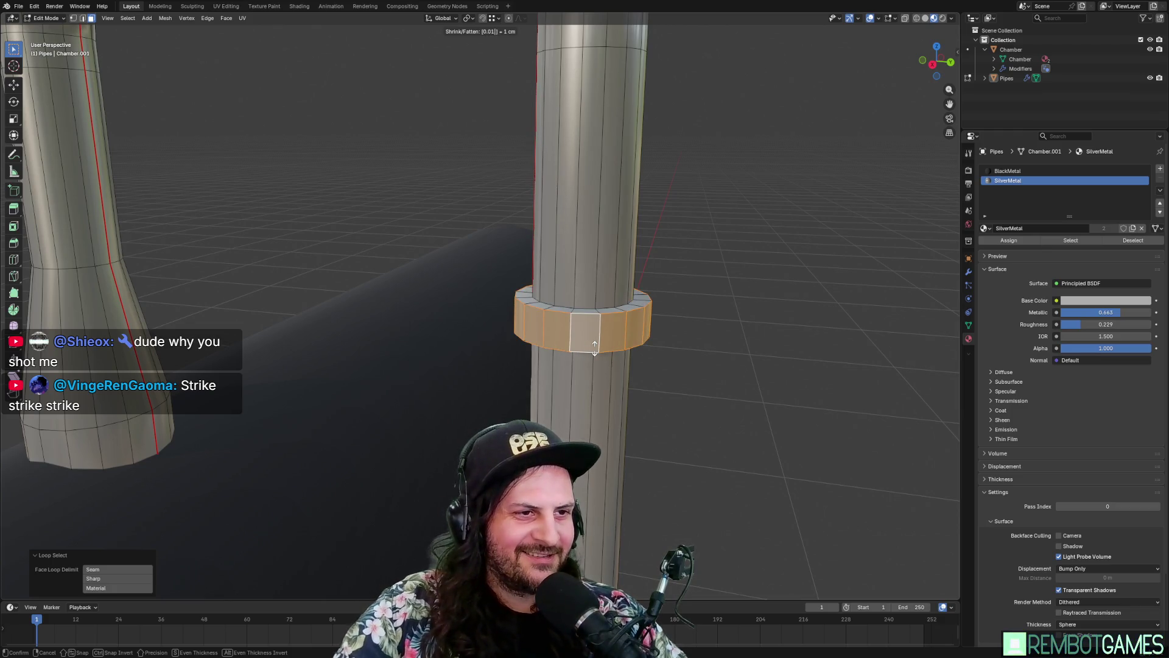
key(Return)
scroll(594, 347, down, 3)
mouse_move(594, 347)
middle_down()
mouse_move(647, 329)
mouse_move(489, 316)
mouse_move(445, 253)
middle_up()
alt+click(363, 153)
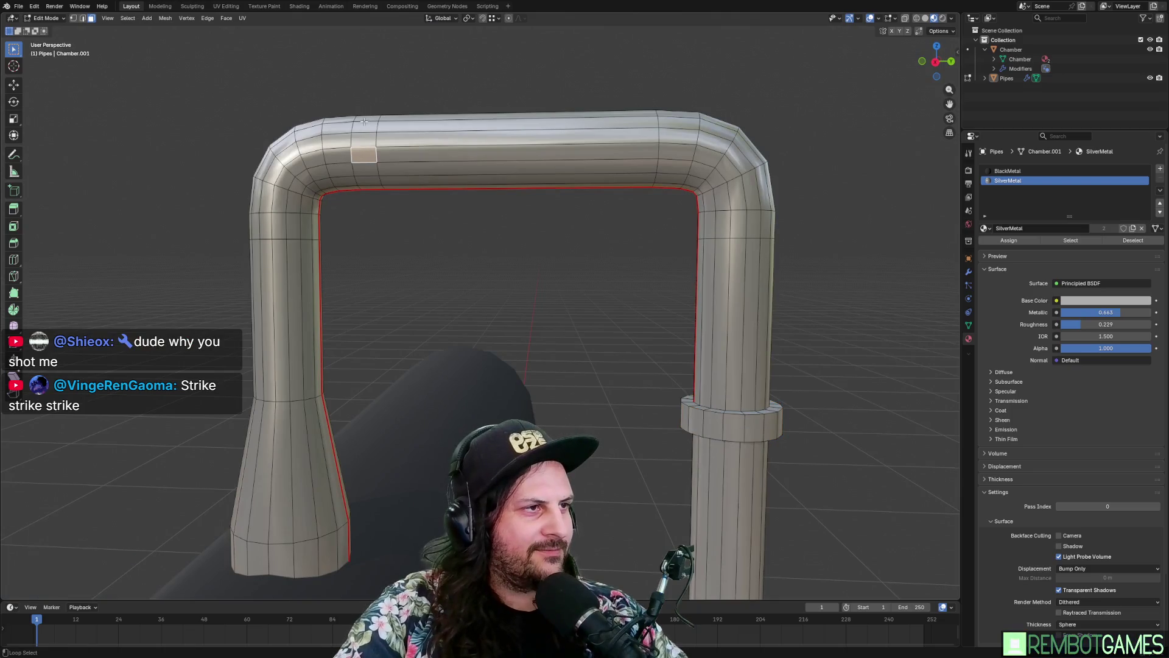
Step: Extrude the top pipe's face loop along its normals into a collar near the left bend
middle_drag(363, 153, 359, 136)
key(ctrl+f)
click(361, 138)
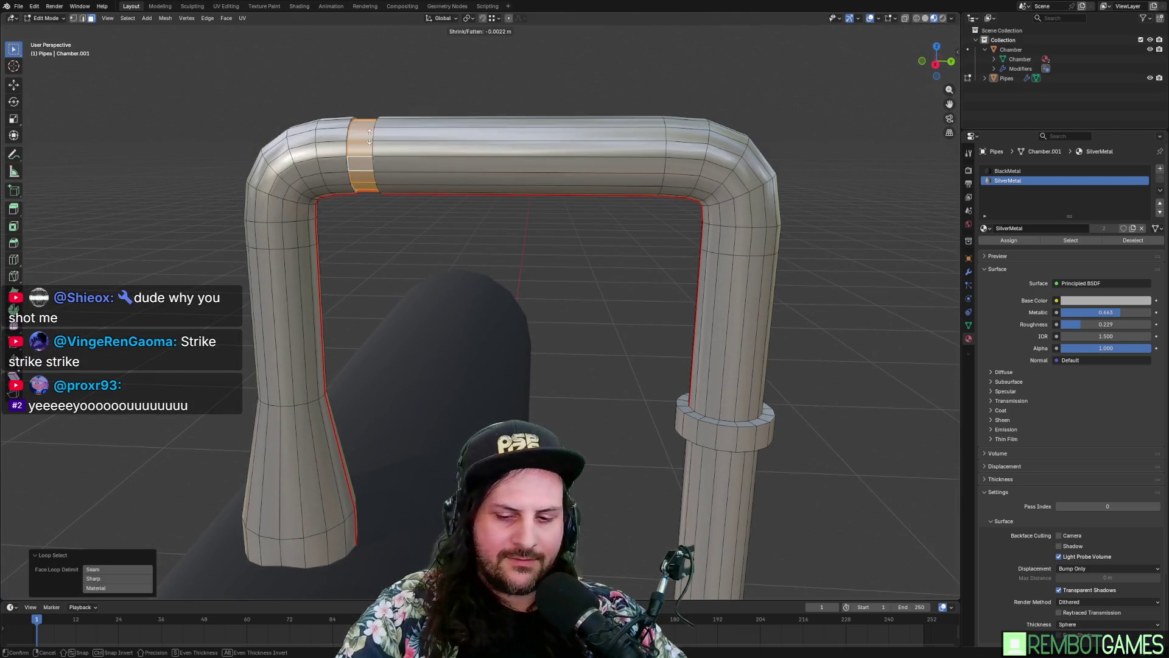
click(374, 152)
mouse_move(375, 152)
middle_down()
mouse_move(561, 294)
mouse_move(506, 346)
middle_up()
key(Tab)
scroll(551, 304, down, 3)
Step: Try edge loop cuts across the top pipe and near the right bend, then undo them
key(Tab)
scroll(556, 269, up, 5)
mouse_move(556, 268)
middle_down()
mouse_move(569, 259)
mouse_move(503, 258)
mouse_move(520, 265)
mouse_move(543, 243)
mouse_move(527, 331)
middle_up()
scroll(550, 308, up, 2)
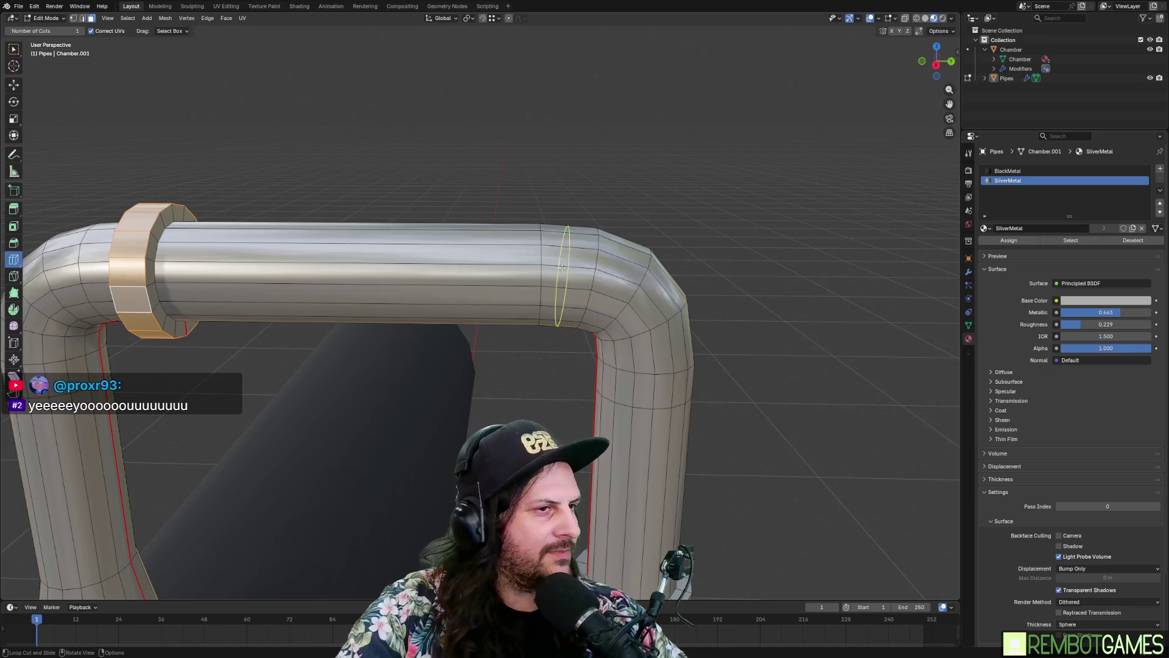
click(537, 223)
scroll(536, 223, up, 4)
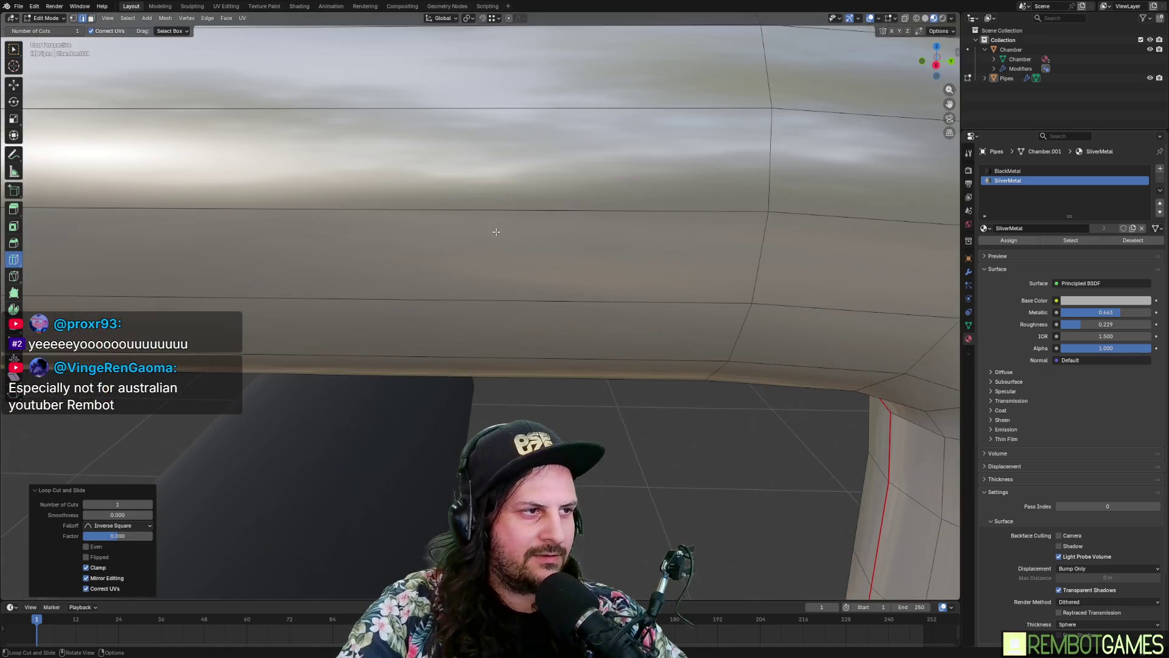
scroll(489, 241, down, 3)
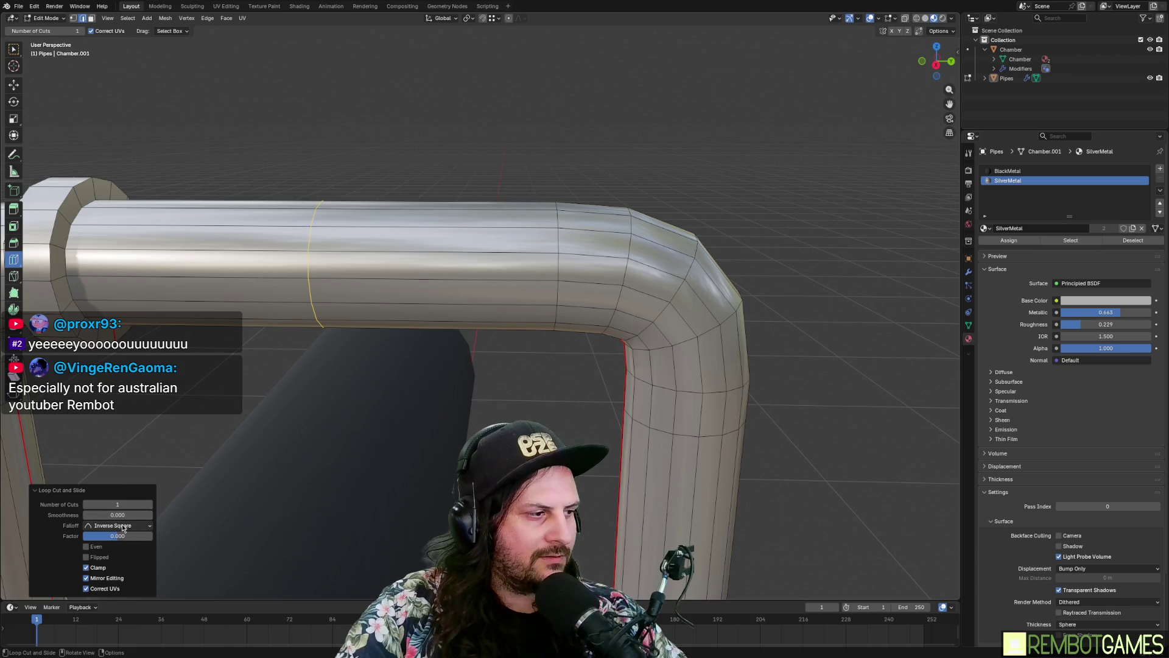
middle_drag(536, 268, 554, 272)
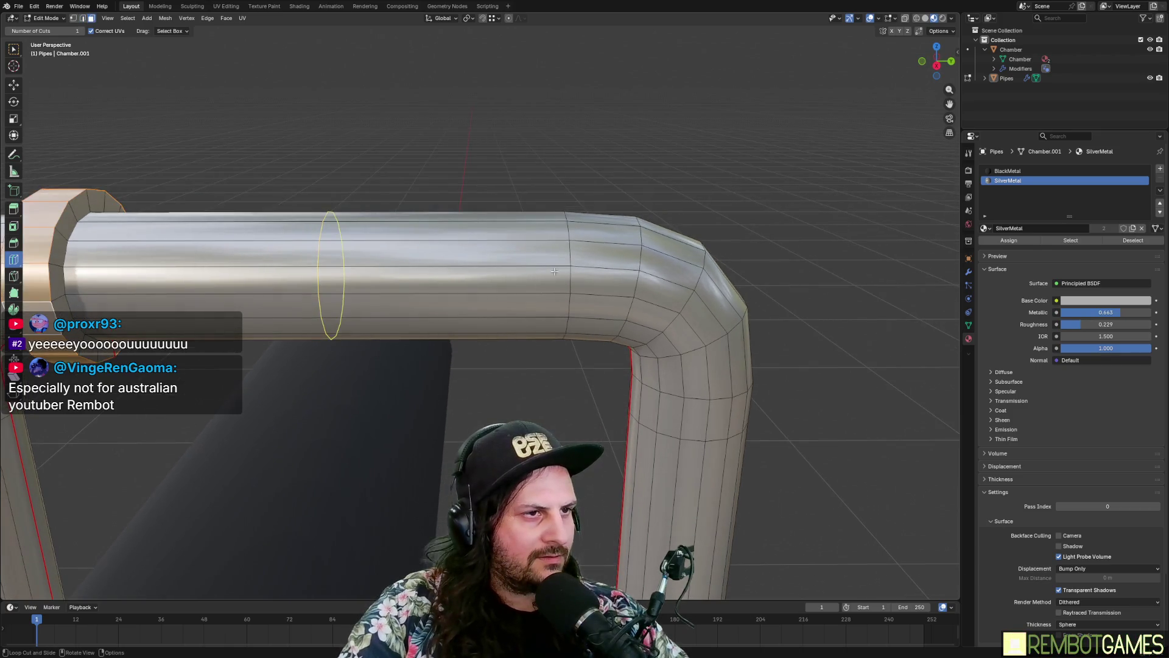
click(560, 246)
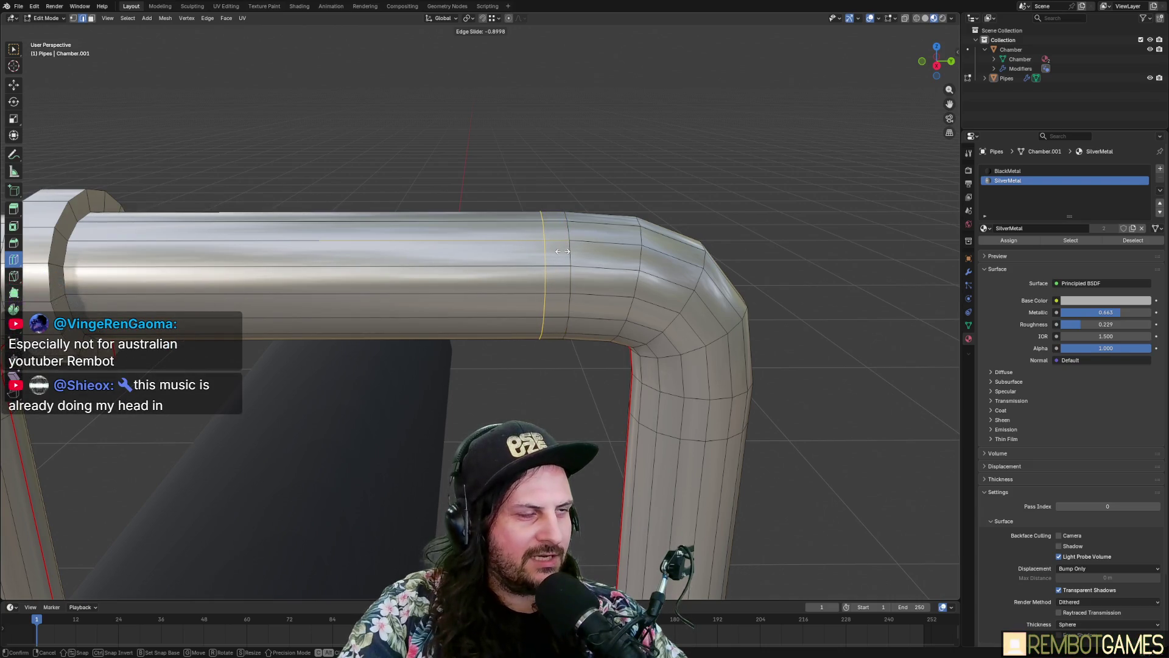
click(562, 251)
mouse_move(562, 250)
middle_down()
mouse_move(425, 330)
mouse_move(472, 334)
mouse_move(524, 283)
mouse_move(644, 323)
mouse_move(570, 244)
middle_up()
key(ctrl+z)
shift+middle_drag(578, 408, 522, 230)
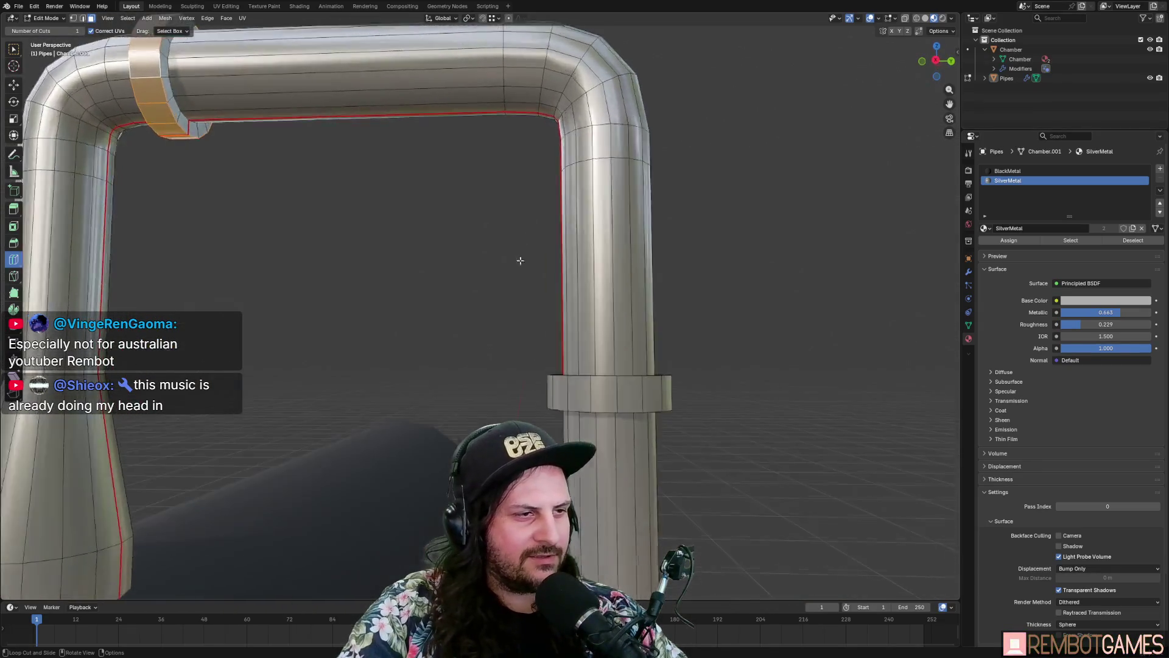
Step: Reframe the view on the pipe and re-enter Edit Mode on its mesh
key(Tab)
scroll(499, 280, down, 4)
mouse_move(458, 339)
middle_down()
mouse_move(510, 337)
mouse_move(499, 357)
mouse_move(623, 338)
mouse_move(428, 316)
mouse_move(378, 334)
mouse_move(380, 352)
mouse_move(424, 338)
mouse_move(548, 341)
mouse_move(463, 365)
mouse_move(514, 407)
mouse_move(529, 393)
mouse_move(619, 420)
mouse_move(465, 407)
middle_up()
key(Tab)
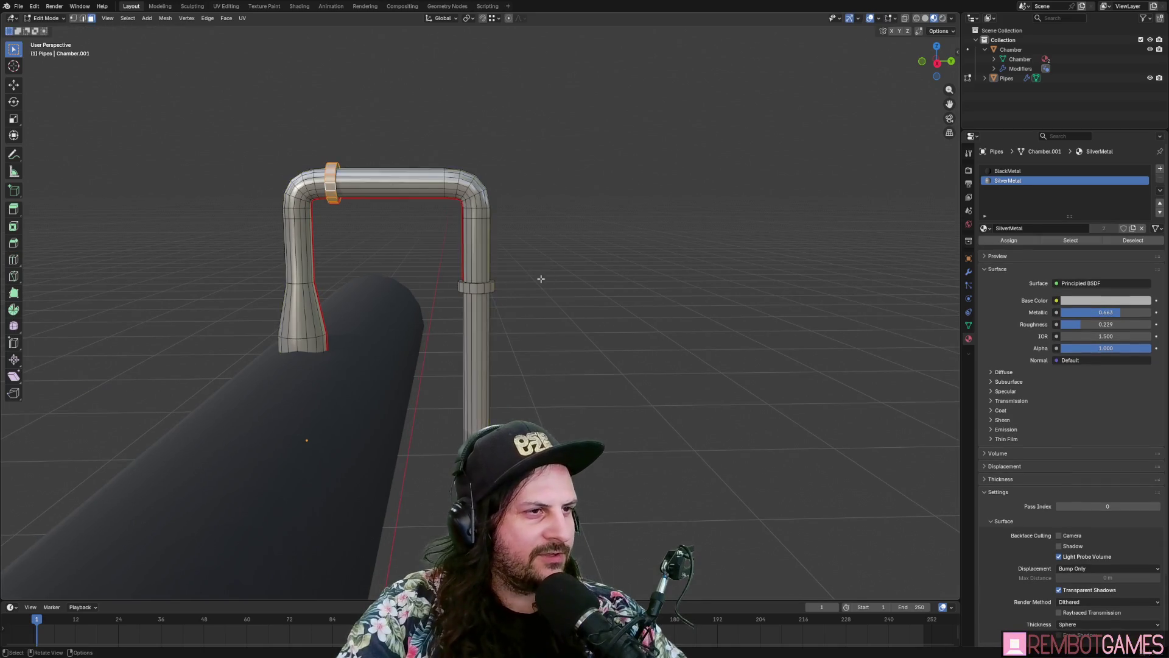
middle_drag(541, 274, 509, 272)
scroll(509, 272, up, 3)
scroll(453, 214, down, 3)
mouse_move(453, 214)
middle_down()
mouse_move(530, 222)
mouse_move(496, 234)
middle_up()
Step: Extrude the face loop below the right bend along its normals into a third collar
alt+click(530, 222)
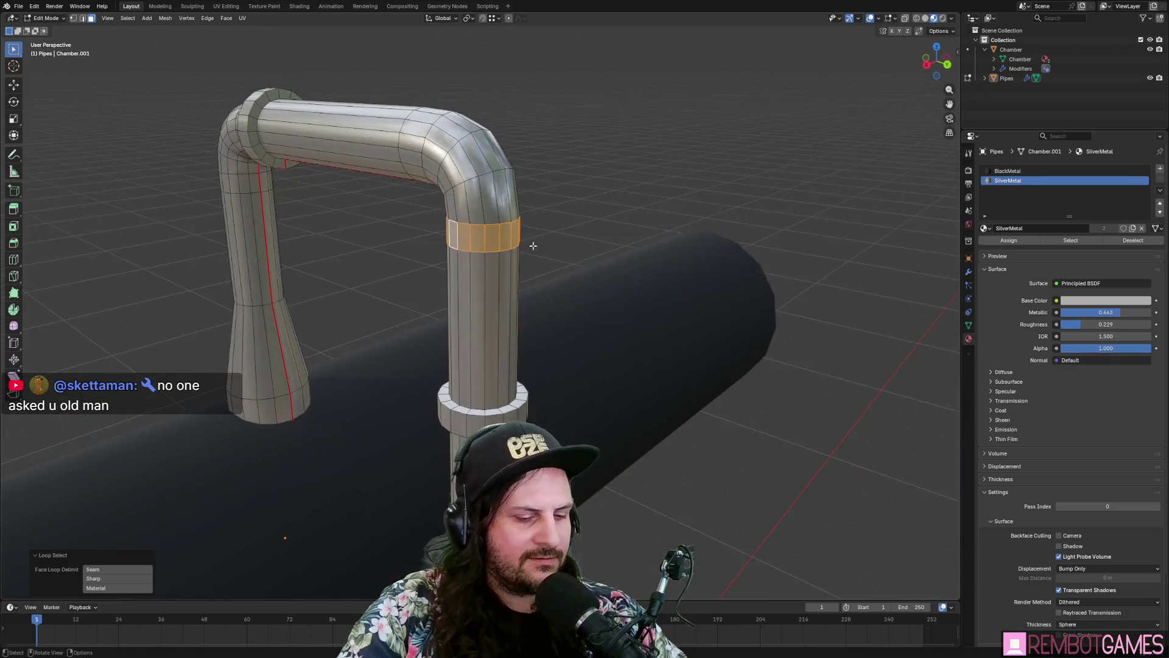
key(ctrl+f)
click(496, 234)
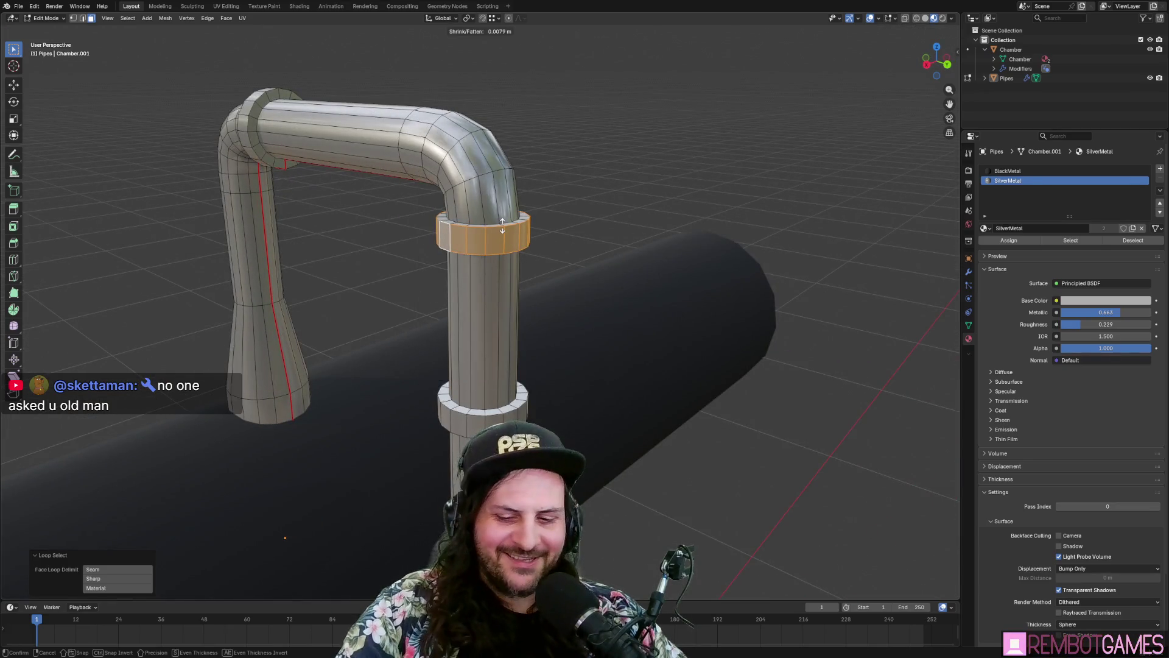
click(503, 225)
key(Tab)
mouse_move(502, 225)
middle_down()
mouse_move(656, 327)
mouse_move(508, 319)
mouse_move(412, 336)
middle_up()
scroll(656, 327, down, 4)
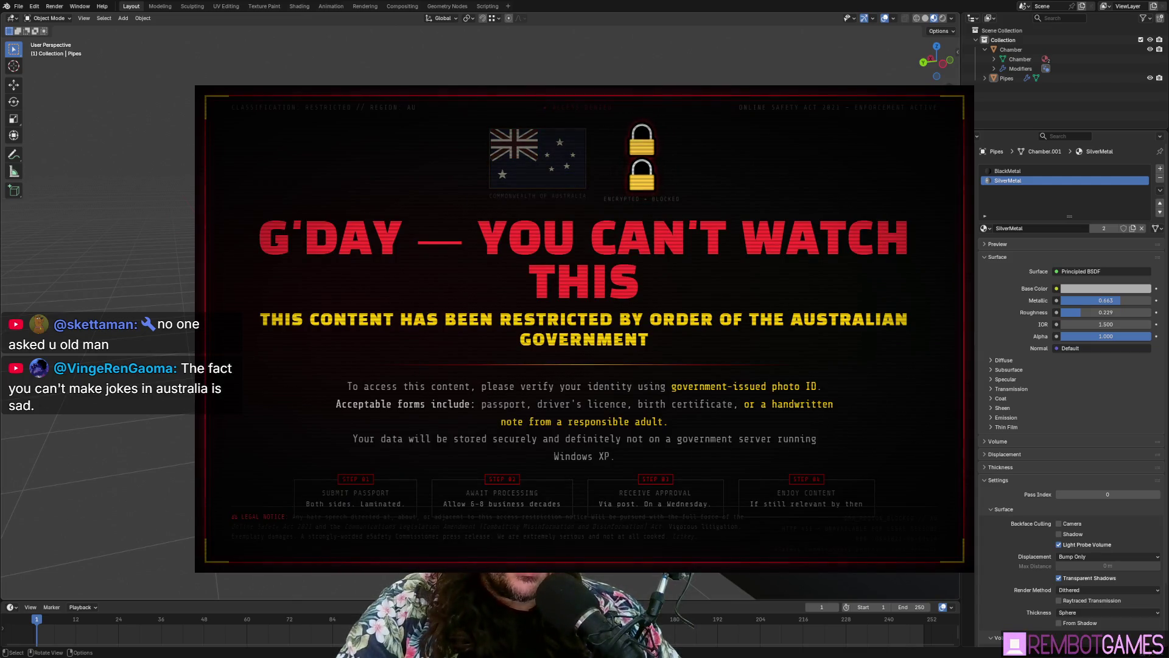
Step: Orbit around the finished pipe model one last time
mouse_move(413, 336)
middle_down()
mouse_move(481, 337)
mouse_move(582, 368)
mouse_move(524, 317)
mouse_move(167, 654)
middle_up()
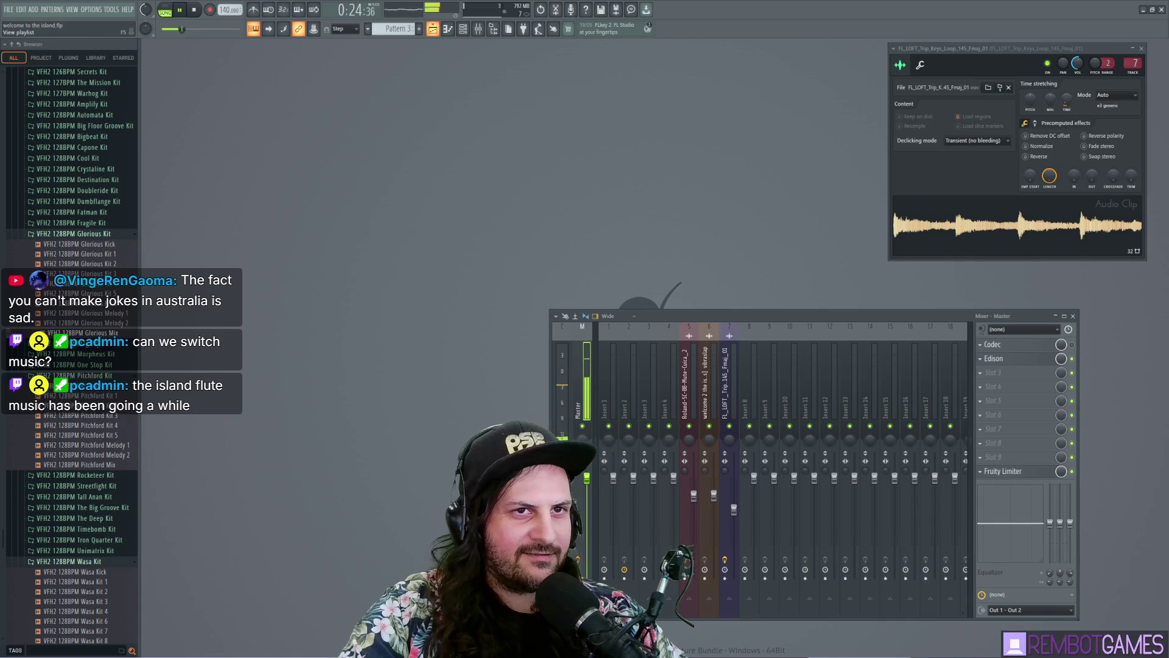
Step: In the Playlist, unmute Track 16 and Track 14, and mute Track 4 and Track 2
click(254, 28)
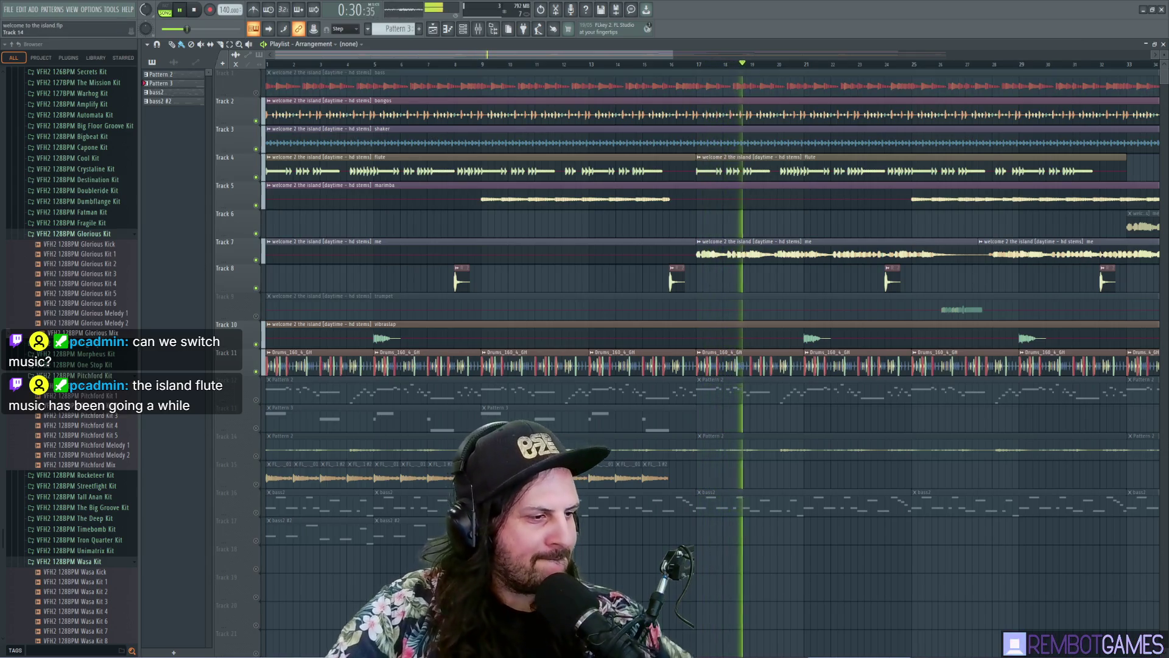
click(256, 512)
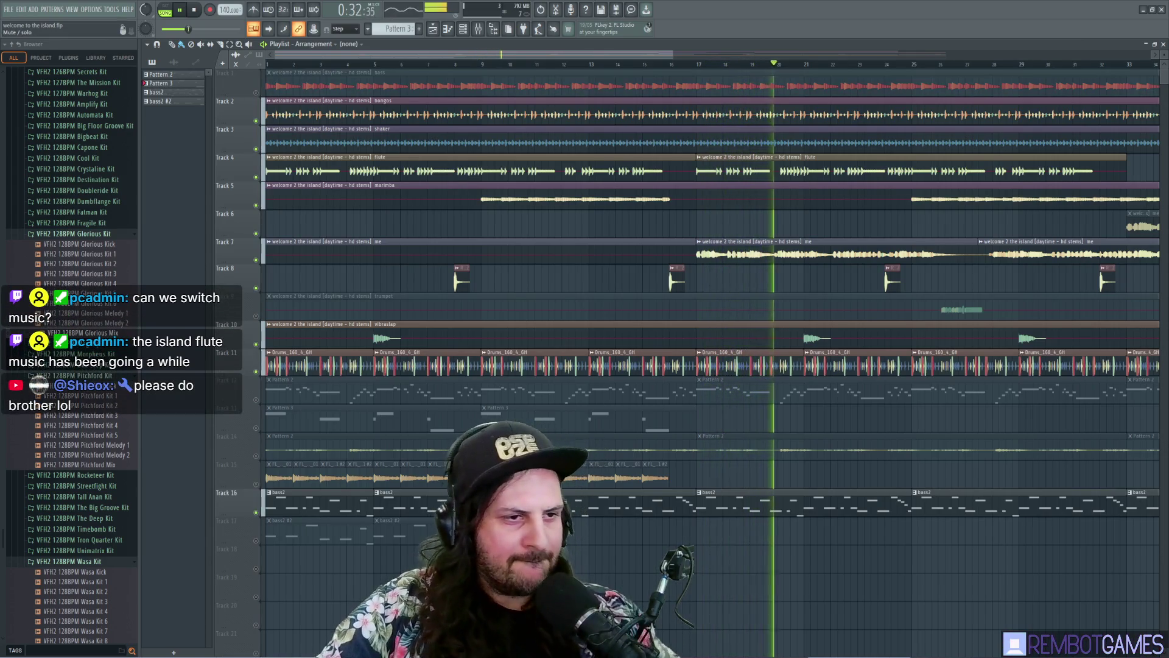
click(255, 178)
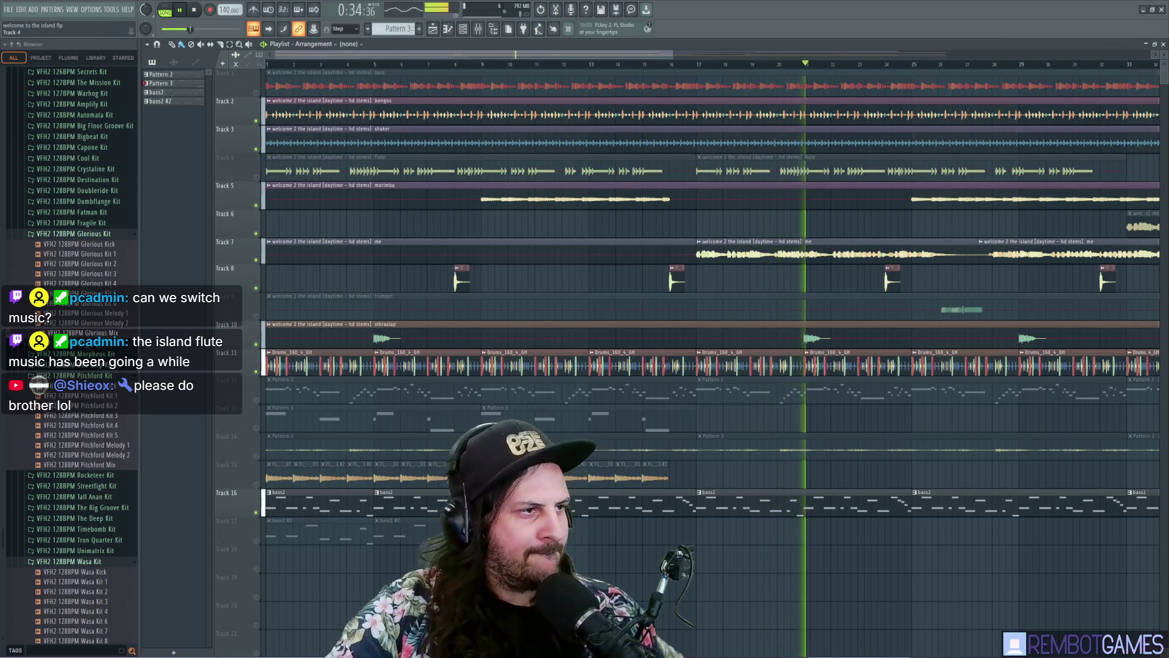
click(256, 121)
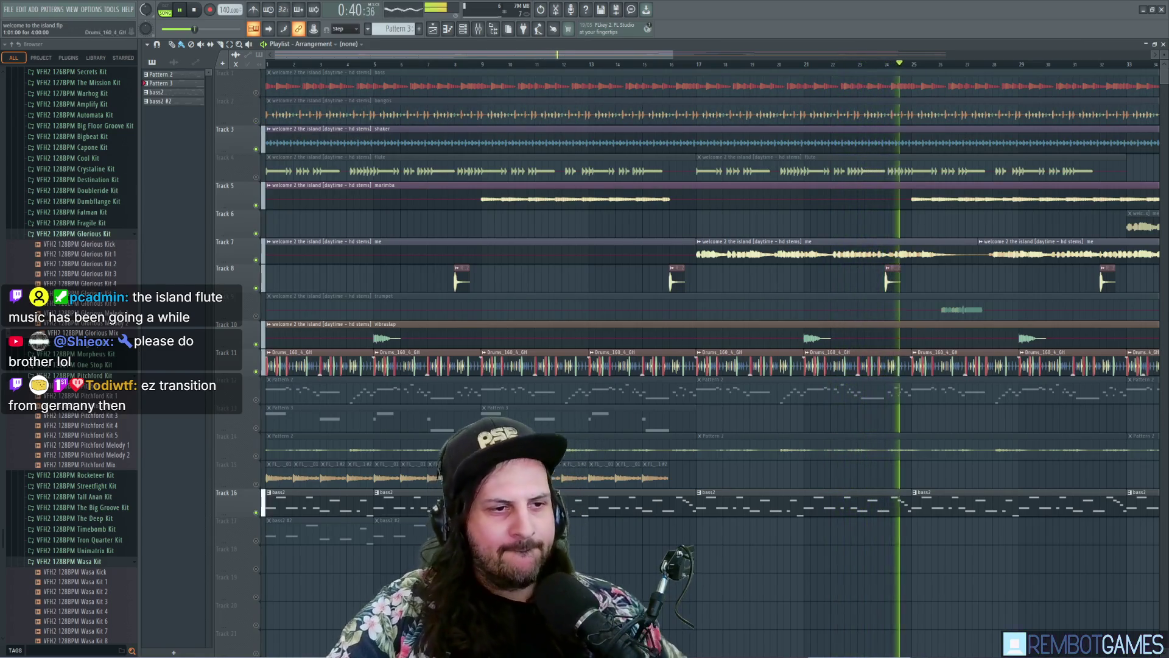
click(255, 456)
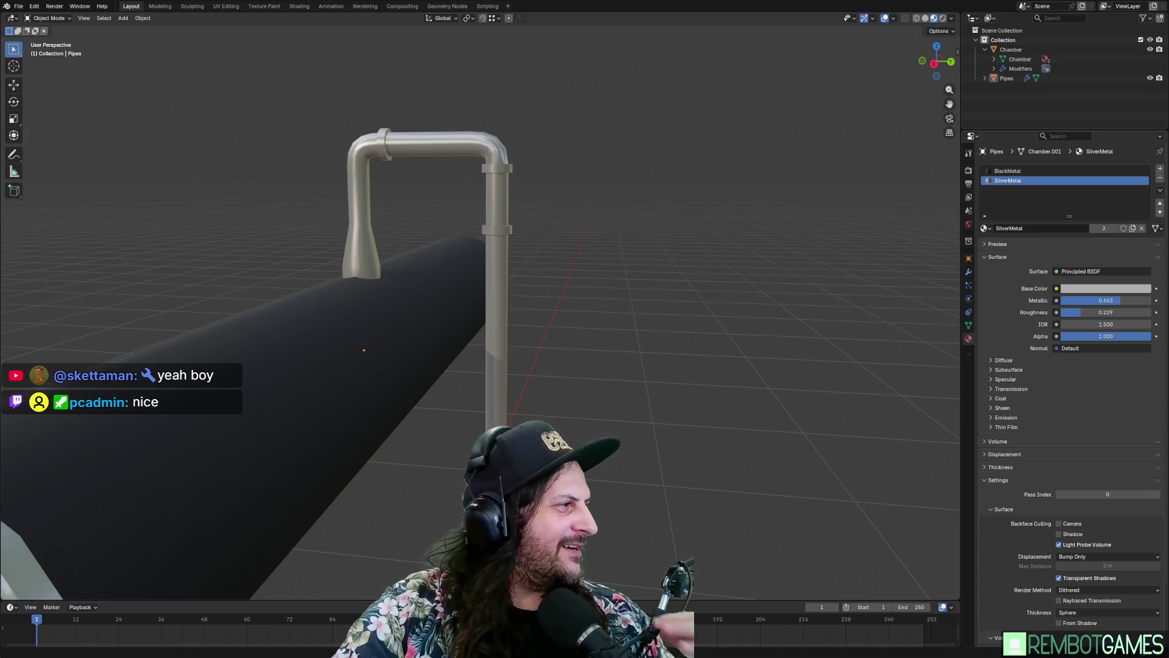
Step: Orbit to the pipe bases and enter Edit Mode on the pipe mesh
mouse_move(536, 243)
middle_down()
mouse_move(535, 209)
mouse_move(491, 189)
mouse_move(357, 207)
mouse_move(538, 284)
mouse_move(459, 235)
mouse_move(349, 277)
middle_up()
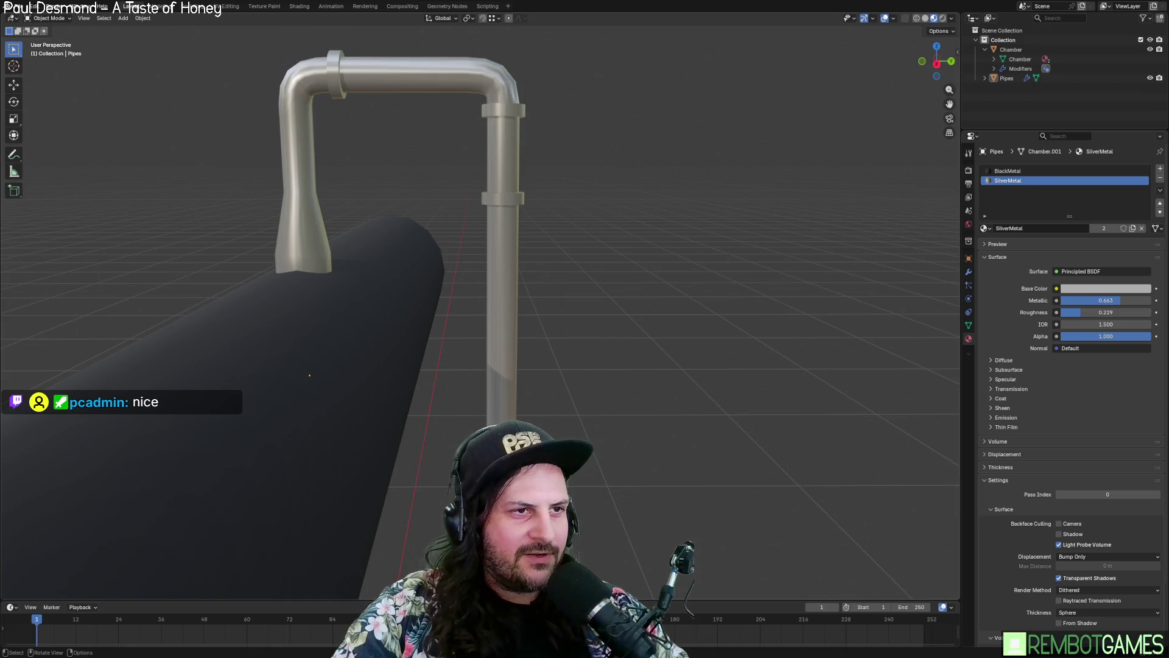
mouse_move(536, 292)
middle_down()
mouse_move(470, 293)
mouse_move(549, 296)
mouse_move(497, 301)
middle_up()
key(Tab)
scroll(549, 296, up, 5)
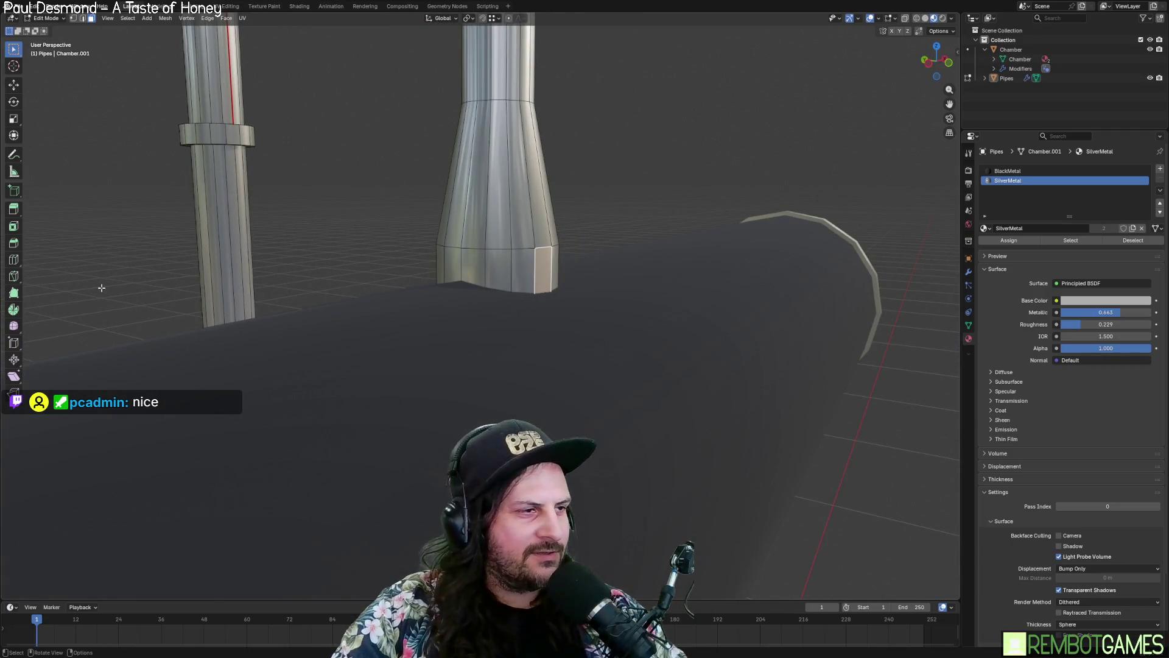
Step: Add edge loops near the flared pipe end and the funnel base
click(13, 260)
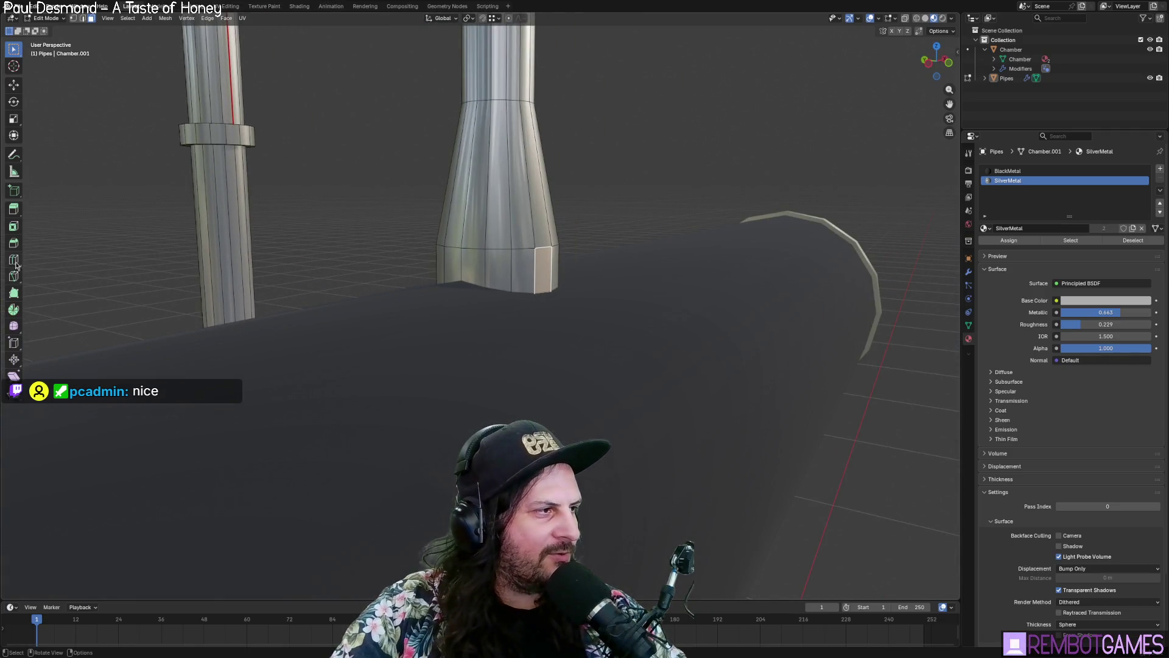
click(492, 266)
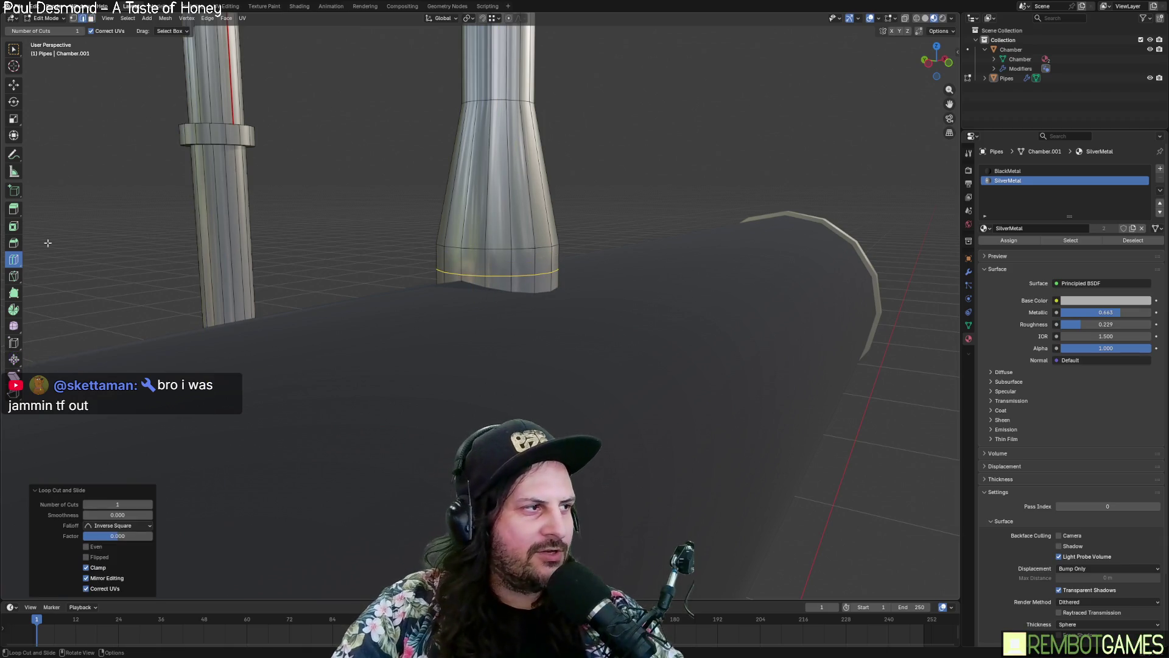
click(405, 286)
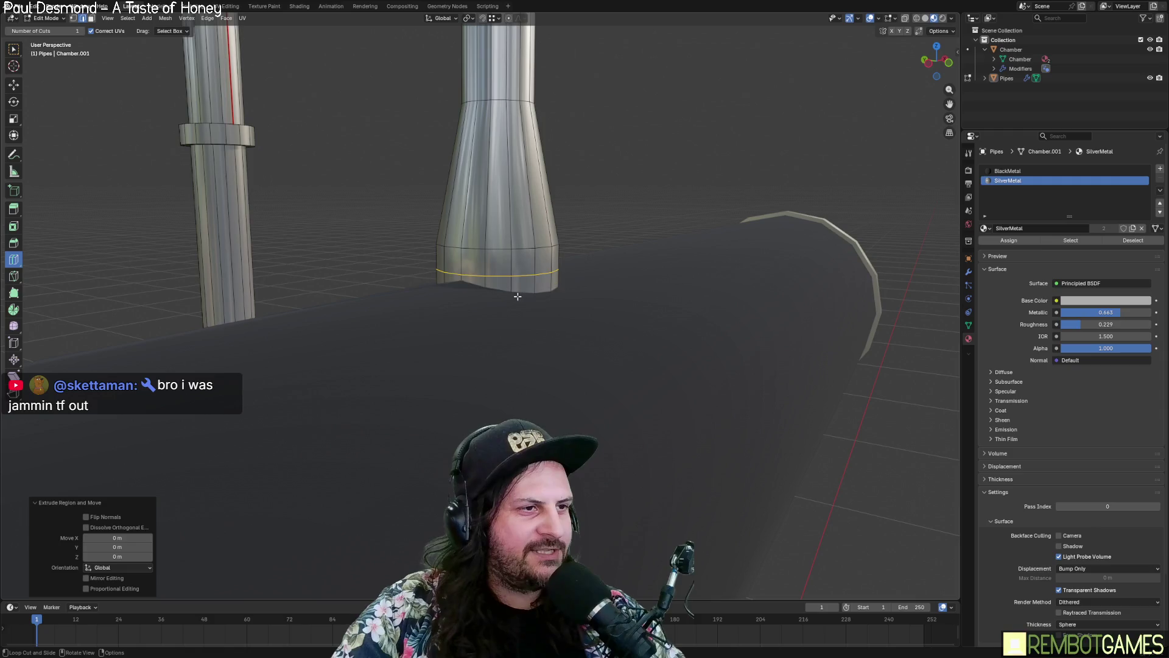
middle_drag(682, 294, 363, 262)
key(w)
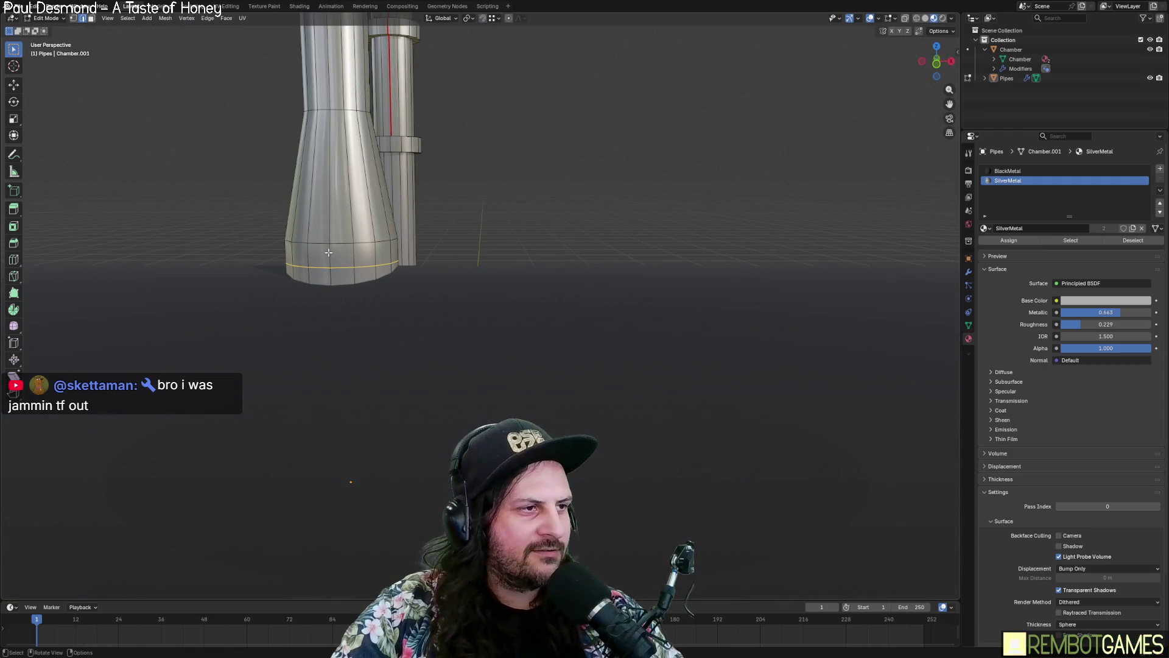
Step: Extrude the funnel-base face band along normals by 0.01 m into a flange, then exit Edit Mode
alt+click(303, 254)
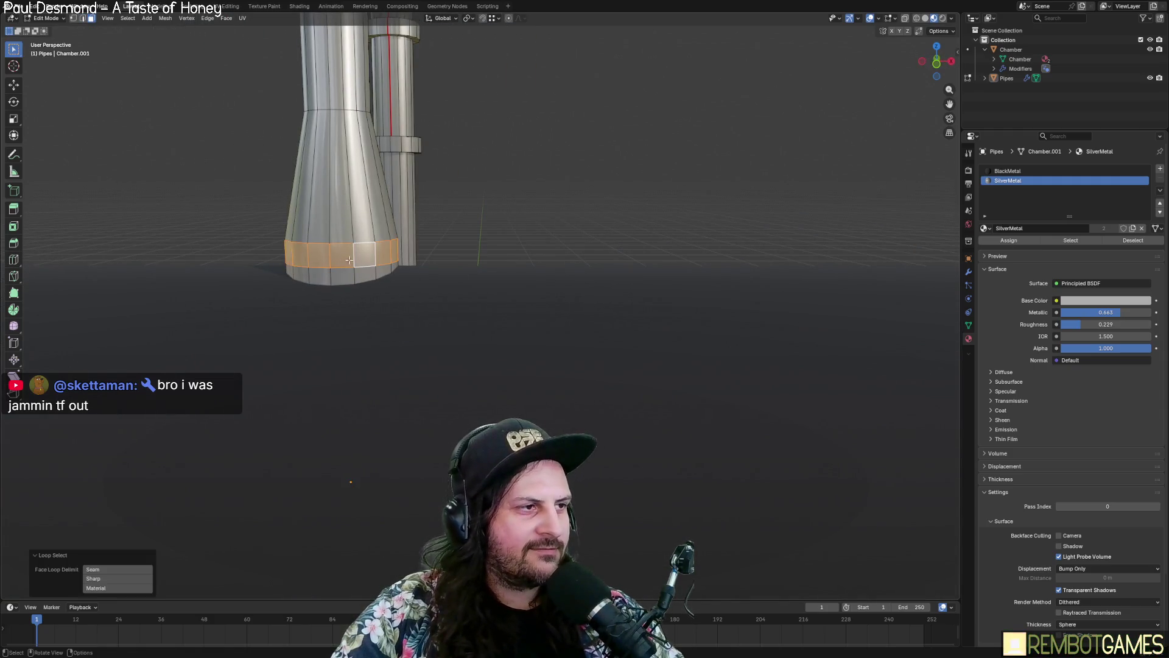
middle_drag(303, 253, 578, 280)
right_click(444, 284)
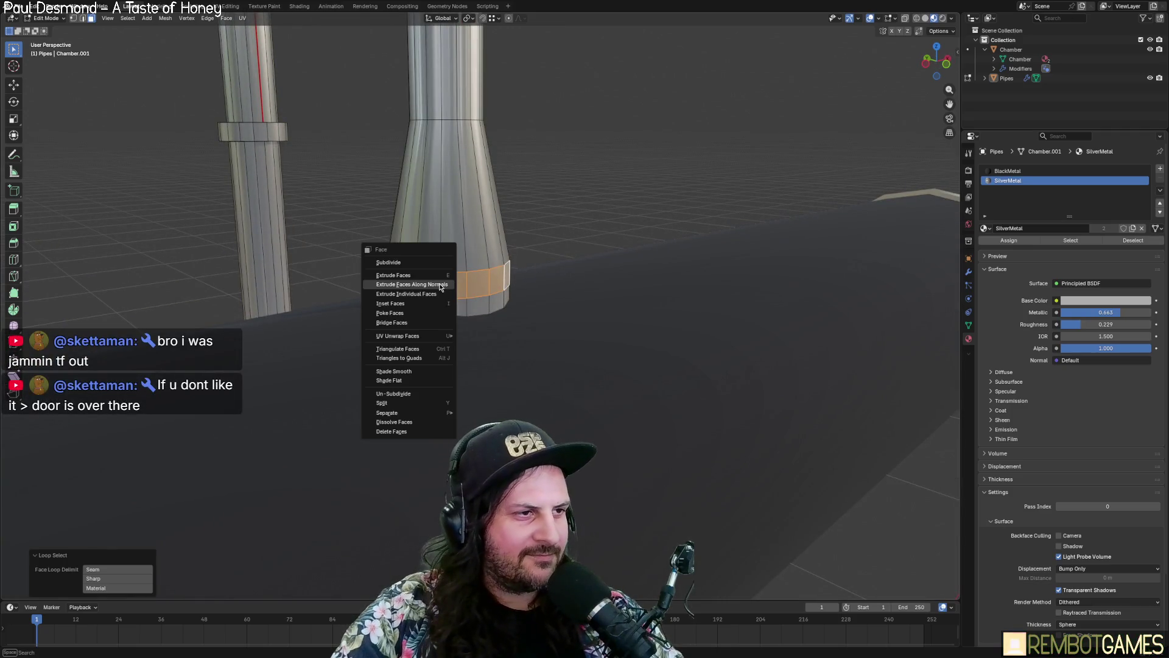
click(443, 283)
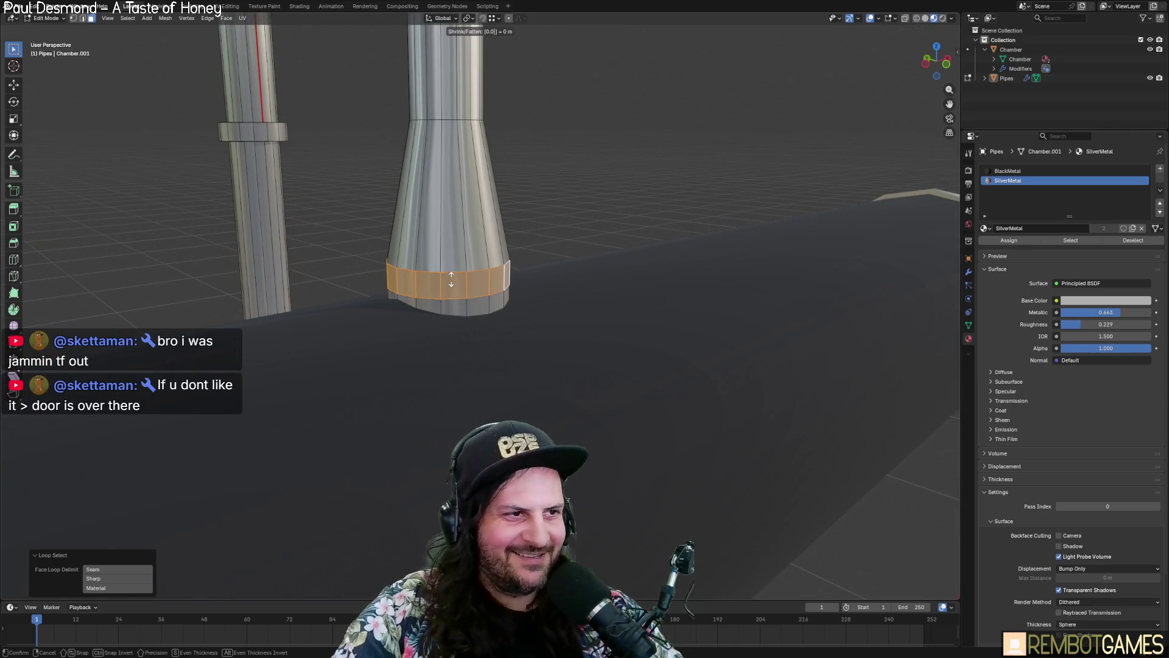
text(1)
key(Return)
key(Tab)
mouse_move(542, 222)
middle_down()
mouse_move(502, 264)
mouse_move(450, 239)
mouse_move(472, 390)
middle_up()
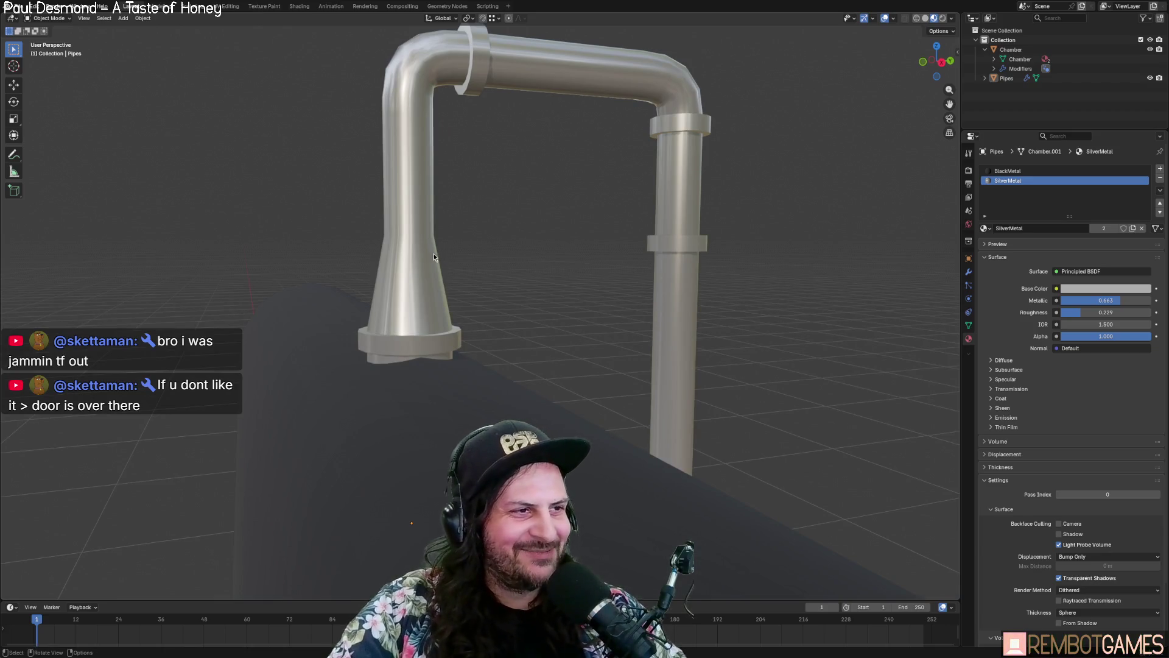
Step: In Edit Mode, slide a new edge loop down the left pillar above the funnel
key(Tab)
shift+middle_drag(433, 256, 452, 265)
mouse_move(483, 282)
middle_down()
mouse_move(430, 264)
mouse_move(267, 290)
middle_up()
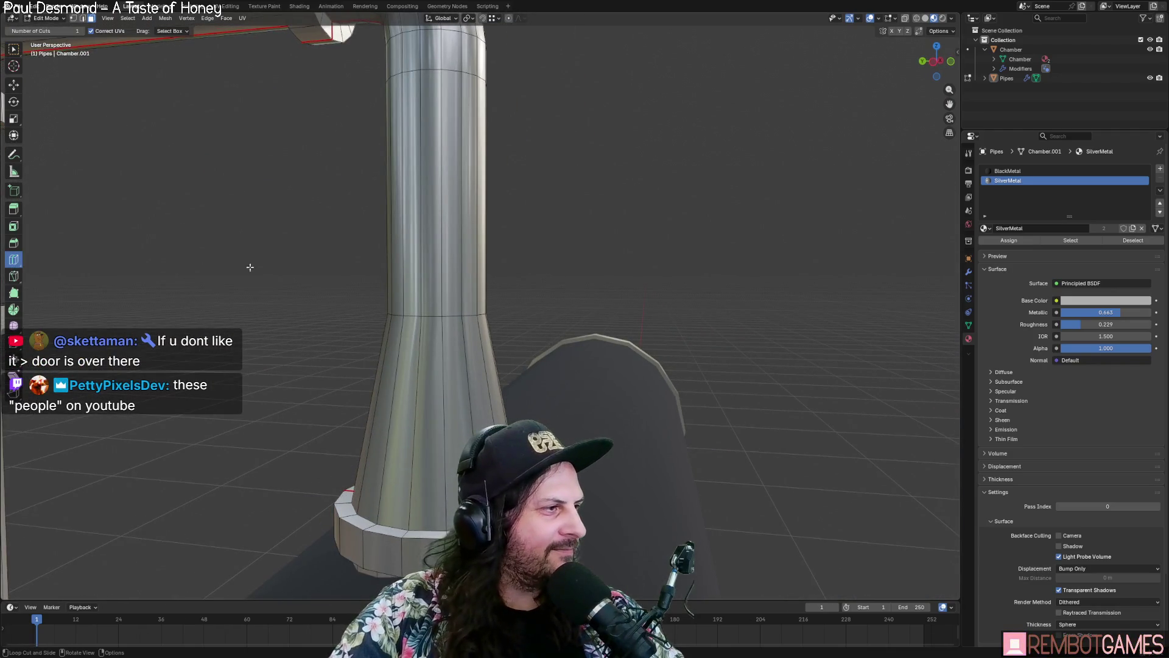
mouse_move(436, 277)
mouse_down()
mouse_move(449, 398)
mouse_move(455, 376)
mouse_up()
mouse_move(455, 376)
middle_down()
mouse_move(498, 320)
mouse_move(363, 312)
middle_up()
Step: Extrude the pillar's new face ring along normals by 0.01 m into a collar, then exit Edit Mode
key(w)
alt+click(488, 297)
mouse_move(487, 297)
middle_down()
mouse_move(475, 292)
mouse_move(489, 298)
middle_up()
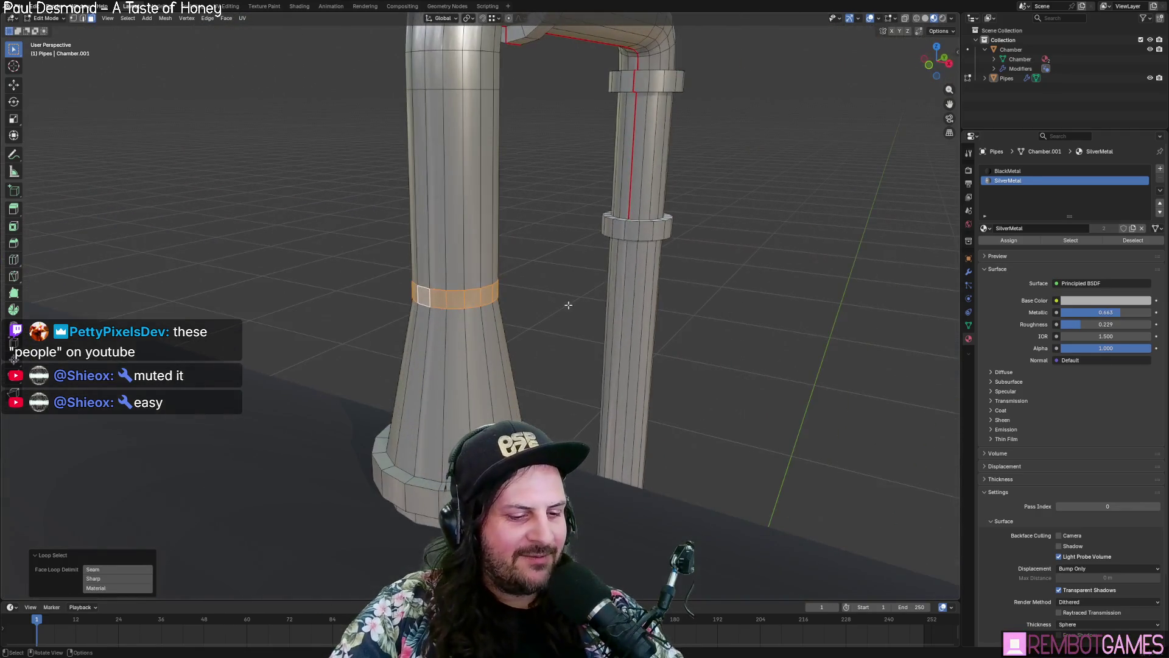
key(ctrl+f)
click(494, 298)
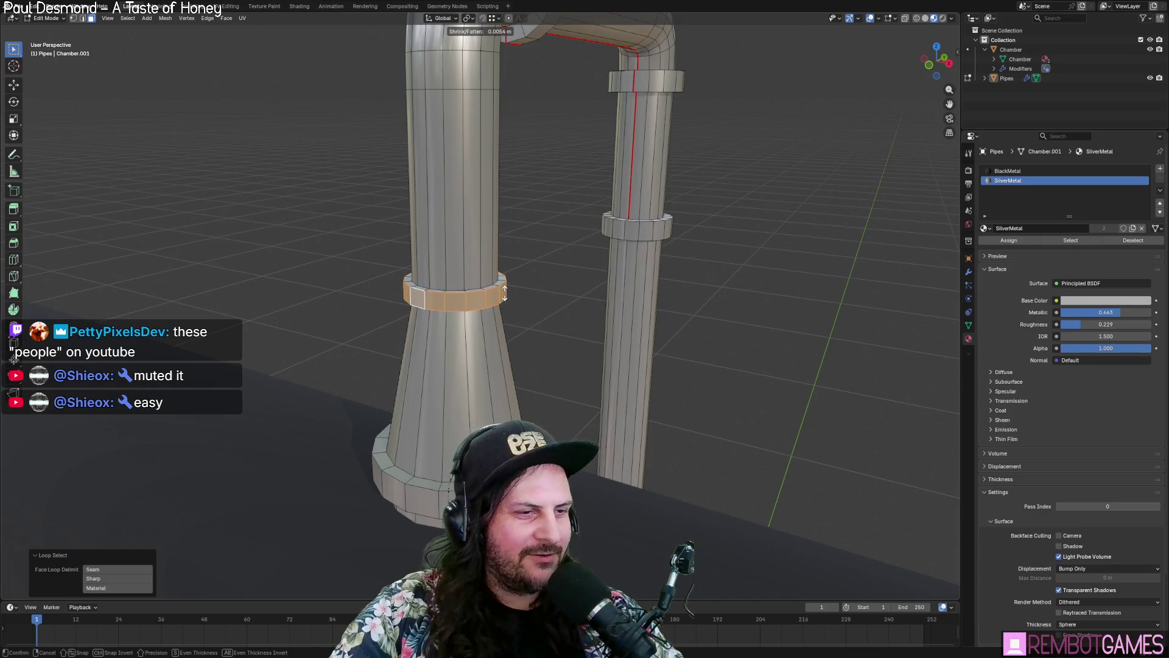
click(501, 287)
middle_drag(501, 287, 495, 276)
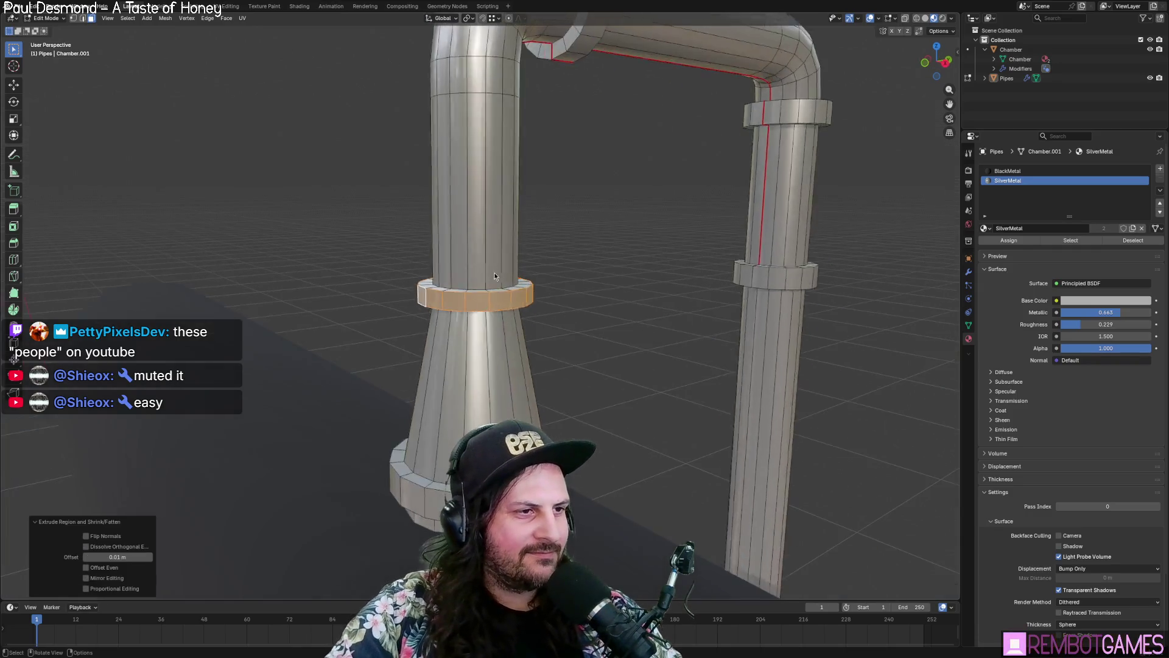
key(Tab)
scroll(494, 276, down, 5)
mouse_move(575, 313)
middle_down()
mouse_move(535, 344)
mouse_move(596, 347)
mouse_move(542, 304)
mouse_move(478, 303)
mouse_move(535, 305)
mouse_move(589, 372)
mouse_move(579, 321)
mouse_move(506, 330)
mouse_move(503, 316)
mouse_move(549, 319)
mouse_move(488, 328)
mouse_move(537, 260)
mouse_move(431, 307)
mouse_move(466, 303)
middle_up()
scroll(501, 308, up, 5)
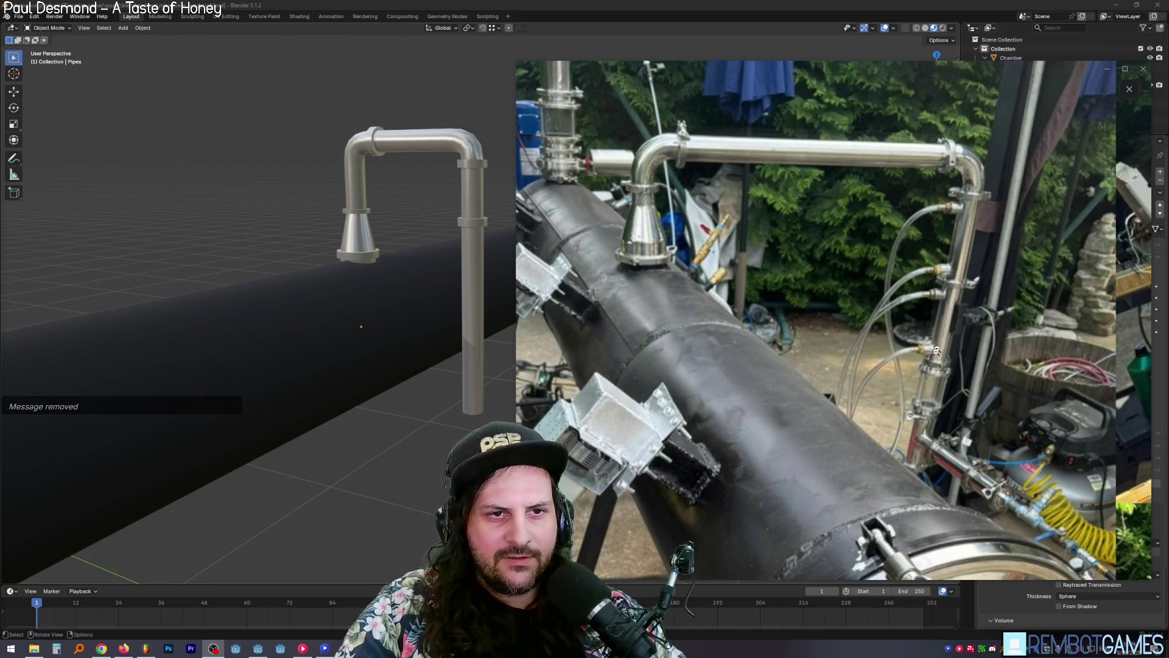
Step: Add a Bézier curve to the scene beside the pipes and chamber
click(528, 5)
mouse_move(615, 317)
middle_down()
mouse_move(540, 240)
mouse_move(508, 304)
mouse_move(118, 553)
middle_up()
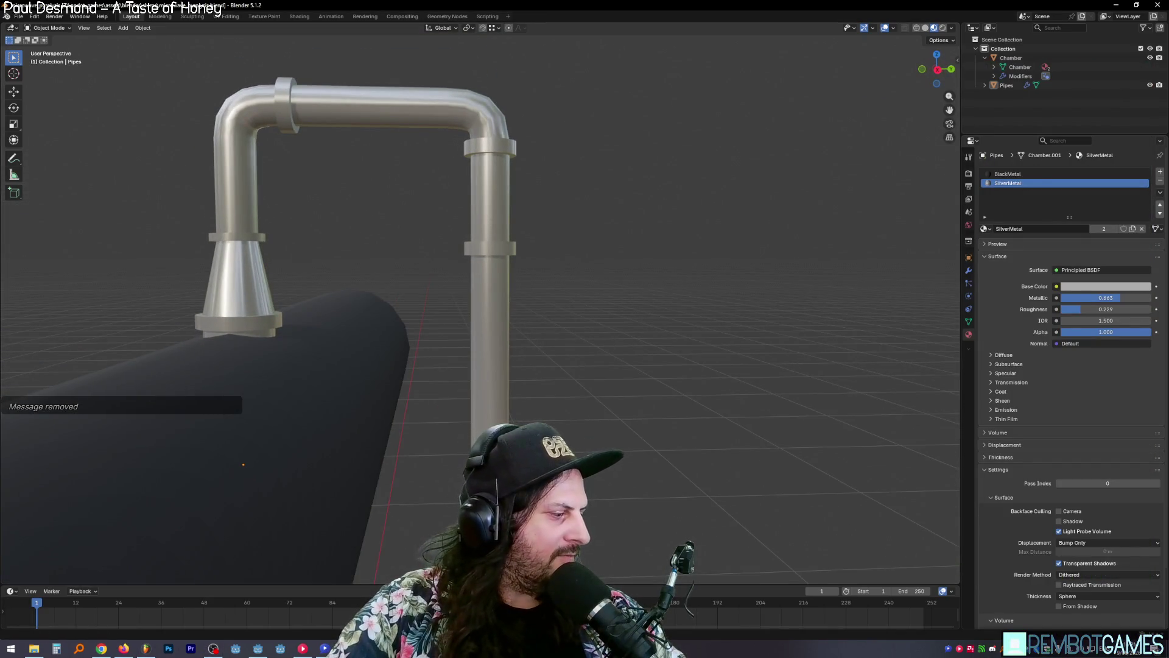
mouse_move(414, 274)
middle_down()
mouse_move(459, 316)
mouse_move(521, 305)
middle_up()
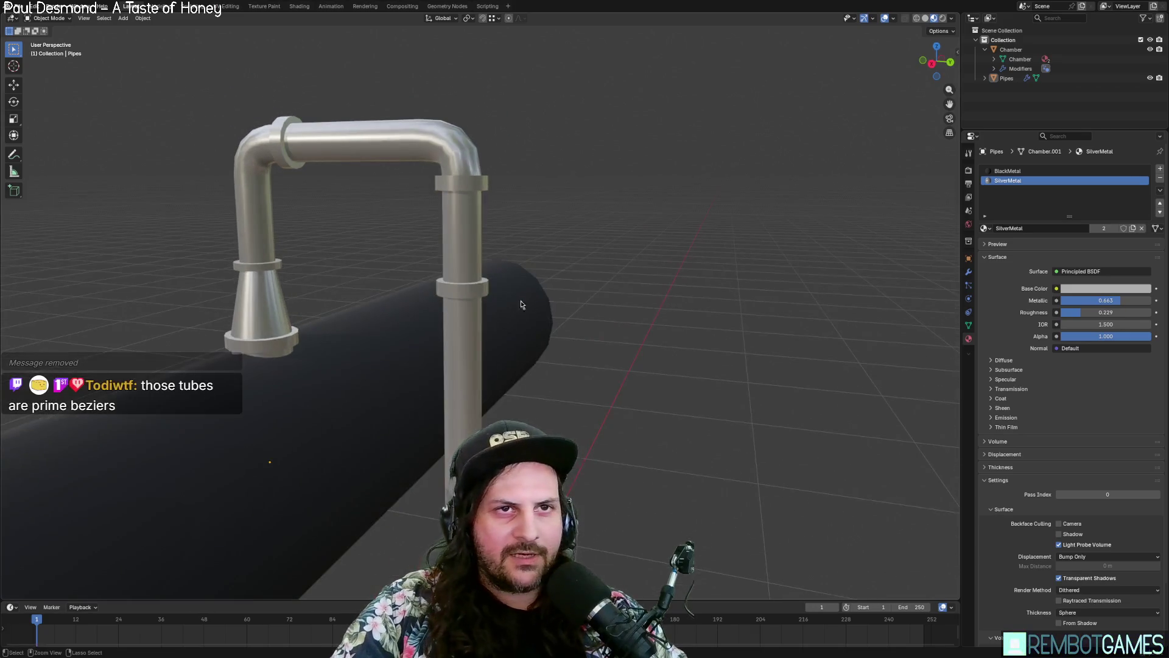
mouse_move(907, 143)
shift+middle_down()
mouse_move(655, 209)
mouse_move(621, 245)
mouse_move(235, 115)
shift+middle_up()
click(123, 18)
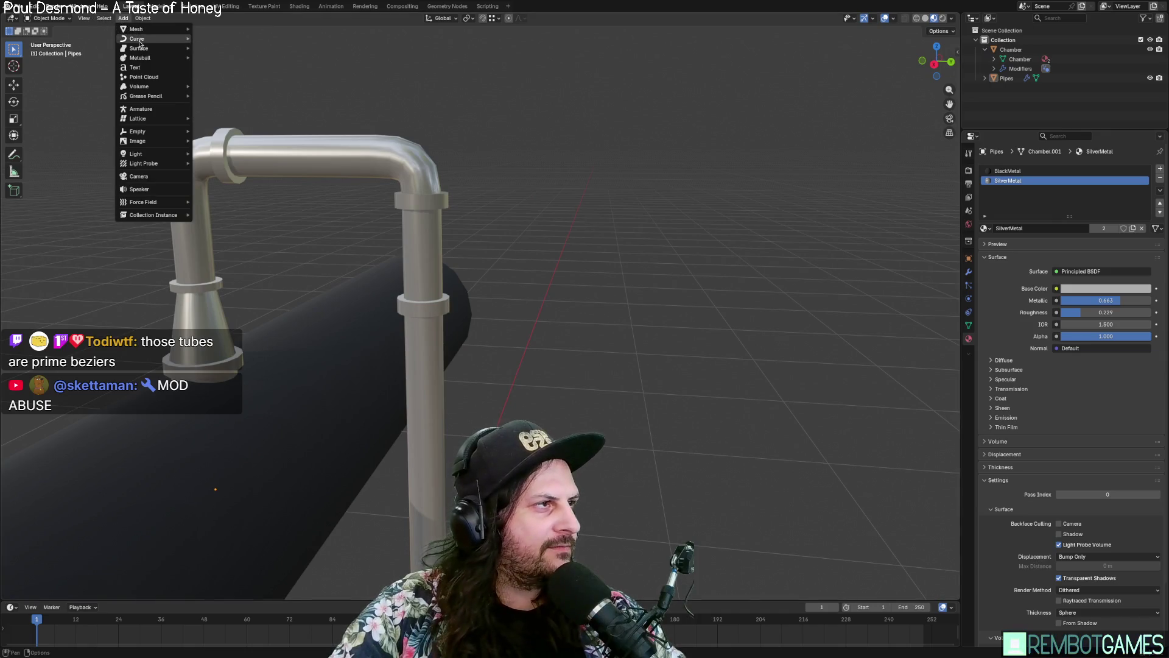
mouse_move(139, 40)
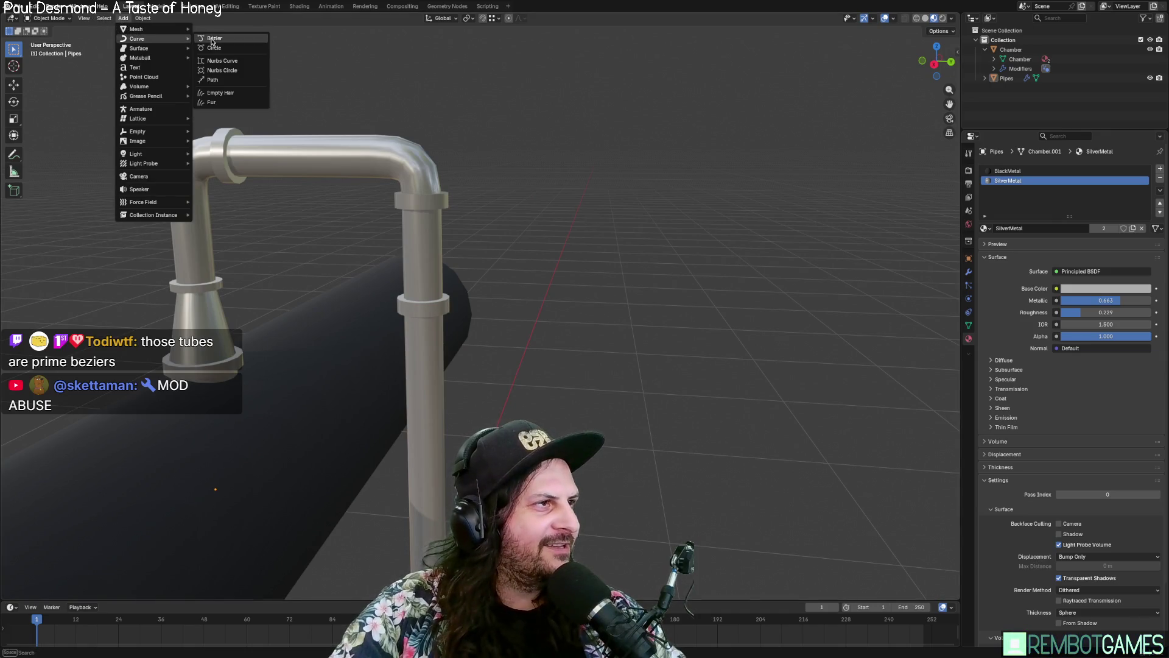
click(213, 39)
Step: Use the left and right side views to locate the new curve and reposition it
key(grave)
click(597, 237)
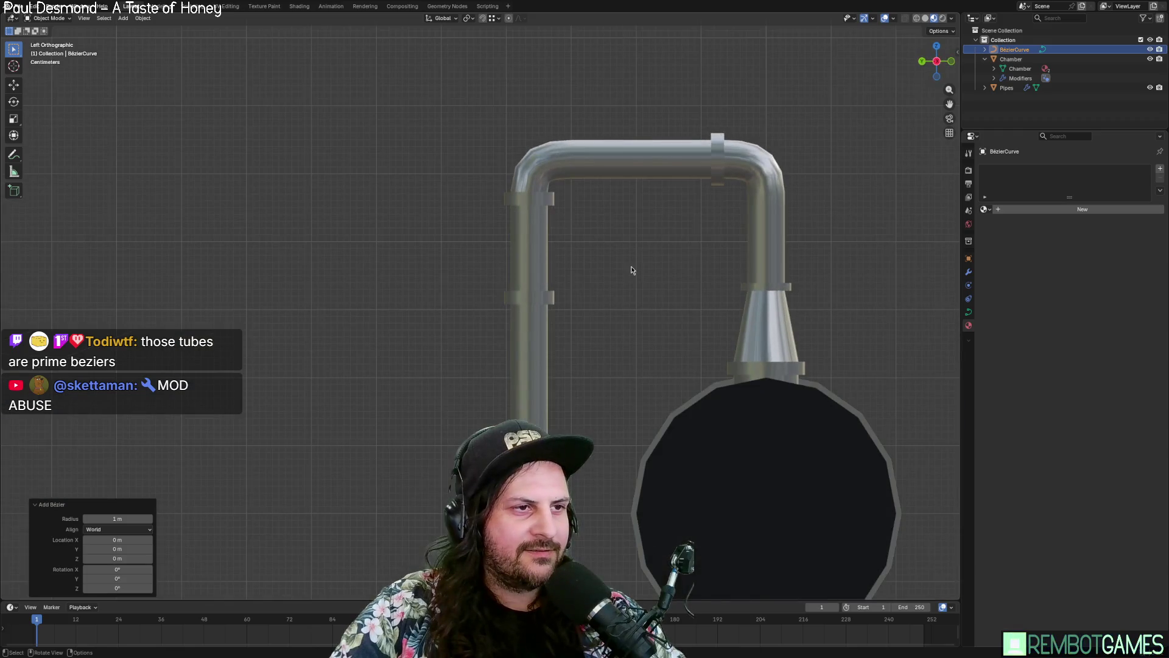
scroll(590, 349, down, 3)
key(grave)
click(633, 308)
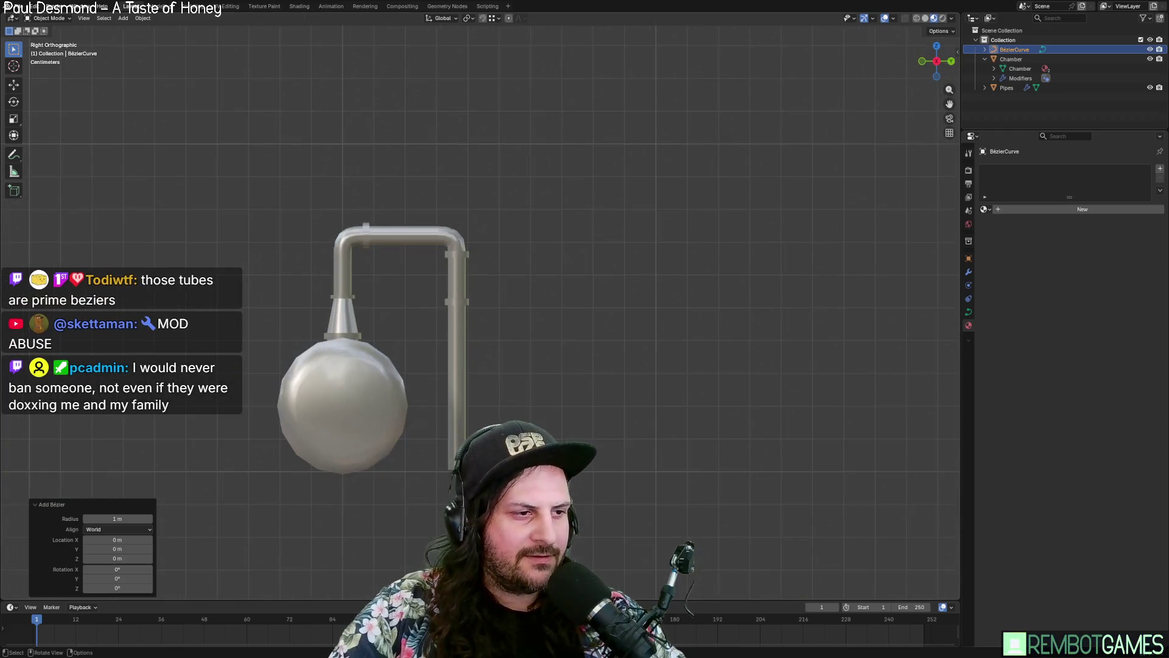
shift+middle_drag(510, 339, 502, 161)
scroll(498, 244, down, 2)
key(g)
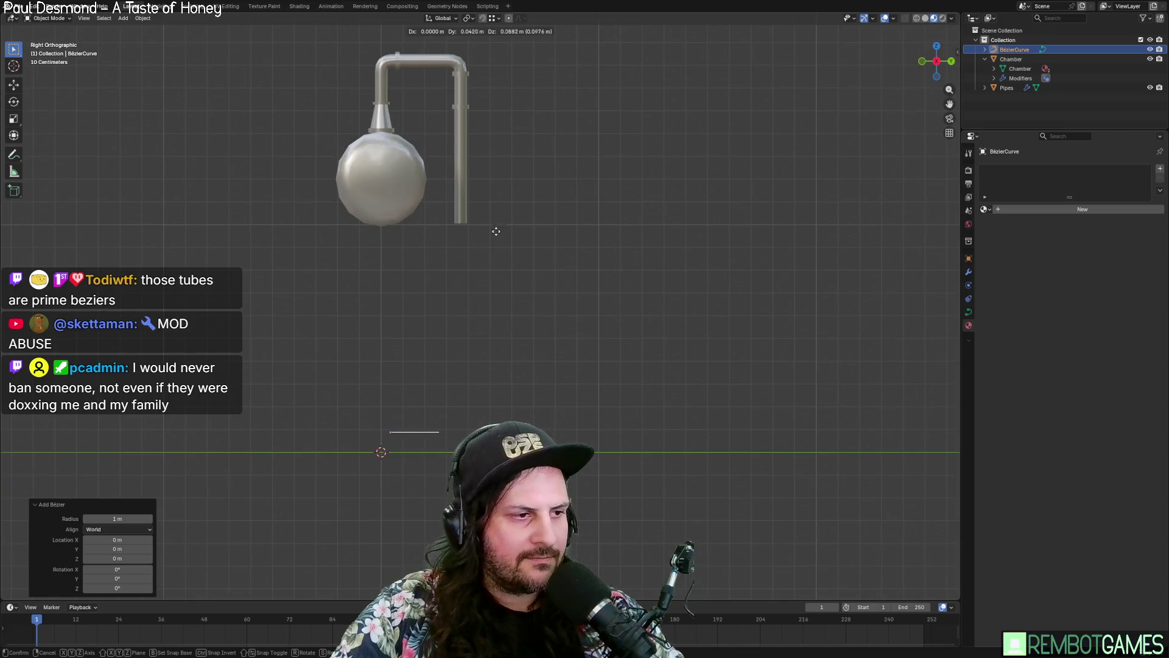
click(524, 445)
Step: Rotate the curve 90° in Top view and move it 0.785 m along Y
mouse_move(524, 445)
middle_down()
mouse_move(571, 348)
mouse_move(488, 371)
mouse_move(581, 516)
middle_up()
click(588, 359)
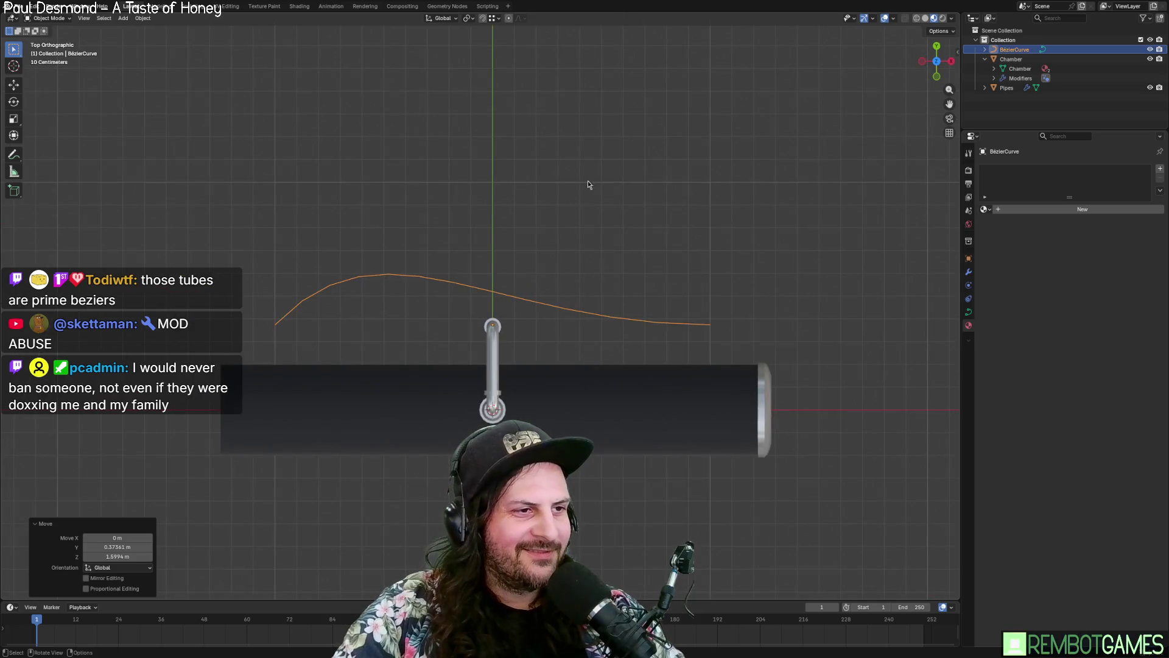
text(r90)
key(Return)
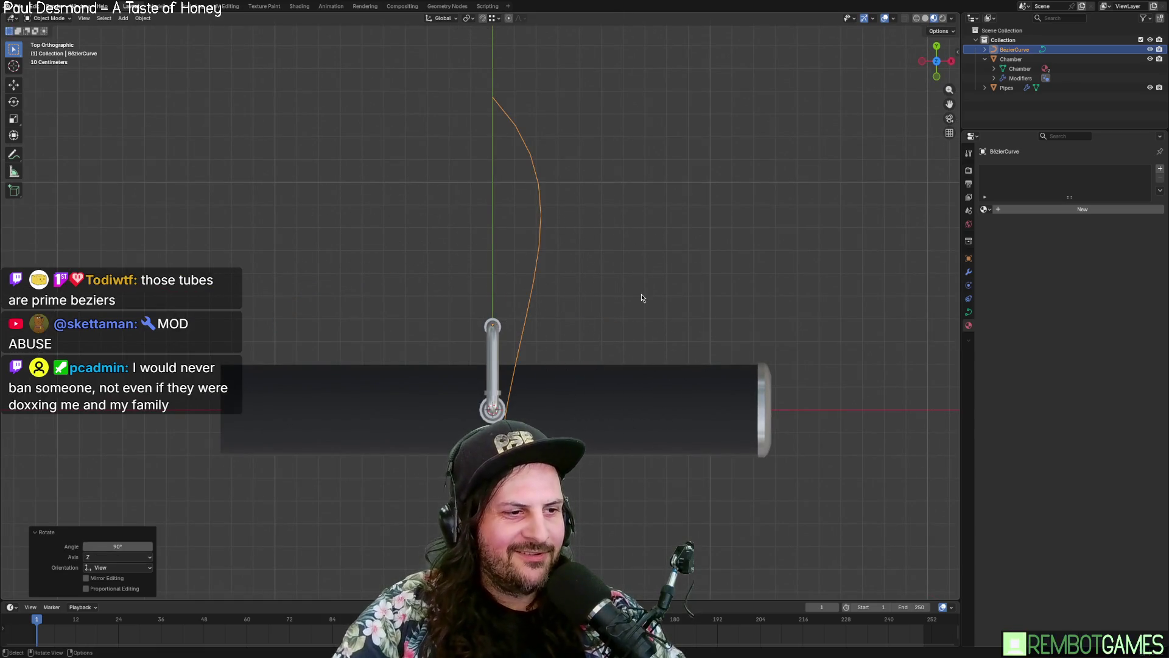
key(g)
key(y)
click(621, 197)
mouse_move(621, 196)
middle_down()
mouse_move(589, 255)
mouse_move(517, 215)
middle_up()
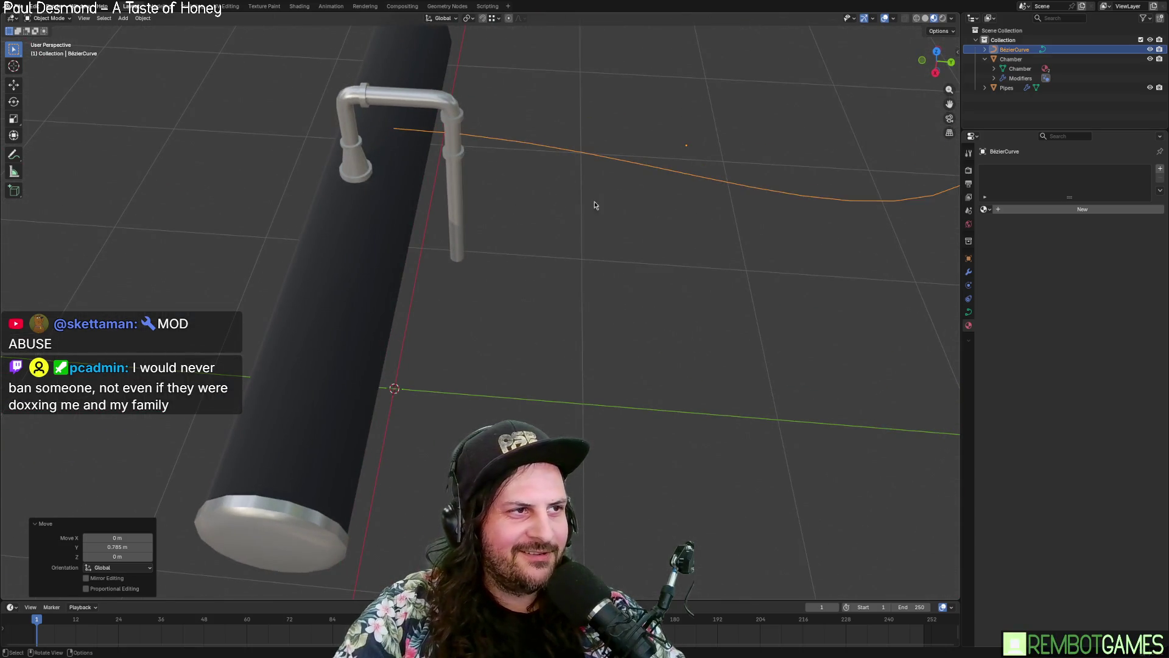
Step: Toggle the curve into Edit Mode to work on its points
key(Tab)
key(Tab)
key(KP_Decimal)
key(Tab)
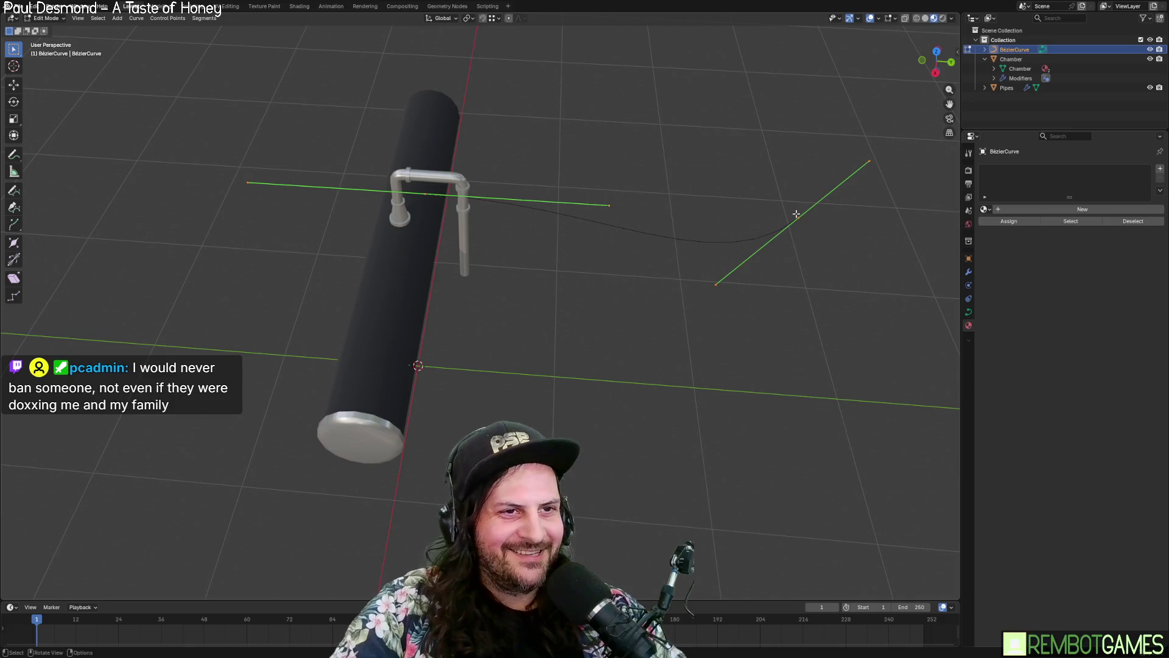
Step: Delete the curve's right end point and shift the remaining points along Y
drag(771, 192, 831, 233)
key(x)
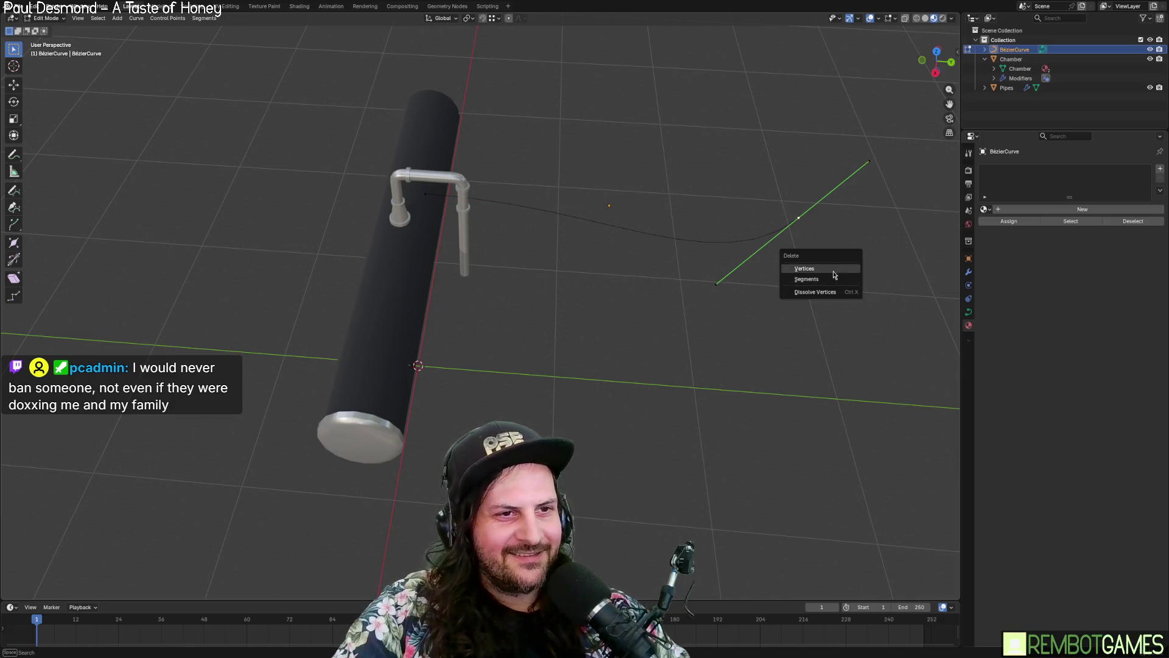
click(834, 271)
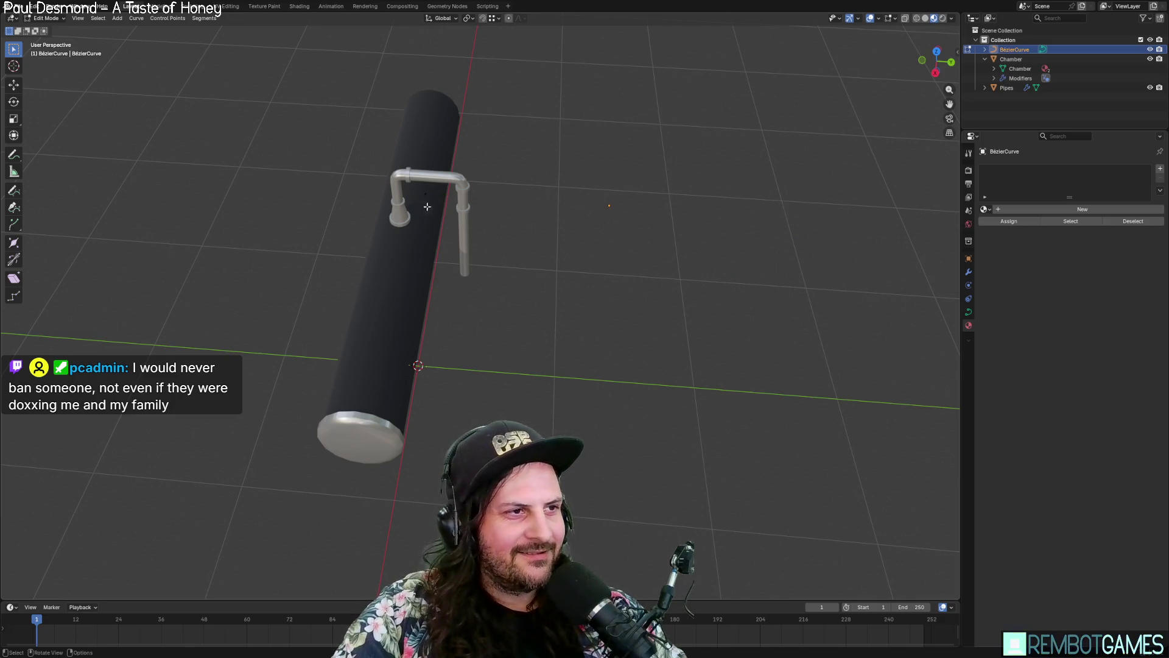
key(KP_7)
key(g)
key(y)
click(522, 201)
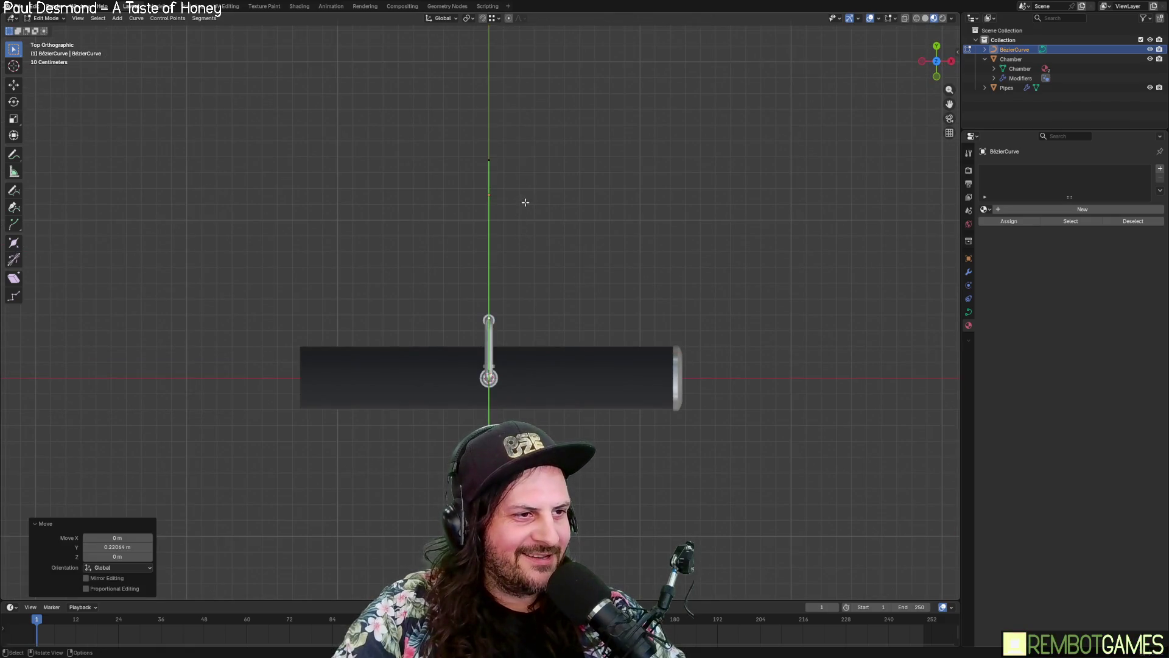
mouse_move(524, 201)
middle_down()
mouse_move(496, 149)
mouse_move(536, 385)
mouse_move(439, 396)
mouse_move(524, 402)
mouse_move(542, 421)
middle_up()
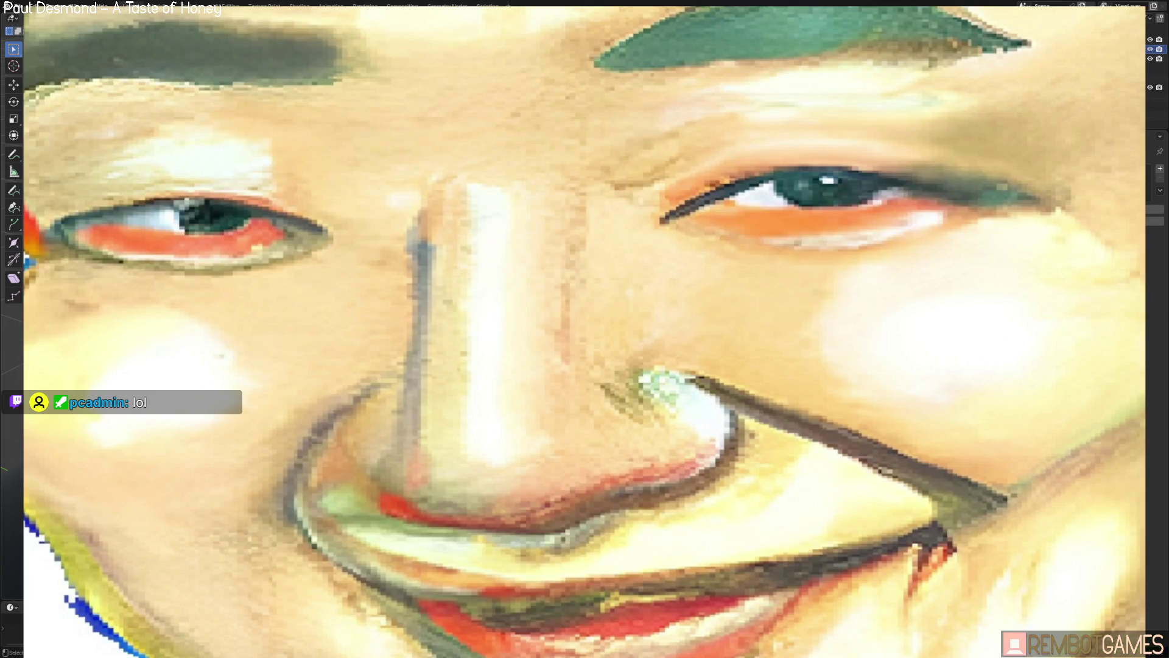
Step: Rotate the curve points 90° in Top view
key(KP_7)
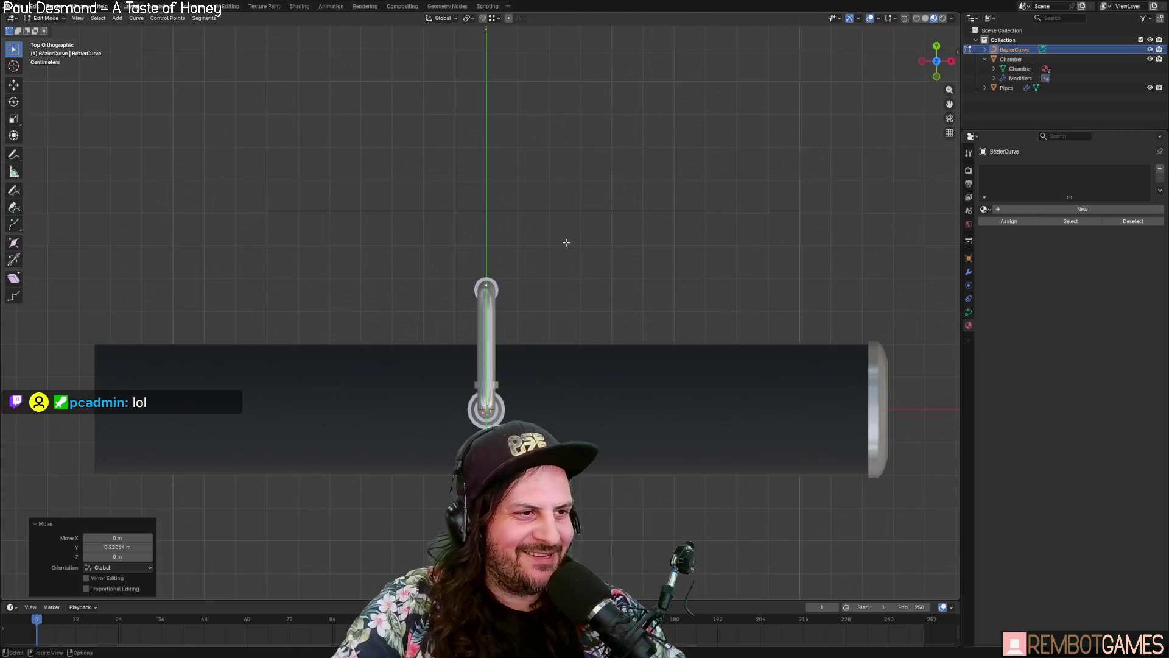
text(90)
key(Return)
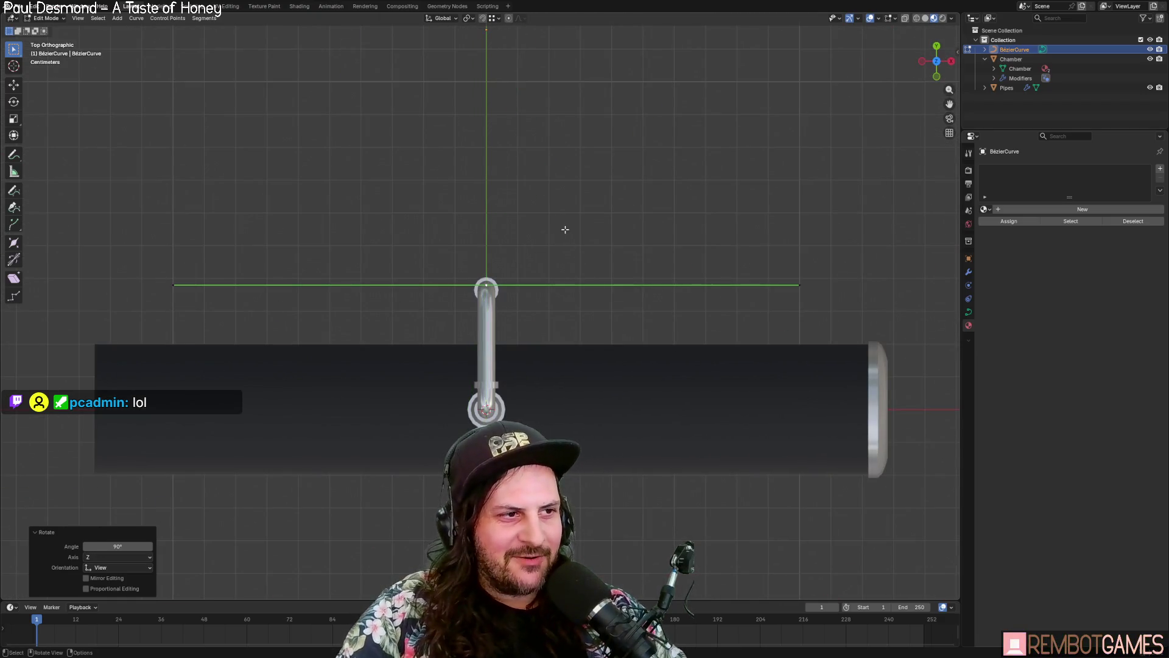
mouse_move(564, 230)
middle_down()
mouse_move(542, 293)
mouse_move(455, 269)
middle_up()
key(KP_7)
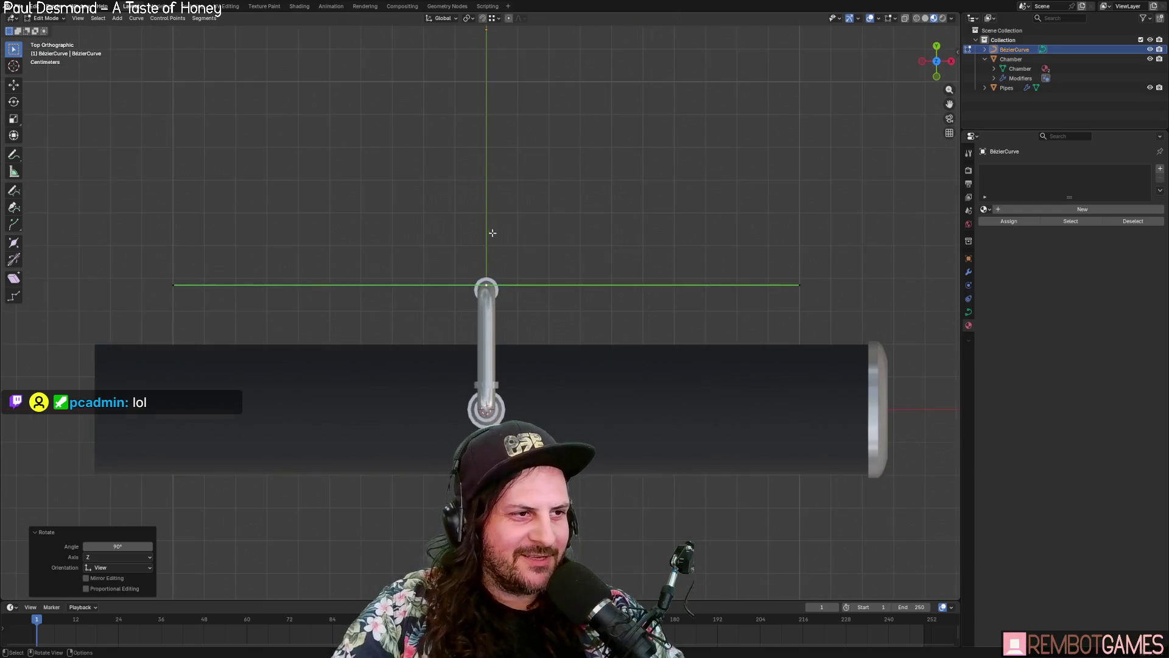
Step: Nudge the selected curve point into place beside the silver pipe with two small moves
key(g)
click(491, 248)
scroll(492, 248, up, 5)
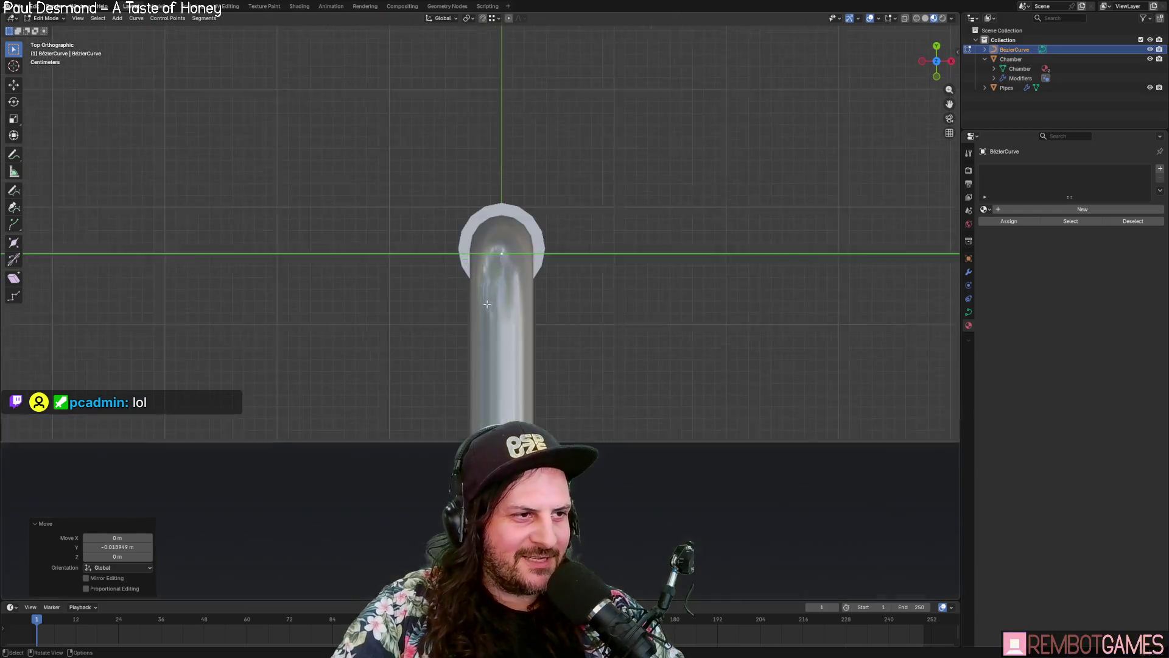
mouse_move(491, 248)
middle_down()
mouse_move(551, 258)
mouse_move(504, 261)
middle_up()
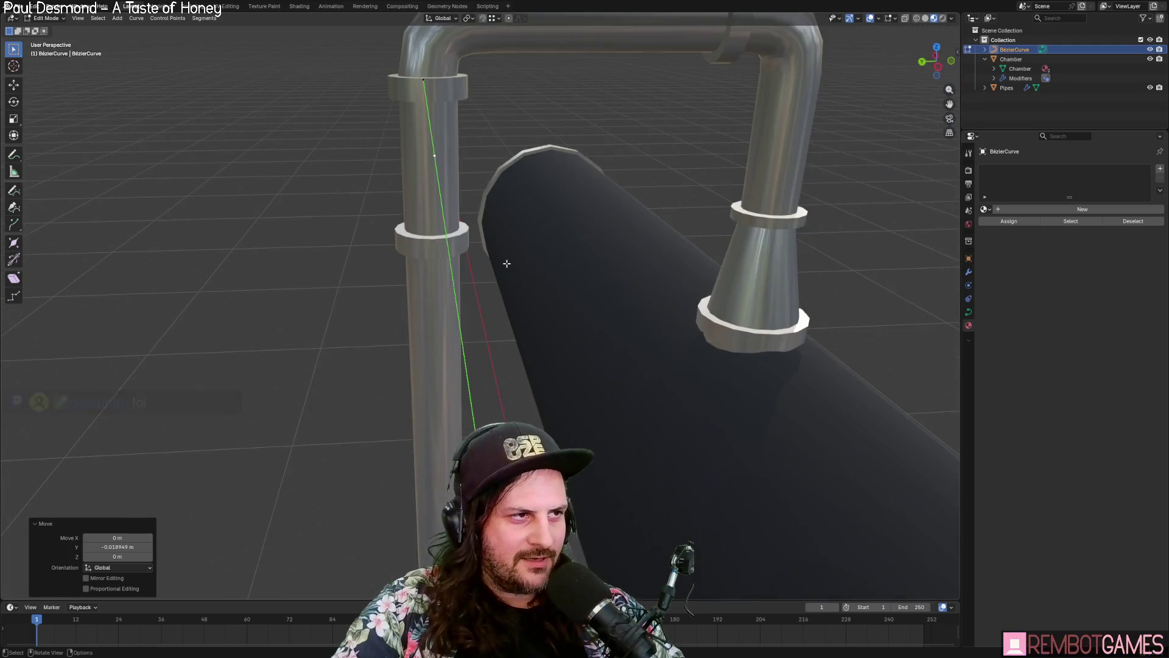
key(g)
click(478, 224)
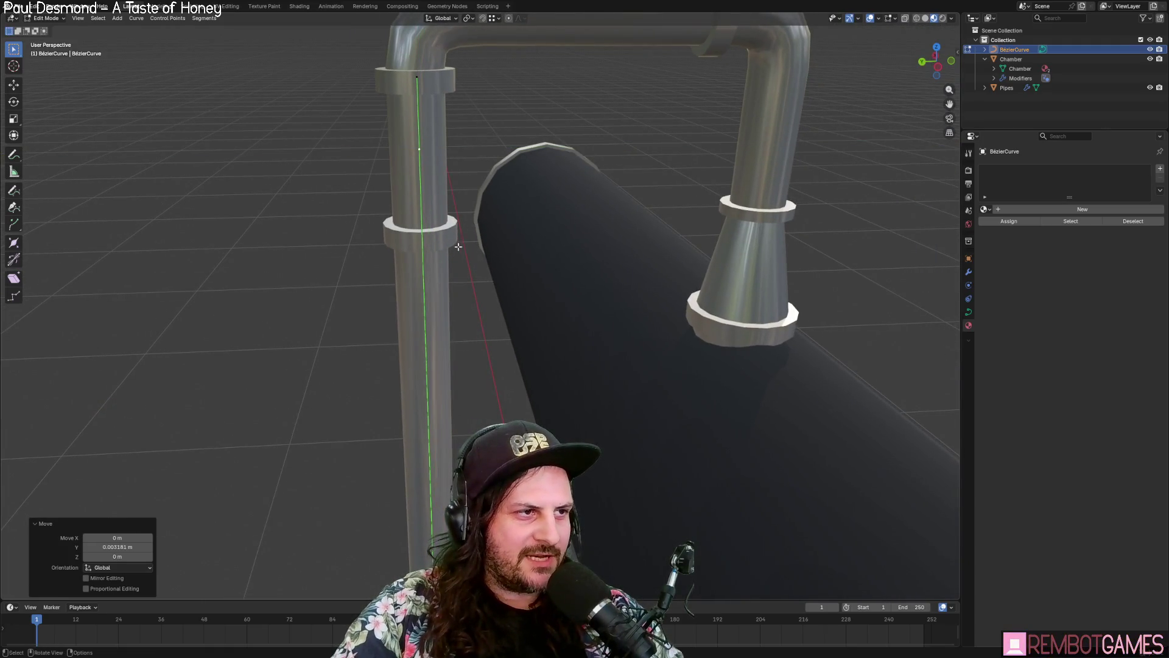
mouse_move(478, 224)
middle_down()
mouse_move(458, 234)
mouse_move(539, 297)
middle_up()
Step: Extrude a new end point, moving it −0.11 m along X and −0.16 m down
key(g)
key(g)
key(x)
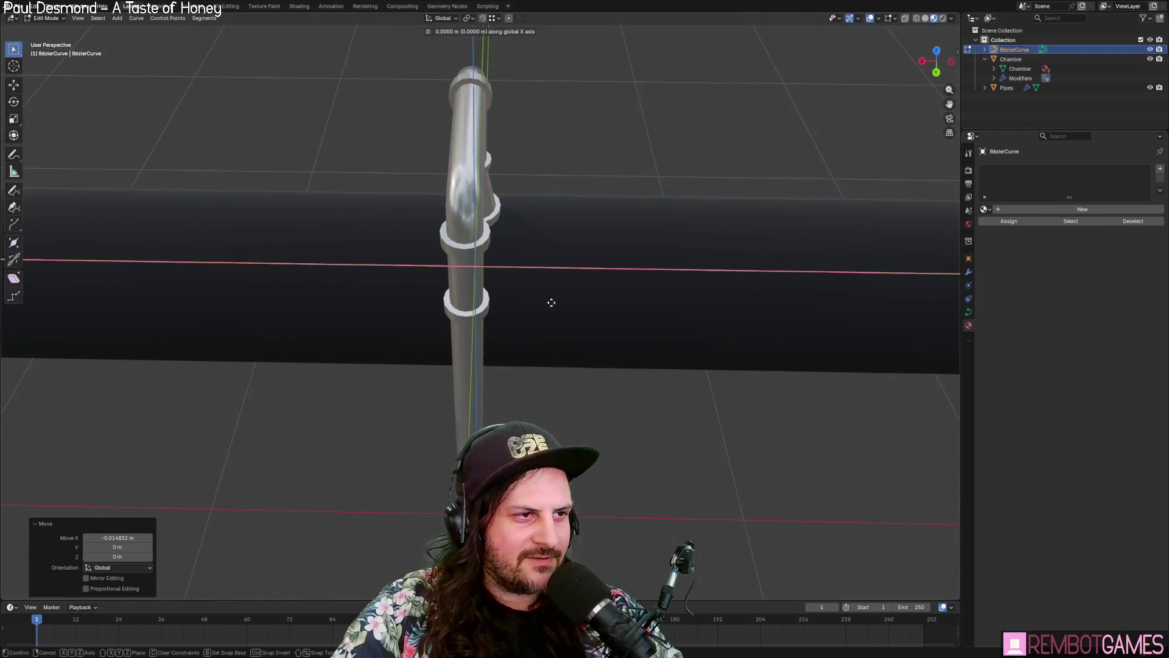
click(590, 311)
mouse_move(589, 311)
middle_down()
mouse_move(618, 339)
mouse_move(621, 303)
mouse_move(661, 300)
middle_up()
key(g)
click(719, 376)
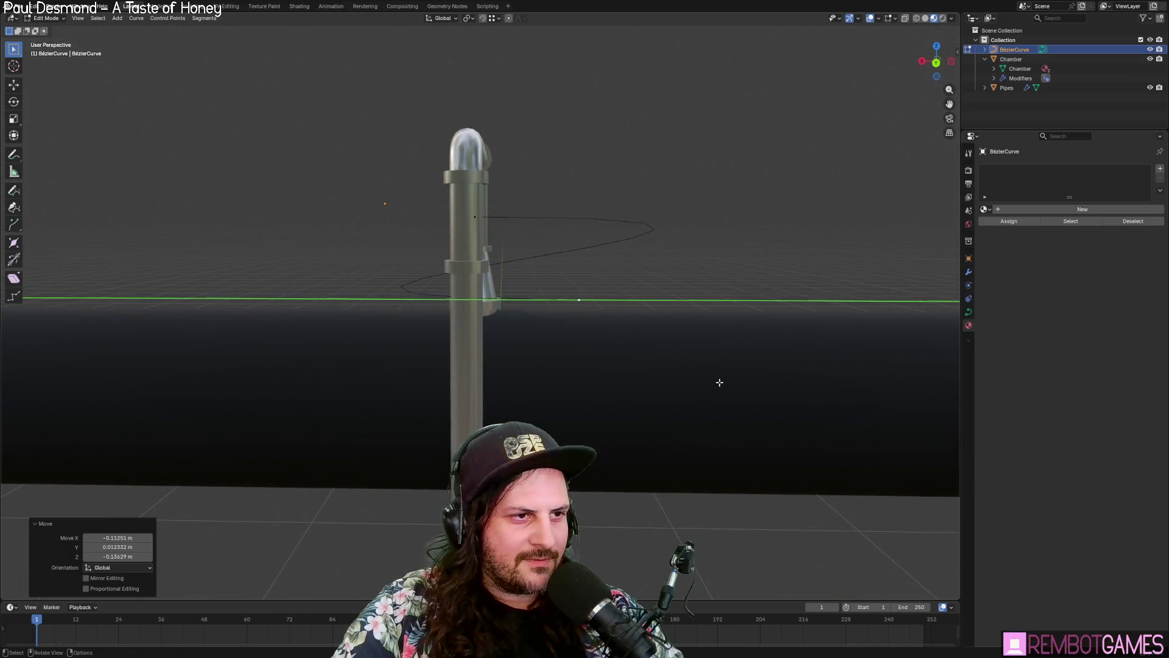
Step: In Back view, rotate and shrink the point's handles so the hose arcs outward
key(g)
key(y)
right_click(683, 418)
key(grave)
click(542, 245)
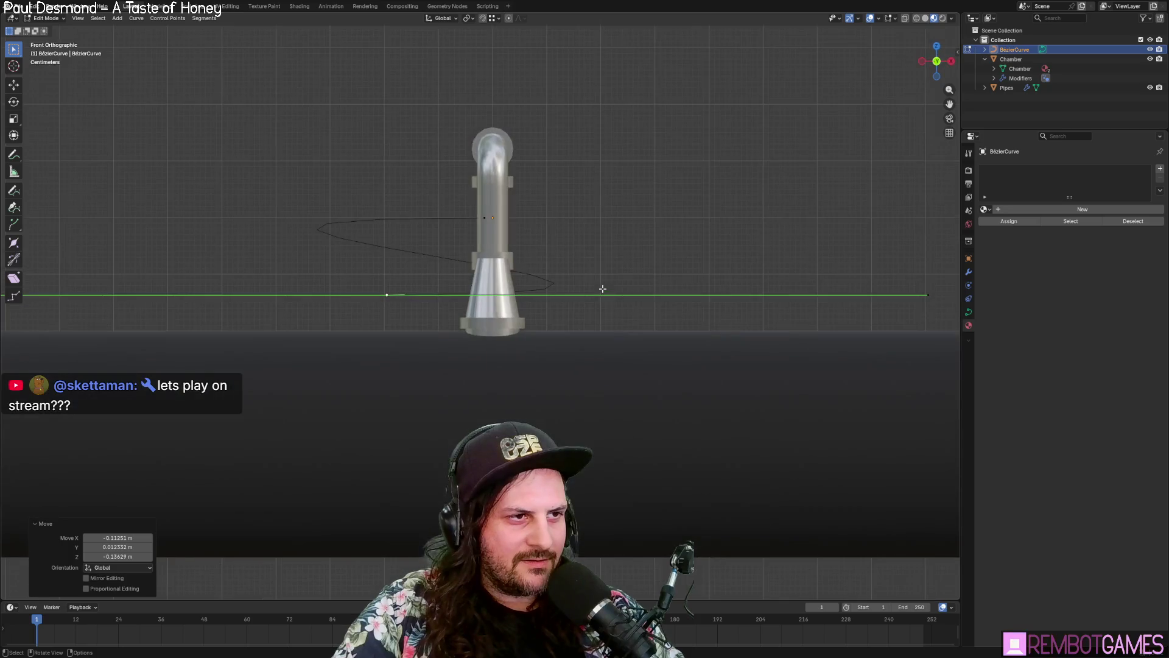
key(grave)
click(640, 245)
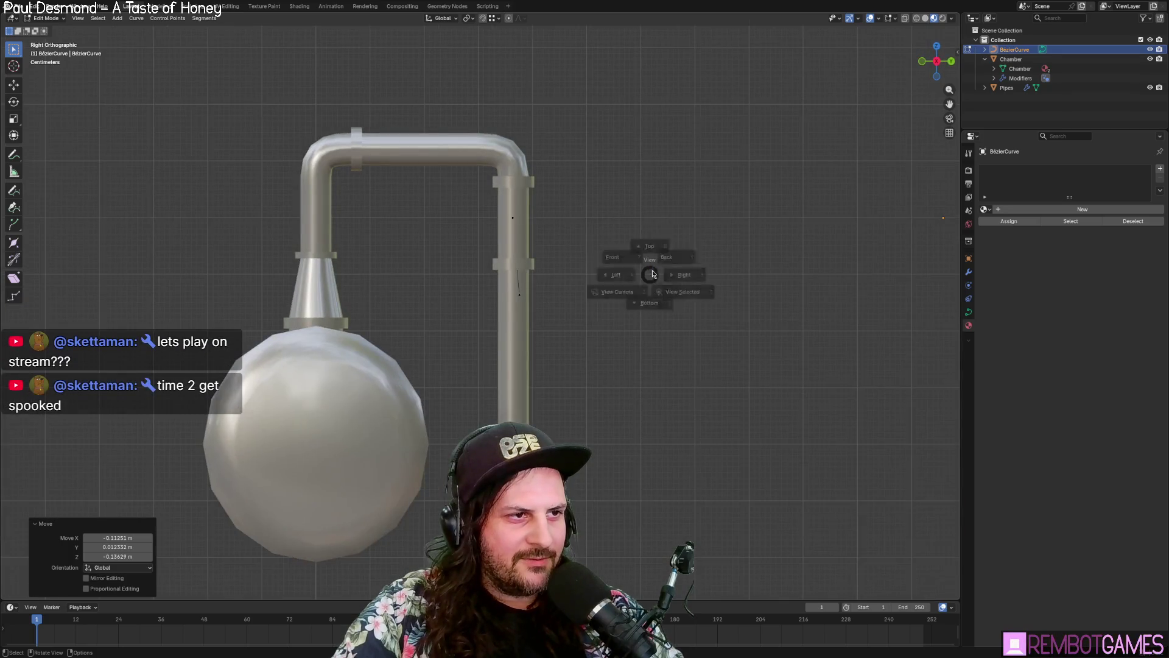
key(r)
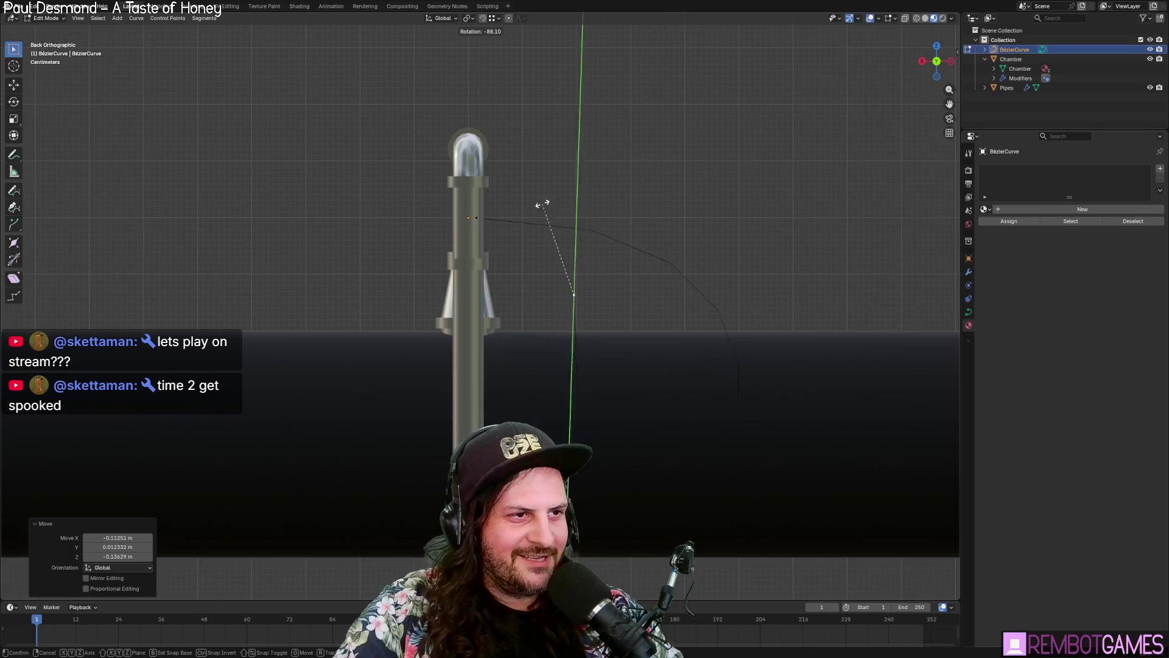
click(582, 321)
scroll(580, 298, down, 4)
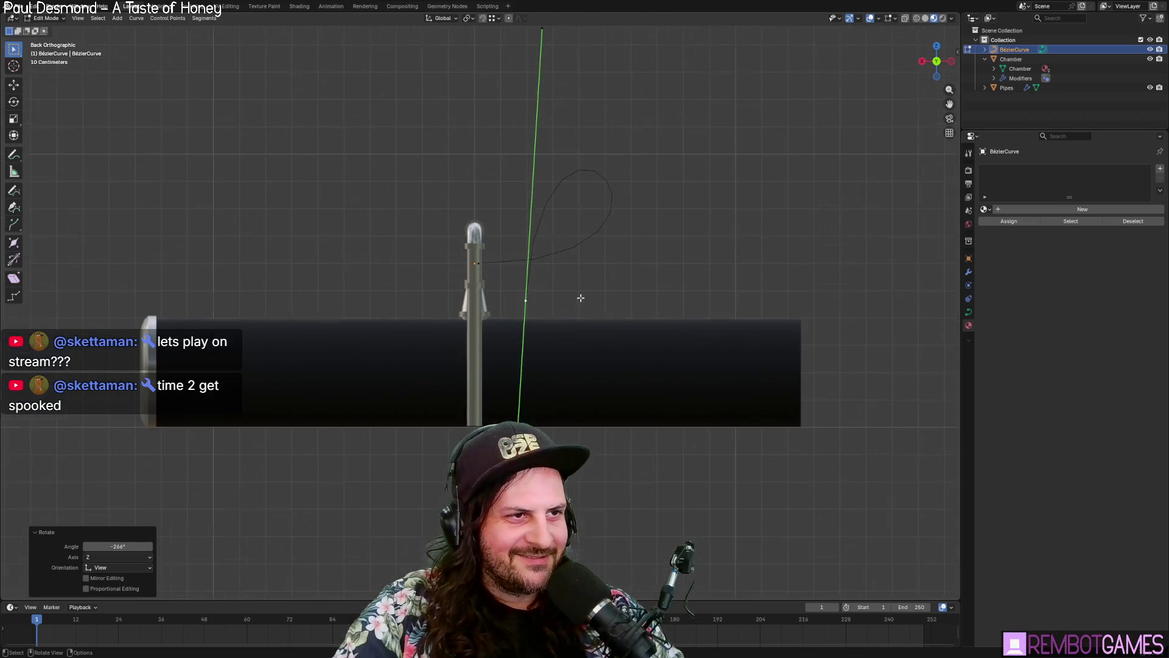
click(540, 272)
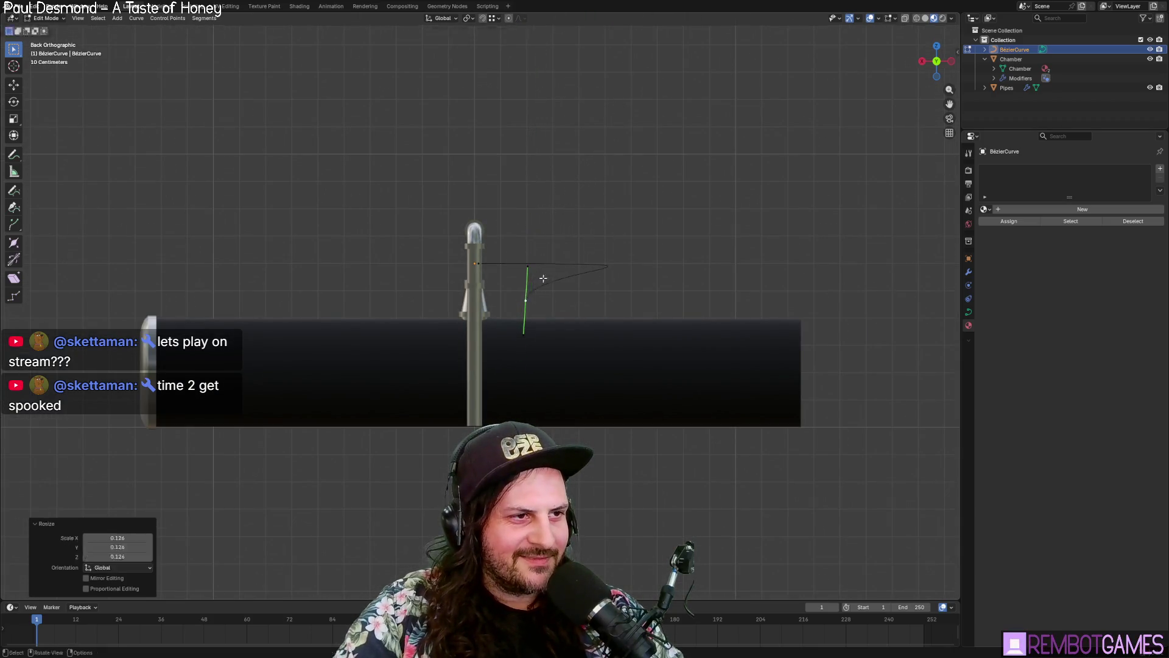
Step: Move the point in Top view so the hose hangs down, then return to Object Mode
key(g)
middle_drag(585, 365, 518, 311)
key(grave)
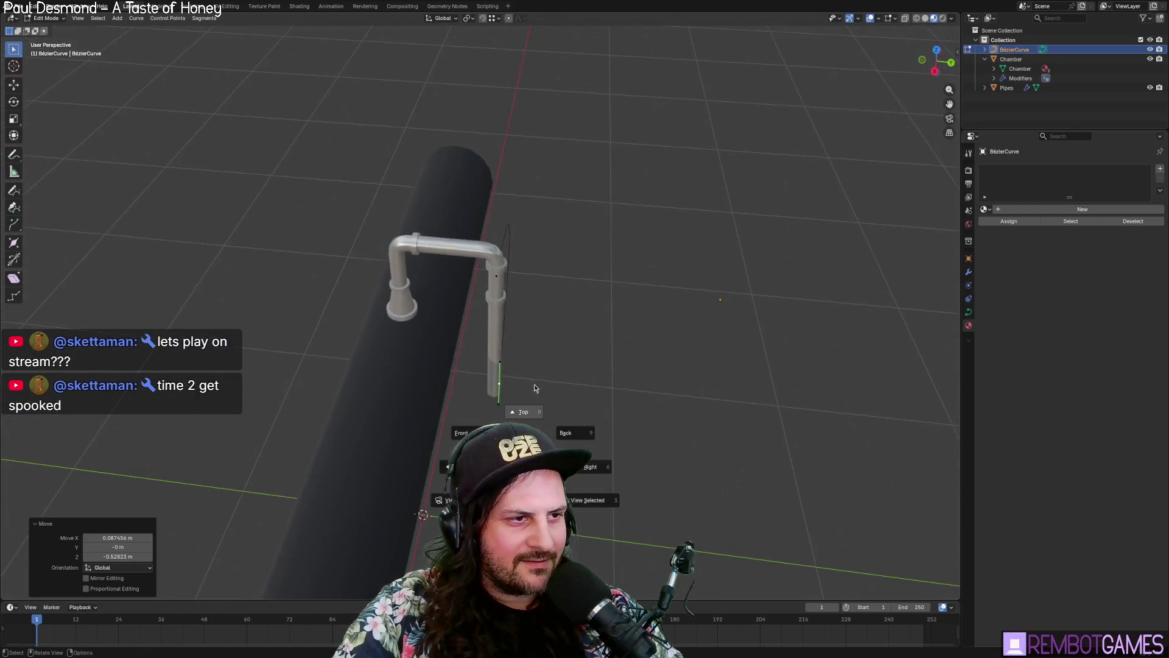
click(540, 364)
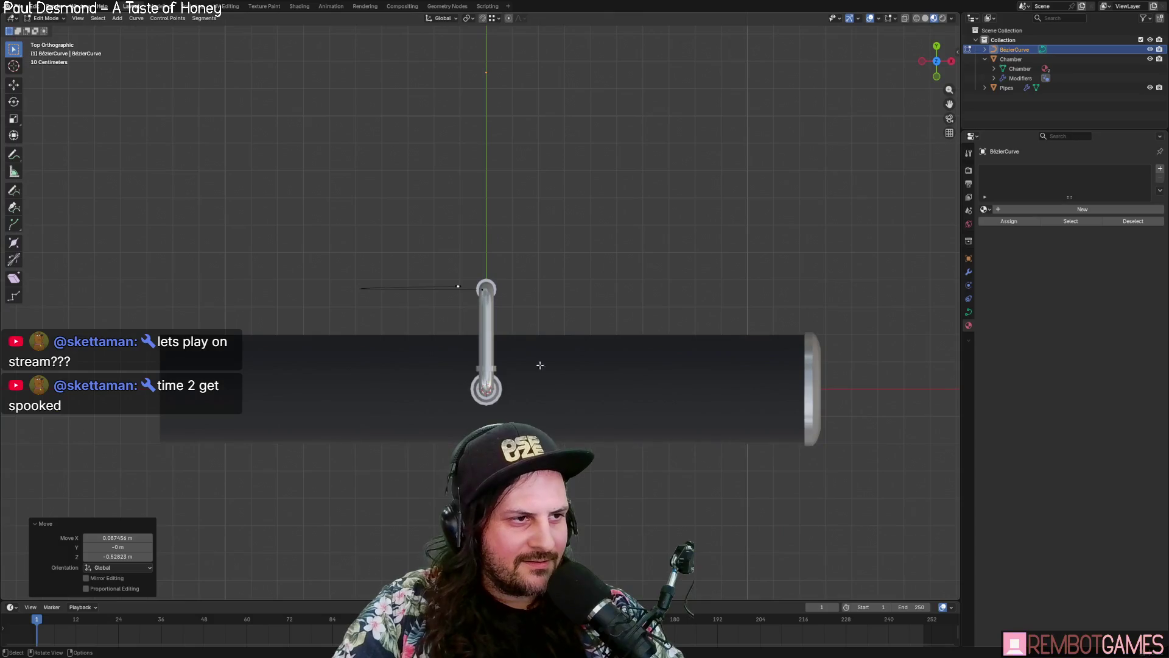
click(512, 226)
middle_drag(512, 226, 548, 280)
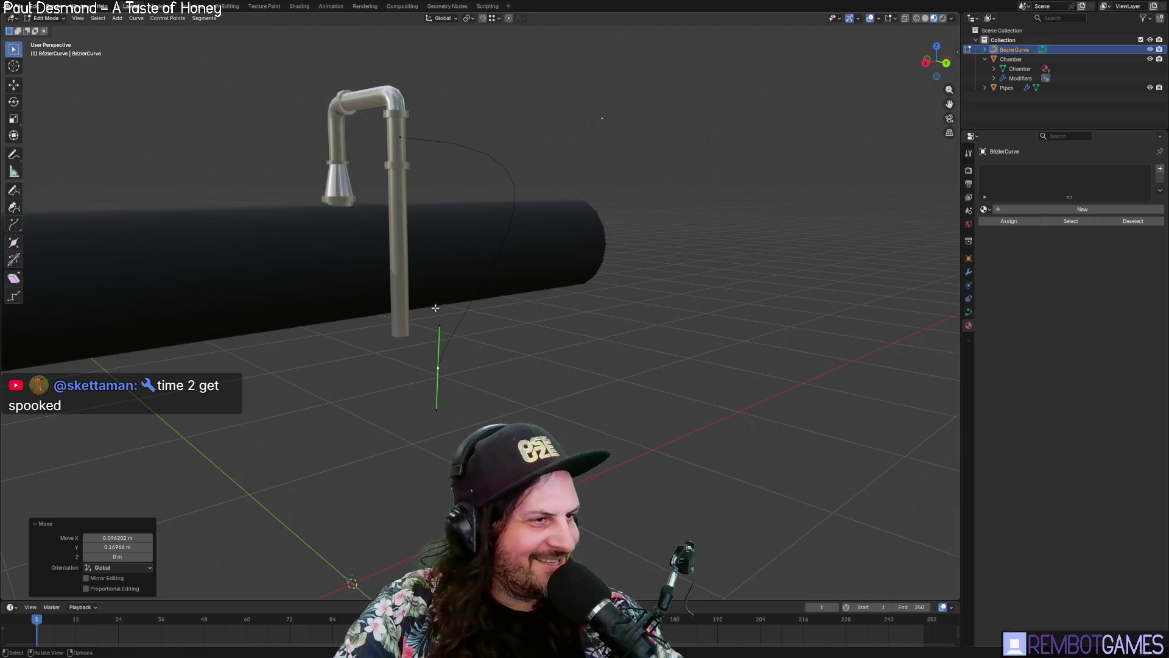
key(Tab)
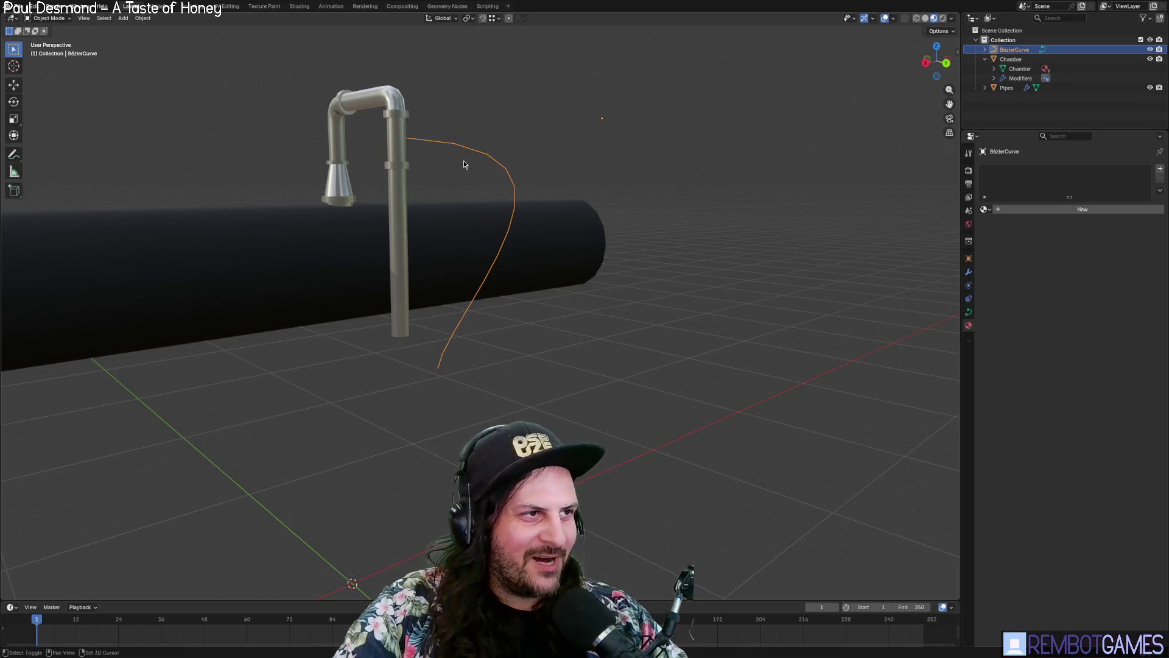
Step: Duplicate the hose curve along Z, then undo so the copy is removed
key(shift+d)
key(z)
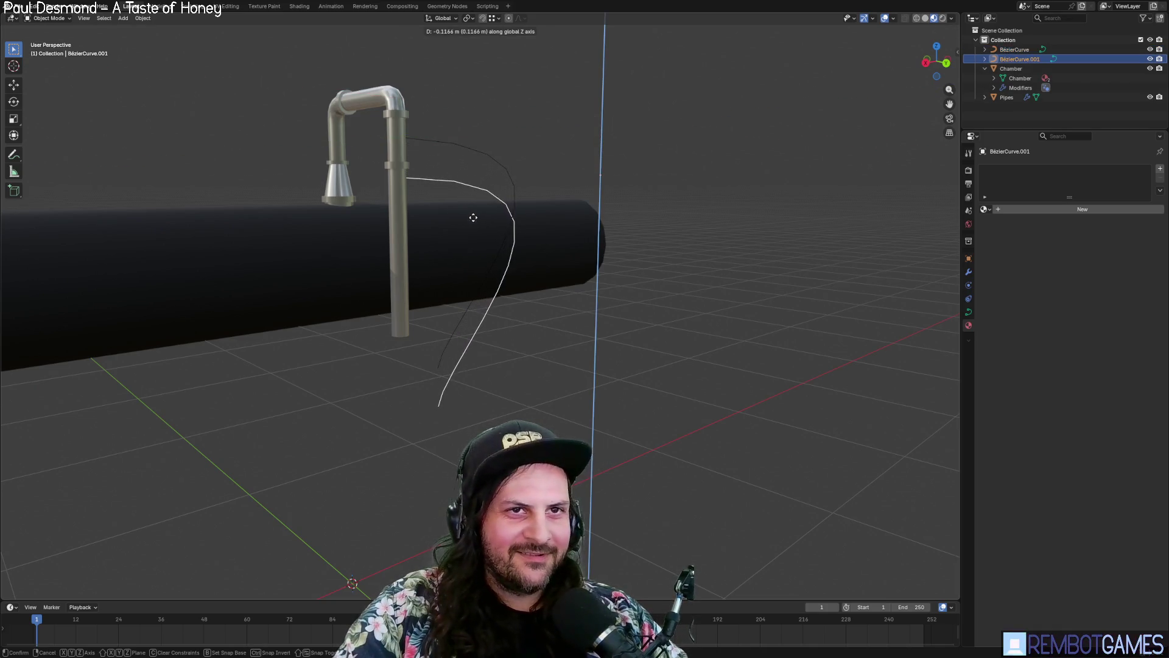
click(474, 223)
mouse_move(475, 227)
middle_down()
mouse_move(551, 254)
mouse_move(500, 216)
middle_up()
key(ctrl+z)
key(ctrl+shift+z)
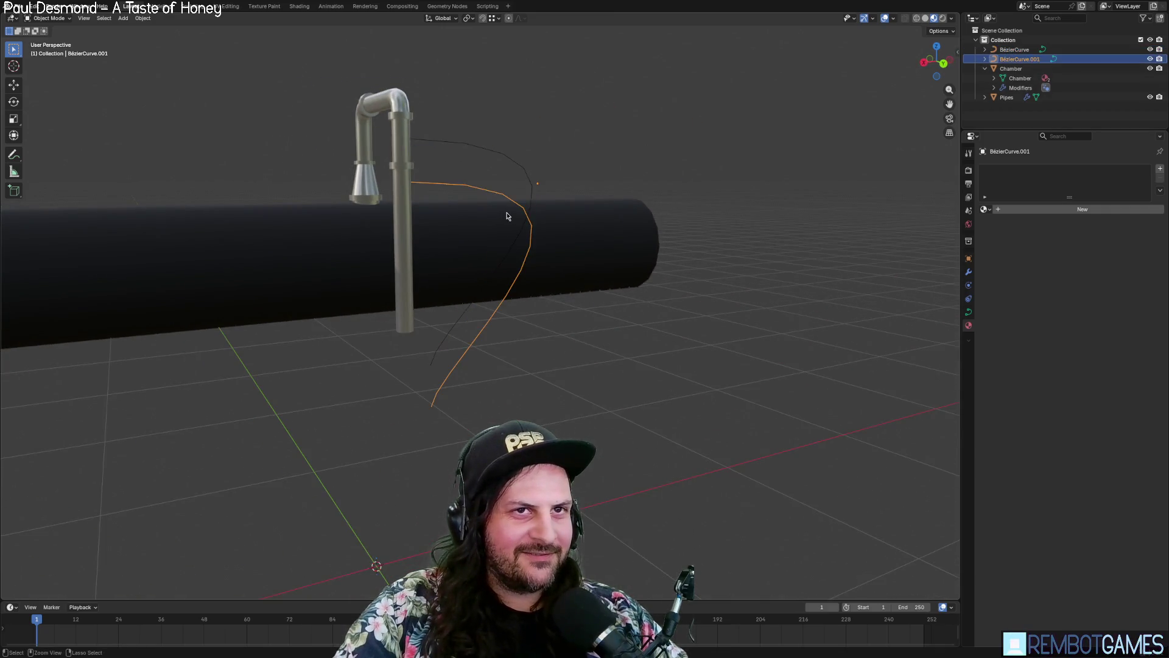
key(ctrl+z)
key(ctrl+shift+z)
key(ctrl+z)
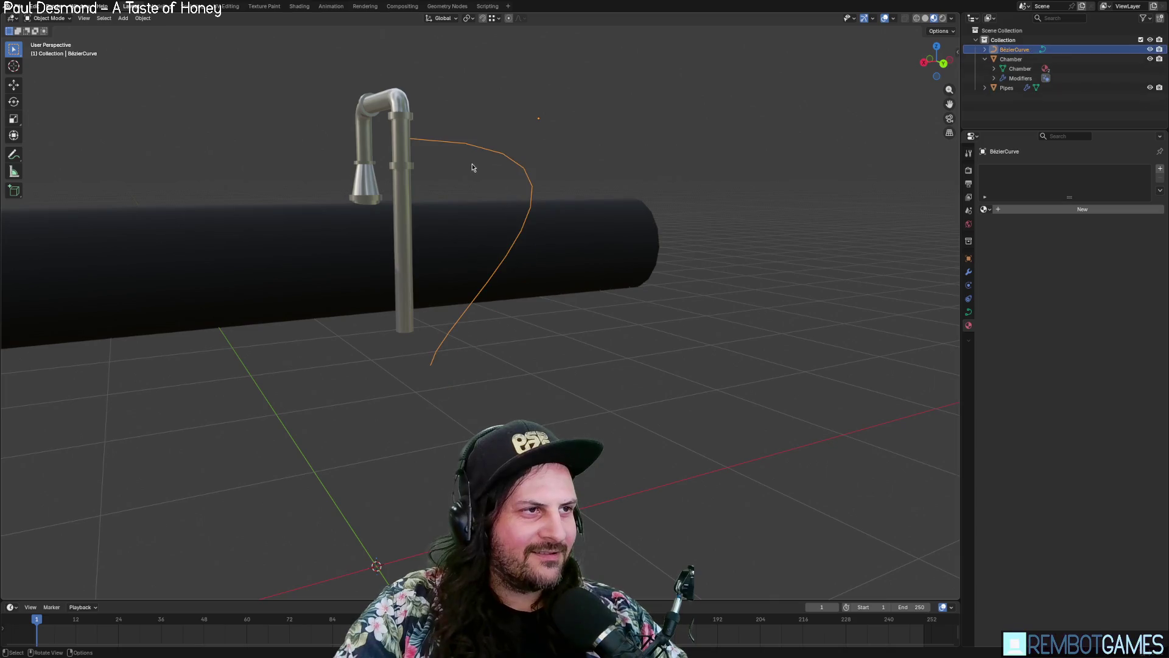
Step: Dismiss the object context menu and reopen the hose curve in Edit Mode
mouse_move(484, 177)
middle_down()
mouse_move(466, 170)
mouse_move(449, 107)
mouse_move(433, 115)
mouse_move(634, 129)
middle_up()
right_click(478, 140)
key(Escape)
right_click(533, 158)
key(Escape)
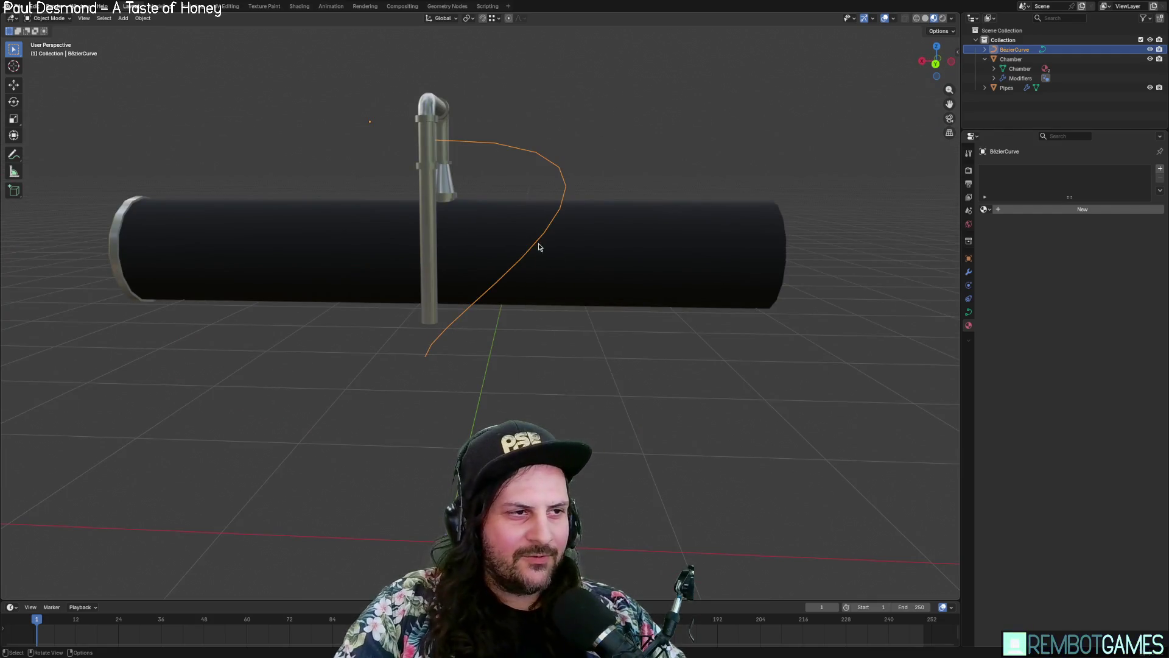
middle_drag(538, 246, 468, 404)
key(Tab)
Step: Lower the hose curve's end point about 0.32 m along Z
key(g)
key(z)
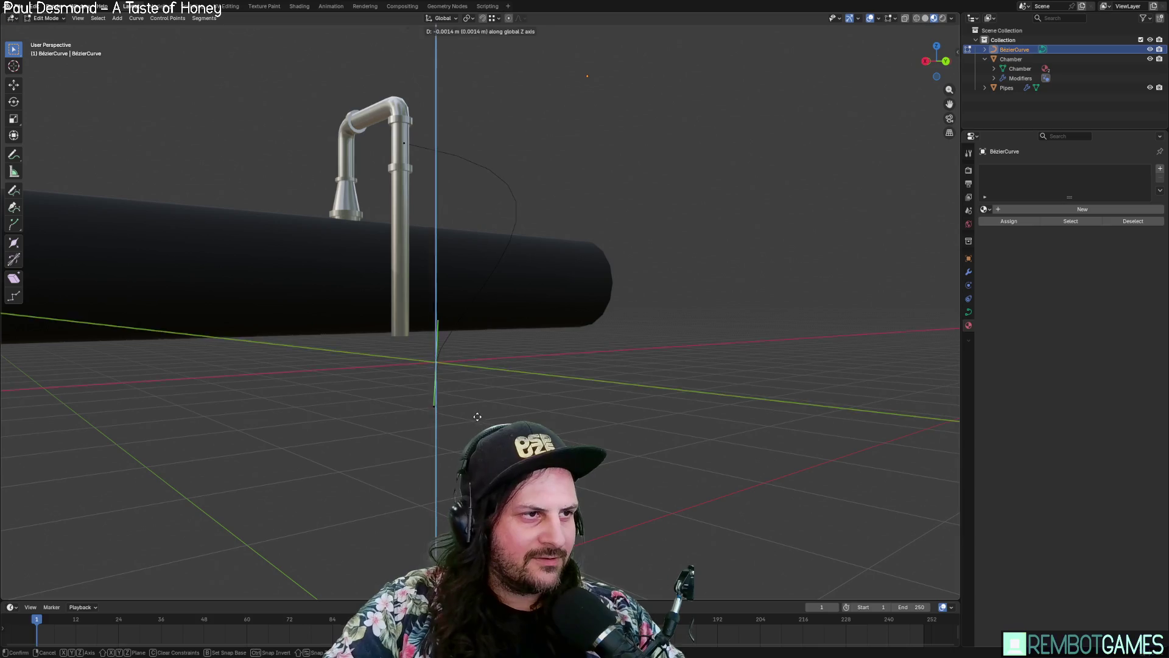
click(478, 426)
scroll(478, 427, down, 5)
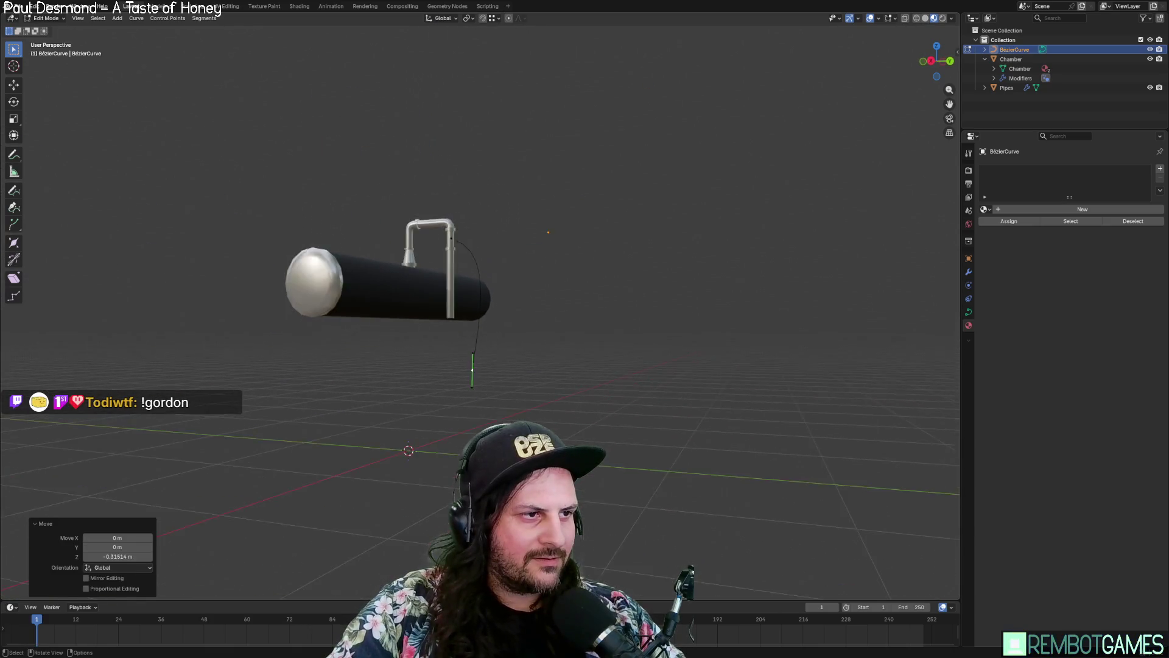
mouse_move(477, 427)
middle_down()
mouse_move(427, 423)
mouse_move(524, 426)
mouse_move(469, 427)
mouse_move(481, 429)
mouse_move(459, 378)
mouse_move(469, 299)
middle_up()
Step: Select the Chamber object and move it 1 m down along Z
key(Tab)
click(471, 296)
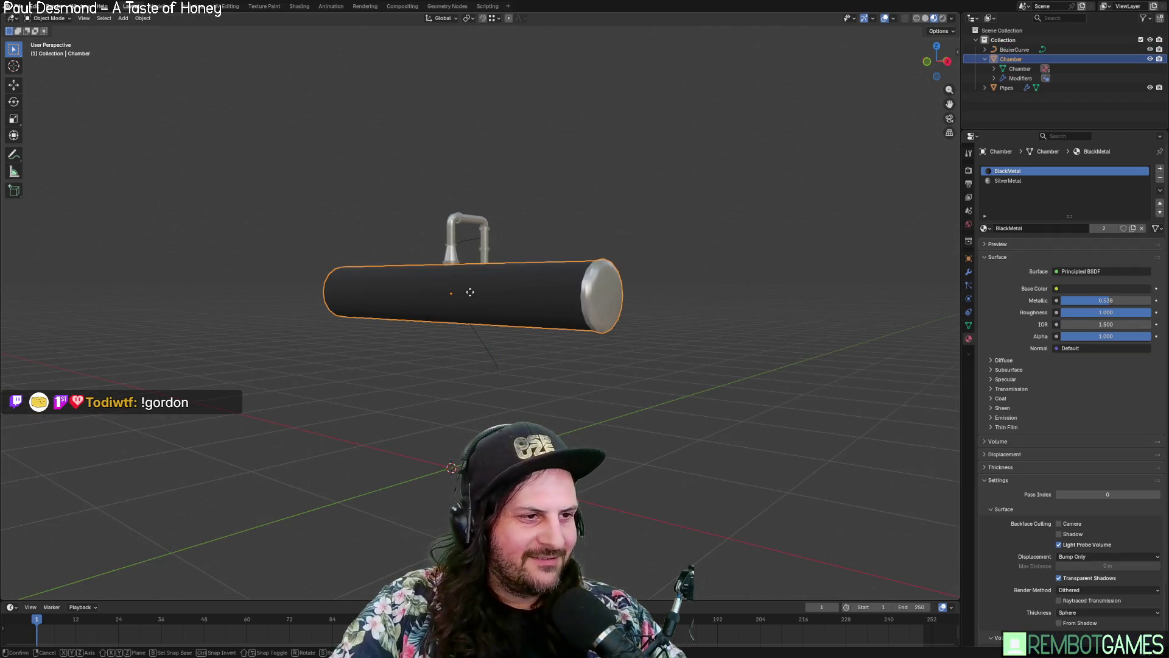
key(z)
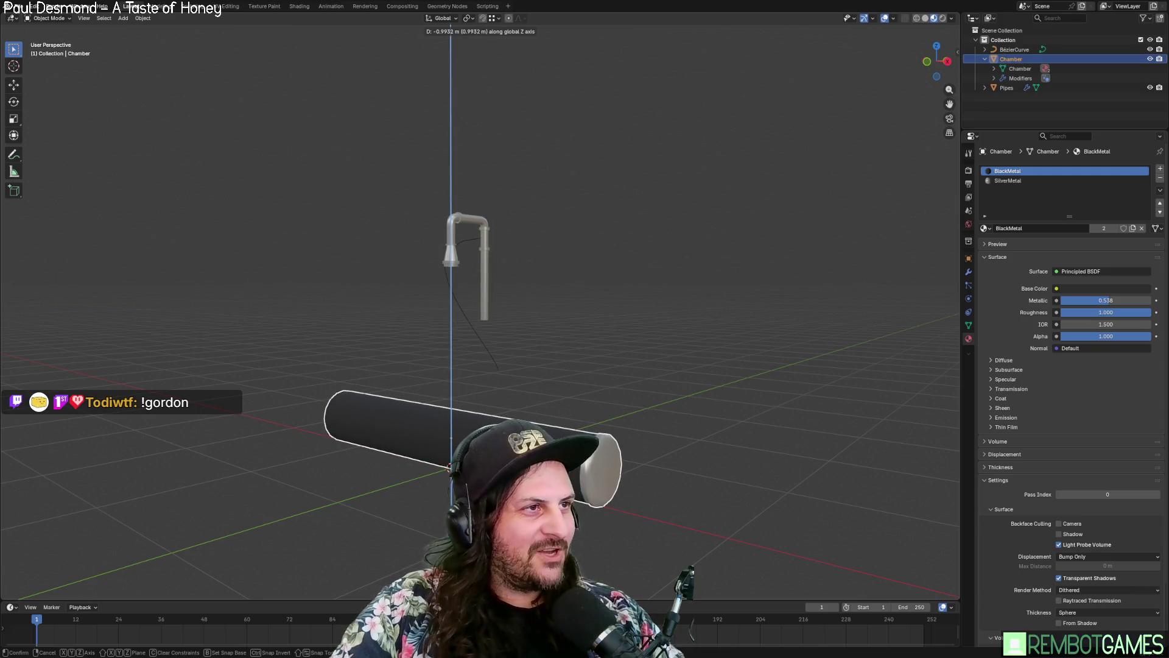
middle_drag(448, 468, 482, 463)
text(1)
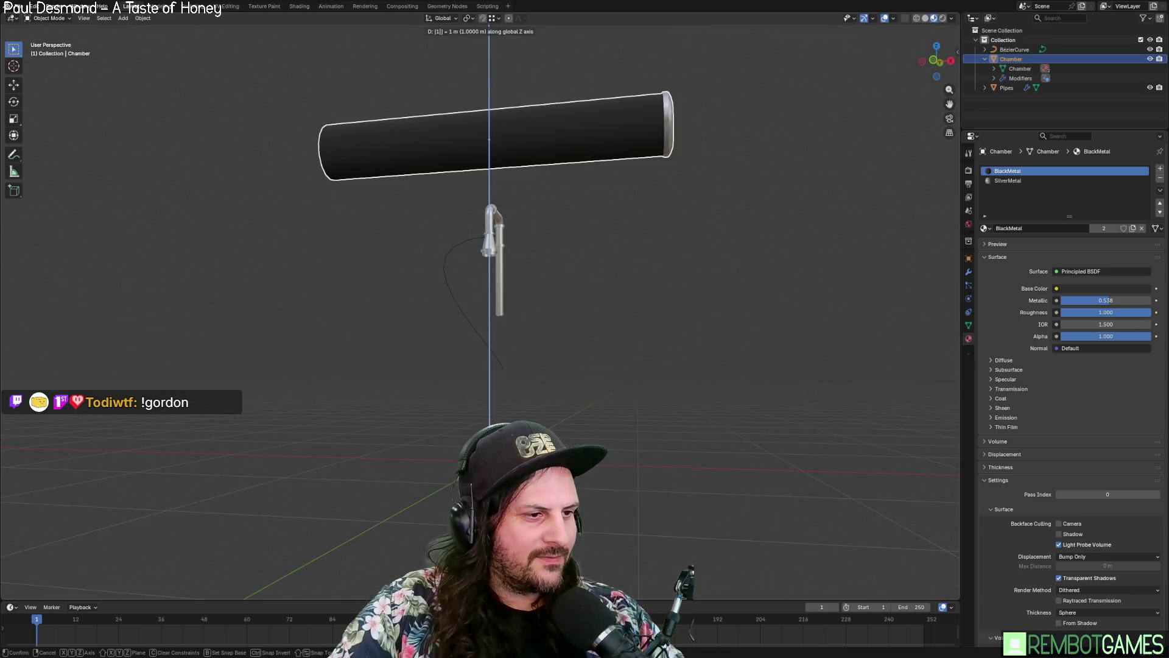
text(-(1)
key(Return)
mouse_move(463, 378)
middle_down()
mouse_move(520, 376)
mouse_move(492, 381)
mouse_move(516, 353)
mouse_move(509, 326)
mouse_move(578, 412)
mouse_move(484, 354)
mouse_move(516, 344)
mouse_move(458, 340)
mouse_move(454, 356)
mouse_move(528, 339)
mouse_move(496, 355)
mouse_move(487, 341)
mouse_move(558, 367)
mouse_move(539, 359)
mouse_move(540, 339)
mouse_move(520, 340)
mouse_move(571, 329)
mouse_move(531, 315)
middle_up()
scroll(492, 381, down, 4)
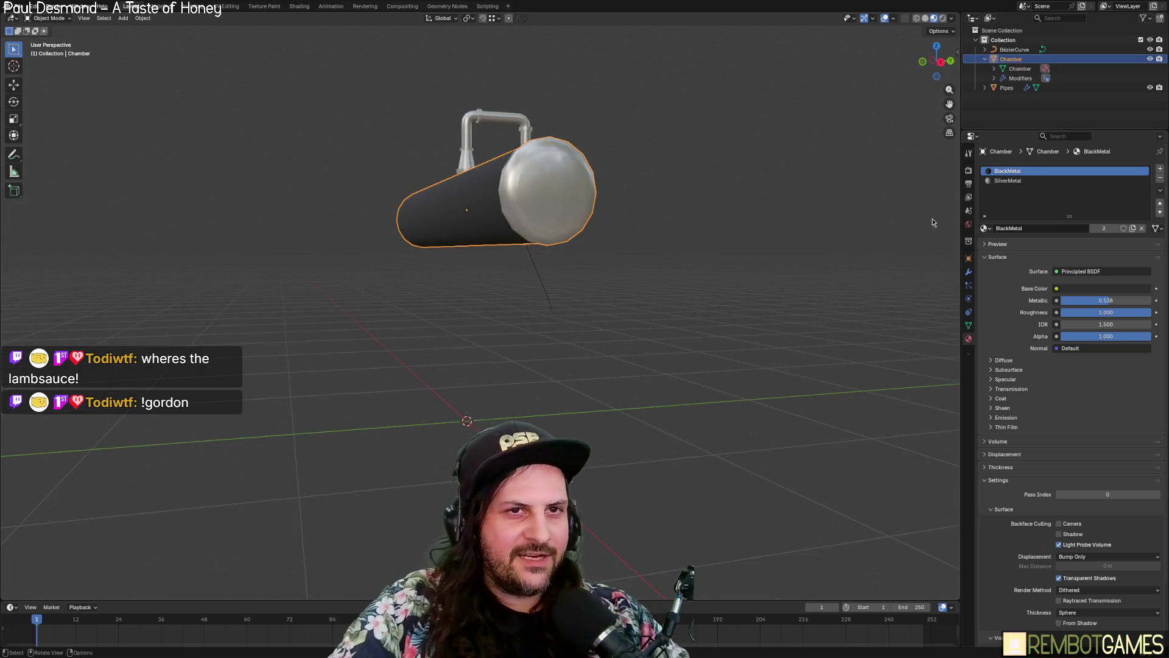
Step: Reselect the Chamber in the outliner and enter mesh Edit Mode
click(1008, 103)
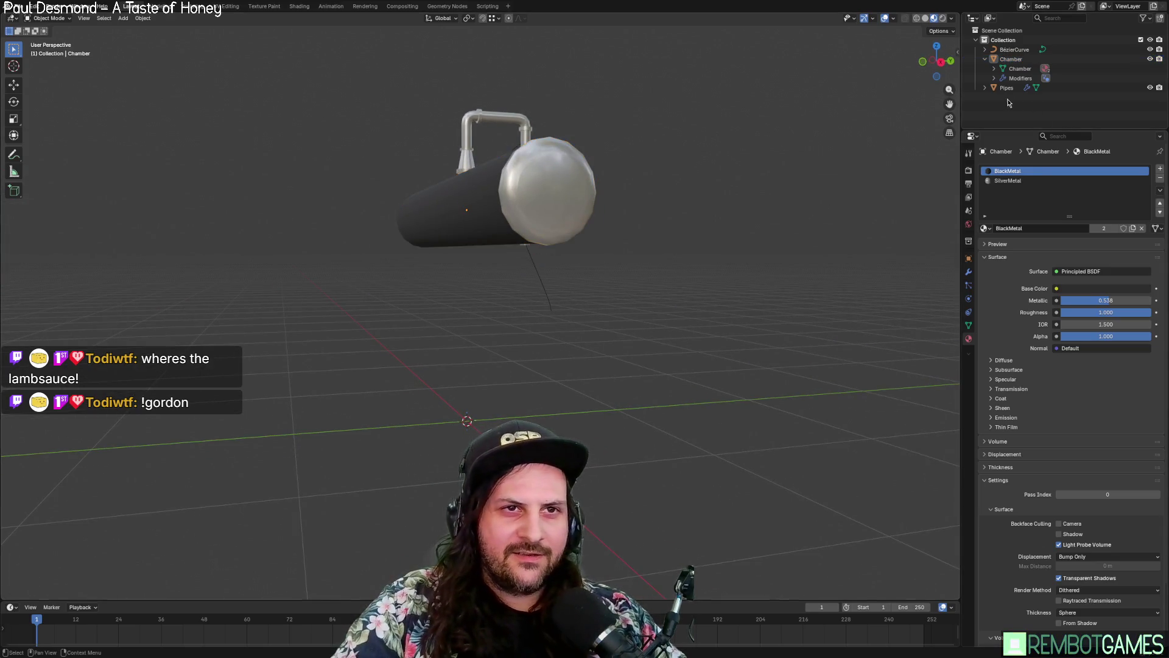
click(1011, 59)
key(Tab)
mouse_move(714, 236)
middle_down()
mouse_move(592, 245)
mouse_move(209, 81)
middle_up()
Step: Add a cube to the chamber mesh and flatten it along X into a thin slab
click(148, 18)
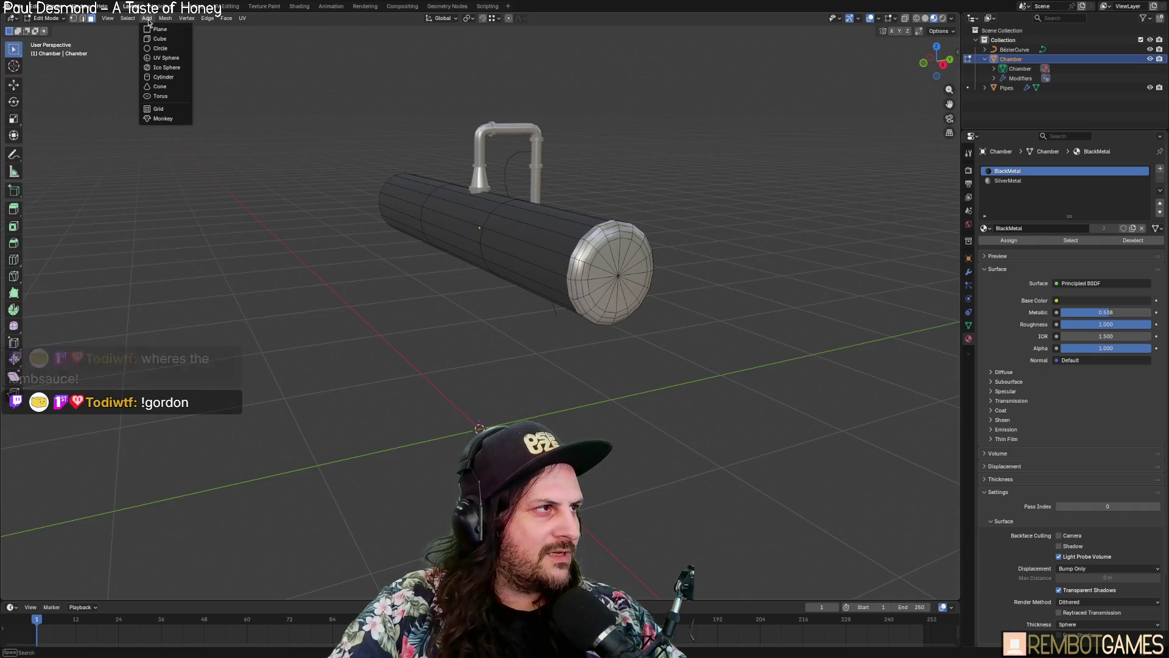
click(161, 39)
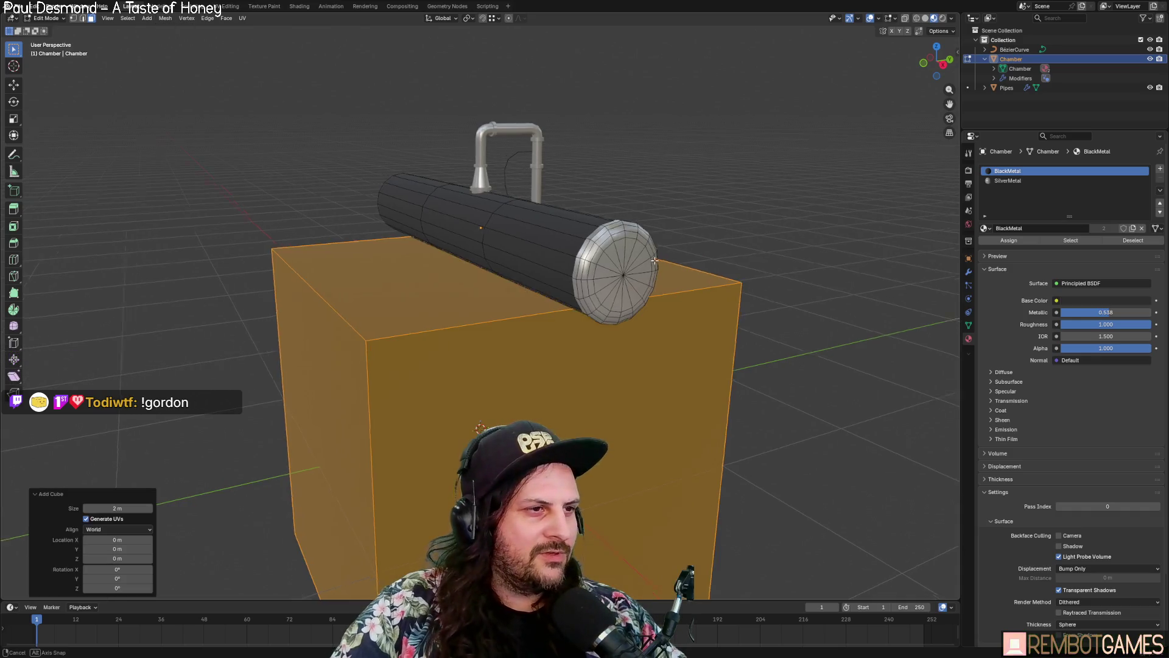
middle_drag(463, 293, 609, 304)
key(s)
key(x)
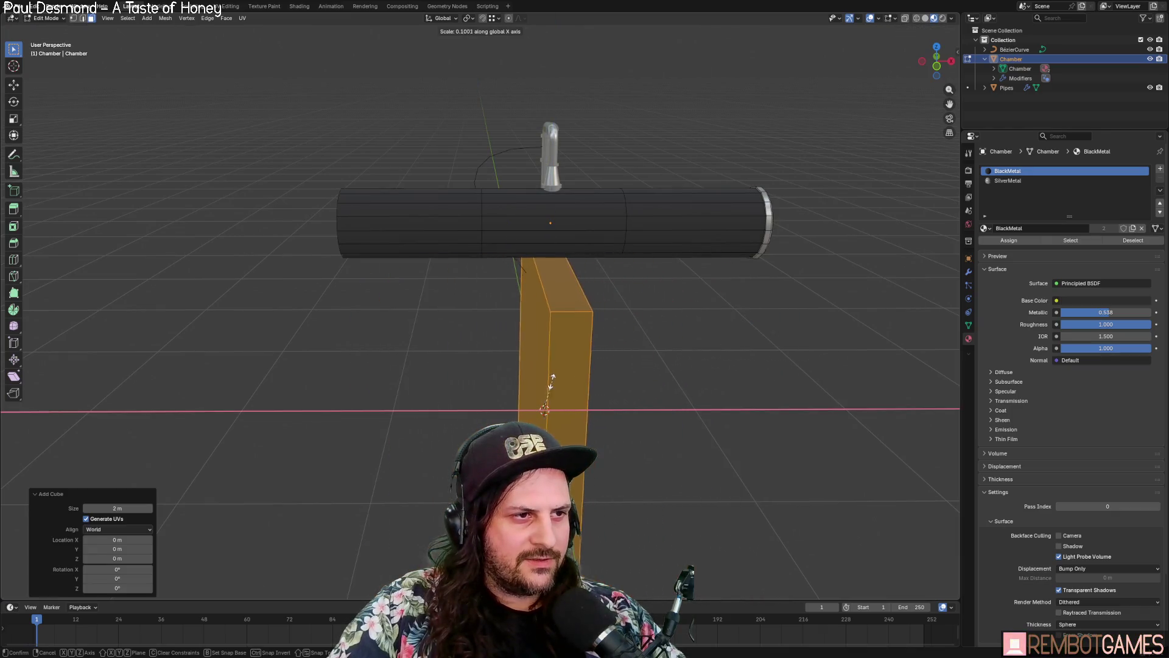
click(548, 388)
mouse_move(707, 385)
middle_down()
mouse_move(727, 389)
mouse_move(725, 331)
mouse_move(569, 349)
mouse_move(391, 335)
middle_up()
Step: Shift the block 1 m along X and taper its top to a narrow 0.105 strip
key(g)
key(x)
key(1)
scroll(697, 345, down, 2)
key(alt+a)
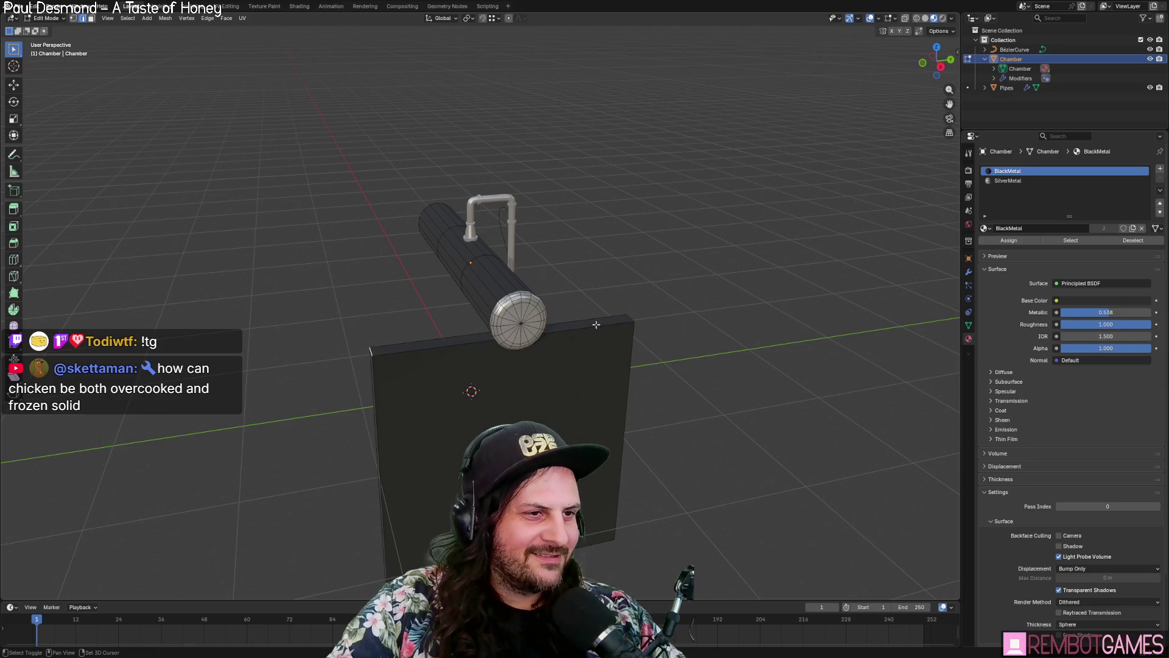
middle_drag(632, 317, 724, 289)
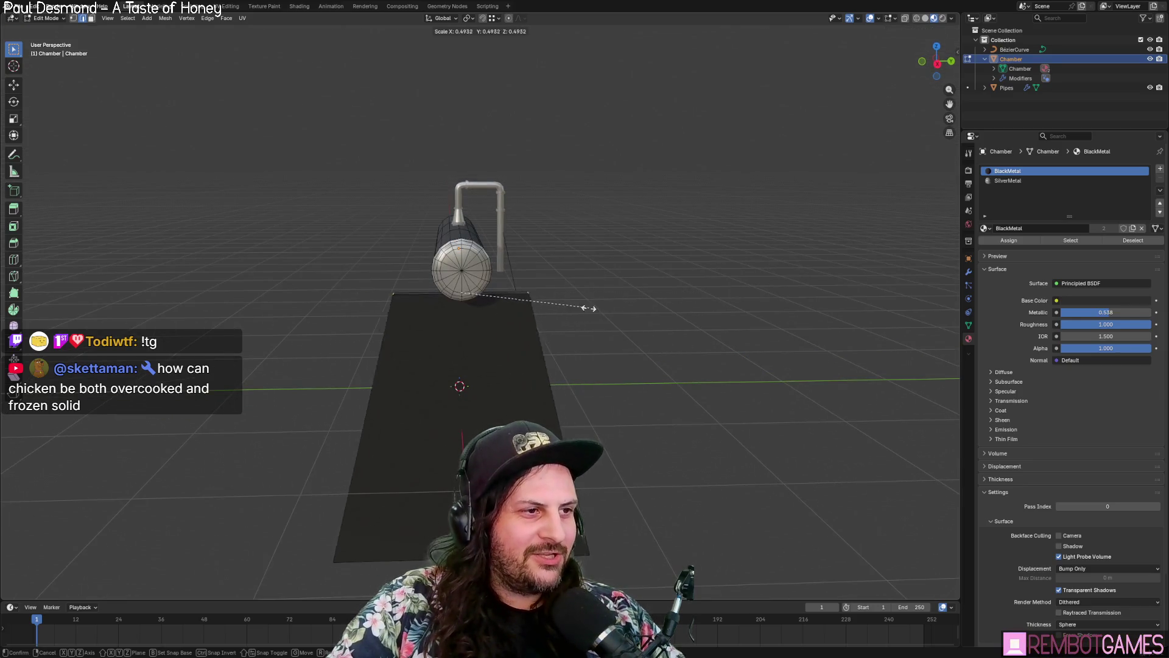
click(484, 307)
mouse_move(484, 307)
middle_down()
mouse_move(483, 325)
mouse_move(475, 292)
mouse_move(540, 271)
mouse_move(495, 222)
mouse_move(498, 234)
middle_up()
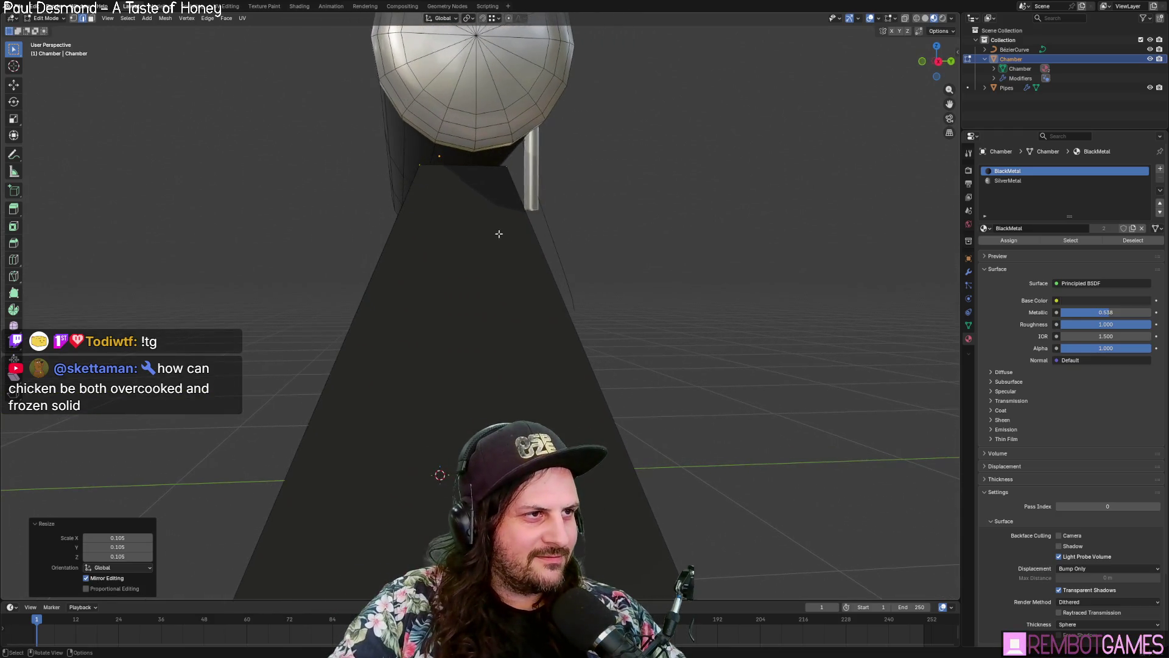
Step: Scale the tapered leg selection along Y to about 0.715
key(y)
click(684, 228)
middle_drag(684, 227, 666, 248)
key(g)
key(z)
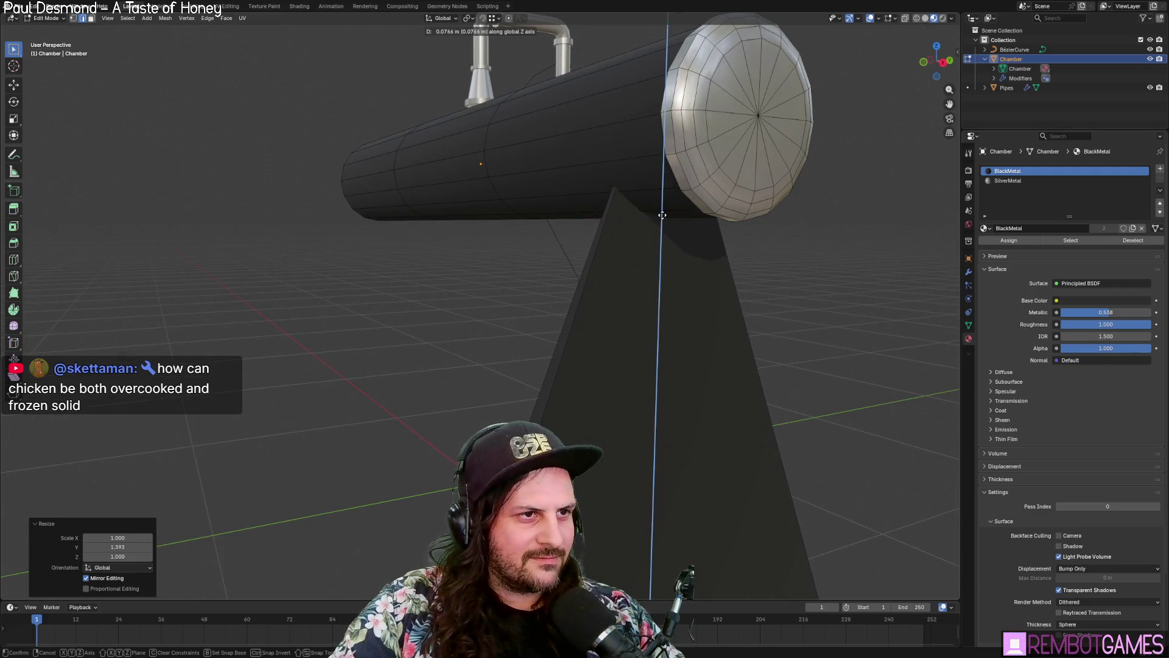
mouse_move(680, 233)
middle_down()
mouse_move(730, 237)
mouse_move(739, 253)
middle_up()
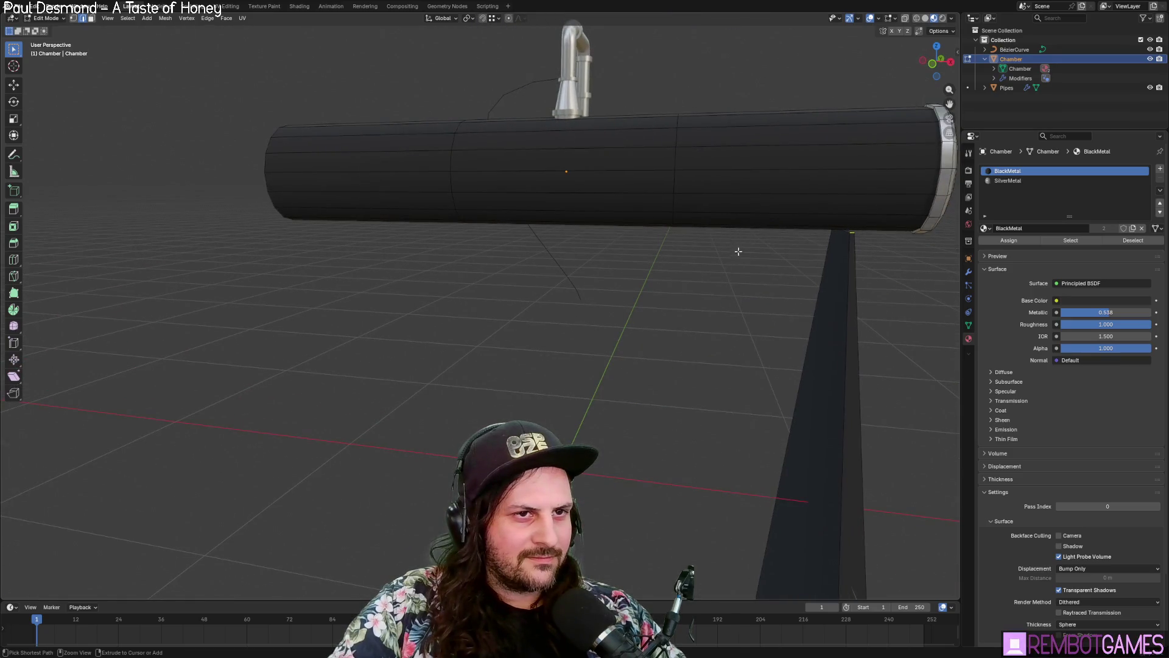
mouse_move(857, 320)
middle_down()
mouse_move(757, 313)
mouse_move(769, 386)
middle_up()
key(s)
key(y)
click(511, 395)
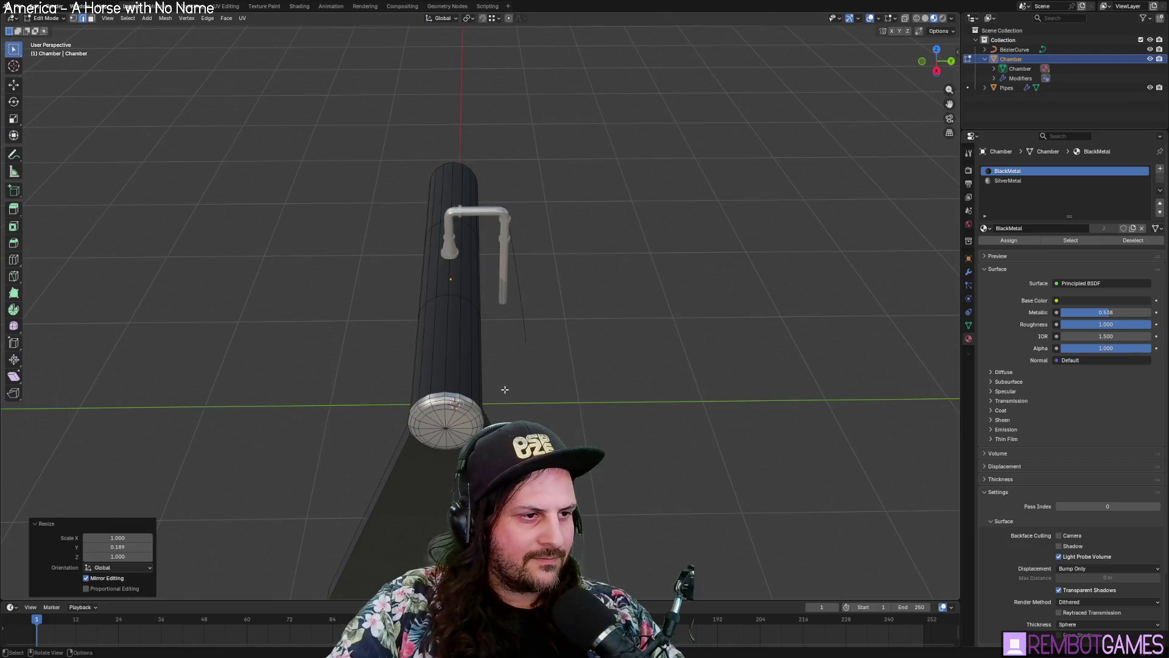
mouse_move(511, 395)
middle_down()
mouse_move(593, 396)
mouse_move(607, 371)
middle_up()
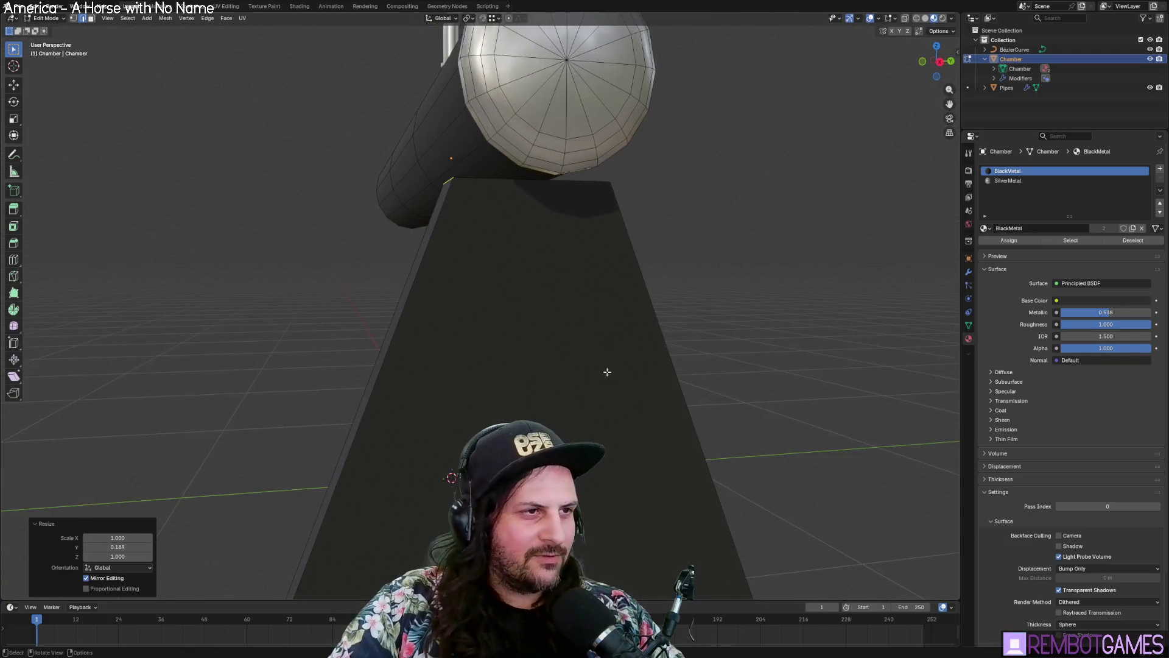
key(y)
click(690, 264)
Step: Start a vertical move of the selection, cancel it, and reframe the leg from the side
key(g)
key(x)
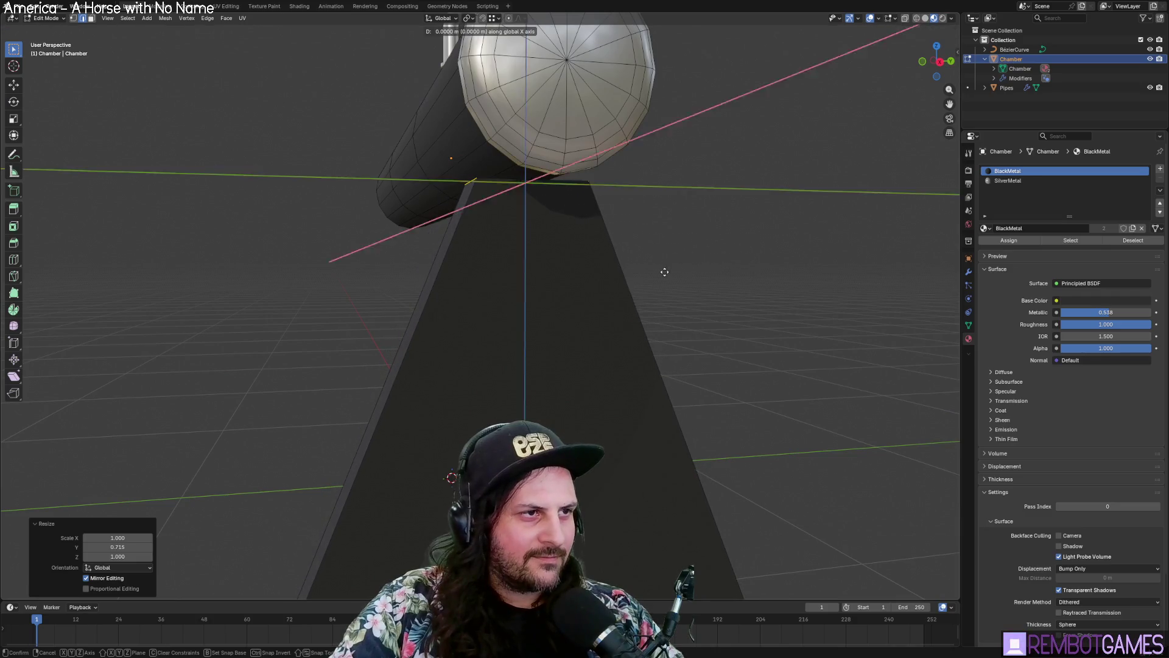
key(z)
key(Escape)
scroll(666, 231, down, 5)
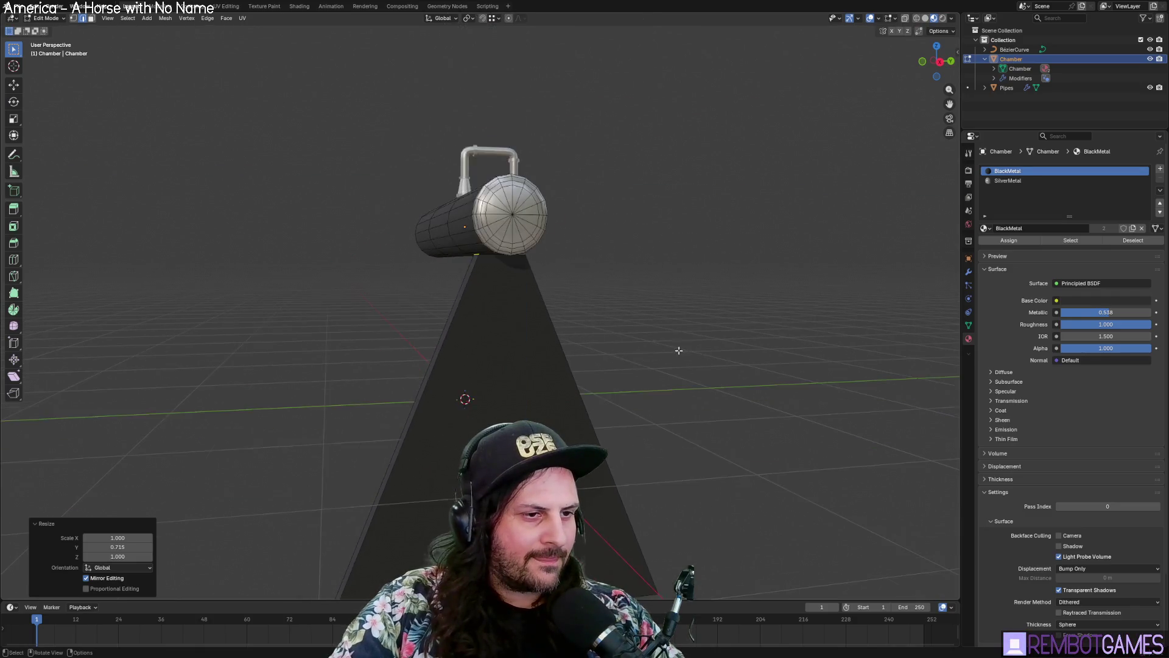
mouse_move(632, 352)
middle_down()
mouse_move(658, 347)
mouse_move(639, 320)
mouse_move(620, 324)
middle_up()
scroll(658, 347, up, 4)
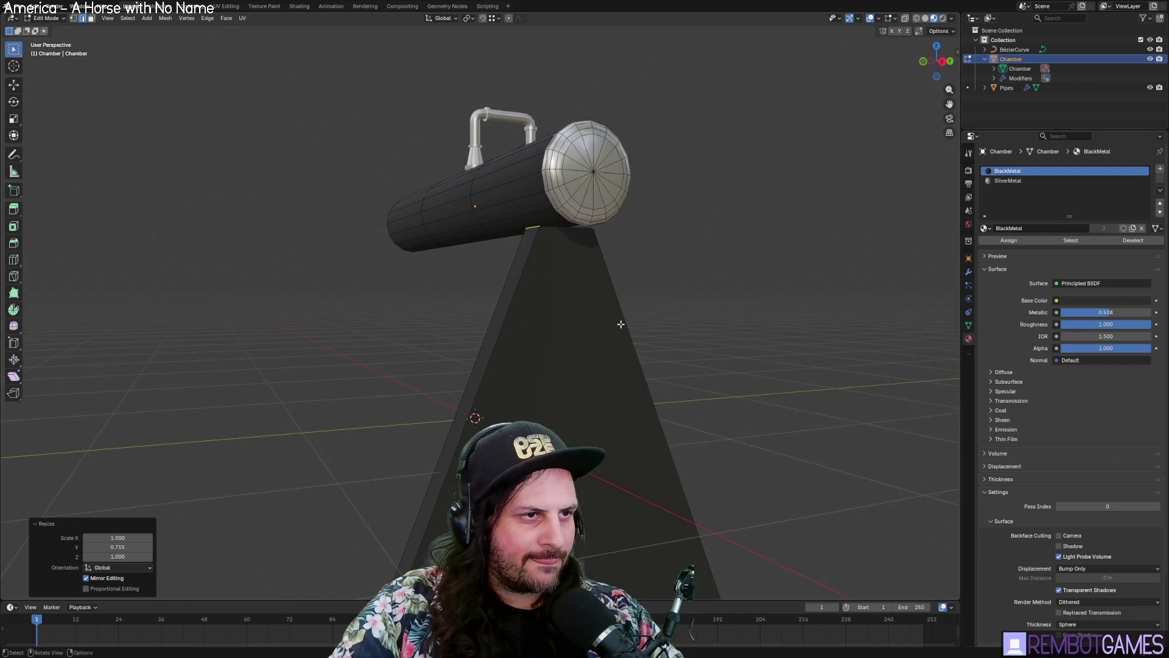
key(z)
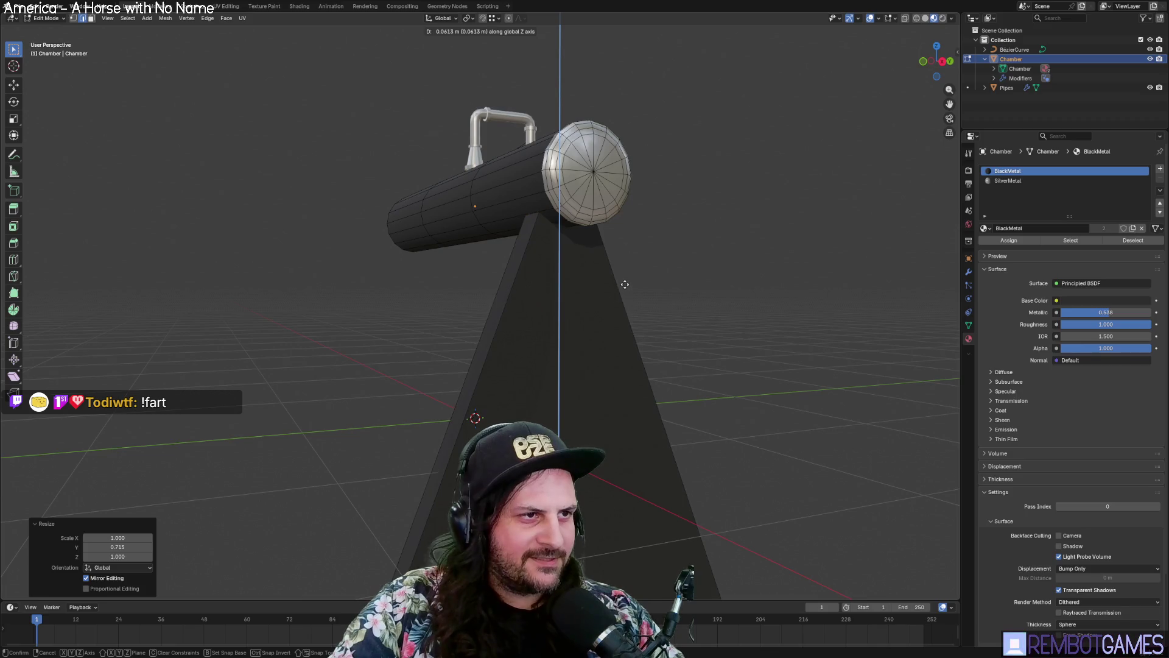
middle_drag(566, 292, 567, 305)
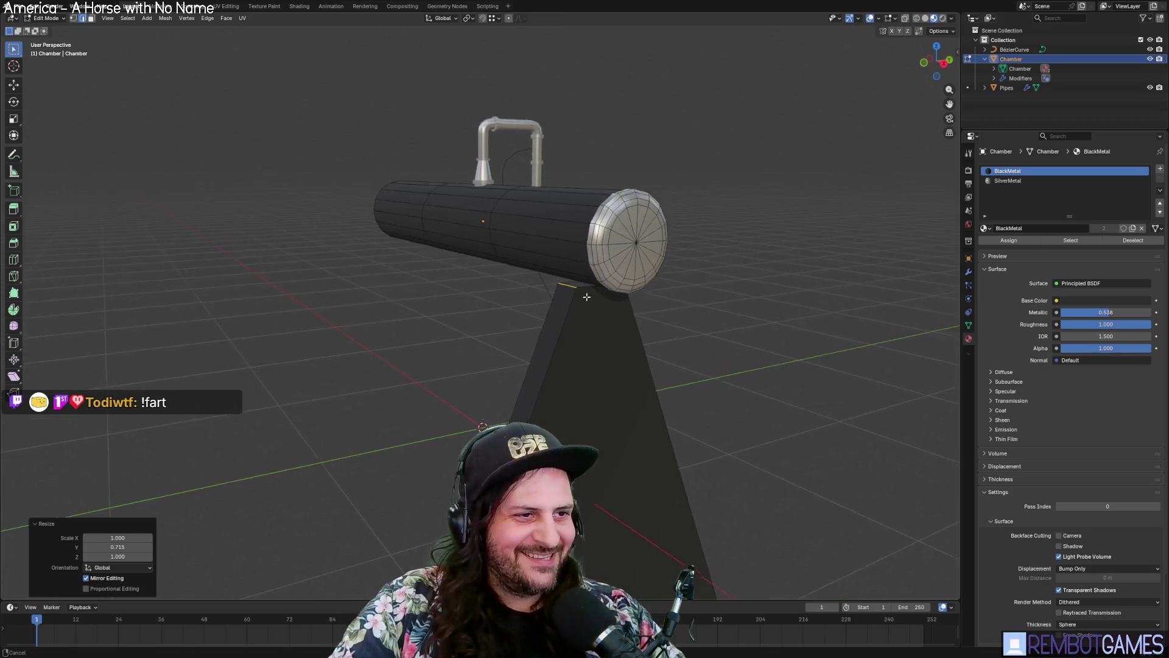
scroll(567, 306, up, 5)
Step: Select the support's top edge and raise it along Z toward the chamber
shift+click(585, 222)
middle_drag(584, 221, 582, 284)
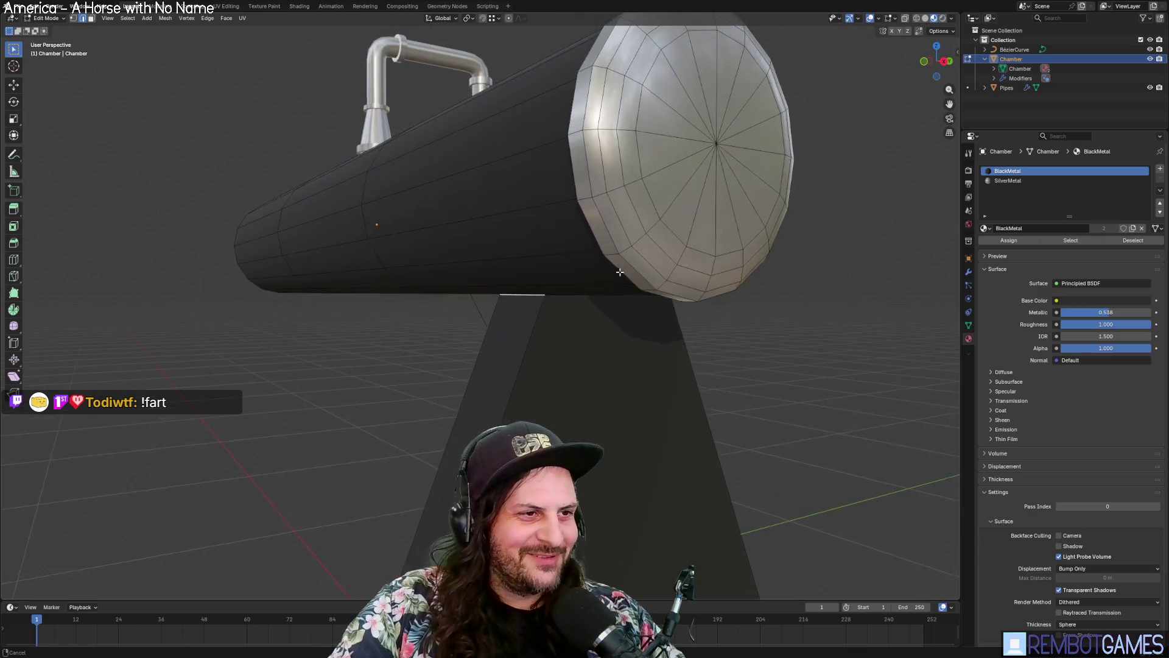
key(g)
key(z)
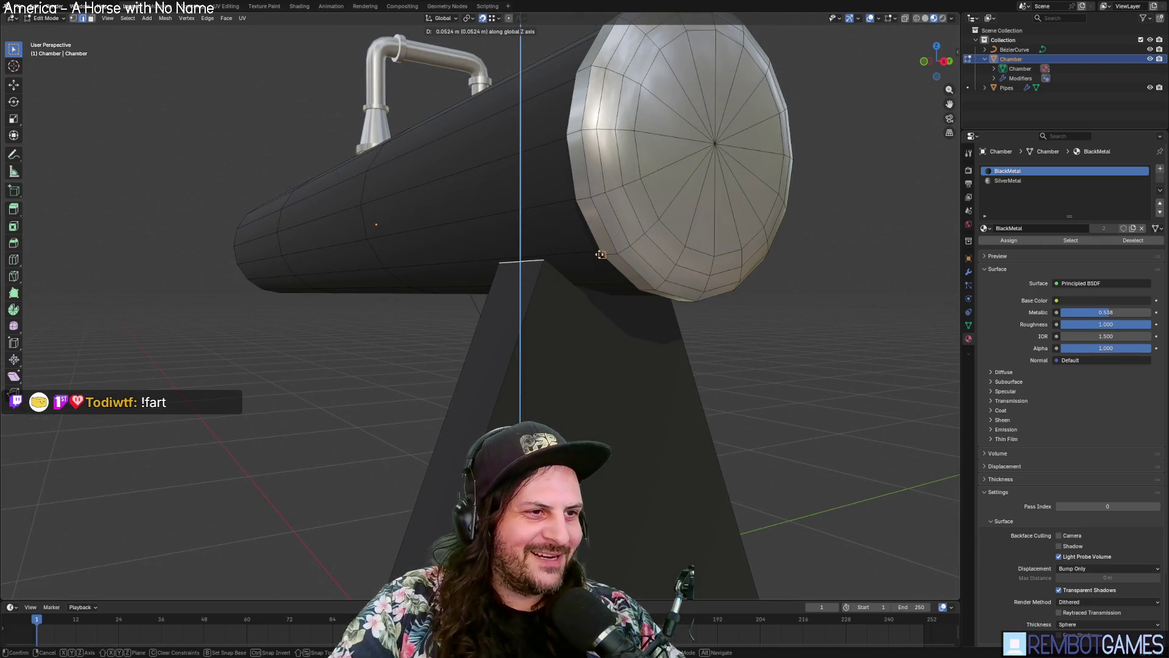
click(392, 262)
mouse_move(391, 261)
middle_down()
mouse_move(600, 269)
mouse_move(317, 325)
middle_up()
Step: Reselect the top edge and raise it 0.0586 m along Z to meet the chamber's underside
click(133, 286)
mouse_move(133, 286)
middle_down()
mouse_move(327, 305)
mouse_move(371, 332)
middle_up()
key(g)
key(z)
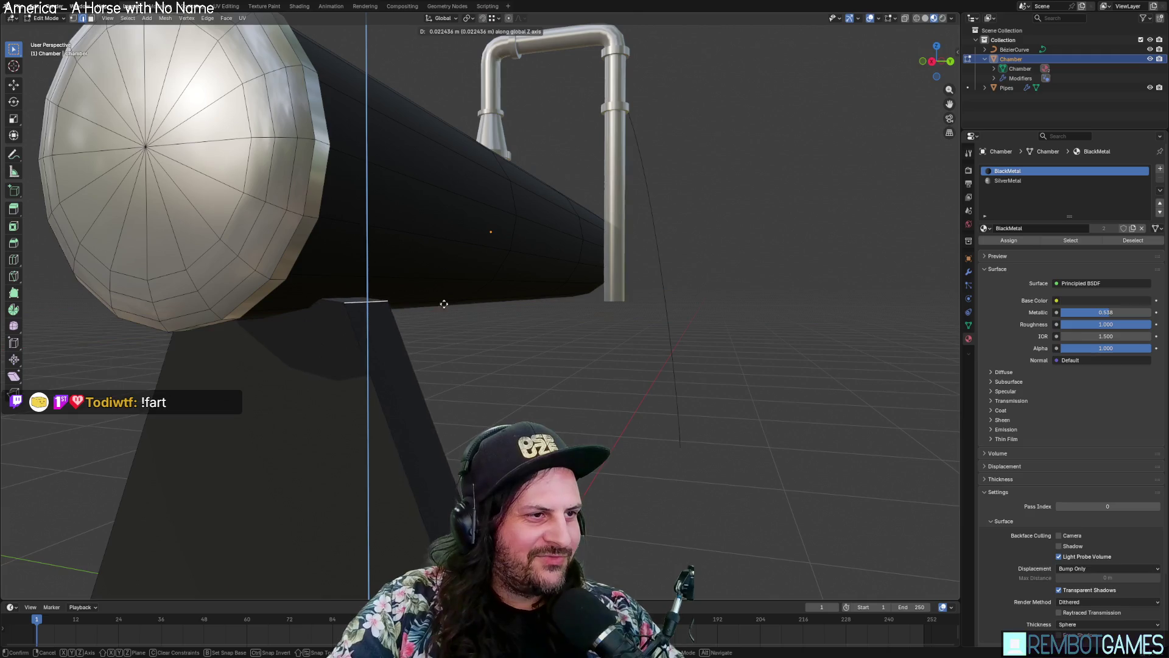
click(493, 273)
middle_drag(488, 274, 468, 327)
scroll(468, 328, up, 3)
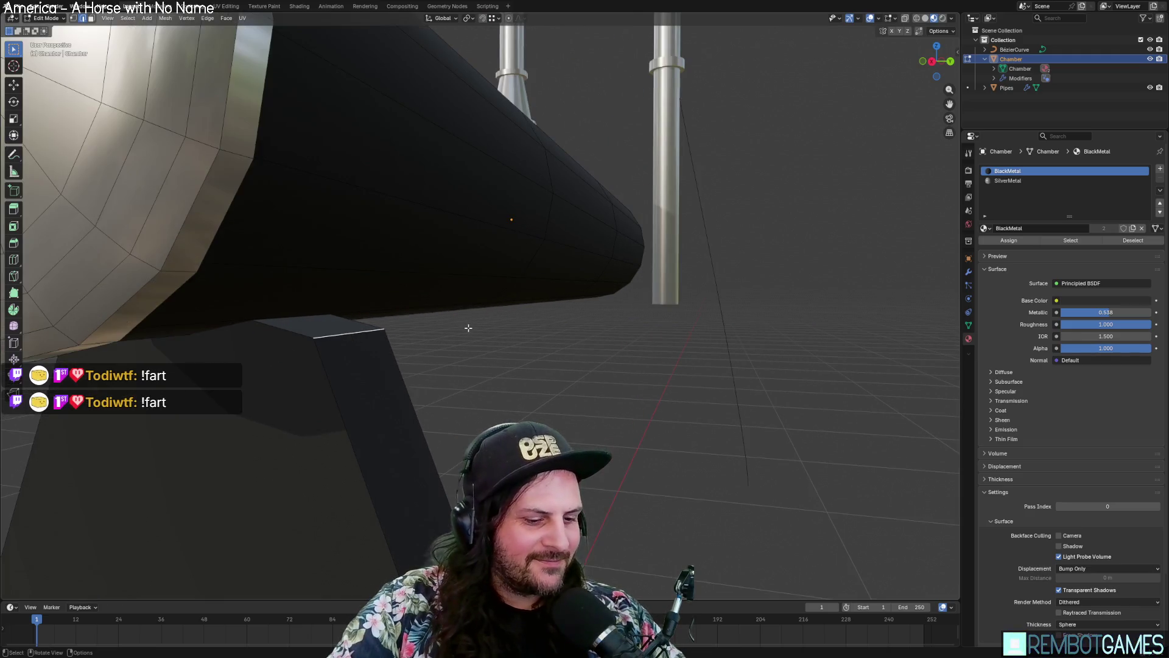
key(g)
key(z)
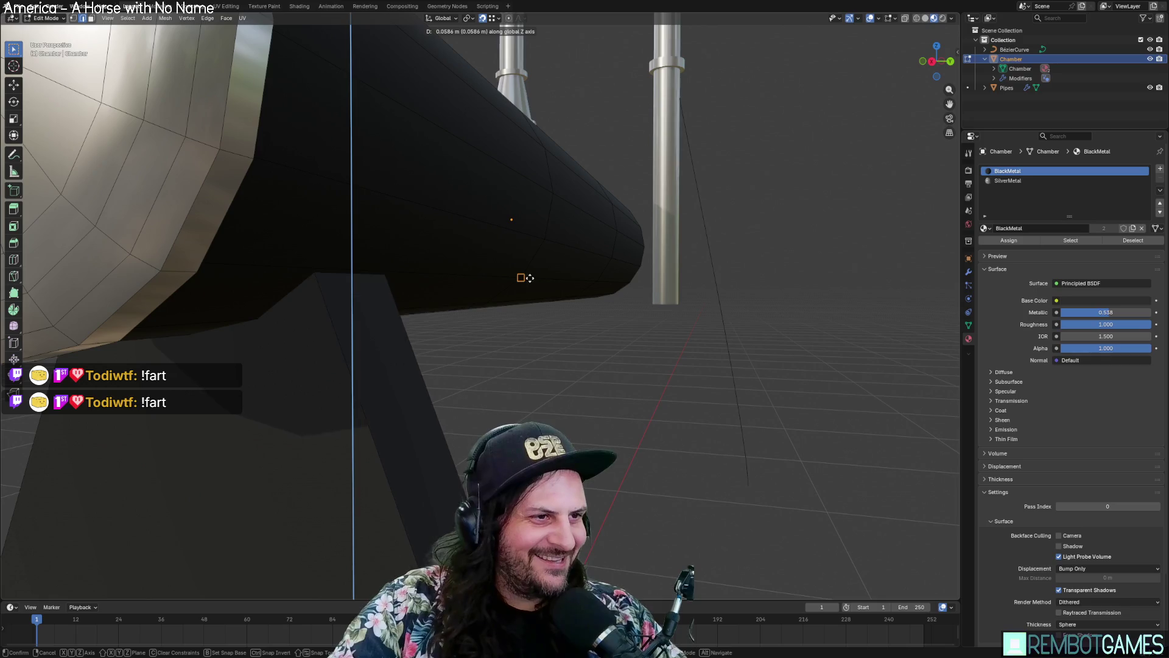
click(522, 272)
mouse_move(522, 272)
middle_down()
mouse_move(494, 305)
mouse_move(469, 310)
mouse_move(506, 300)
mouse_move(503, 316)
middle_up()
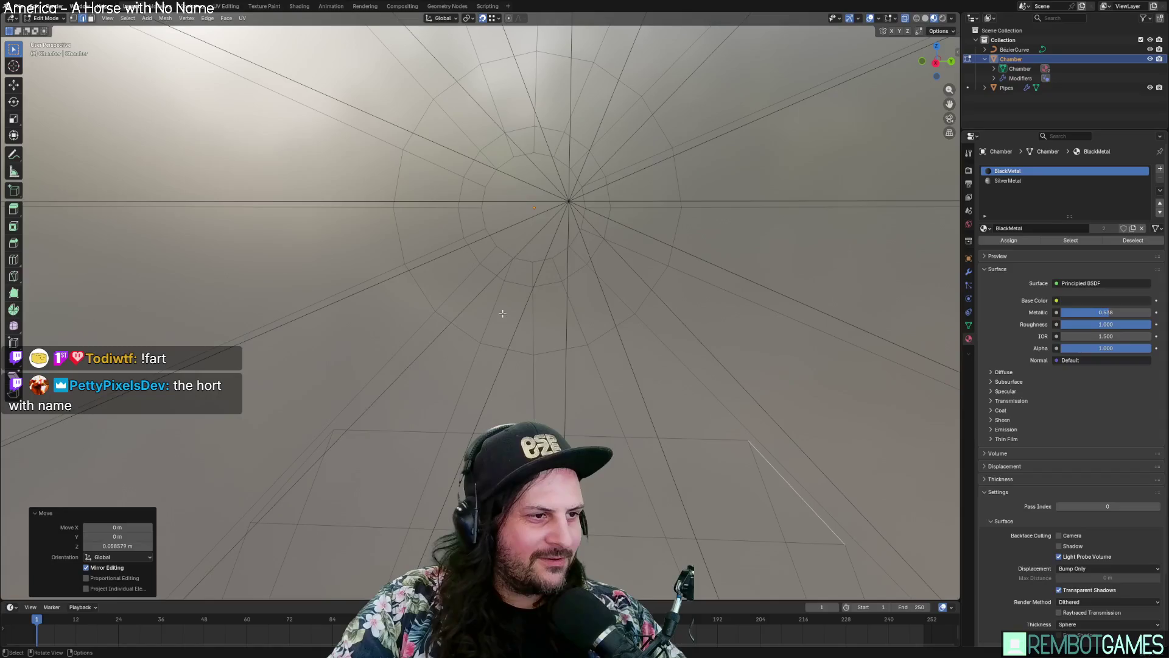
Step: Select the hidden face inside the leg mesh and delete it with X, Faces
scroll(503, 315, down, 4)
scroll(555, 367, up, 3)
mouse_move(554, 367)
middle_down()
mouse_move(550, 397)
mouse_move(555, 368)
mouse_move(519, 381)
mouse_move(537, 380)
middle_up()
mouse_move(854, 292)
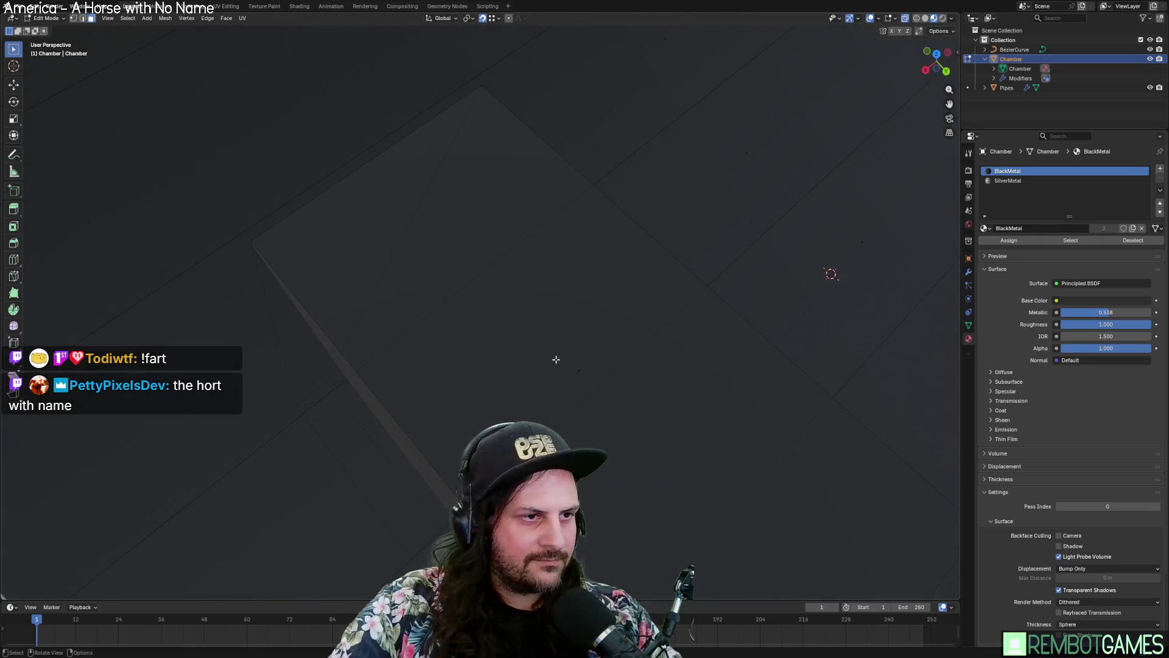
click(556, 359)
scroll(586, 353, up, 3)
key(x)
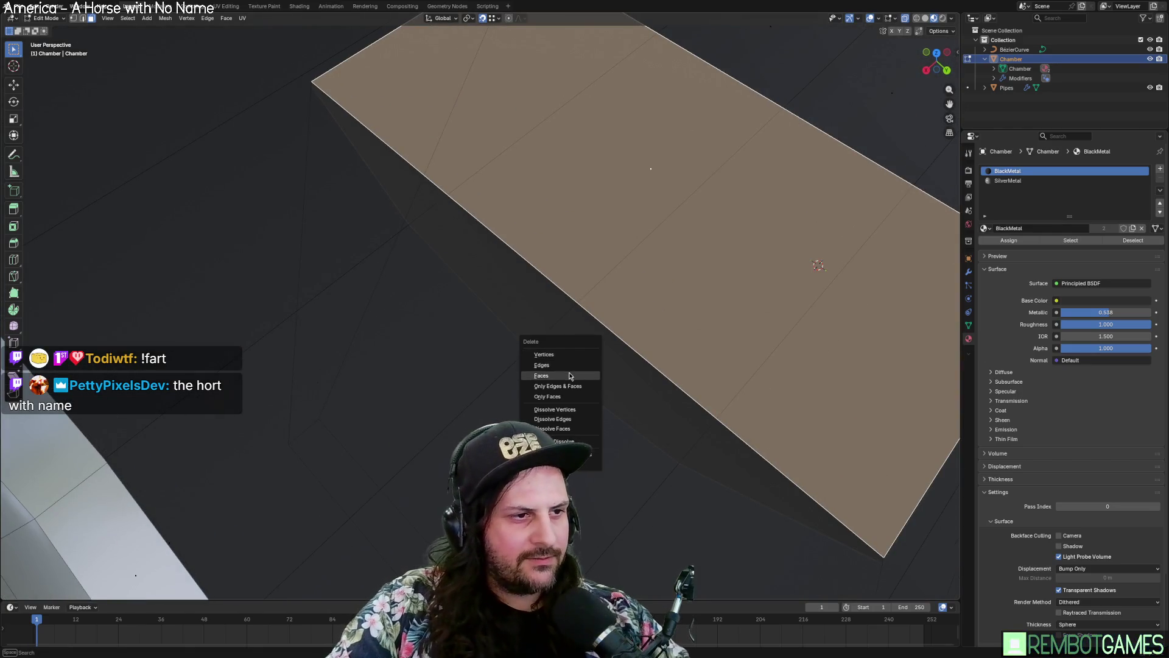
click(570, 376)
Step: Return to Edit Mode on the leg, cancel the bottom-face move, and switch to Left Orthographic view
key(Tab)
key(KP_Decimal)
mouse_move(570, 376)
middle_down()
mouse_move(630, 465)
mouse_move(636, 502)
middle_up()
scroll(573, 391, up, 3)
key(Tab)
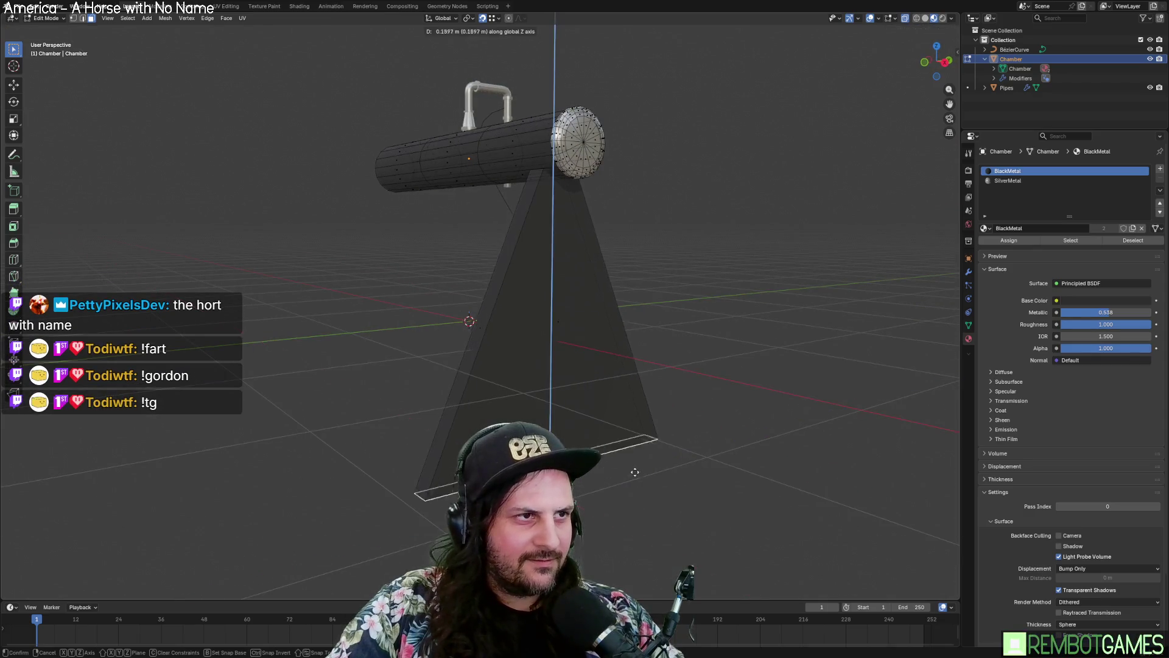
right_click(632, 323)
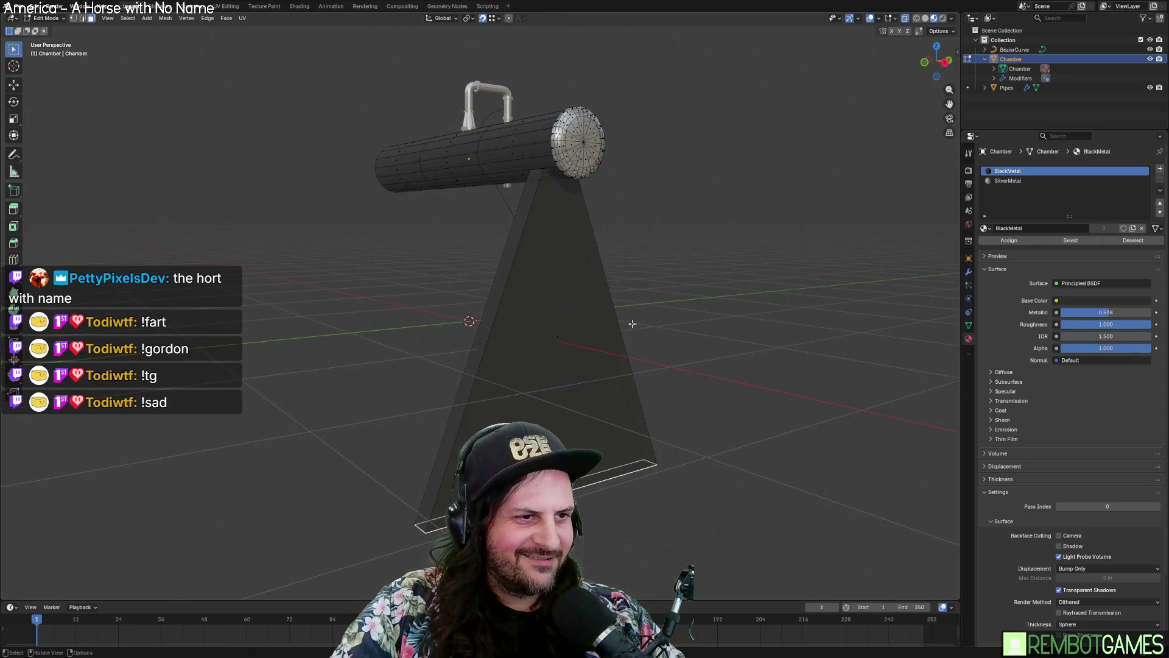
middle_drag(633, 324, 638, 314)
click(575, 320)
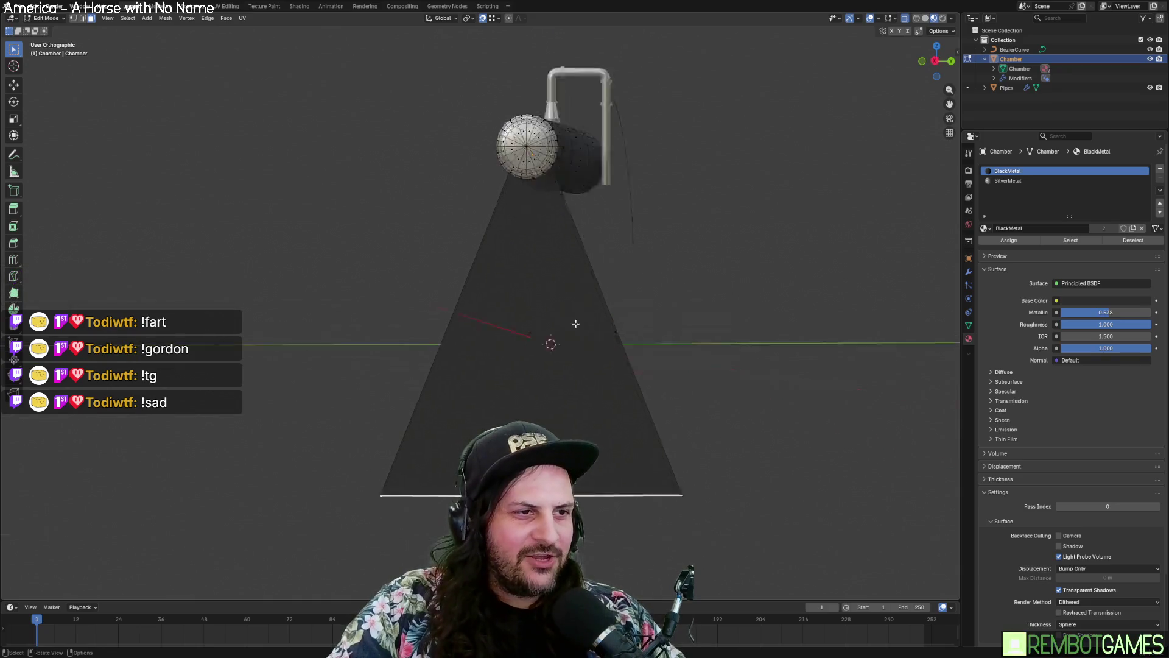
Step: Undo raising the leg's bottom faces along Z, reverting to the base scaled to 0.5 along Y
key(z)
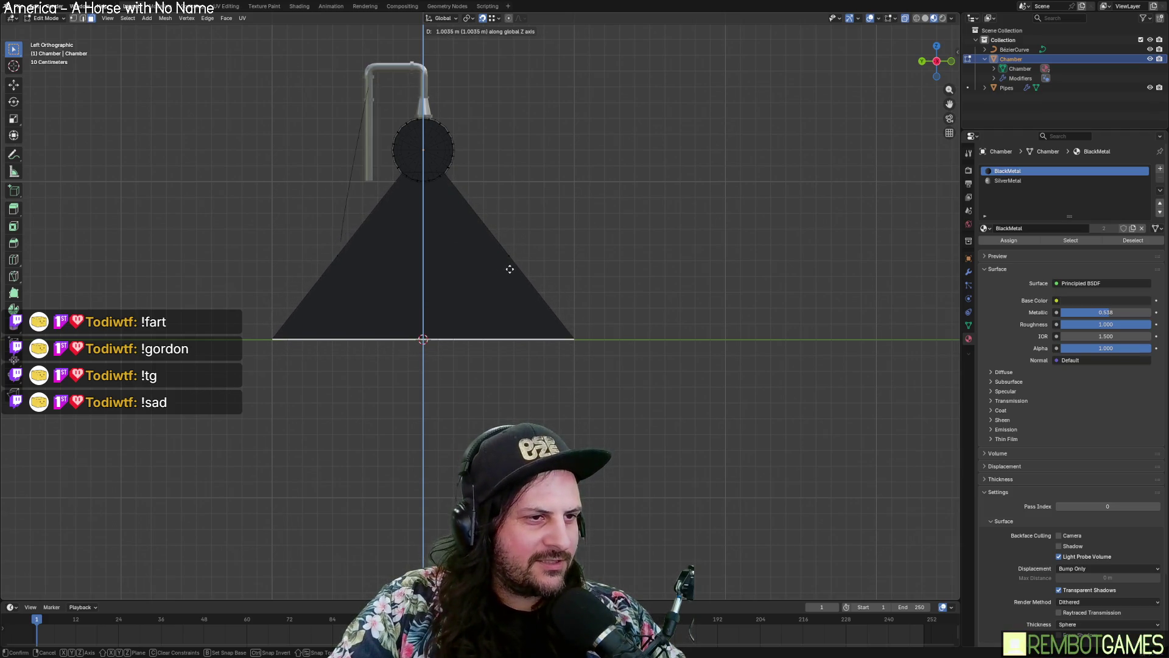
click(513, 222)
scroll(481, 310, up, 2)
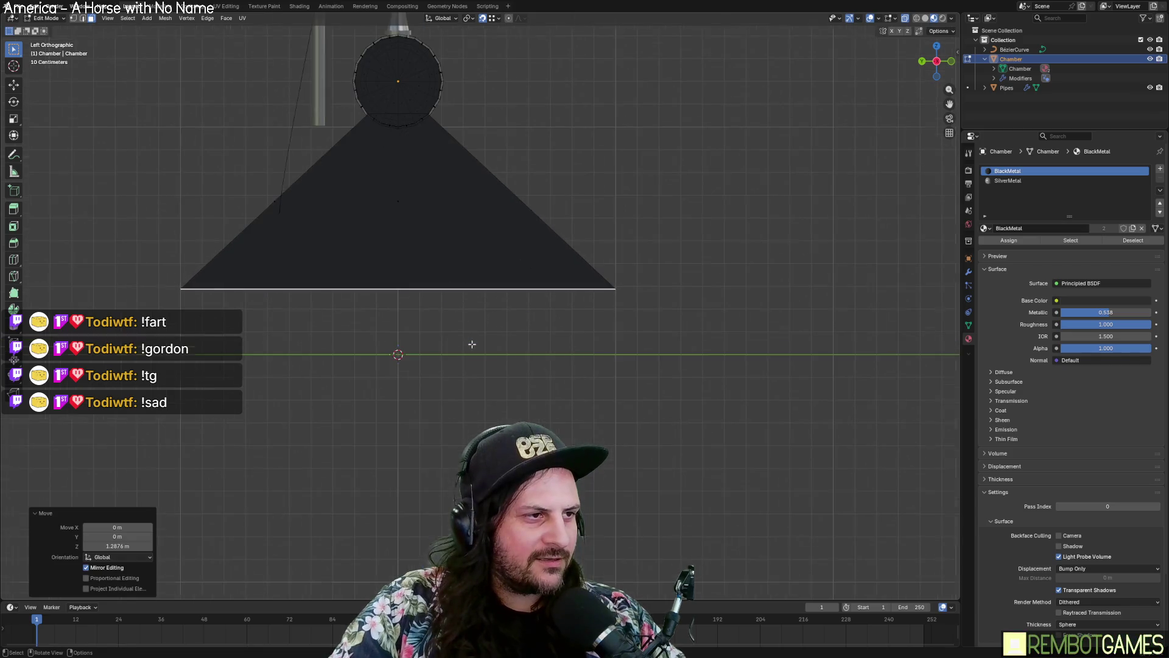
shift+middle_drag(475, 333, 564, 327)
key(ctrl+z)
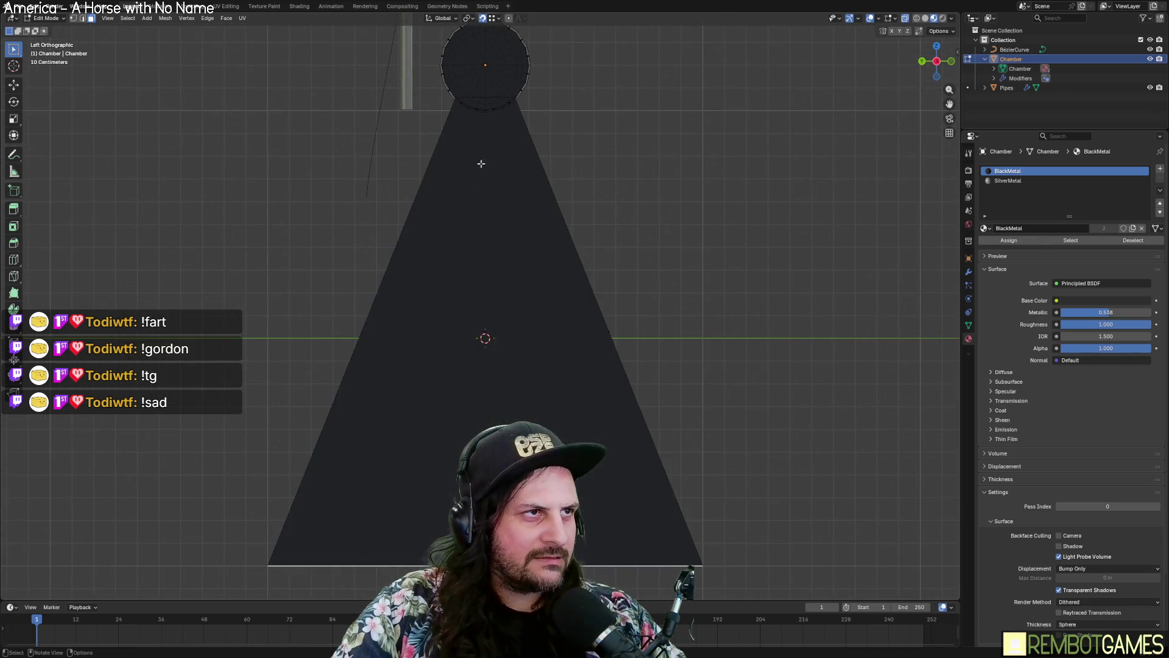
click(497, 19)
key(ctrl+z)
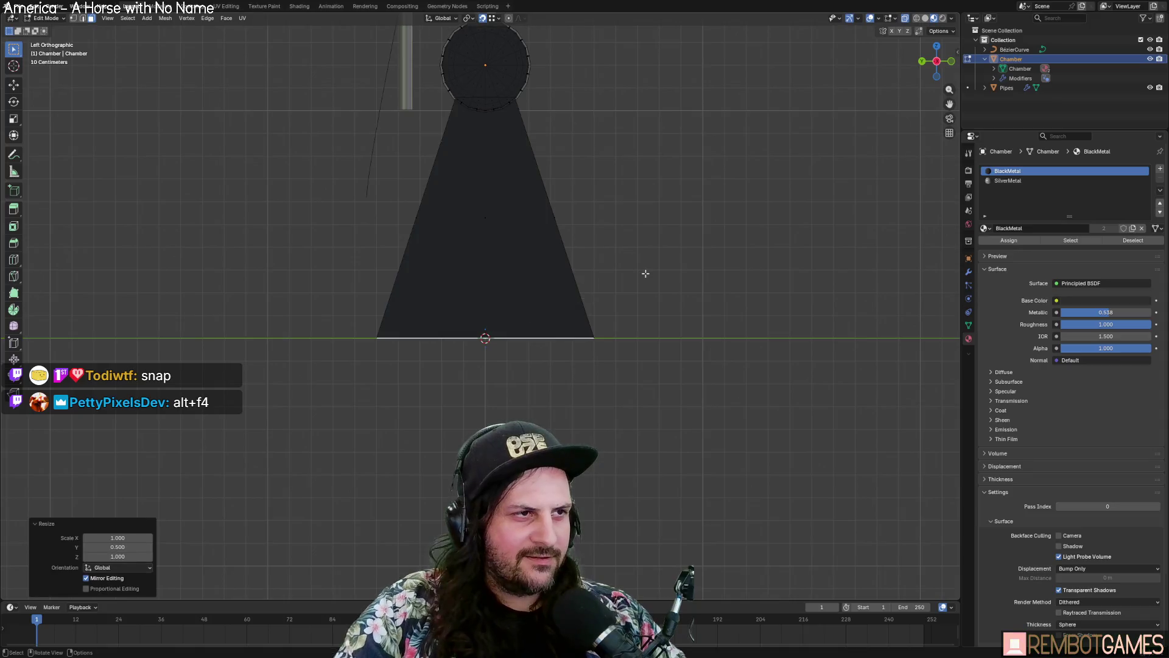
middle_drag(586, 218, 673, 239)
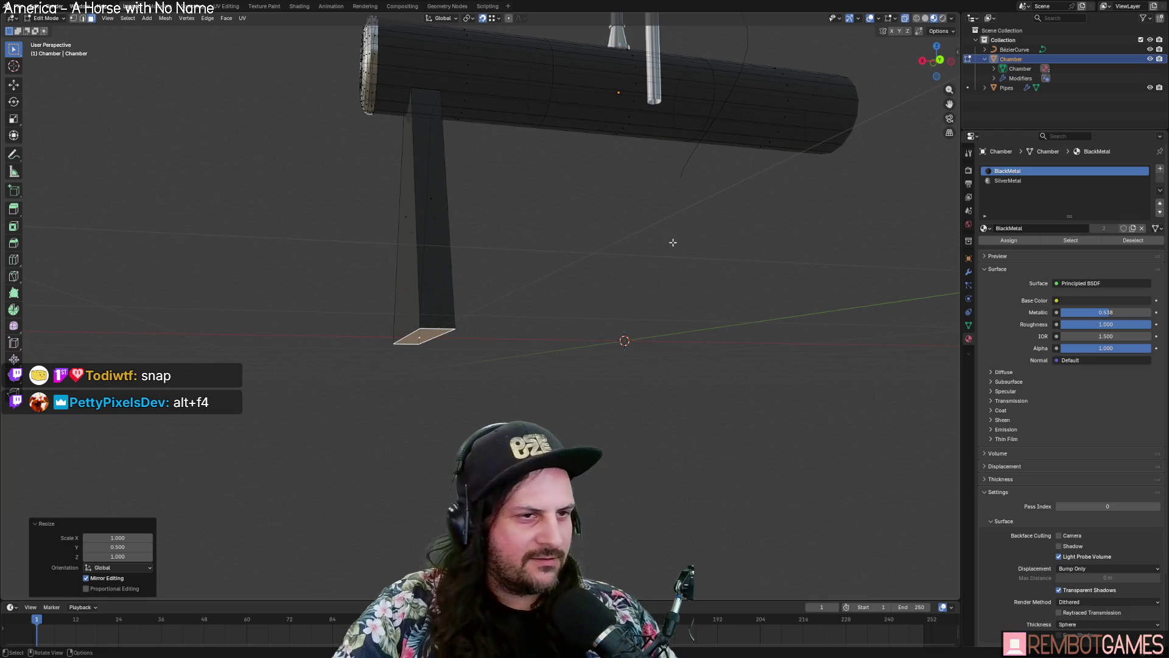
mouse_move(703, 243)
middle_down()
mouse_move(736, 253)
mouse_move(566, 267)
mouse_move(579, 261)
mouse_move(548, 261)
mouse_move(503, 236)
mouse_move(489, 317)
mouse_move(544, 307)
mouse_move(564, 323)
mouse_move(568, 347)
middle_up()
Step: Snap the selected edge to the 3D cursor via F3 search and leave Edit Mode
key(F3)
text(selection)
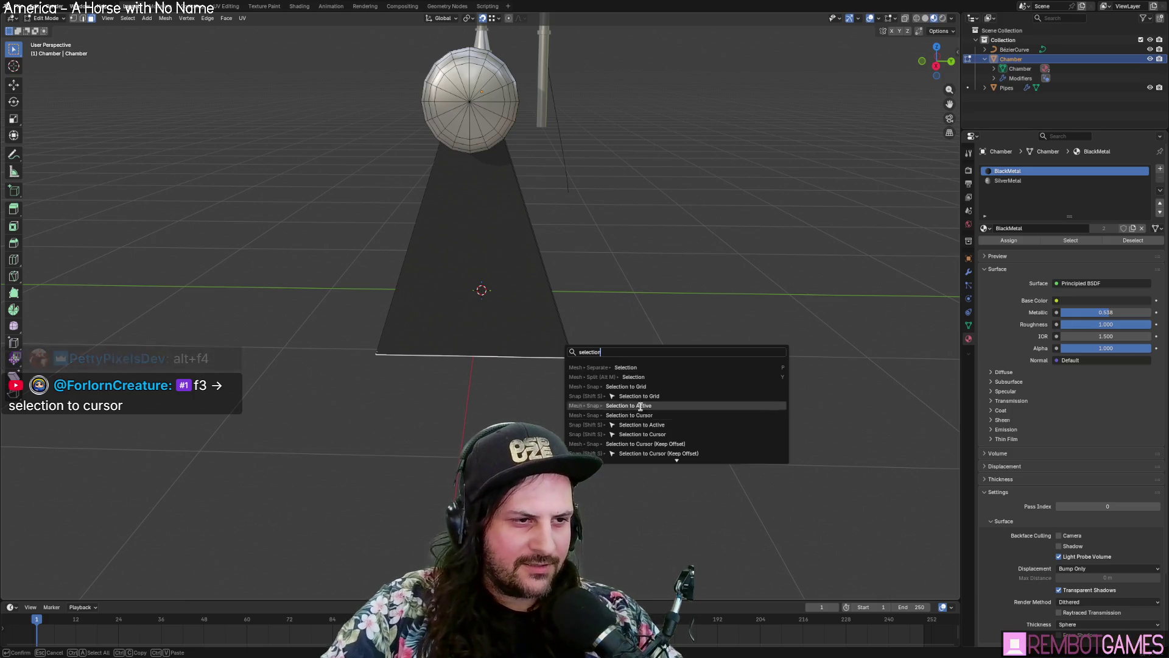
click(657, 416)
mouse_move(510, 327)
middle_down()
mouse_move(559, 295)
mouse_move(514, 339)
mouse_move(534, 341)
mouse_move(621, 295)
mouse_move(605, 272)
mouse_move(585, 287)
mouse_move(593, 329)
mouse_move(523, 438)
mouse_move(511, 398)
mouse_move(487, 398)
mouse_move(560, 386)
middle_up()
key(Tab)
key(Tab)
Step: Confirm the inset on the chamber's end face and return to Object Mode
mouse_move(690, 338)
middle_down()
mouse_move(548, 341)
mouse_move(761, 327)
middle_up()
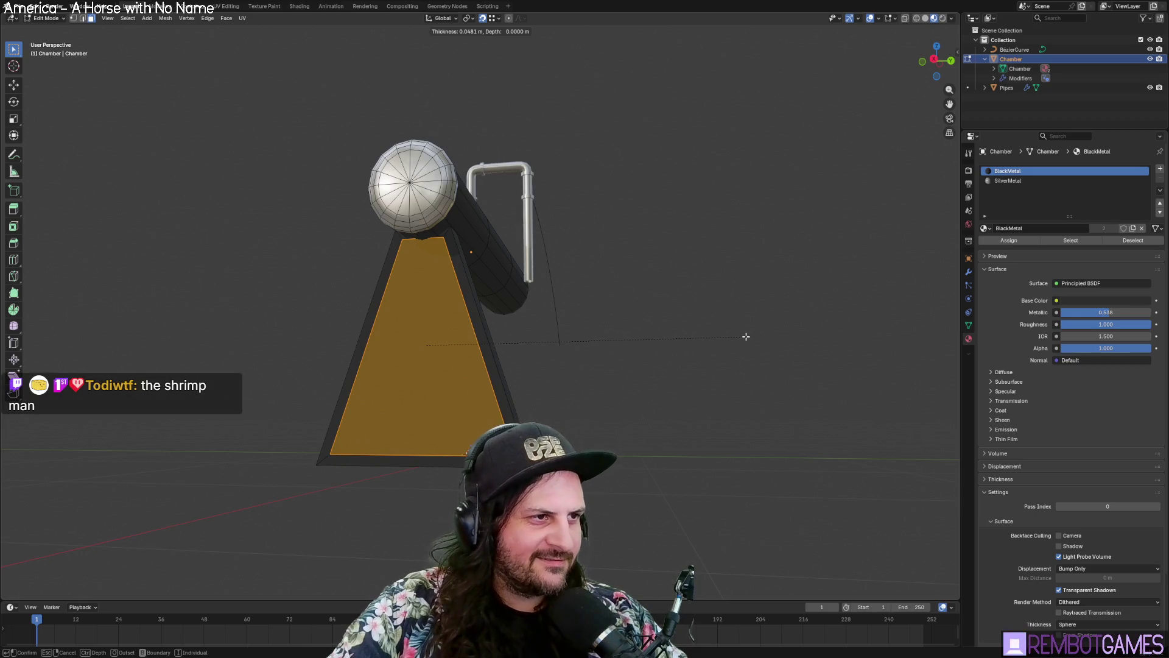
click(746, 336)
mouse_move(692, 342)
middle_down()
mouse_move(522, 347)
mouse_move(439, 390)
mouse_move(493, 409)
mouse_move(593, 407)
mouse_move(608, 418)
mouse_move(561, 416)
mouse_move(549, 399)
mouse_move(573, 402)
mouse_move(530, 405)
mouse_move(588, 482)
mouse_move(543, 425)
mouse_move(605, 450)
mouse_move(576, 439)
middle_up()
key(ctrl+f)
key(Tab)
key(Tab)
key(Tab)
scroll(609, 451, up, 3)
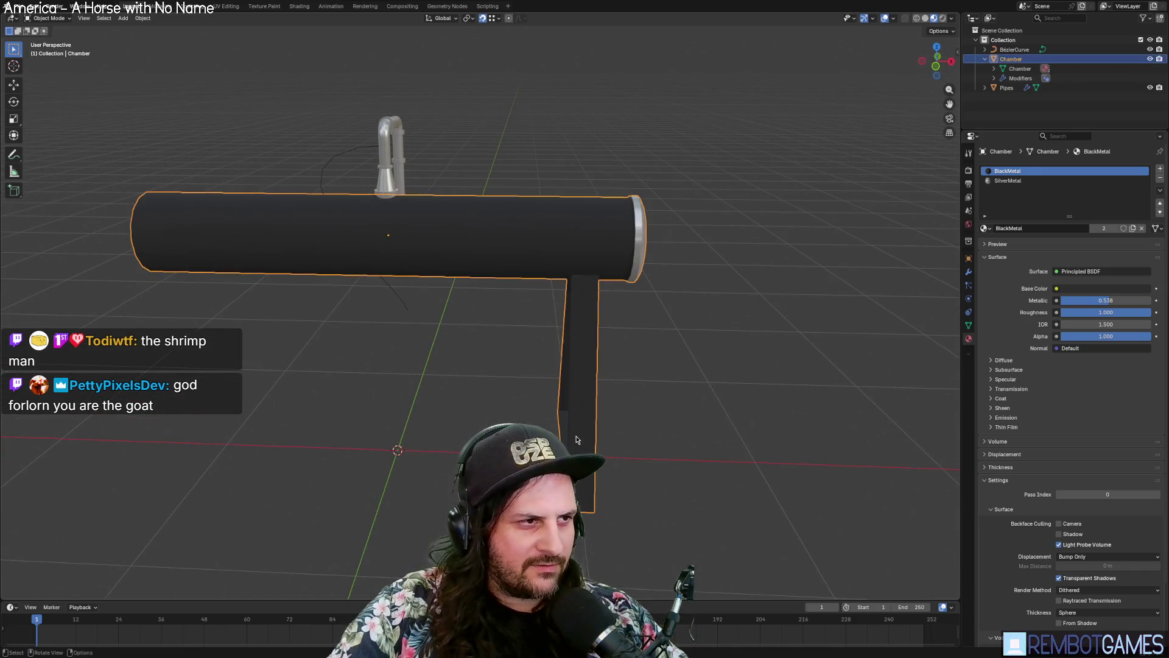
Step: Select the whole connected leg and place a copy 2 m along X under the chamber's other end
key(Tab)
click(581, 418)
key(ctrl+l)
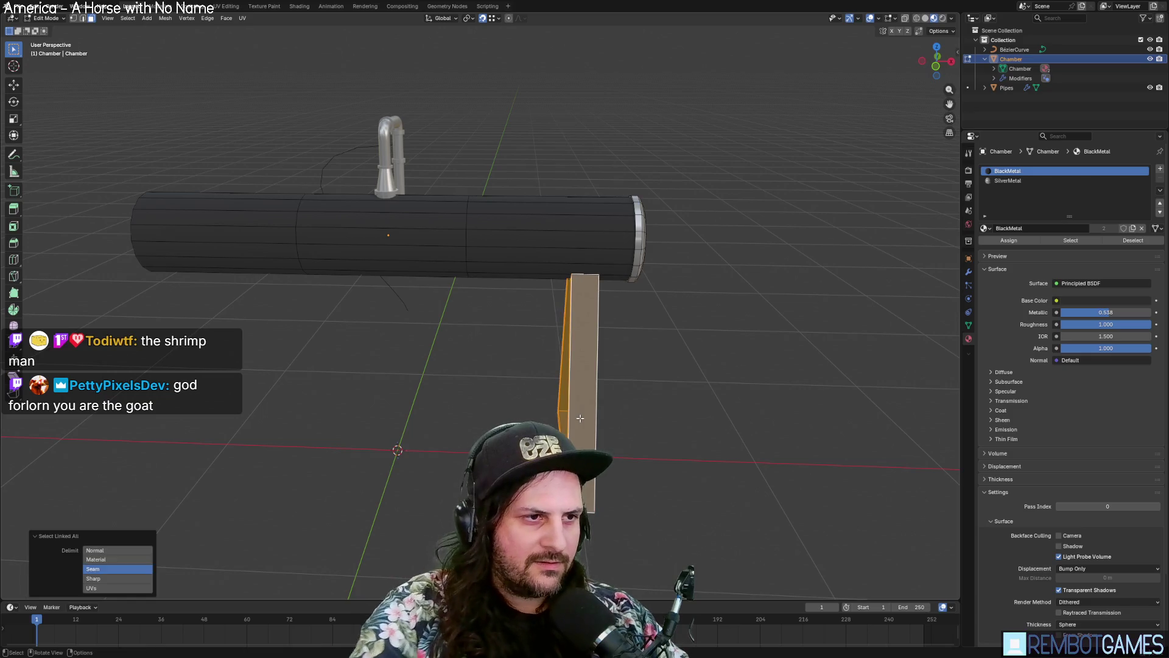
key(g)
key(x)
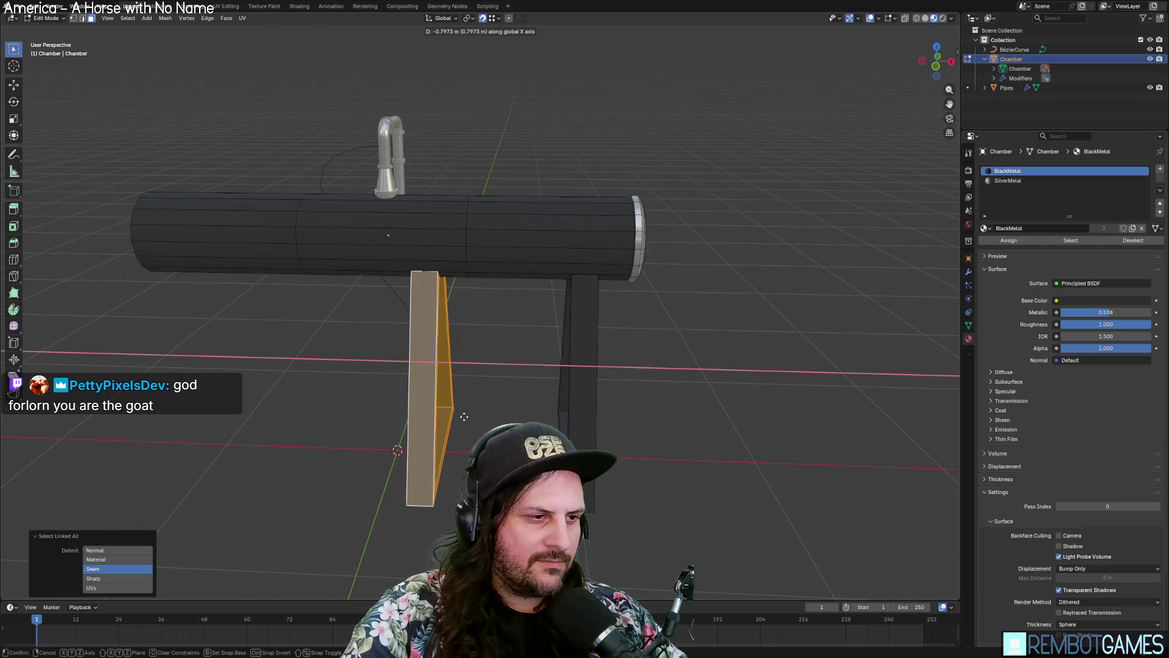
text(-1)
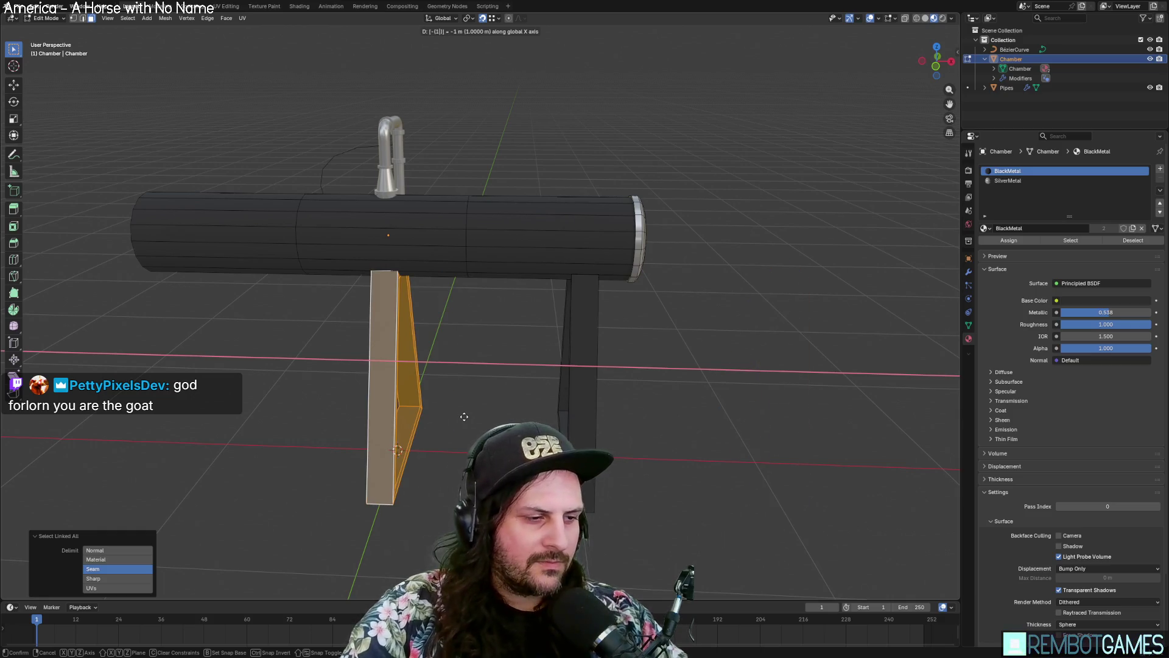
key(BackSpace)
text(2)
key(Return)
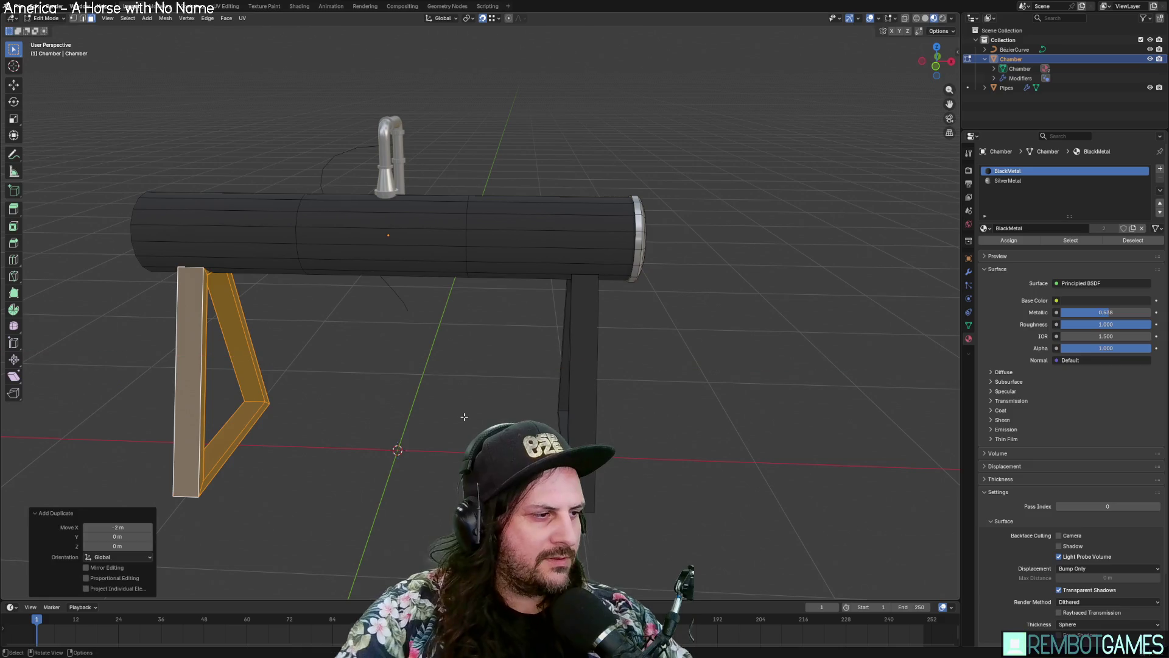
scroll(352, 388, down, 3)
mouse_move(399, 374)
middle_down()
mouse_move(646, 375)
mouse_move(514, 390)
mouse_move(546, 375)
mouse_move(450, 364)
mouse_move(431, 407)
mouse_move(384, 394)
mouse_move(303, 399)
mouse_move(371, 383)
middle_up()
key(Tab)
Step: Switch to Front Orthographic view and pan across the chamber to check both legs
key(grave)
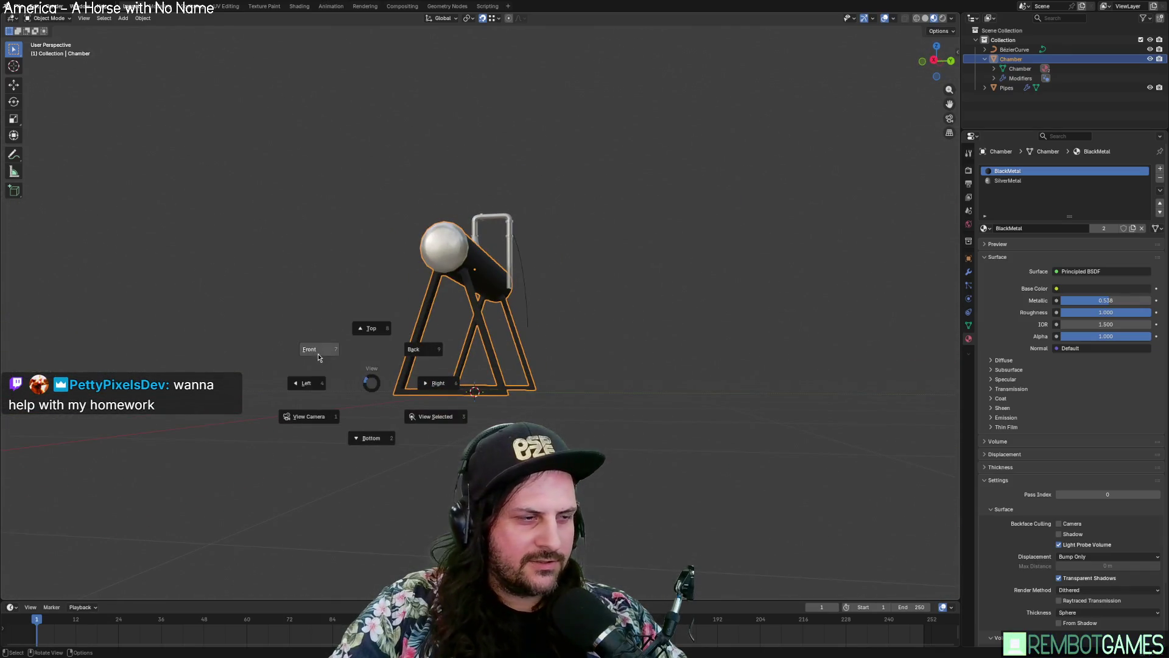
click(318, 358)
scroll(420, 379, up, 3)
shift+middle_drag(302, 404, 436, 363)
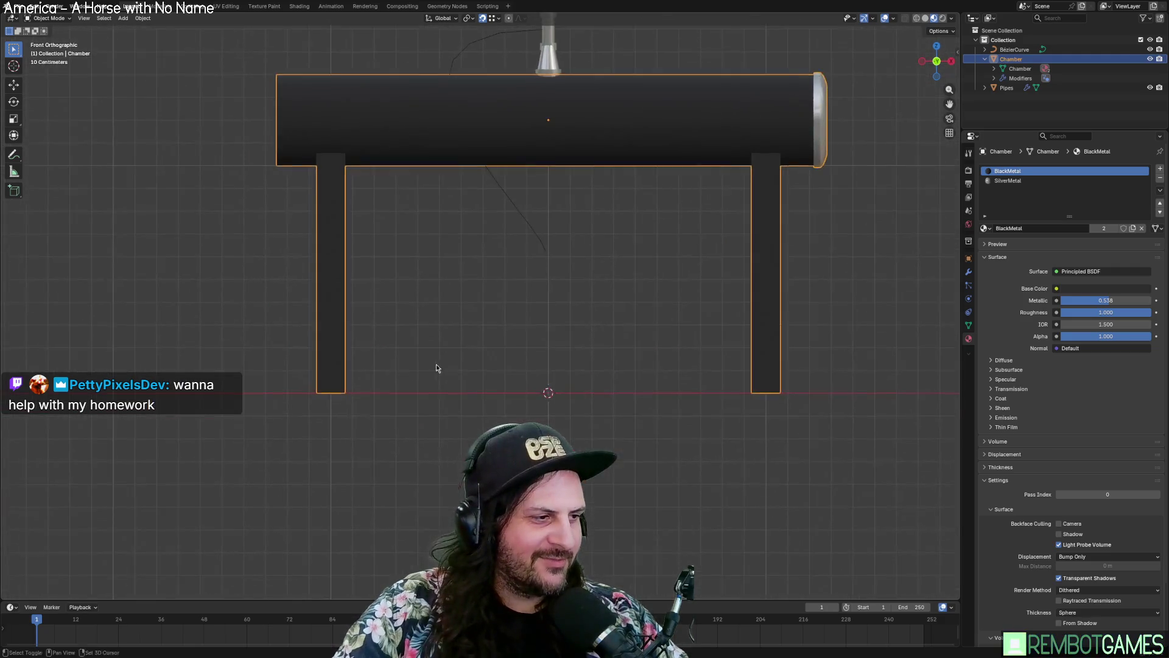
scroll(436, 364, up, 5)
shift+middle_drag(342, 436, 547, 277)
scroll(547, 277, down, 8)
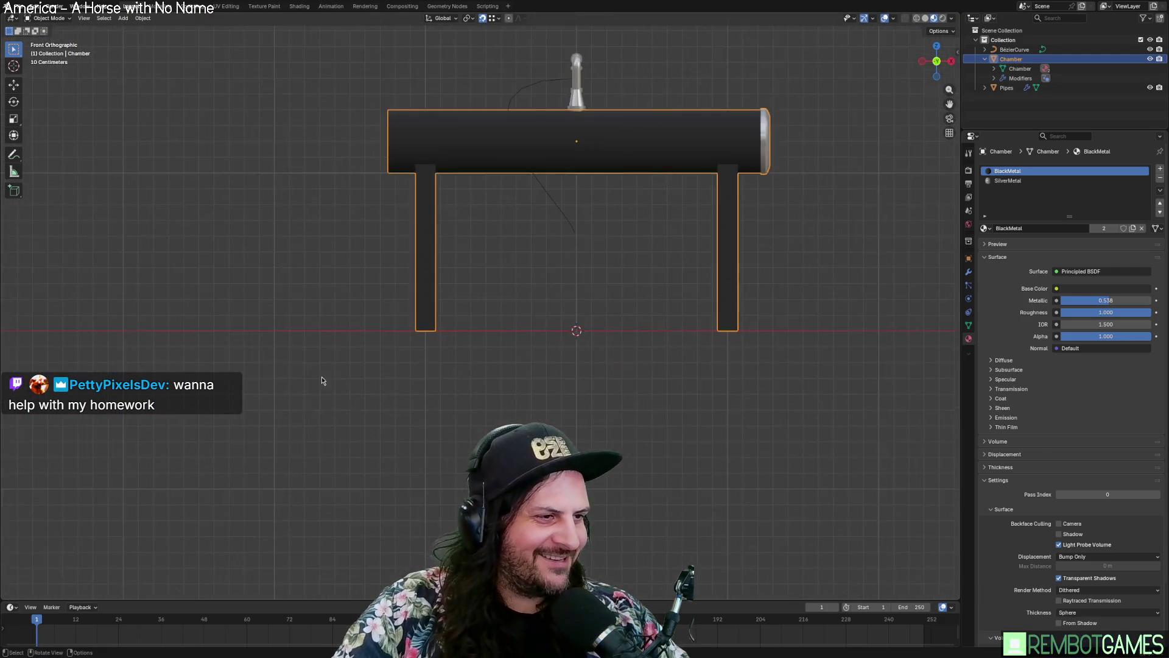
mouse_move(322, 376)
middle_down()
mouse_move(407, 342)
mouse_move(405, 356)
mouse_move(488, 368)
mouse_move(476, 384)
mouse_move(571, 297)
mouse_move(535, 279)
mouse_move(580, 386)
mouse_move(520, 377)
mouse_move(548, 365)
mouse_move(523, 341)
mouse_move(538, 331)
mouse_move(538, 372)
middle_up()
scroll(571, 297, up, 4)
scroll(571, 297, down, 5)
Step: Select the Bézier pipe curve and show its Curve data settings
click(469, 329)
scroll(519, 316, up, 4)
key(KP_7)
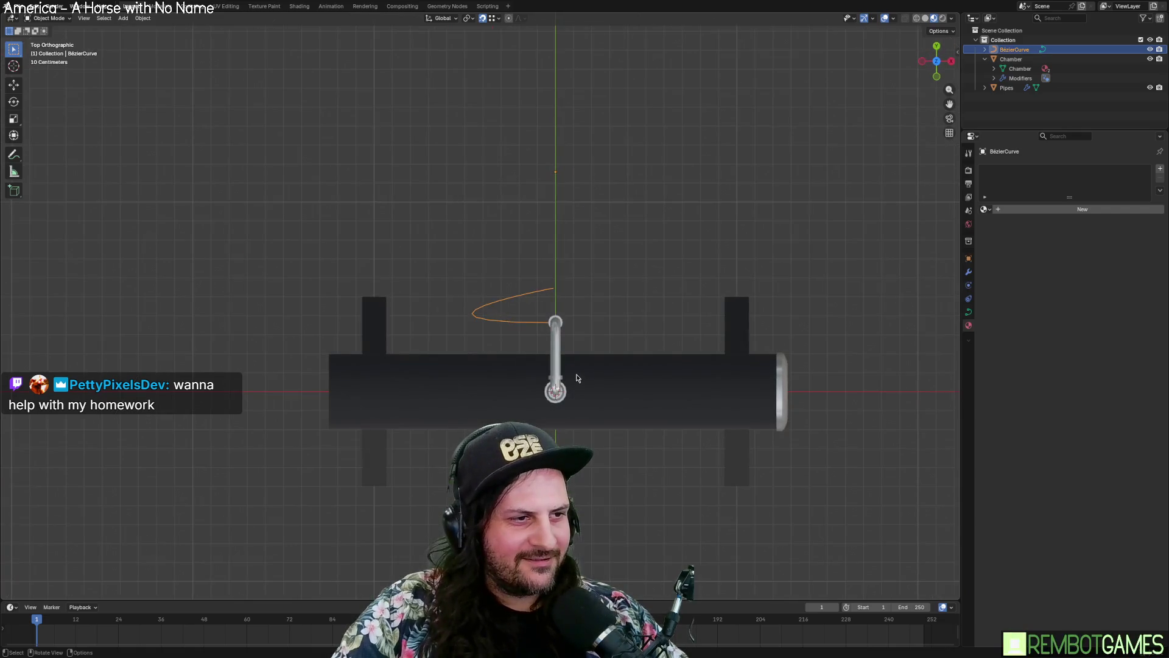
mouse_move(507, 318)
middle_down()
mouse_move(549, 334)
mouse_move(680, 346)
mouse_move(472, 363)
mouse_move(498, 374)
mouse_move(515, 359)
middle_up()
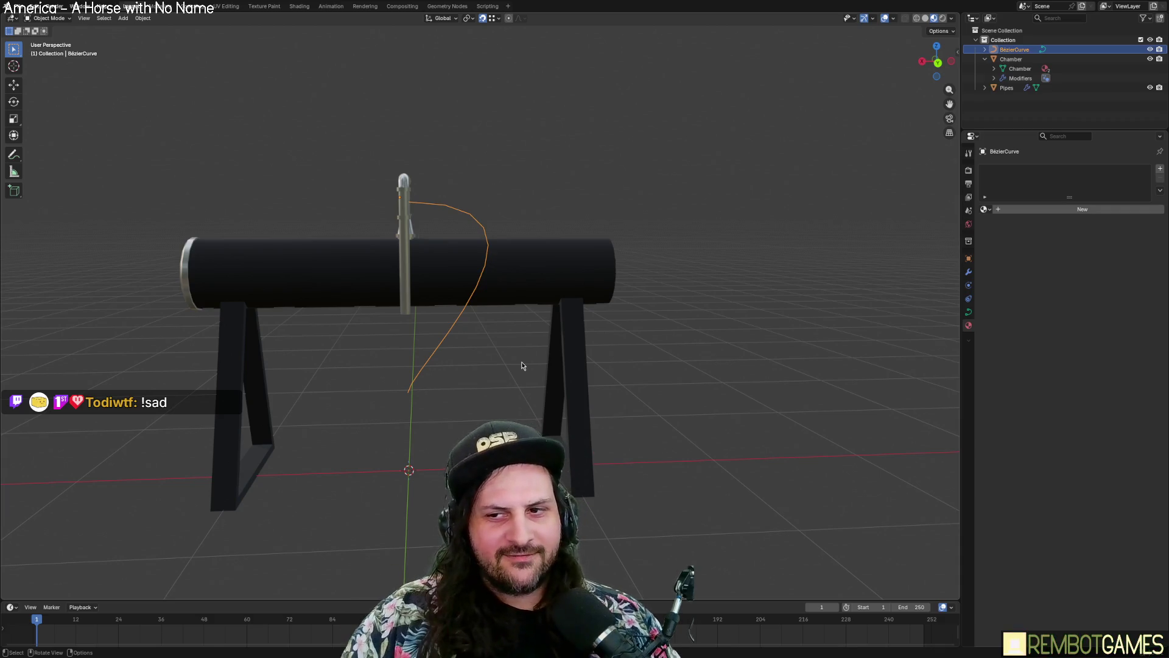
middle_drag(522, 366, 508, 301)
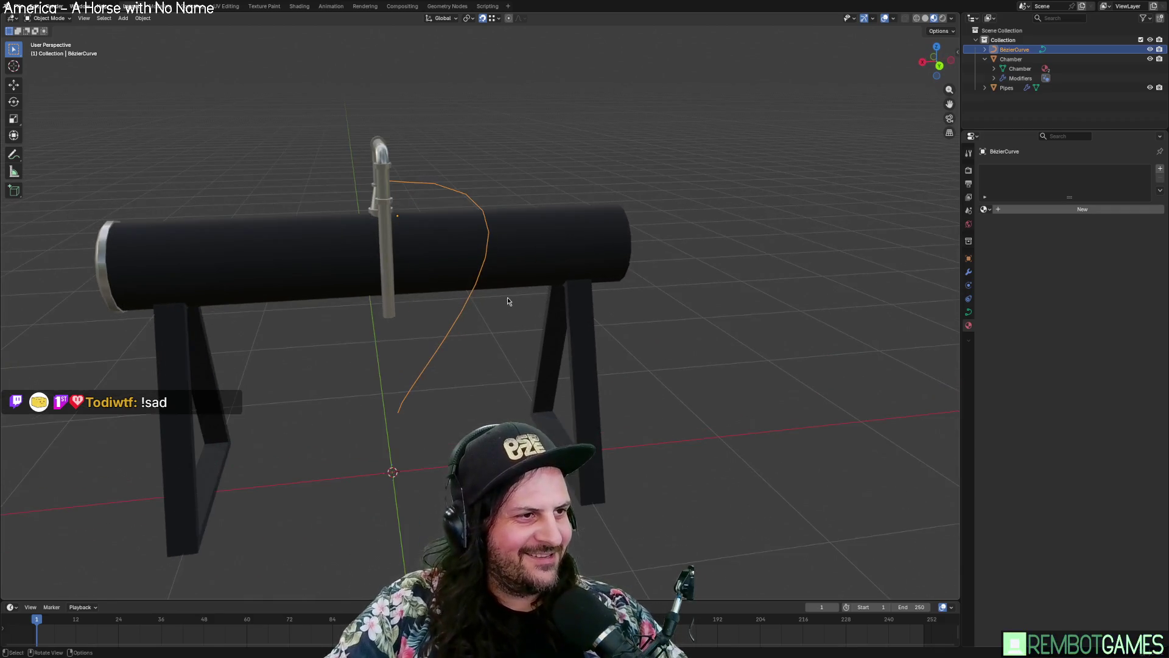
click(969, 313)
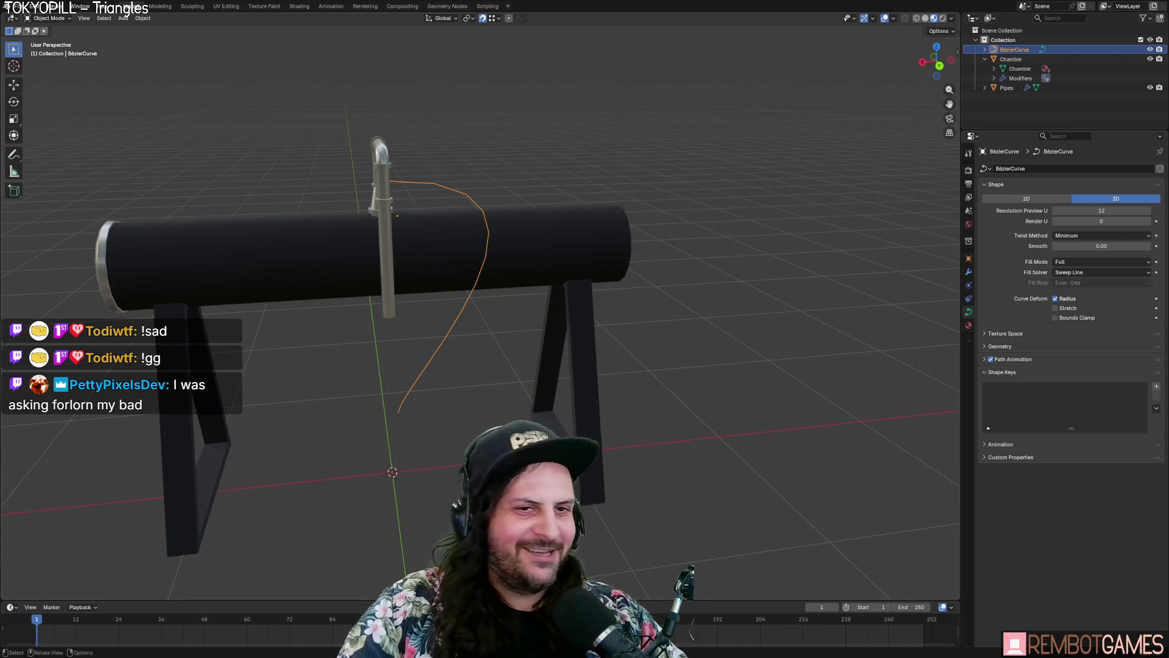
Step: Set the Bézier curve's Geometry Bevel Depth to 0.01 m, then check overlays and exit editing
mouse_move(646, 244)
middle_down()
mouse_move(514, 253)
mouse_move(588, 253)
mouse_move(585, 378)
middle_up()
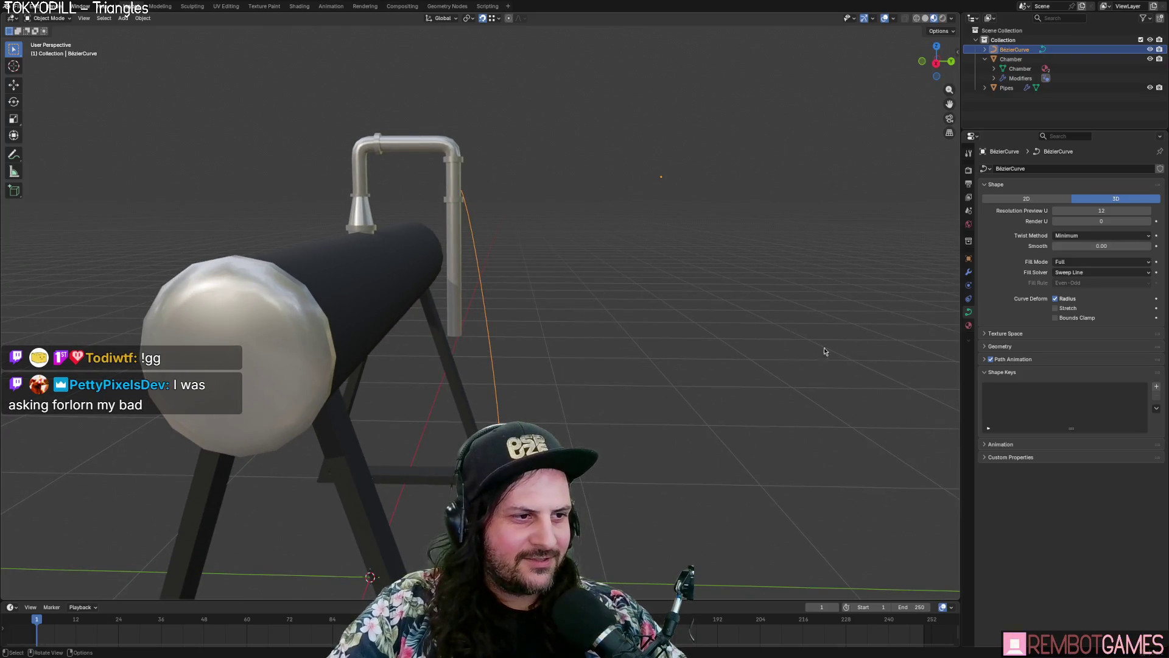
mouse_move(825, 351)
middle_down()
mouse_move(752, 359)
mouse_move(719, 385)
middle_up()
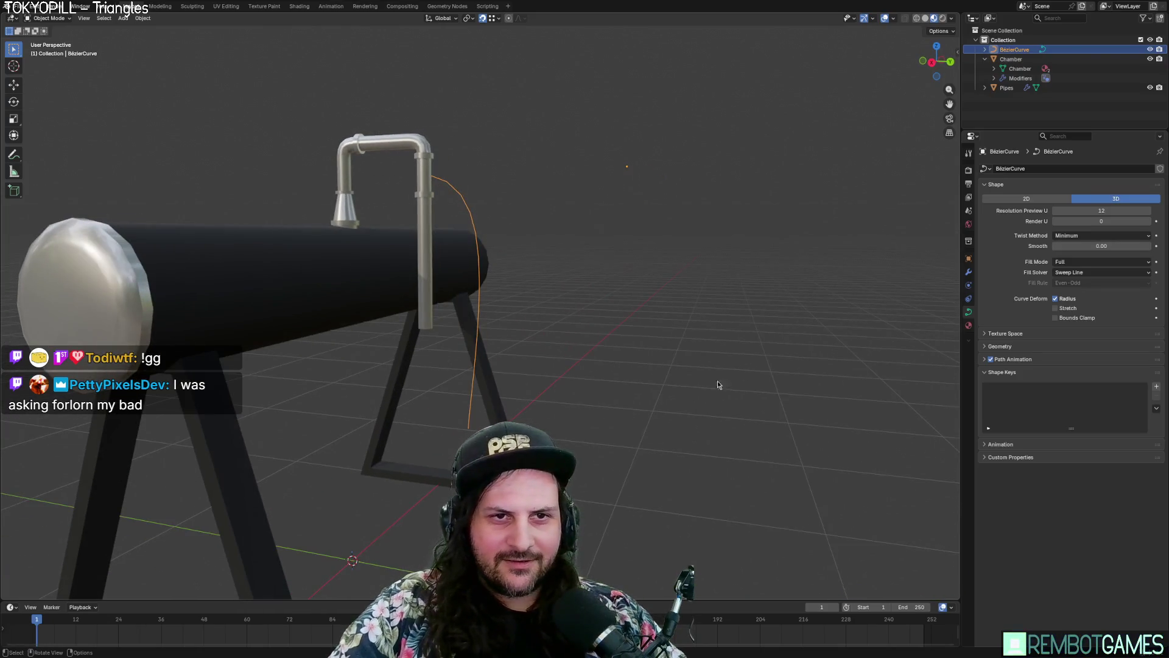
click(994, 348)
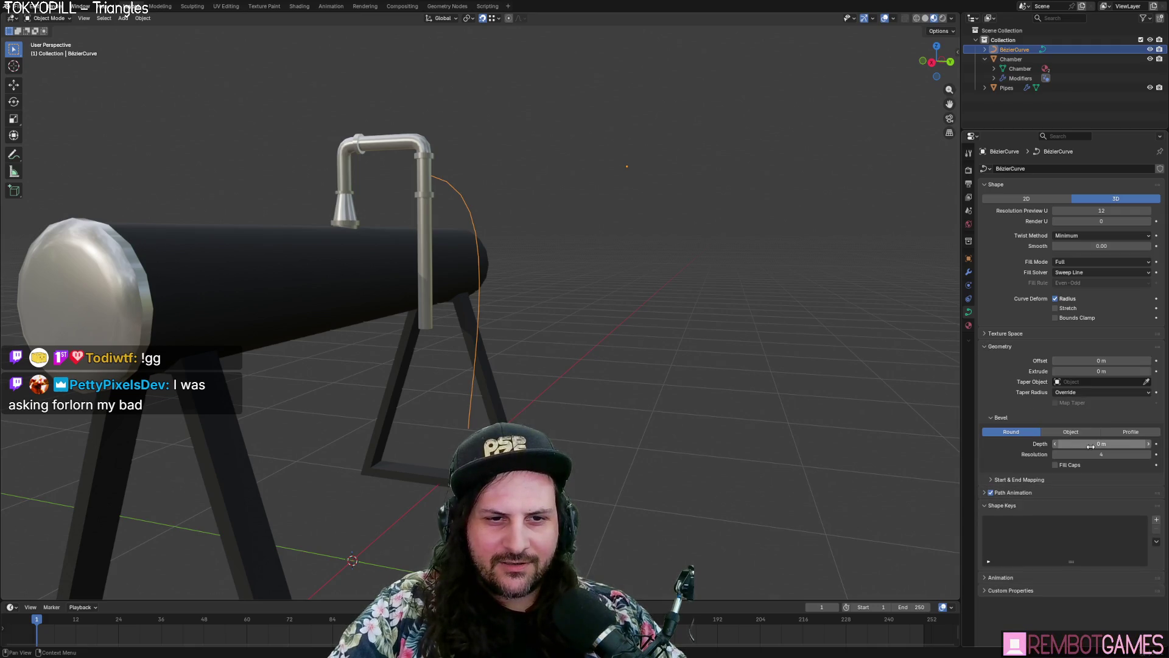
mouse_move(1091, 446)
mouse_down()
mouse_move(1126, 446)
mouse_move(1094, 447)
mouse_move(1105, 446)
mouse_up()
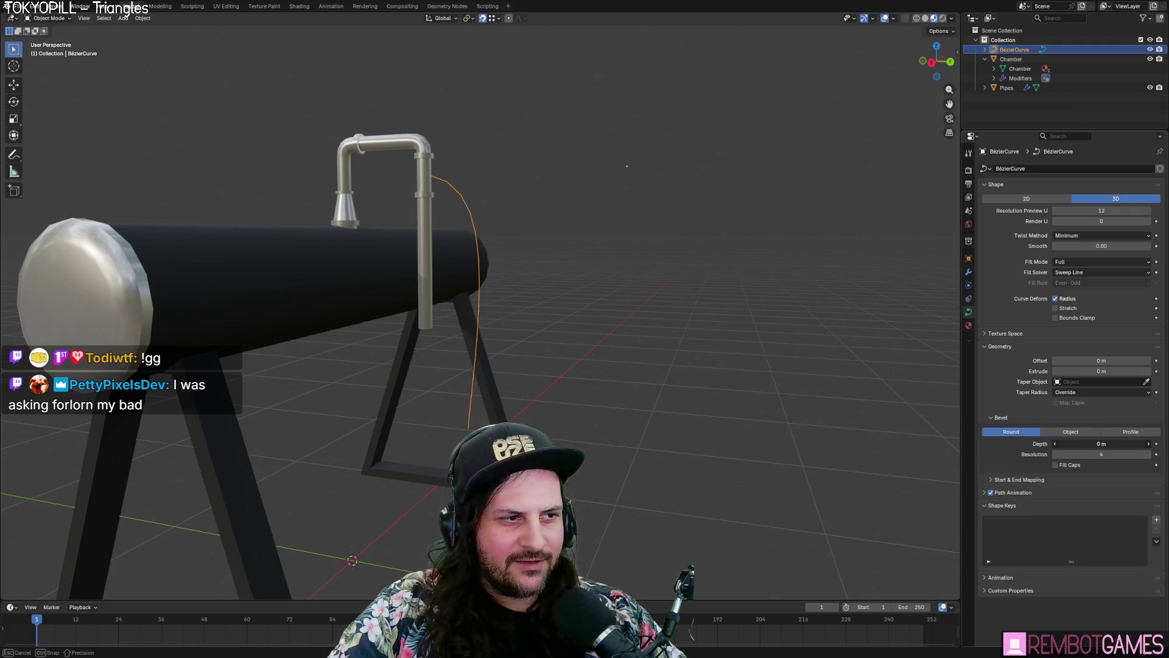
key(Tab)
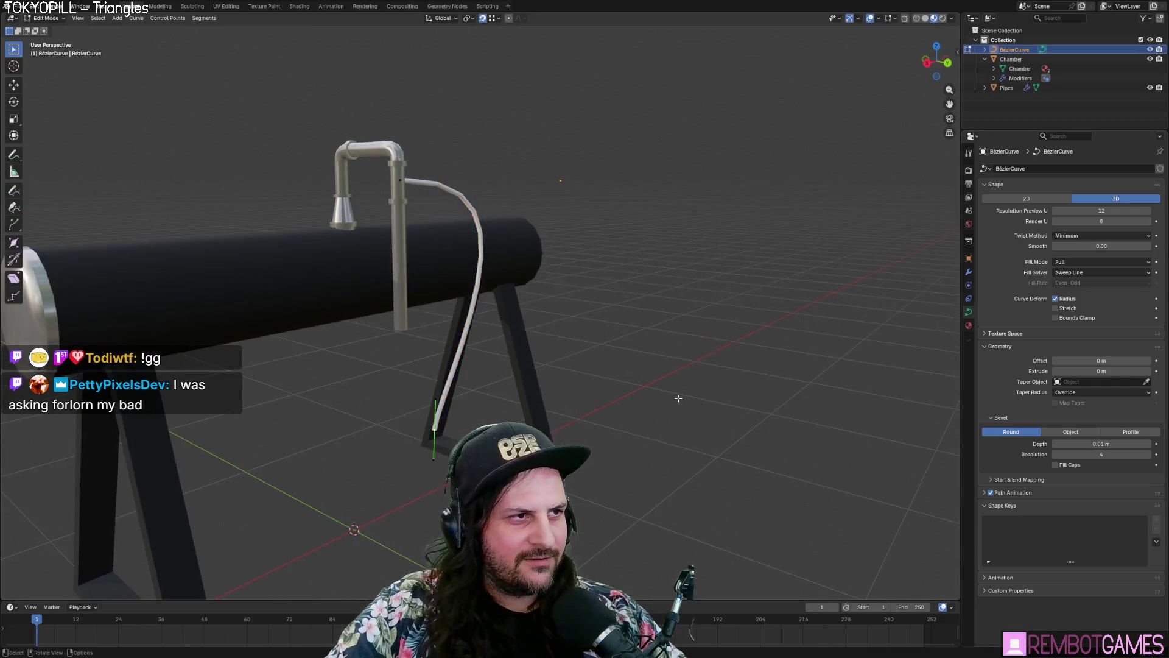
mouse_move(366, 365)
middle_down()
mouse_move(523, 388)
mouse_move(529, 417)
mouse_move(551, 362)
middle_up()
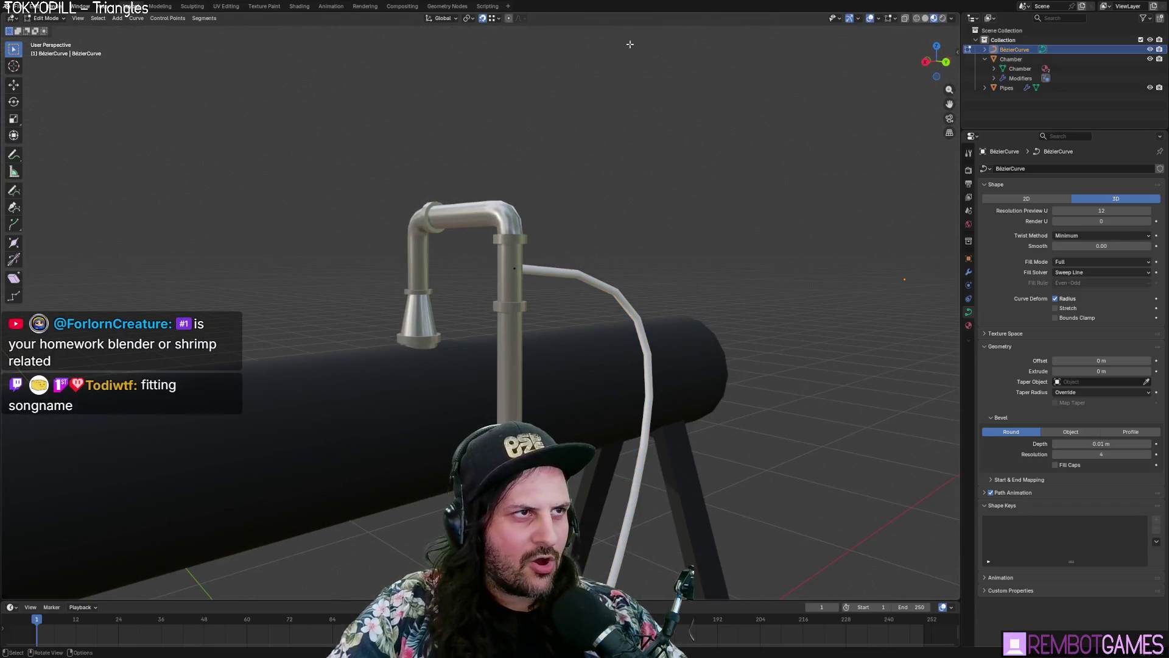
click(879, 19)
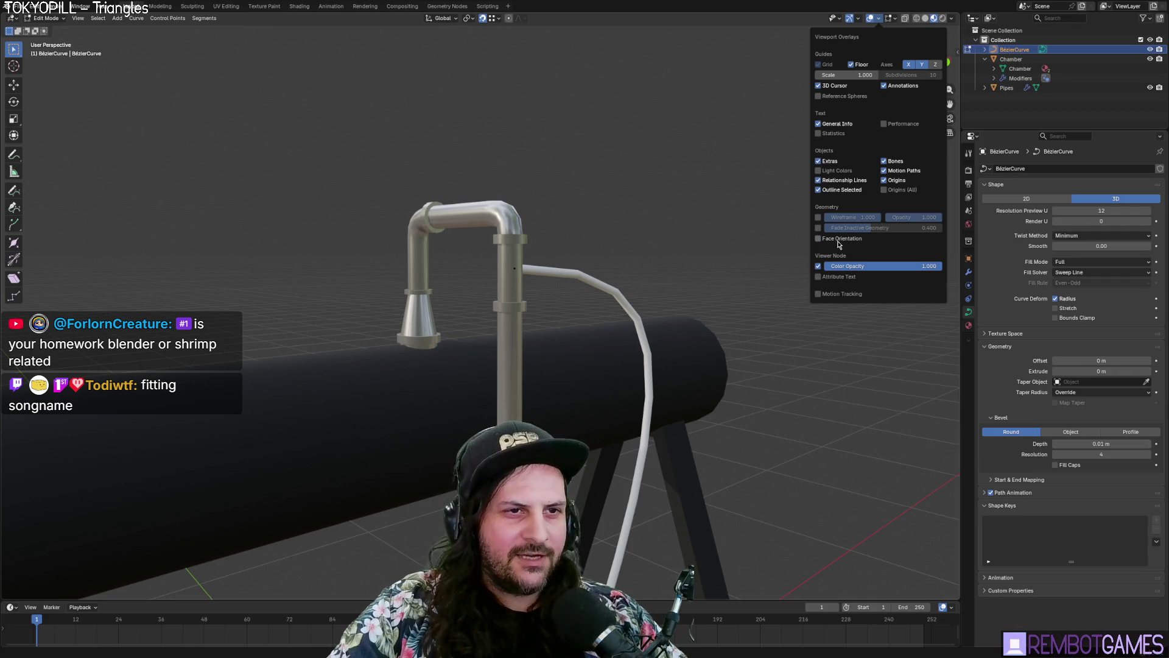
key(Tab)
mouse_move(752, 445)
middle_down()
mouse_move(680, 435)
mouse_move(537, 381)
mouse_move(590, 331)
middle_up()
Step: Select the chamber and, in Edit Mode, select its whole connected tank mesh
key(Tab)
scroll(589, 331, up, 5)
key(Tab)
click(304, 188)
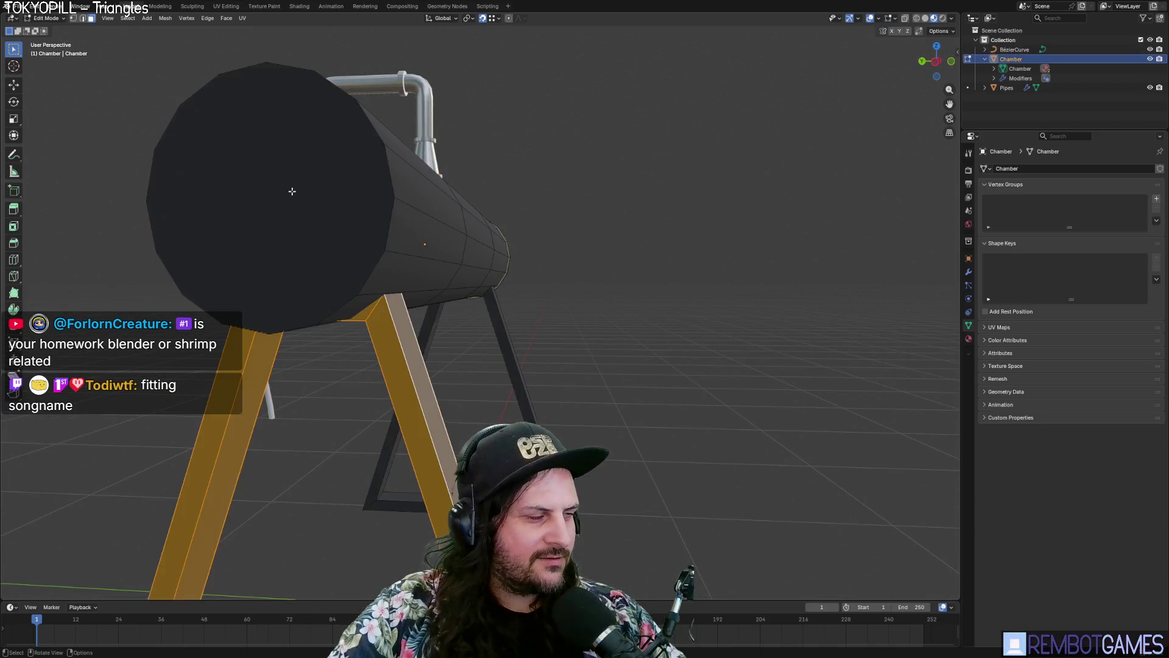
key(Tab)
mouse_move(332, 227)
middle_down()
mouse_move(479, 266)
mouse_move(451, 341)
mouse_move(416, 284)
mouse_move(465, 284)
mouse_move(432, 286)
mouse_move(416, 313)
middle_up()
scroll(479, 265, down, 4)
key(Tab)
key(Tab)
key(Tab)
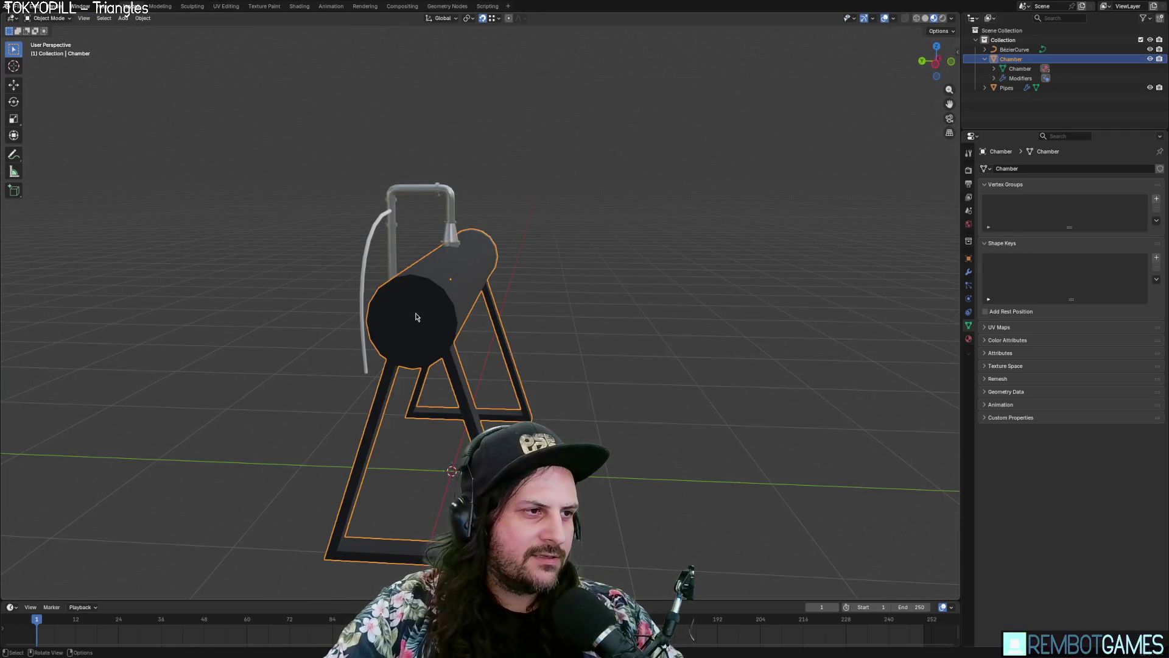
key(Tab)
click(416, 312)
key(KP_Decimal)
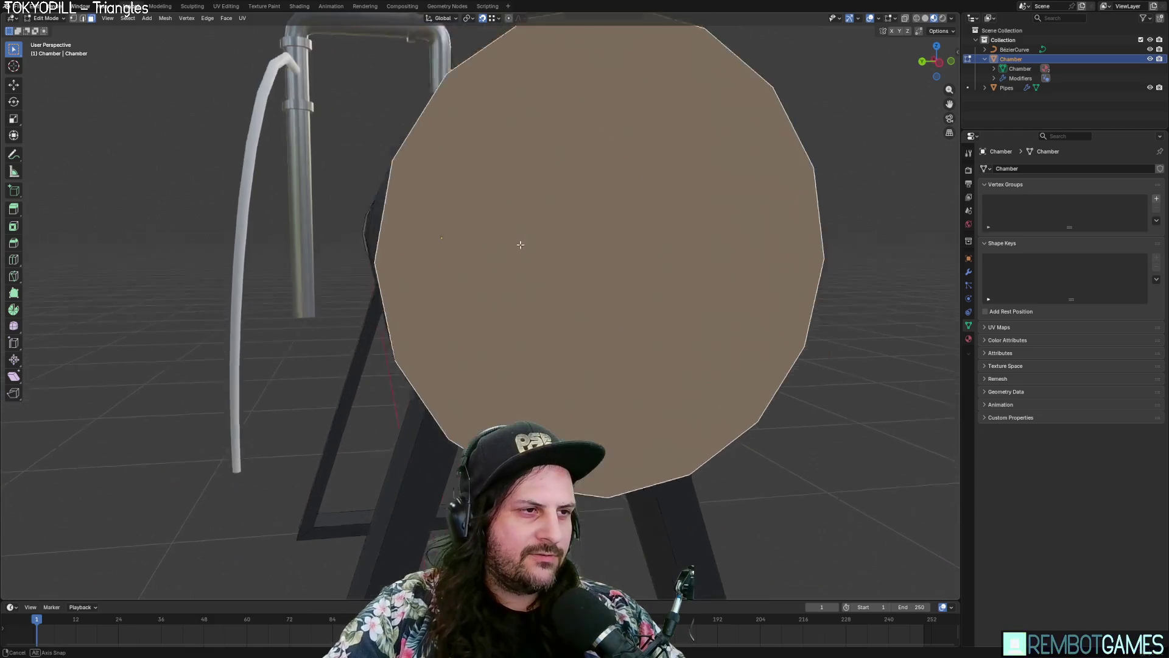
mouse_move(519, 243)
middle_down()
mouse_move(653, 256)
mouse_move(529, 263)
mouse_move(540, 253)
mouse_move(590, 251)
mouse_move(634, 282)
mouse_move(523, 285)
mouse_move(941, 304)
middle_up()
click(606, 258)
key(ctrl+l)
Step: Delete the Smooth by Angle modifier from the chamber's Modifiers tab and exit Edit Mode
click(969, 272)
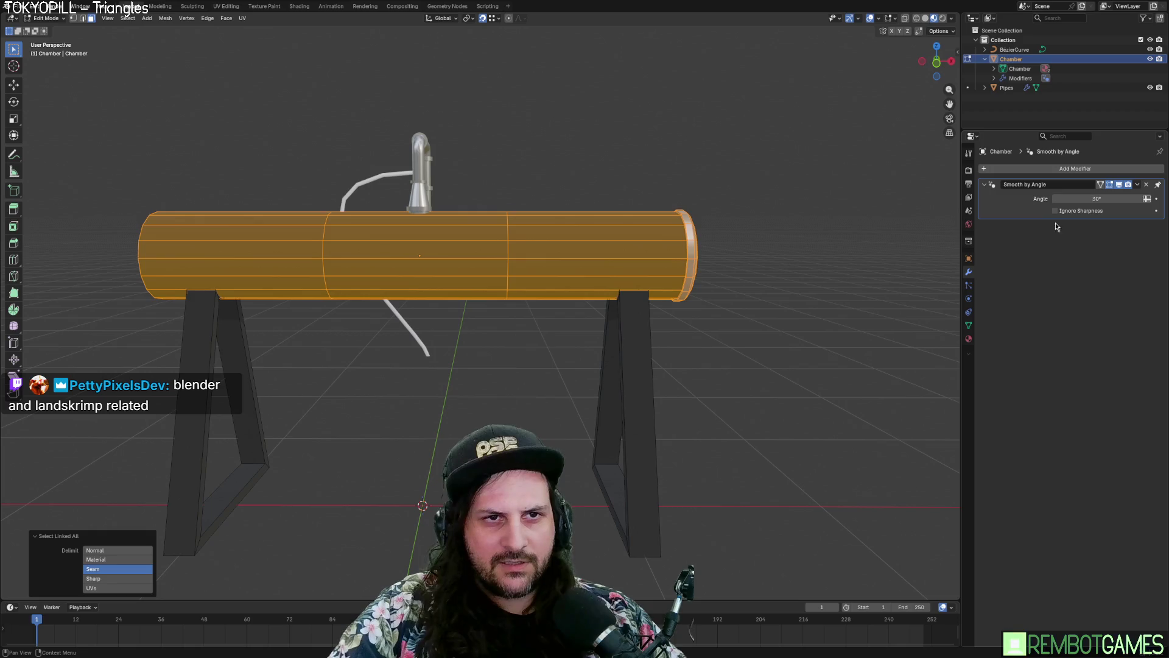
click(1146, 189)
mouse_move(804, 231)
middle_down()
mouse_move(701, 266)
mouse_move(950, 228)
middle_up()
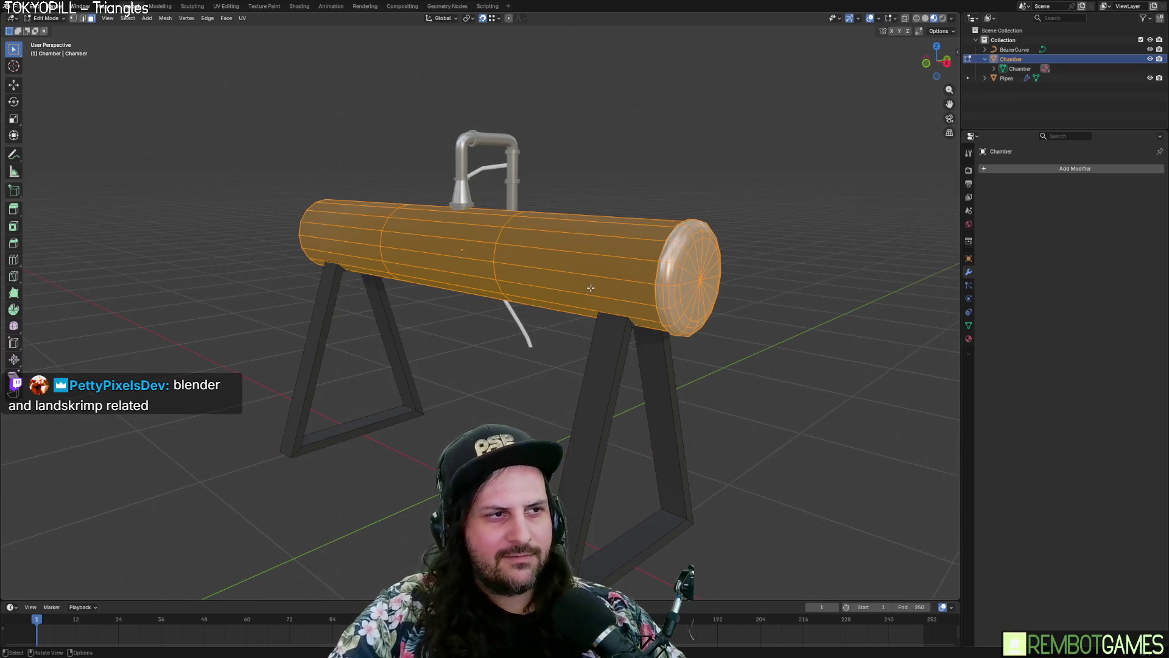
click(432, 256)
mouse_move(433, 256)
middle_down()
mouse_move(601, 285)
mouse_move(928, 241)
middle_up()
key(Tab)
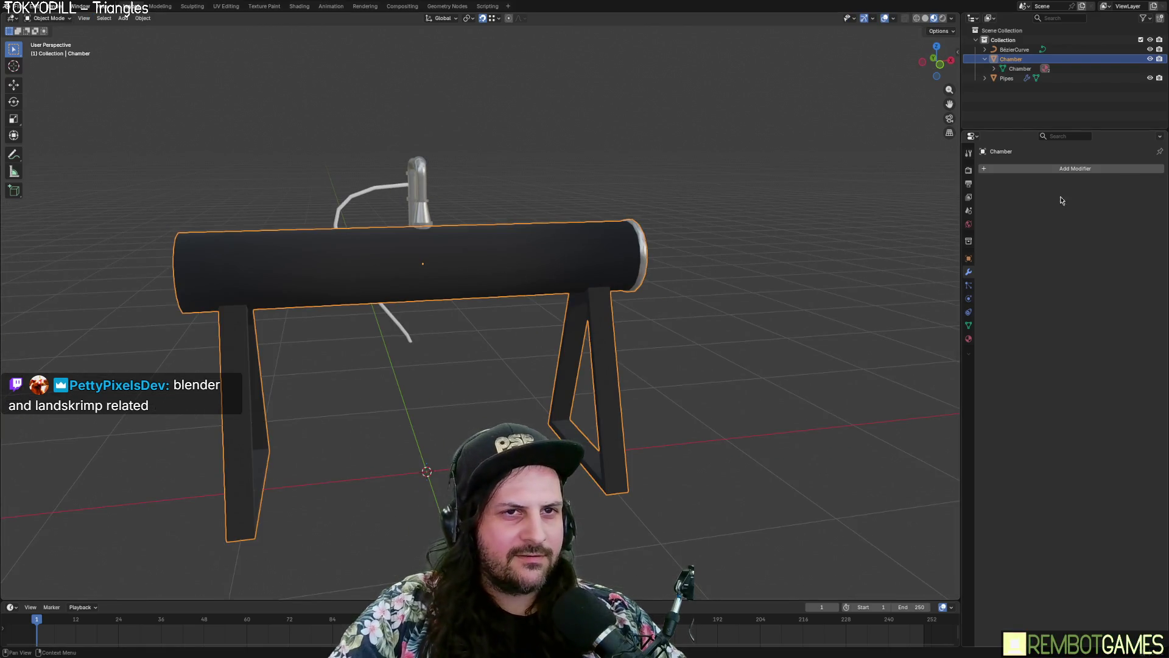
Step: Add a Mirror modifier to the chamber on the Z axis, with Clipping and Bisect Z enabled
click(1061, 169)
text(mirror)
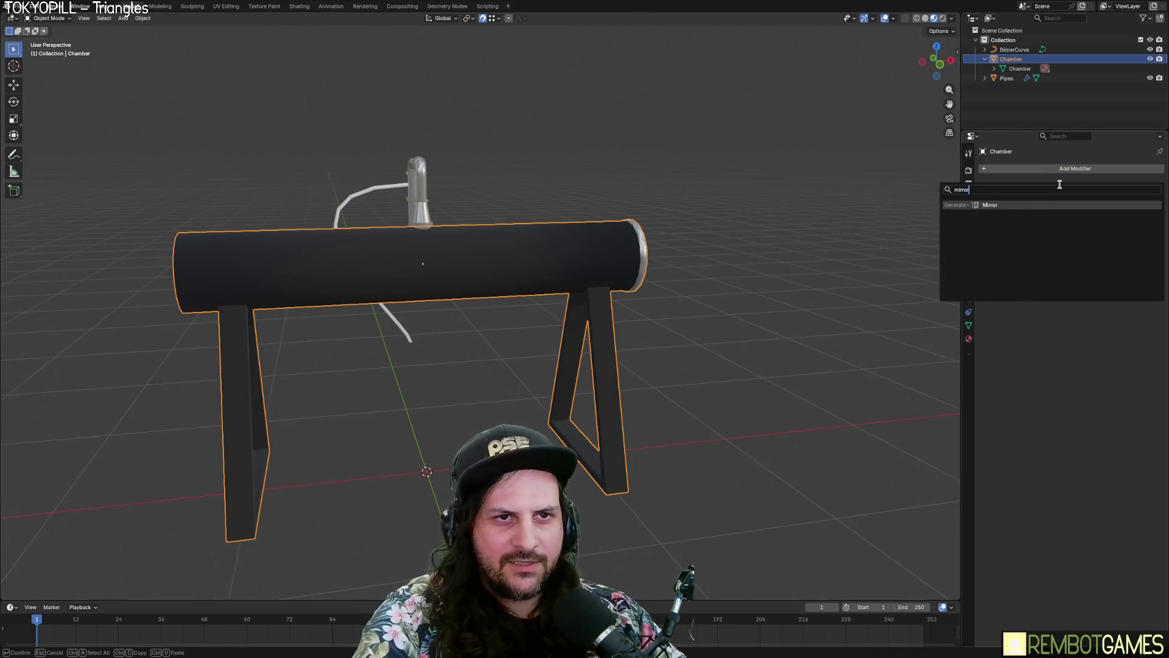
key(Return)
click(1070, 200)
click(1070, 200)
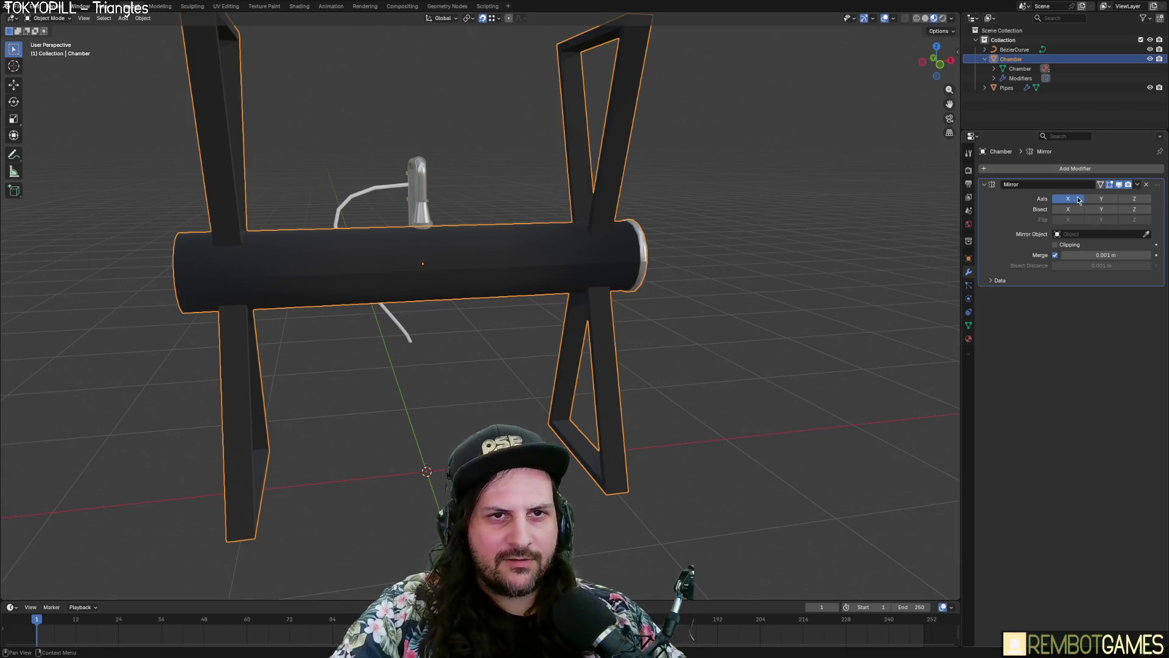
click(1070, 200)
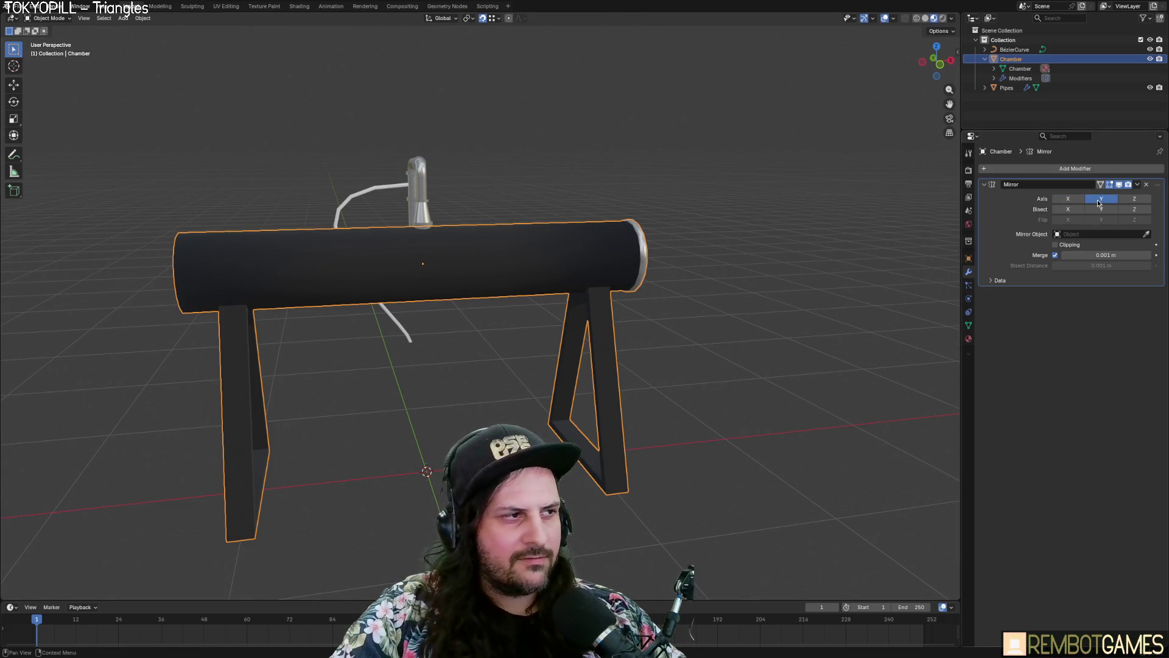
click(1134, 199)
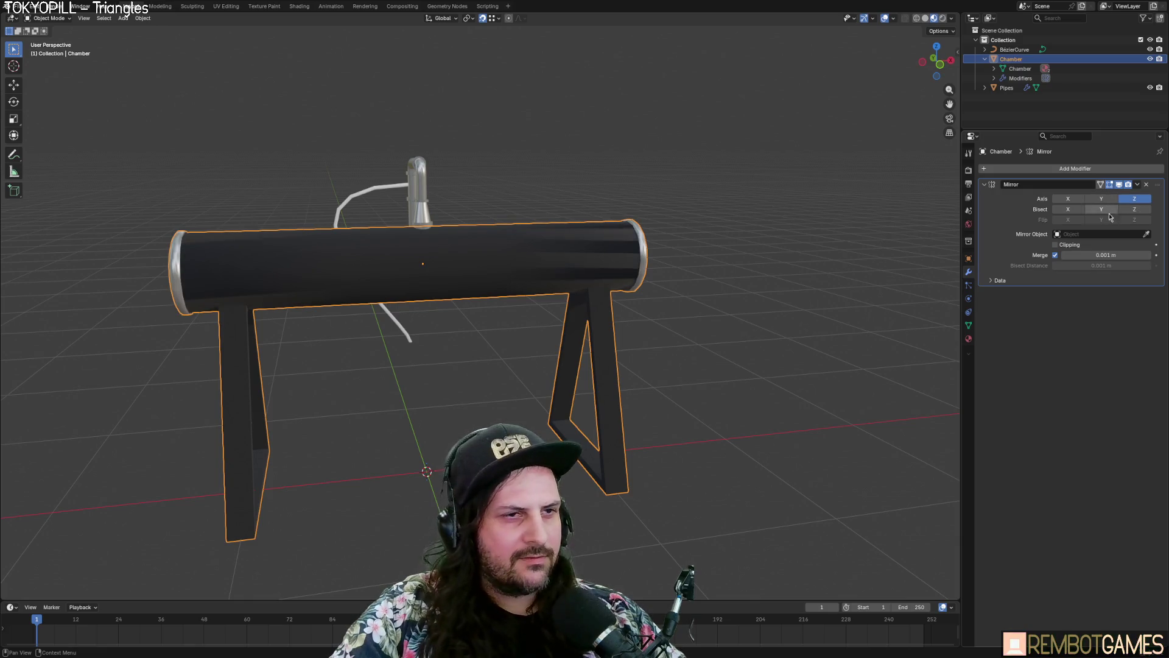
click(1070, 246)
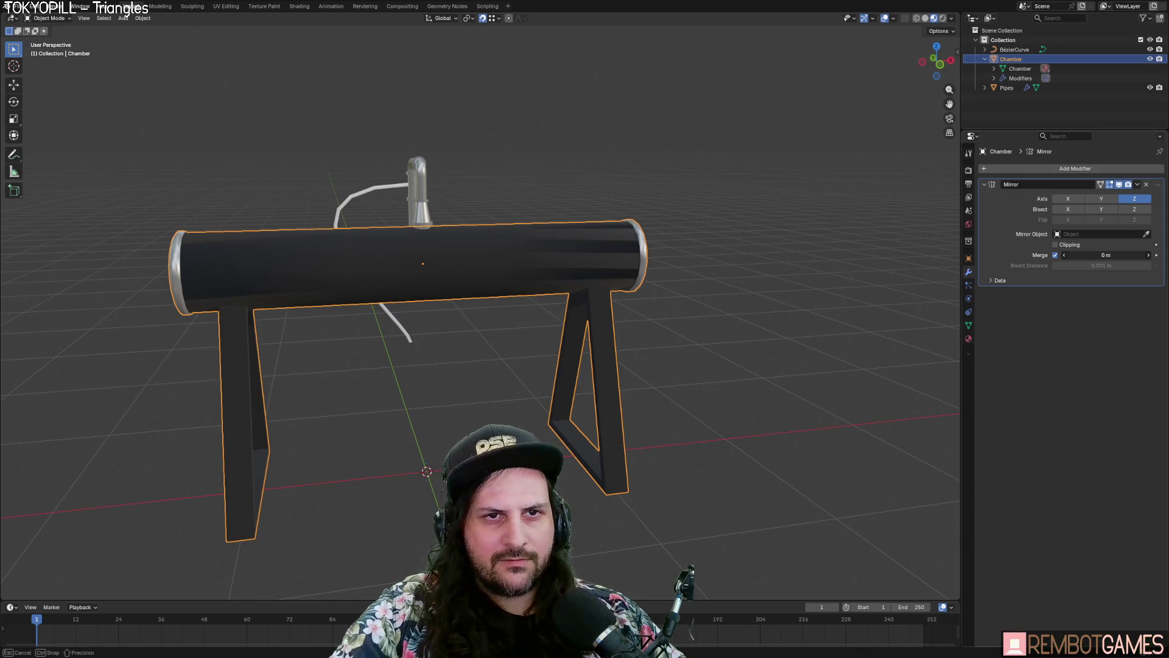
click(1142, 210)
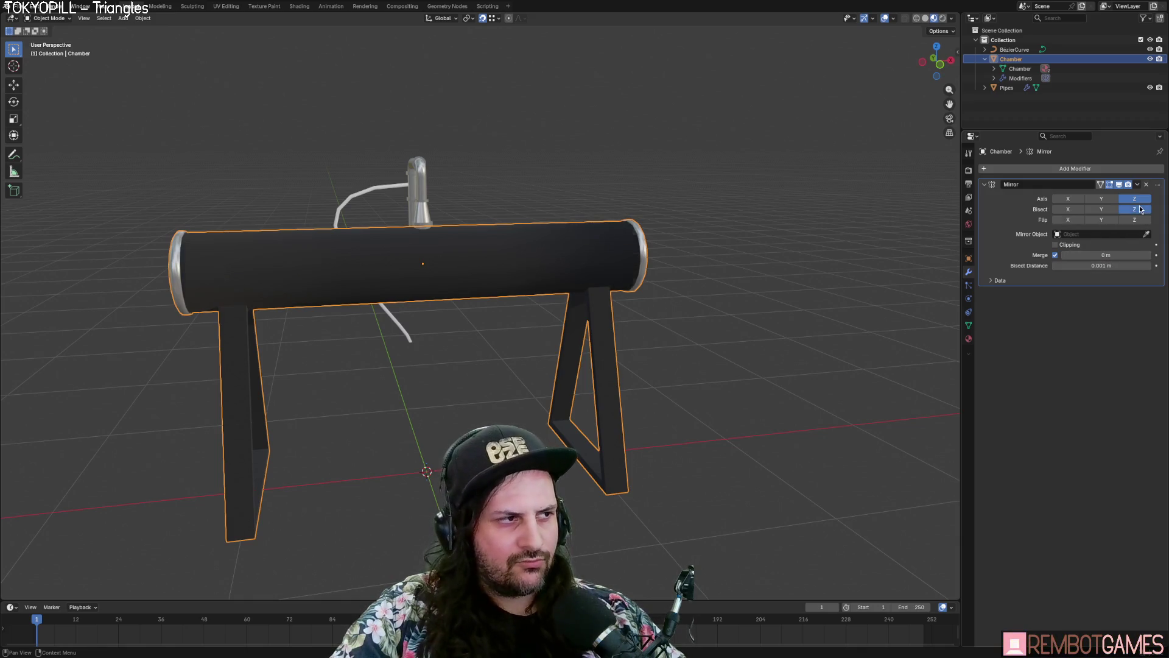
Step: In Edit Mode, delete the faces of the chamber's left end and left leg
mouse_move(682, 256)
middle_down()
mouse_move(701, 255)
mouse_move(623, 268)
mouse_move(689, 264)
mouse_move(676, 277)
mouse_move(532, 290)
mouse_move(460, 279)
mouse_move(577, 278)
mouse_move(504, 348)
mouse_move(386, 378)
middle_up()
key(Tab)
key(Tab)
key(Tab)
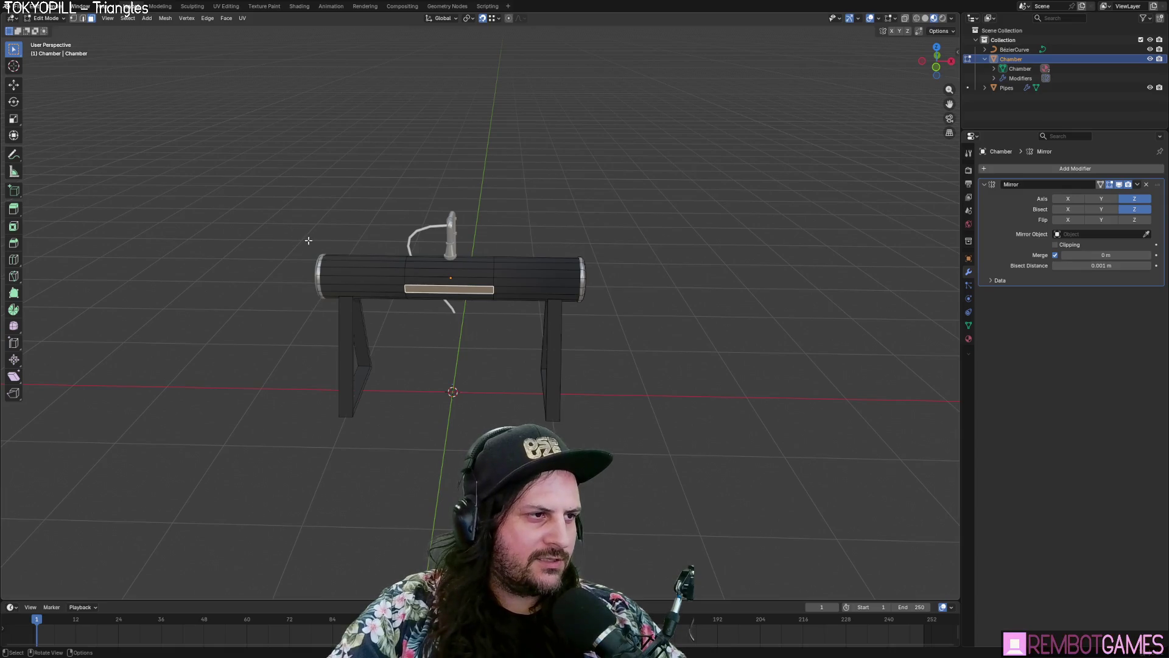
mouse_move(278, 208)
mouse_down()
mouse_move(360, 378)
mouse_move(386, 477)
mouse_up()
key(x)
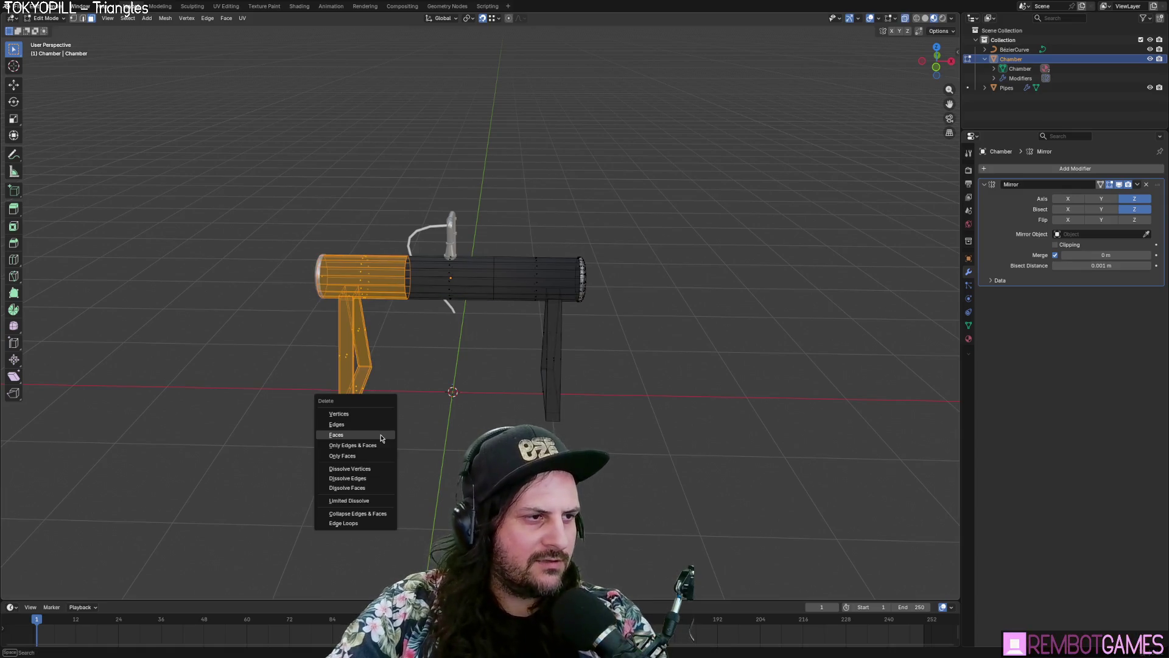
click(375, 439)
Step: Slide an edge loop around the cylinder along the X axis
drag(294, 223, 390, 457)
mouse_move(384, 420)
middle_down()
mouse_move(381, 366)
mouse_move(408, 348)
mouse_move(372, 255)
middle_up()
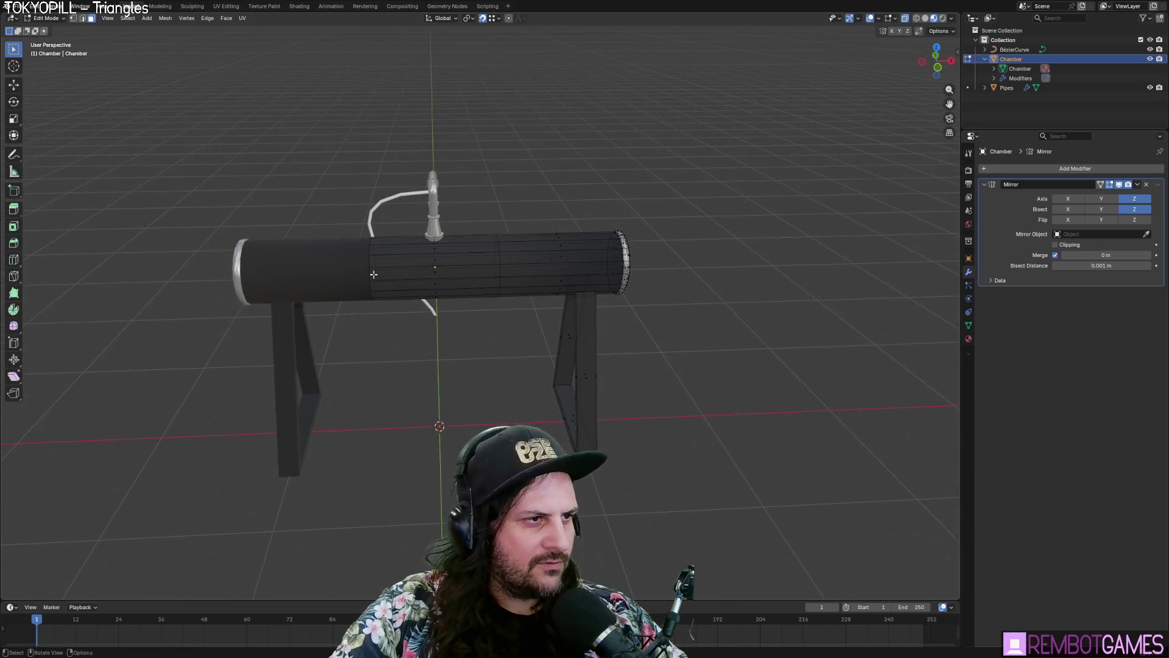
alt+click(371, 290)
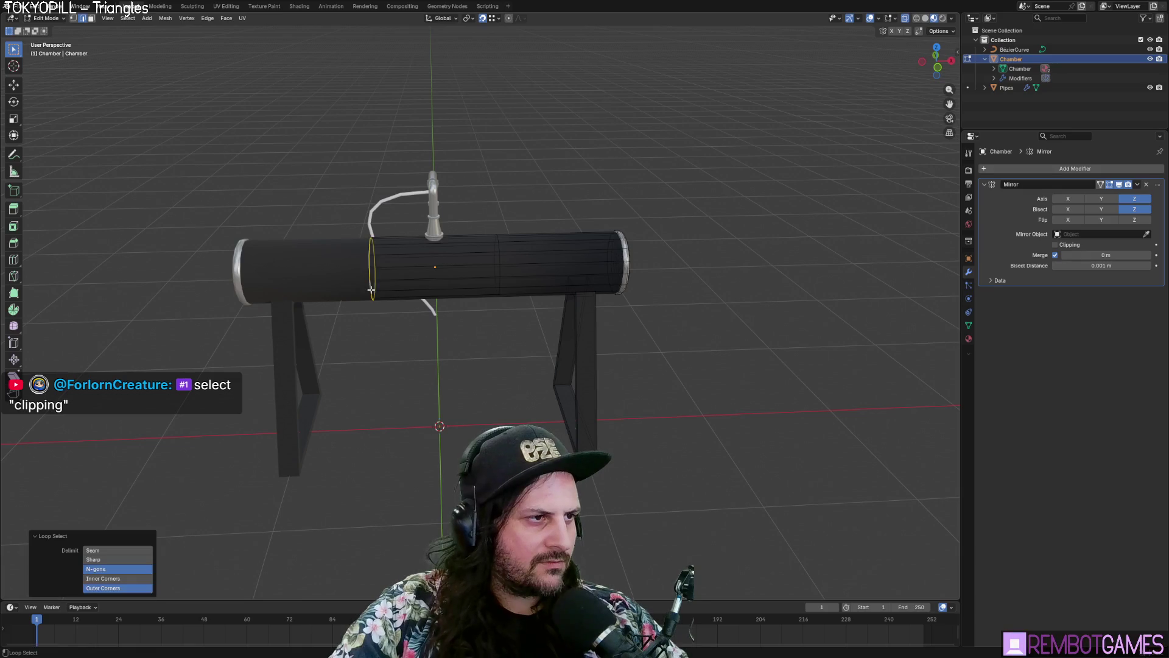
key(x)
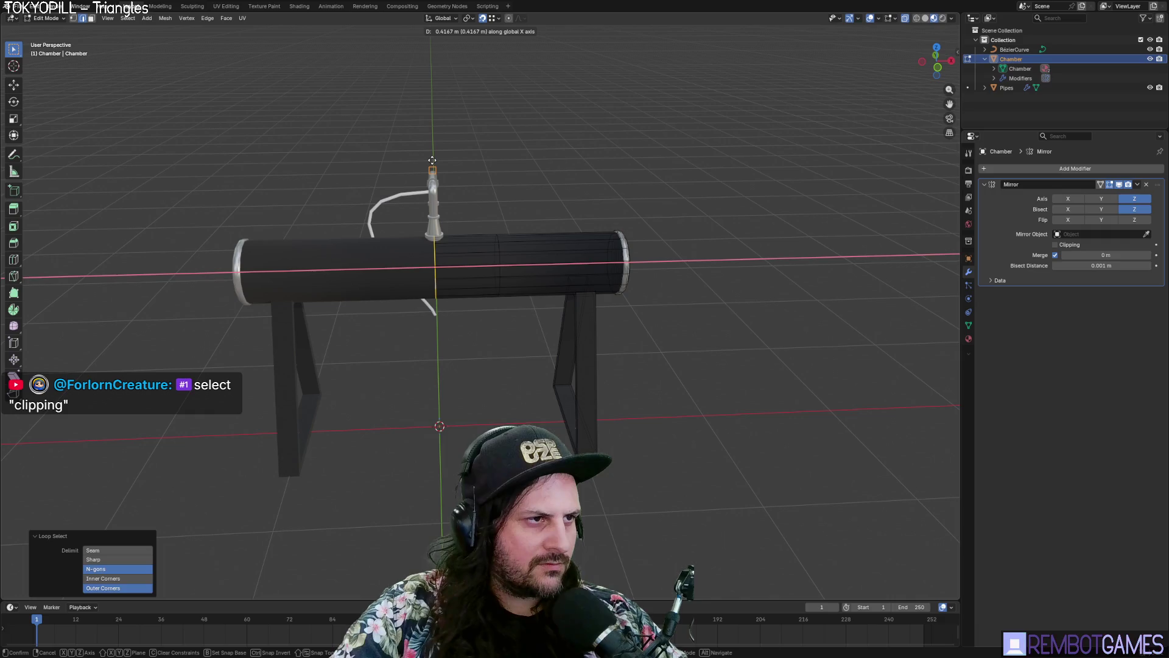
click(432, 160)
middle_drag(432, 161, 440, 305)
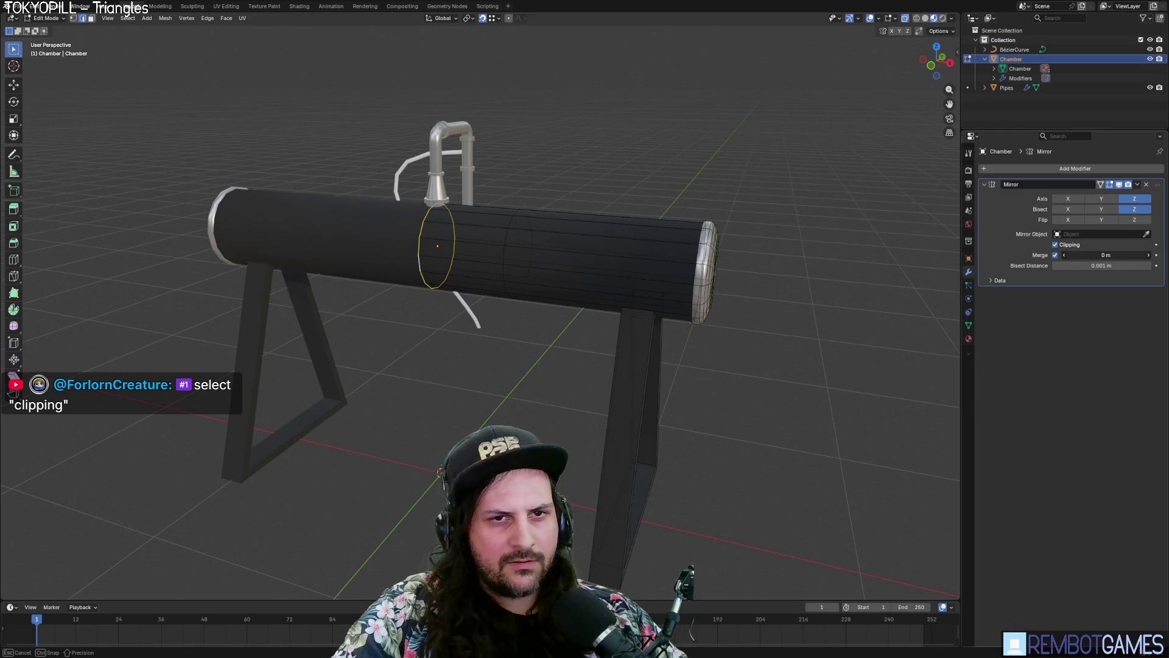
Step: Apply the Mirror modifier (0.092 m merge) permanently into the chamber mesh
click(1138, 184)
key(Tab)
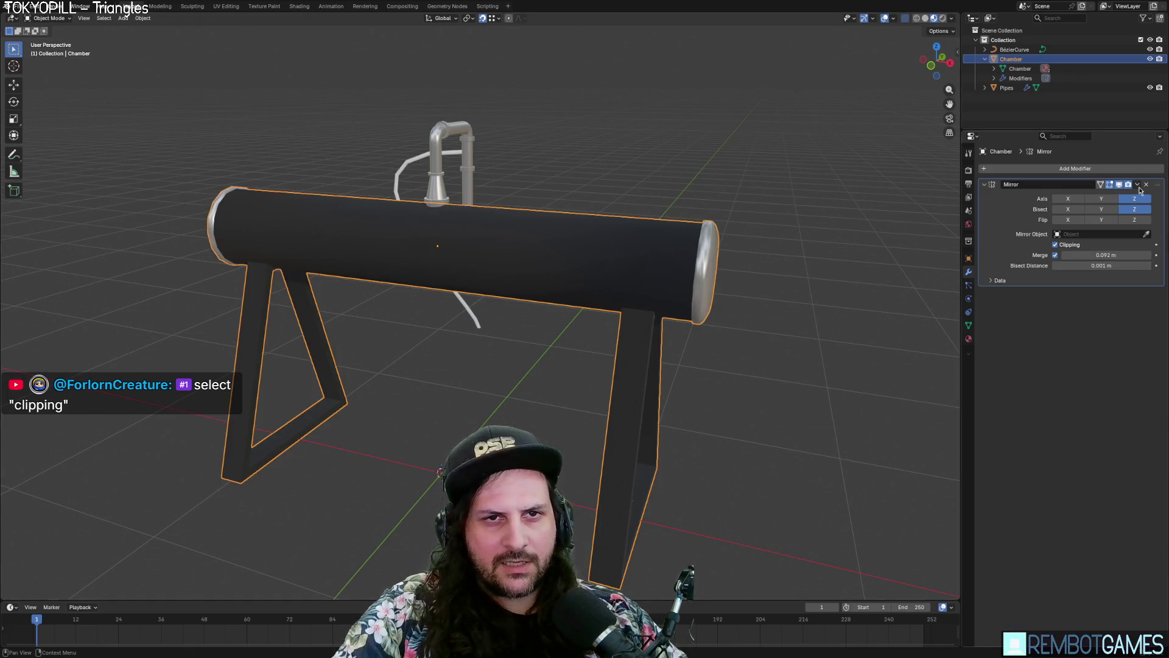
click(1137, 184)
click(1095, 196)
mouse_move(888, 255)
middle_down()
mouse_move(792, 258)
mouse_move(881, 73)
middle_up()
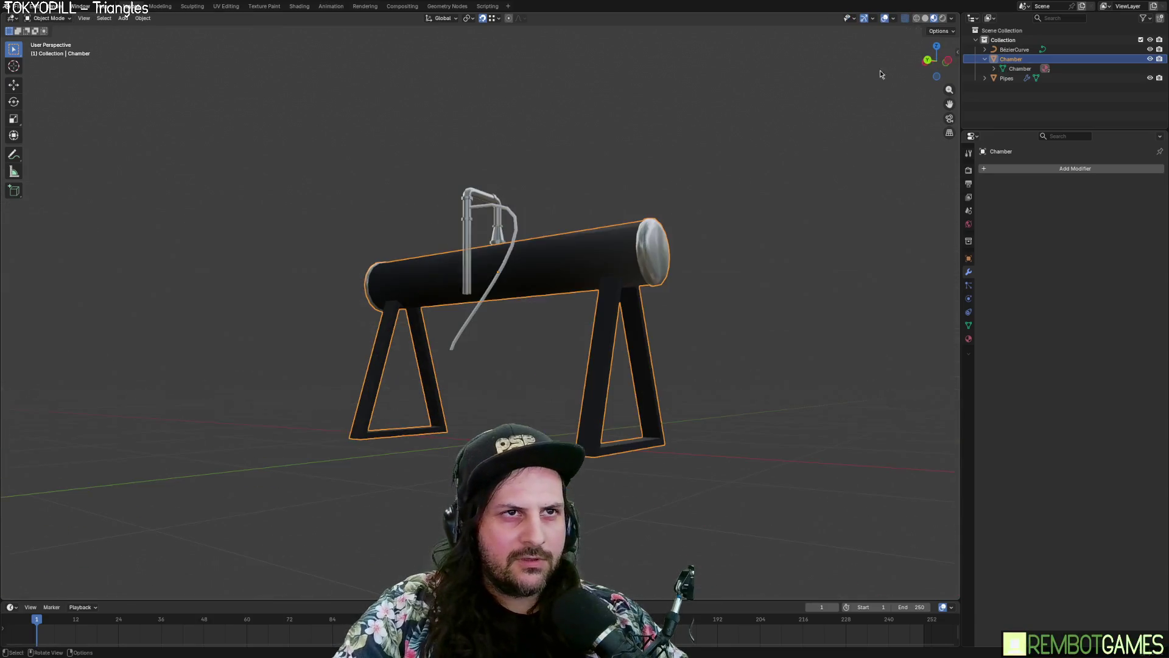
Step: Add a loop cut around the middle of the chamber cylinder
click(894, 18)
key(Tab)
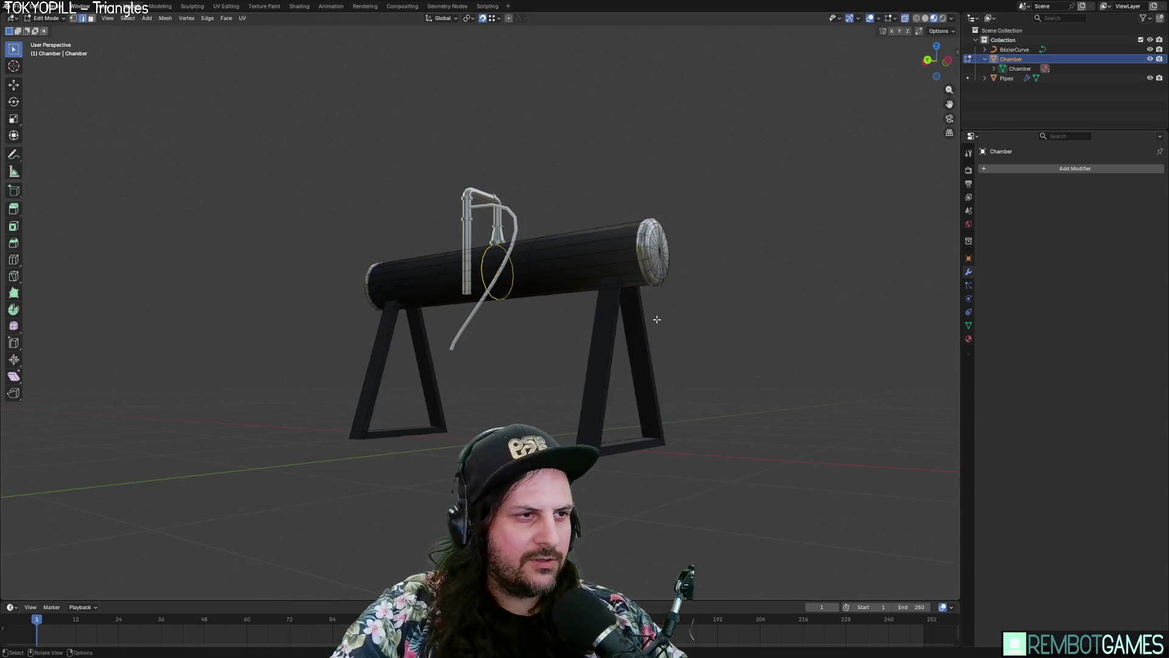
mouse_move(652, 324)
middle_down()
mouse_move(650, 337)
mouse_move(554, 315)
mouse_move(426, 243)
middle_up()
scroll(554, 315, up, 5)
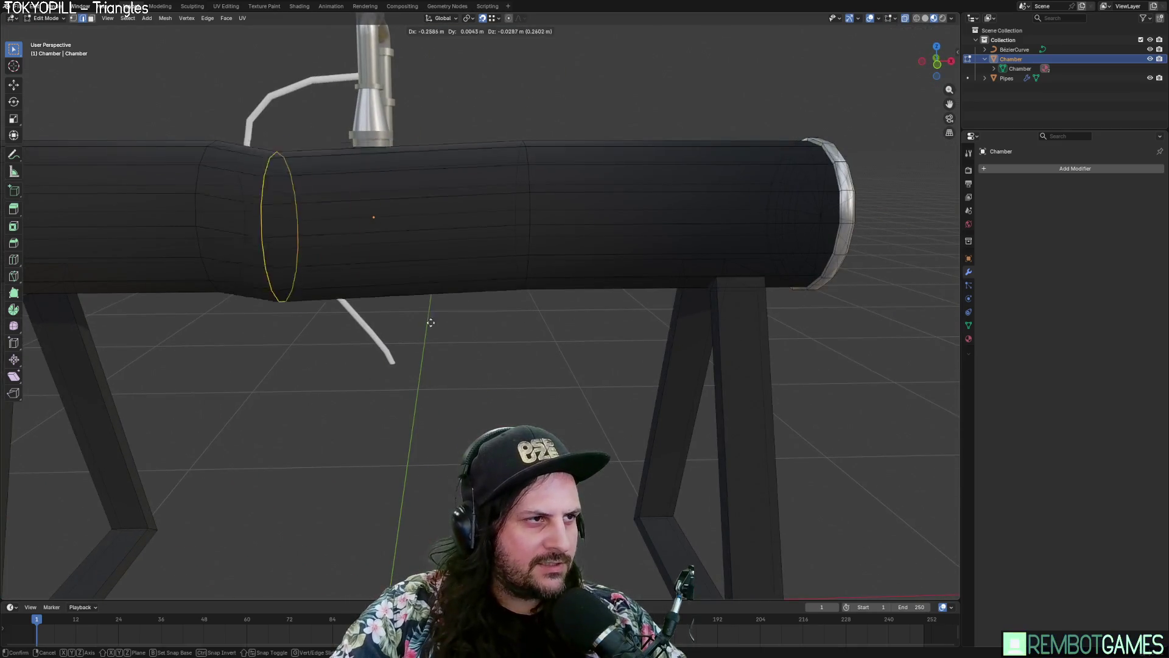
right_click(456, 338)
key(Escape)
click(408, 184)
Step: Select a vertex and a vertical vertex loop on the cylinder, trying and cancelling moves
click(392, 227)
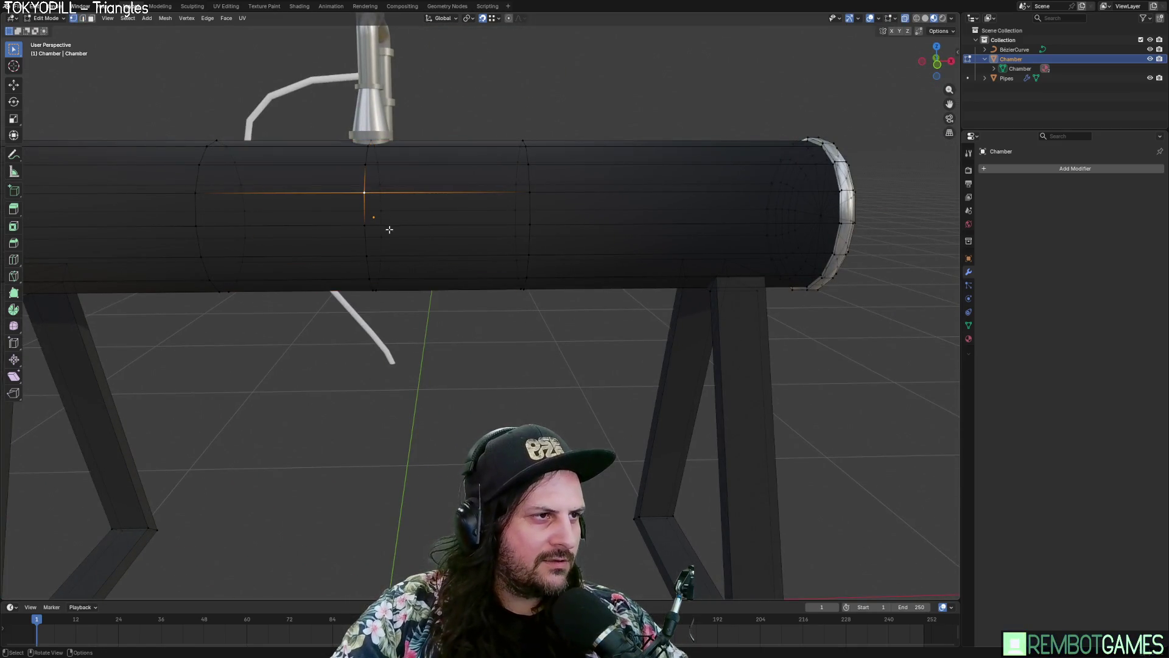
key(g)
key(Escape)
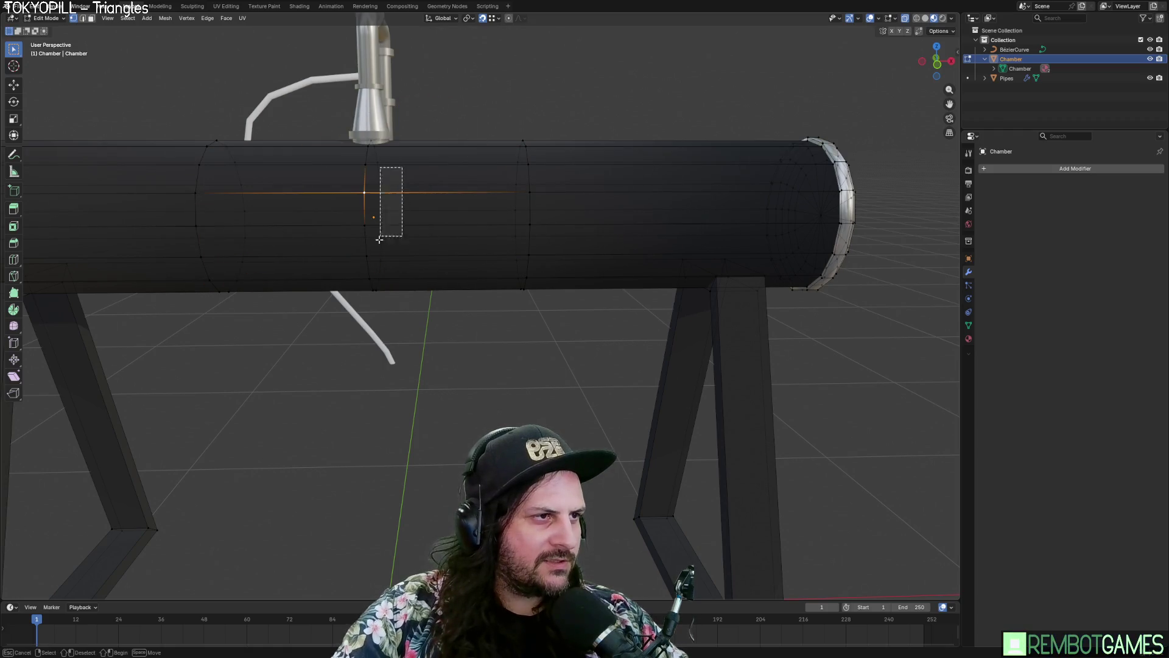
drag(378, 239, 379, 240)
key(g)
key(Escape)
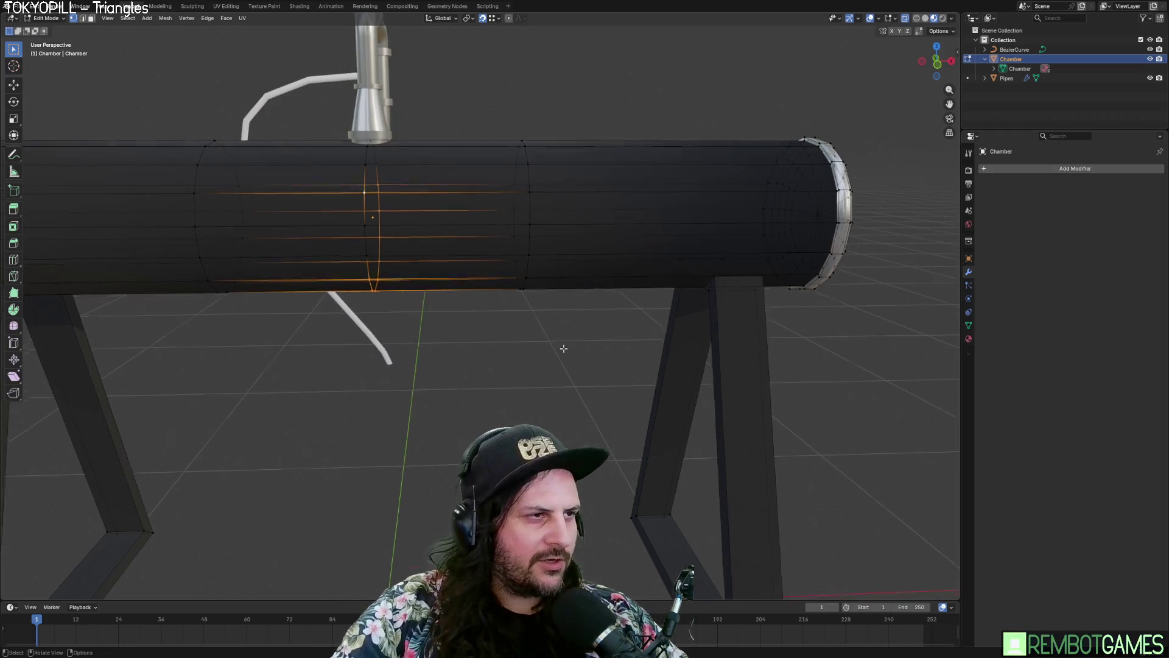
key(Tab)
Step: Check the chamber from a straight side view, then return to perspective
scroll(518, 378, down, 5)
middle_drag(480, 404, 362, 409)
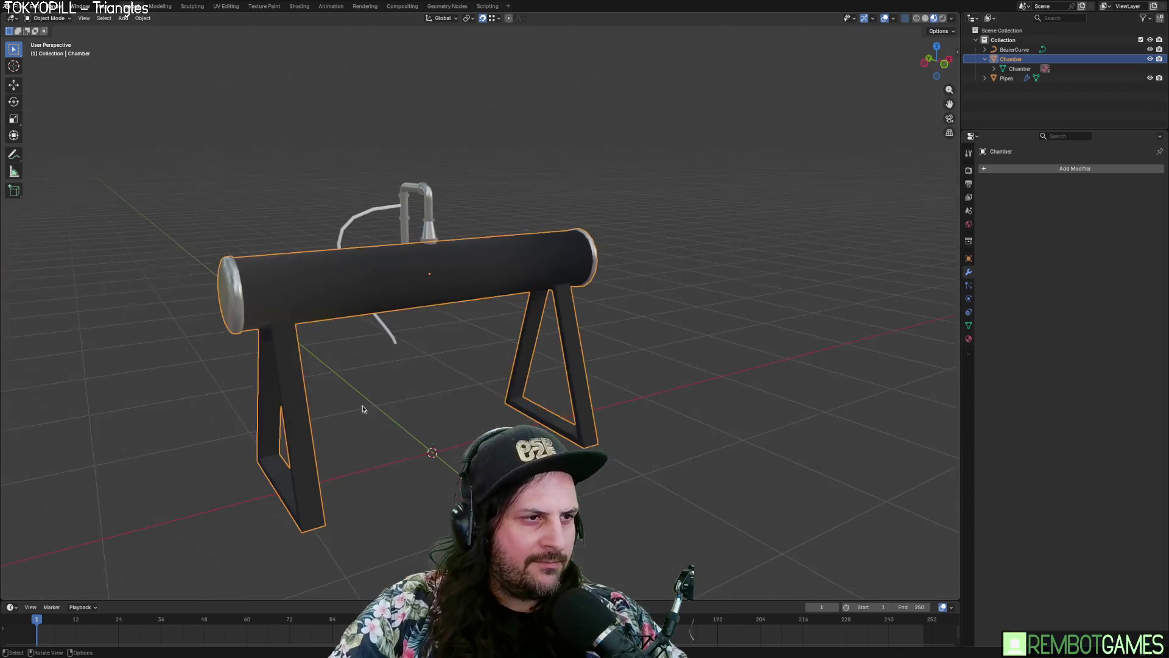
key(grave)
click(400, 378)
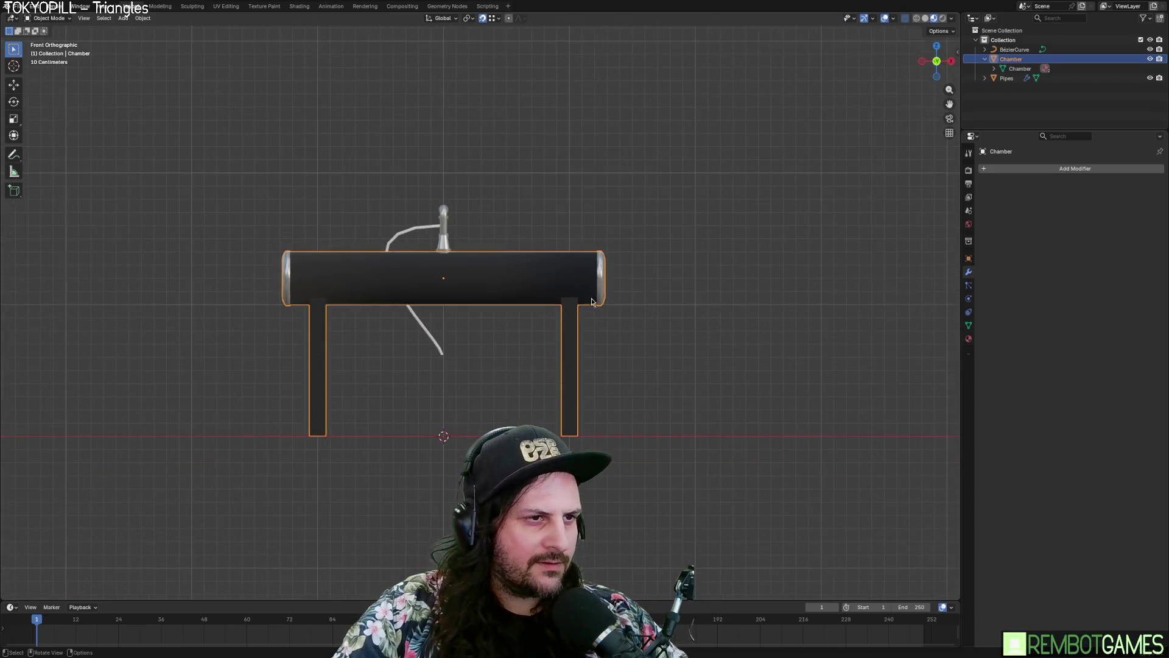
key(Tab)
scroll(709, 311, up, 3)
mouse_move(694, 329)
middle_down()
mouse_move(708, 310)
mouse_move(775, 302)
mouse_move(744, 311)
mouse_move(747, 257)
mouse_move(670, 305)
mouse_move(571, 335)
mouse_move(647, 358)
mouse_move(741, 353)
mouse_move(786, 309)
middle_up()
key(Tab)
Step: Deselect the chamber and inspect it from the front and an oblique angle
key(Tab)
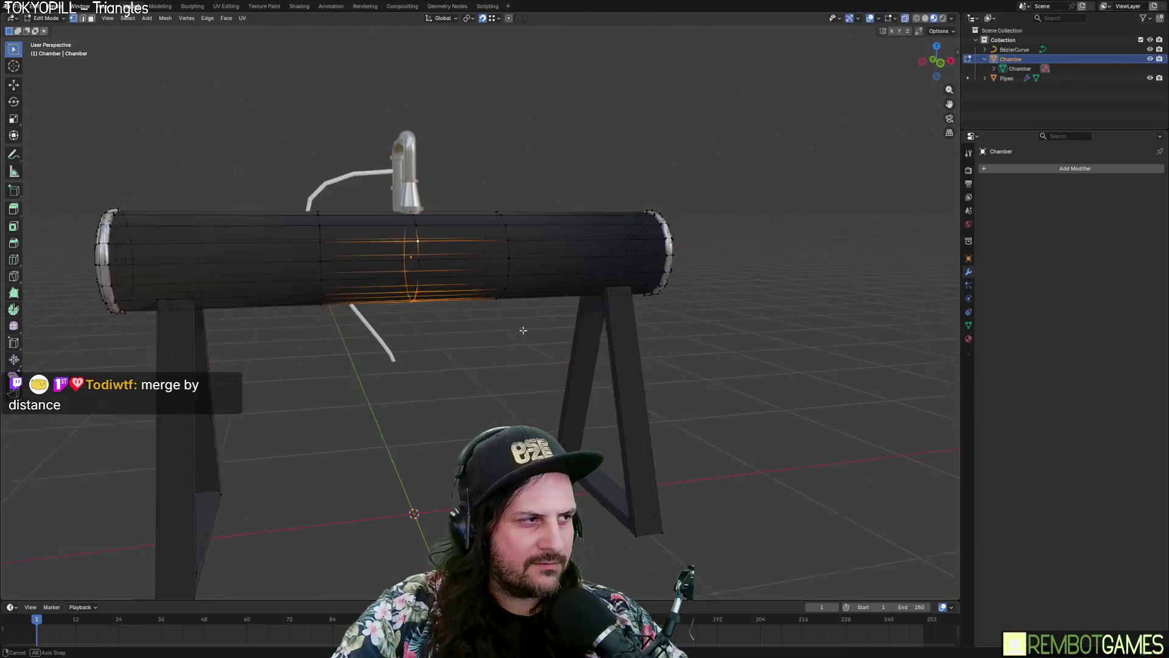
mouse_move(522, 329)
middle_down()
mouse_move(553, 335)
mouse_move(513, 332)
mouse_move(560, 364)
mouse_move(744, 353)
mouse_move(702, 317)
mouse_move(492, 340)
mouse_move(558, 352)
middle_up()
key(Tab)
key(Tab)
key(Tab)
click(744, 353)
key(grave)
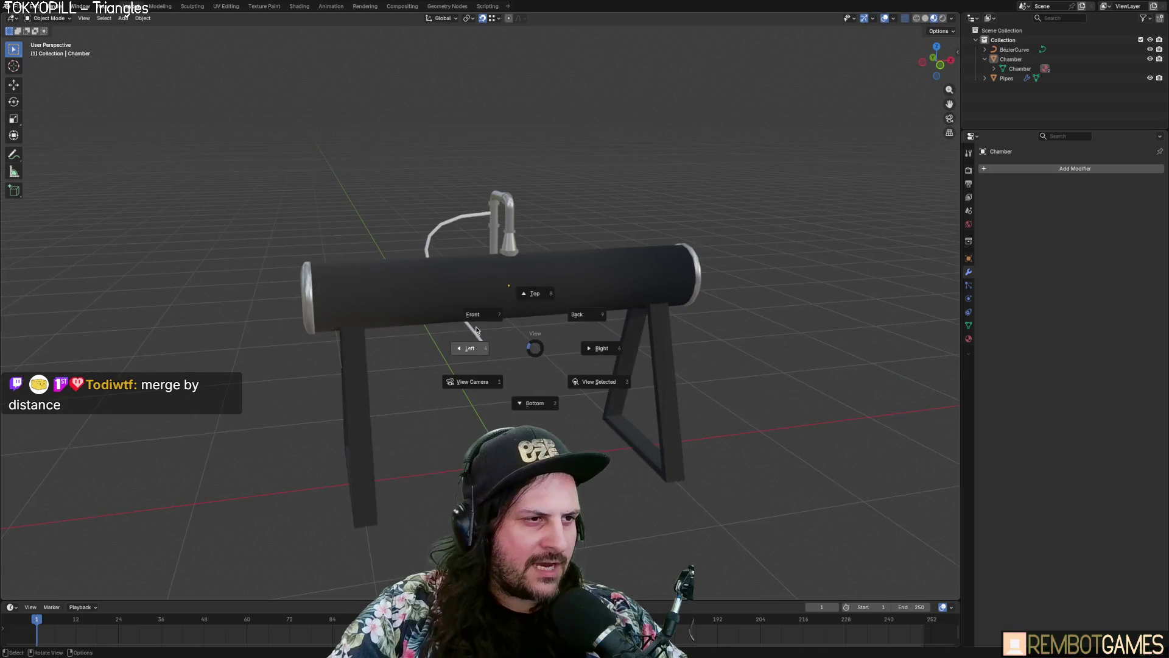
click(472, 275)
mouse_move(472, 275)
middle_down()
mouse_move(476, 312)
mouse_move(463, 279)
mouse_move(457, 301)
middle_up()
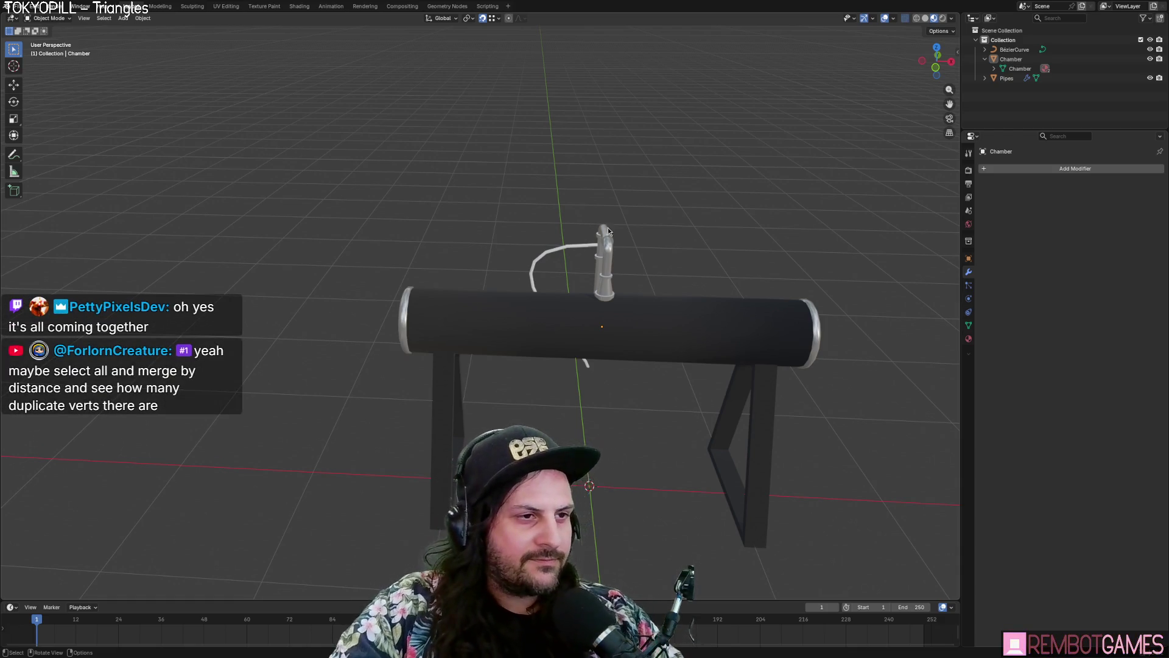
Step: Select all objects and search for the merge command, then cancel the search
mouse_move(607, 228)
middle_down()
mouse_move(513, 254)
mouse_move(542, 283)
mouse_move(524, 342)
mouse_move(481, 331)
middle_up()
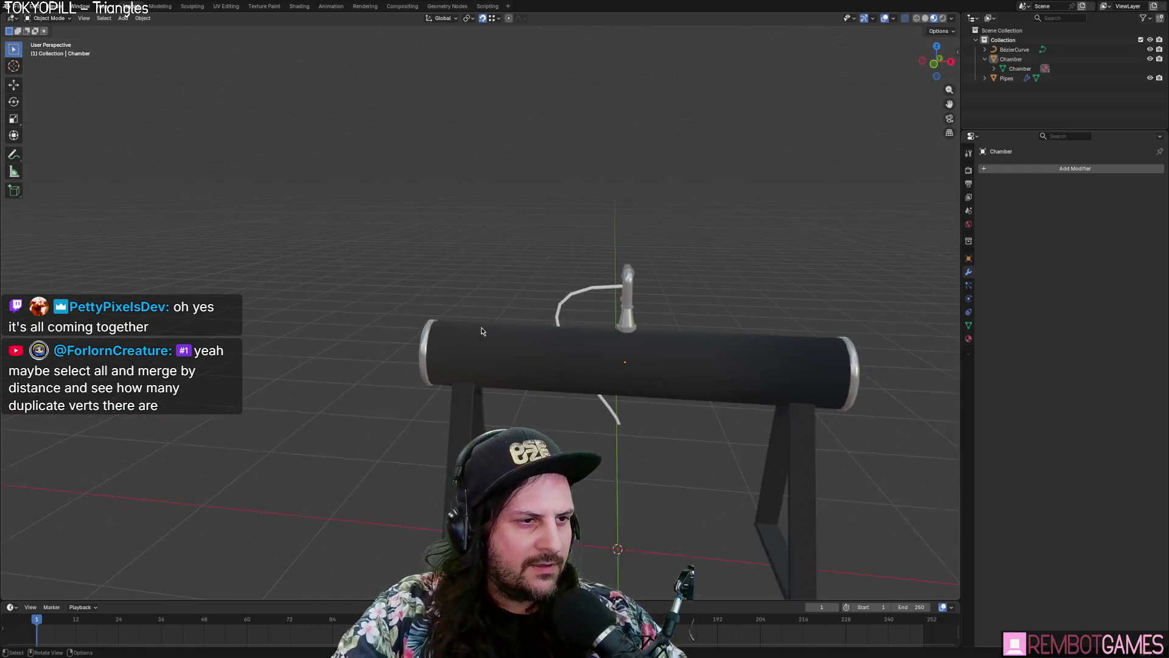
scroll(481, 331, down, 3)
key(a)
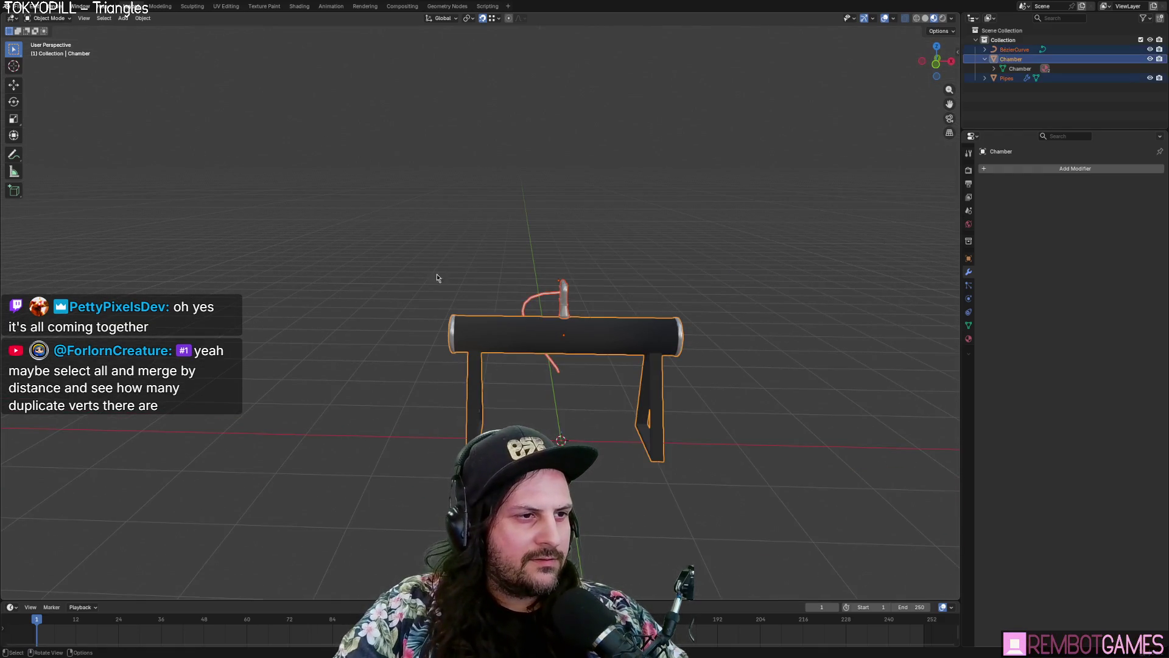
middle_drag(439, 278, 551, 327)
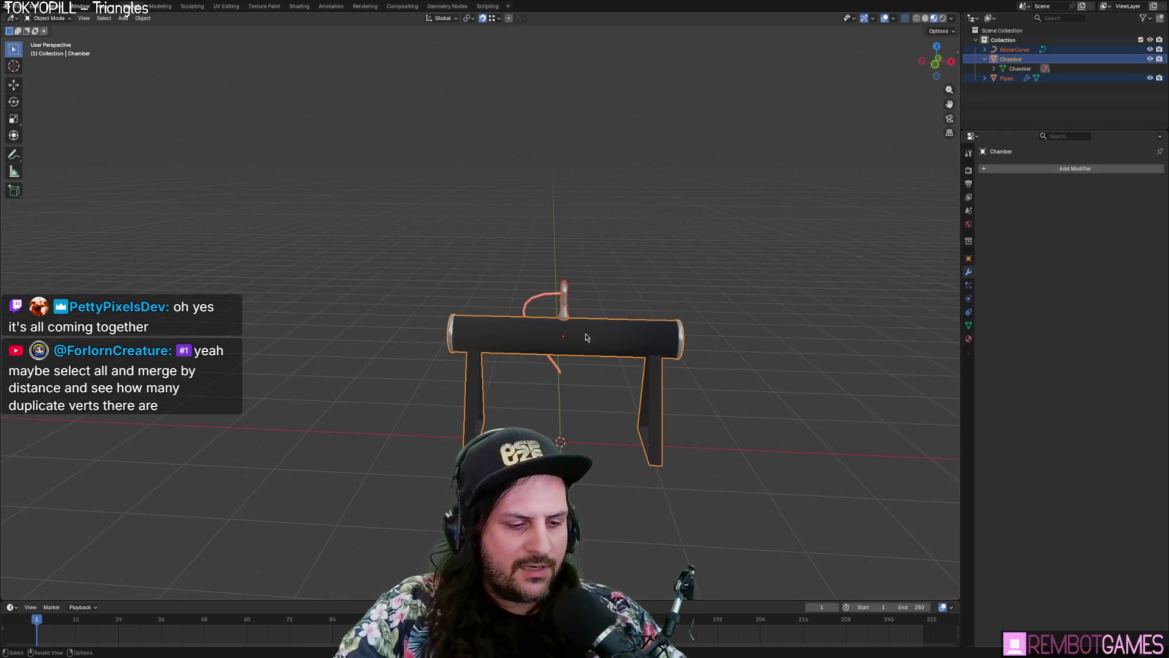
key(F3)
text(merge)
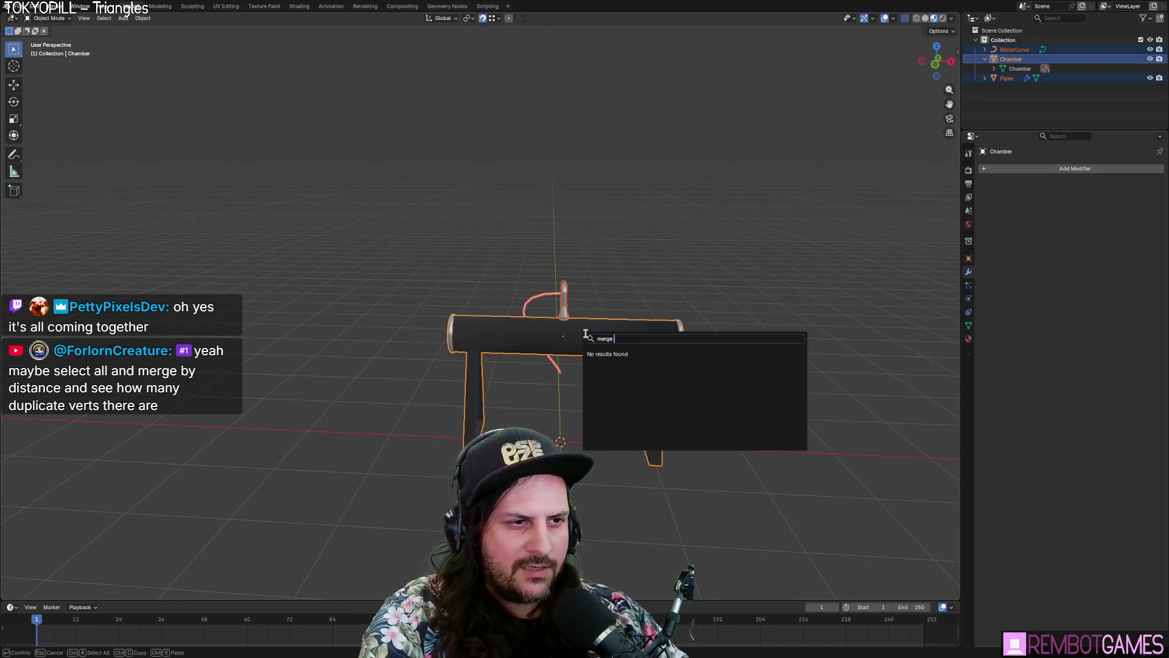
key(BackSpace)
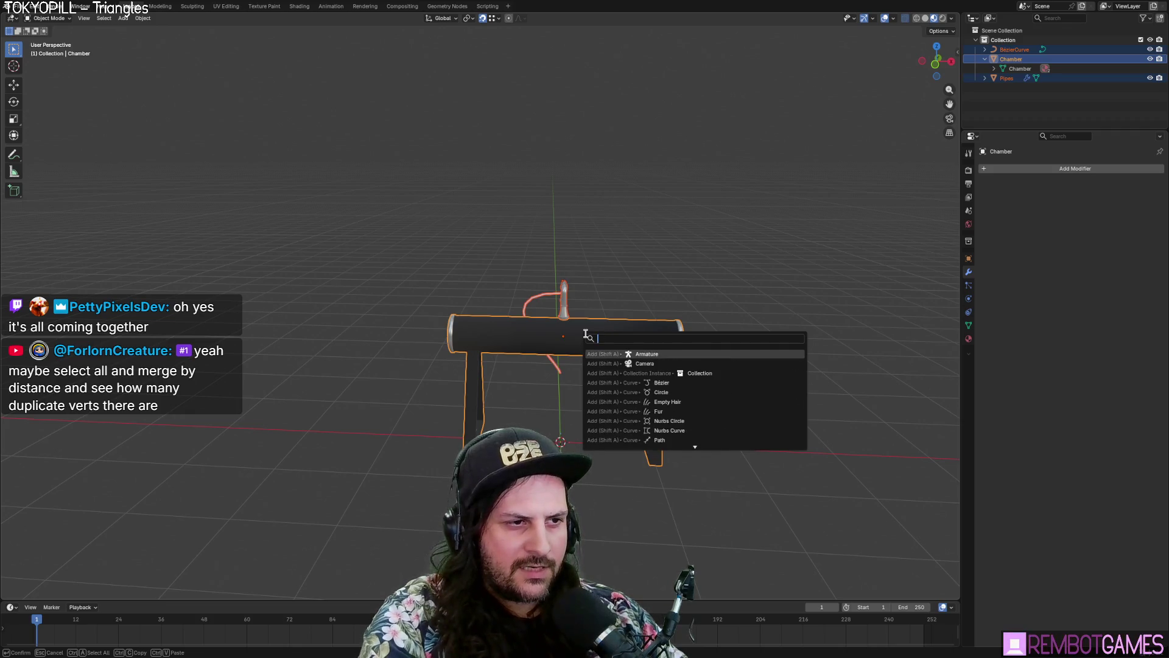
key(Escape)
Step: Merge the chamber's vertices by distance at 0.0001 m in Edit Mode
middle_drag(586, 334, 652, 291)
key(Tab)
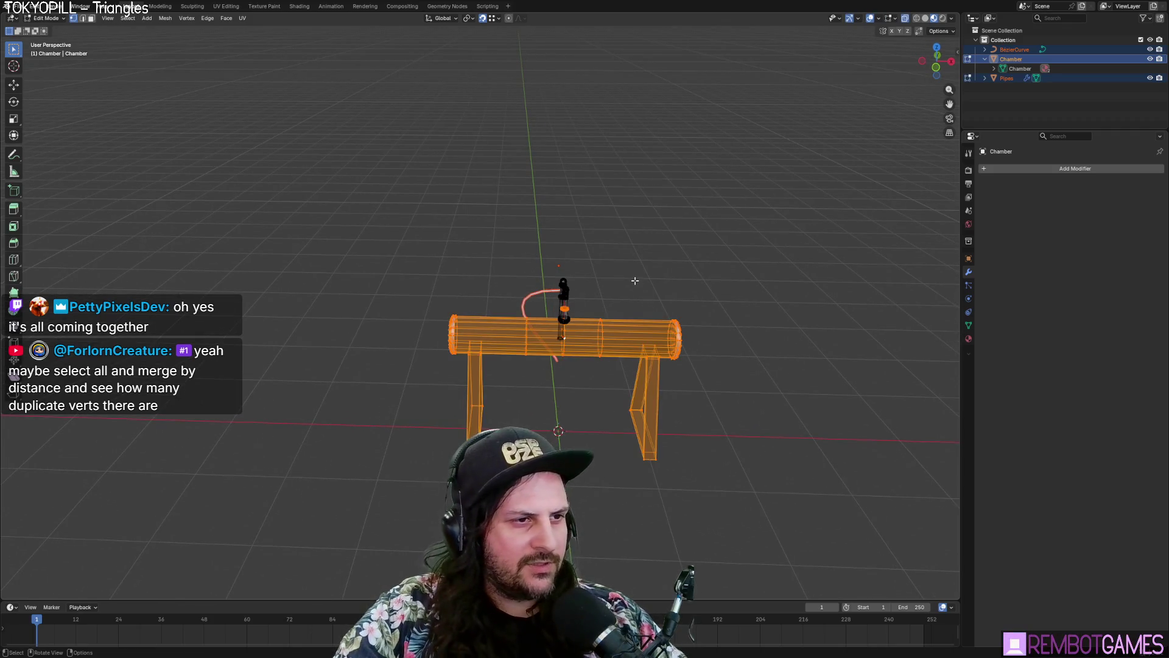
key(F3)
text(merge)
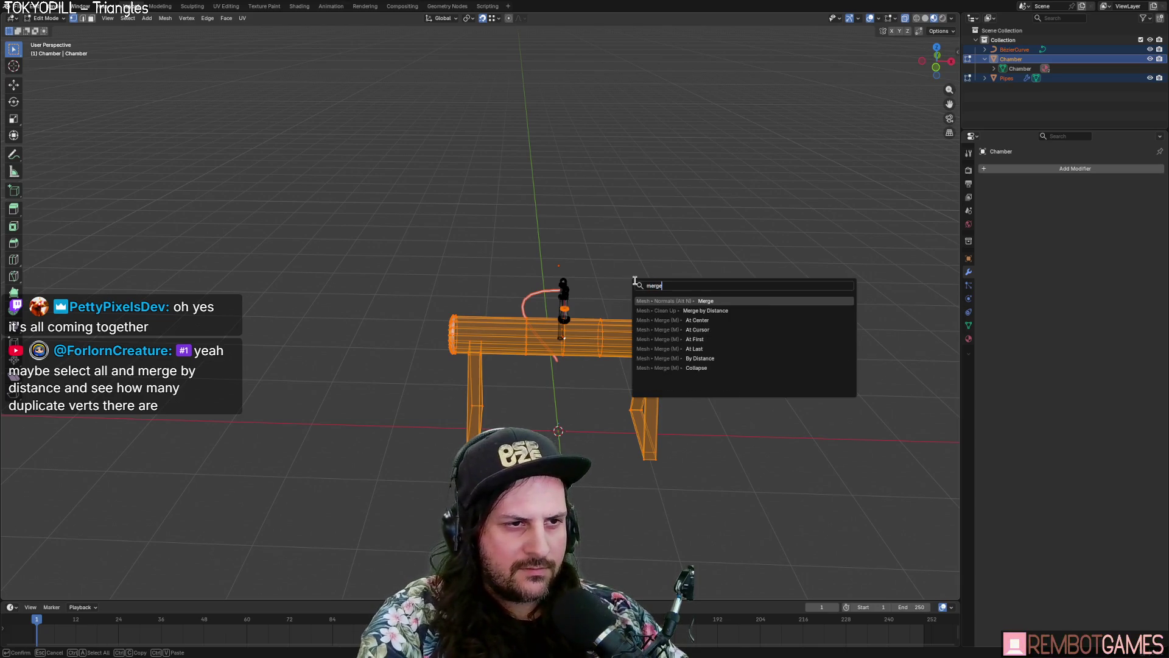
key(Down)
key(Return)
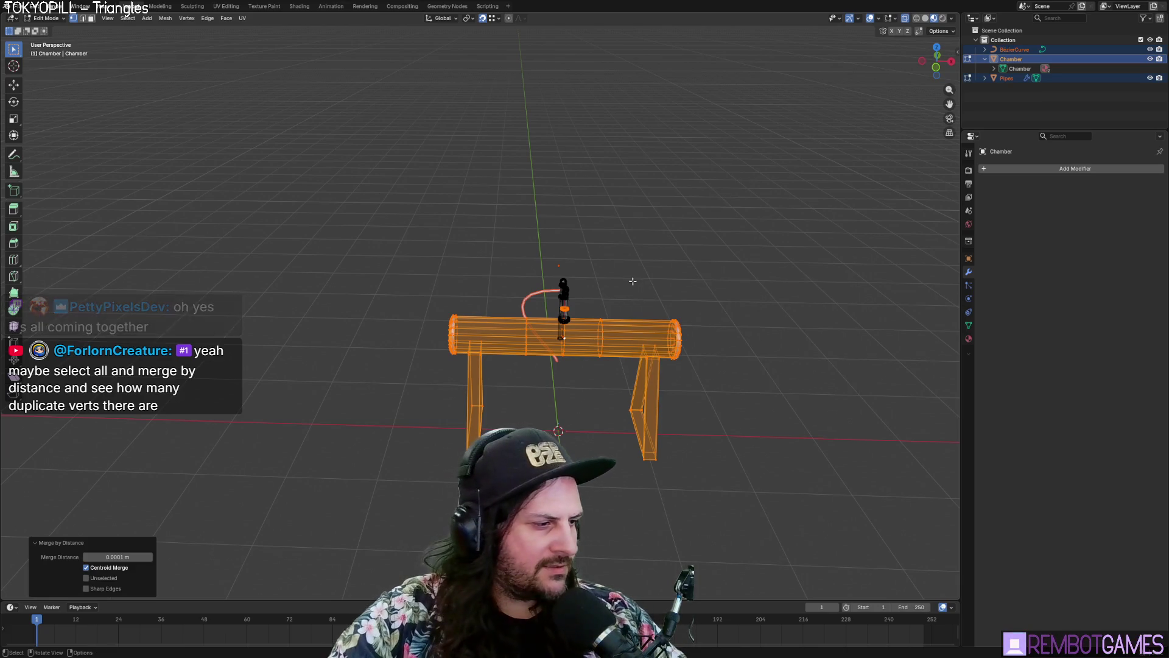
click(73, 542)
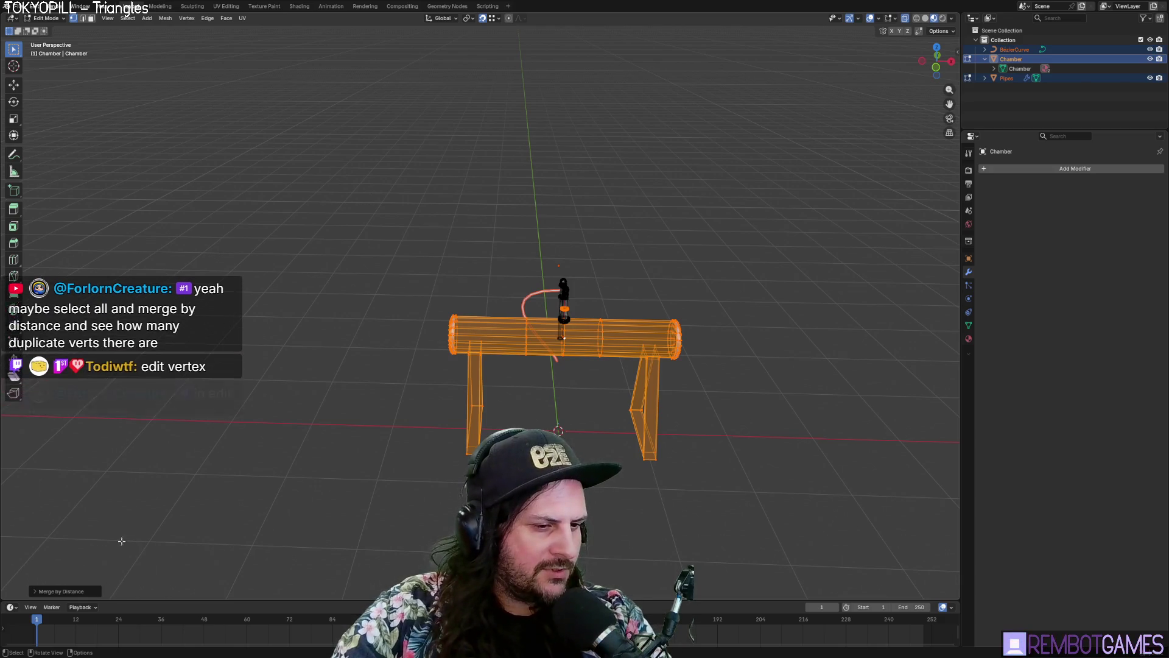
Step: Leave Edit Mode, deselect the chamber, and select the silver pipe for mesh editing
scroll(697, 509, up, 5)
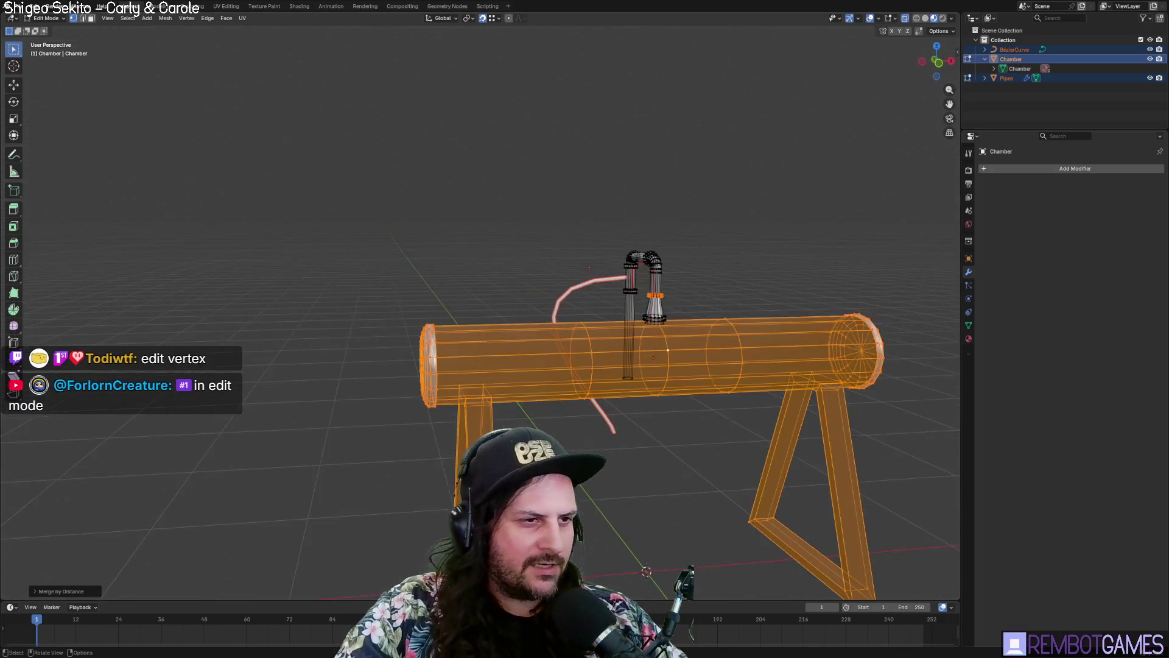
key(Tab)
mouse_move(670, 505)
middle_down()
mouse_move(698, 509)
mouse_move(682, 518)
mouse_move(704, 536)
middle_up()
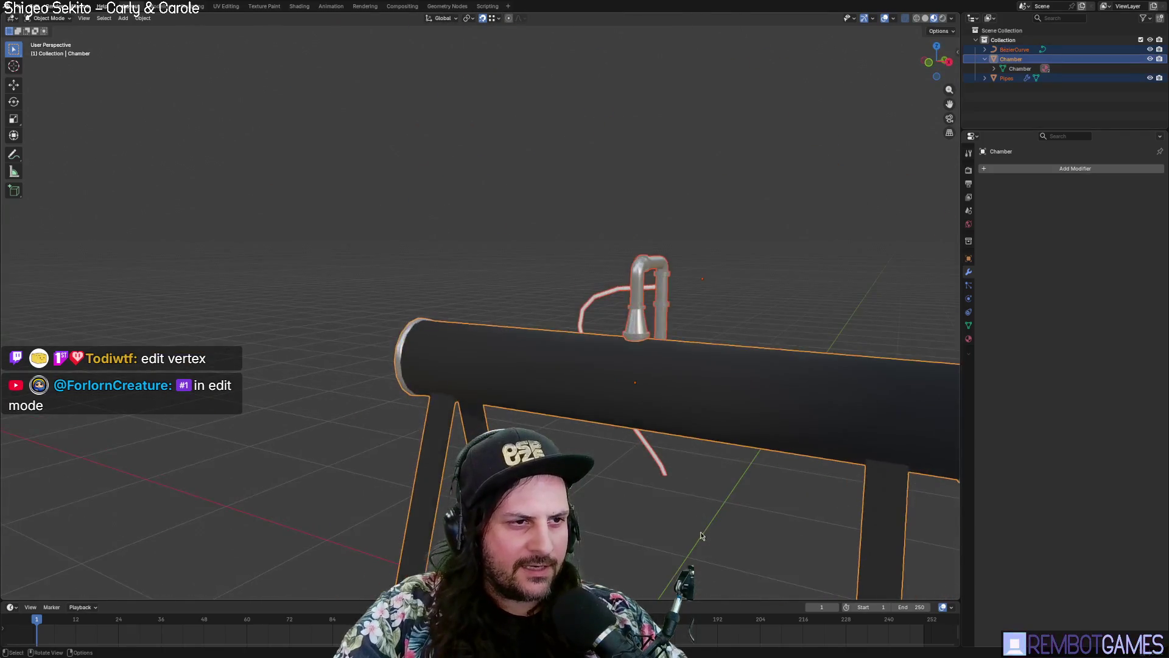
click(701, 527)
scroll(716, 527, down, 5)
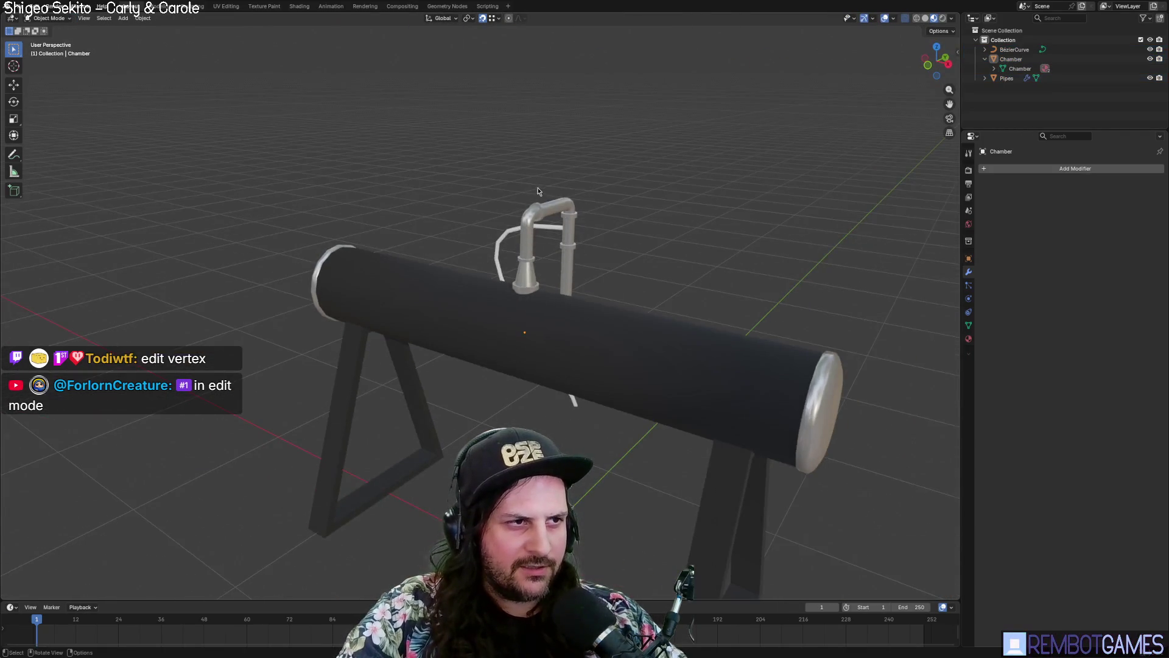
click(575, 214)
key(Tab)
Step: Select an edge path running down the vertical silver pipe
mouse_move(691, 239)
middle_down()
mouse_move(664, 256)
mouse_move(719, 286)
mouse_move(590, 323)
mouse_move(556, 282)
middle_up()
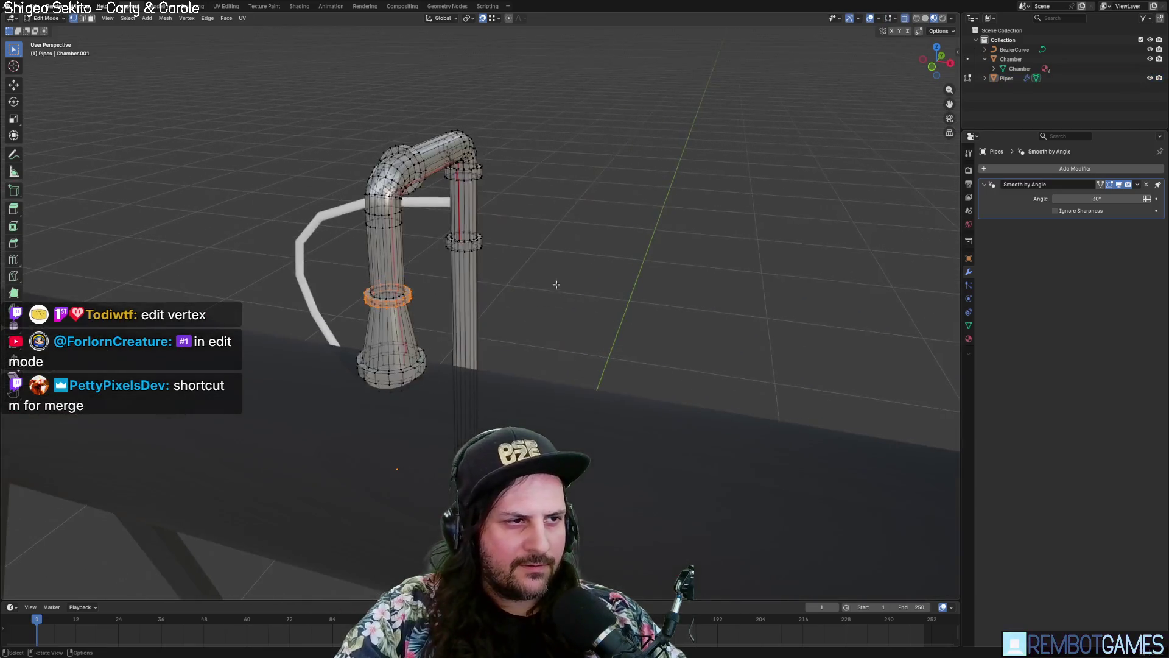
scroll(548, 271, up, 5)
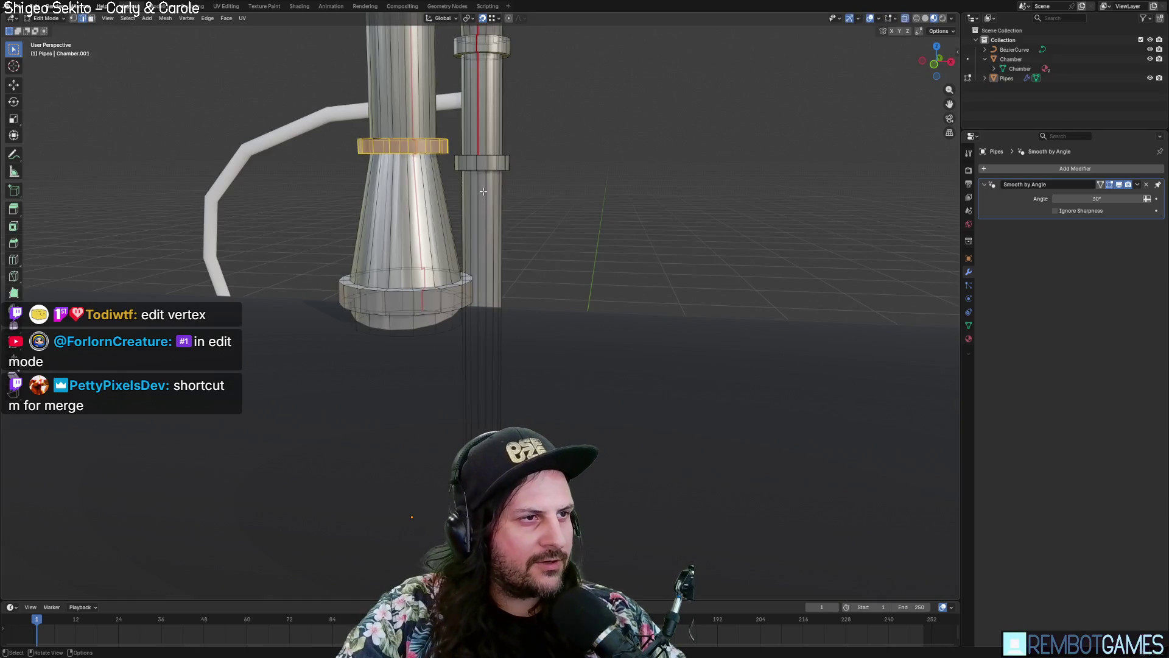
click(480, 192)
mouse_move(480, 191)
middle_down()
mouse_move(540, 244)
mouse_move(459, 239)
middle_up()
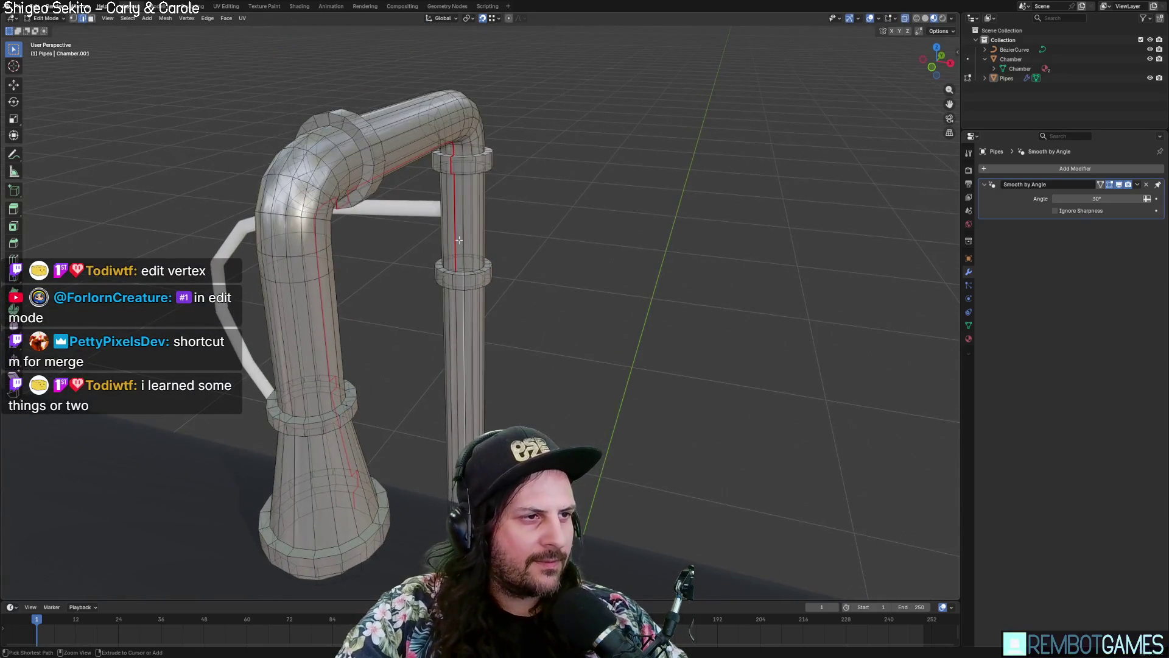
ctrl+click(452, 261)
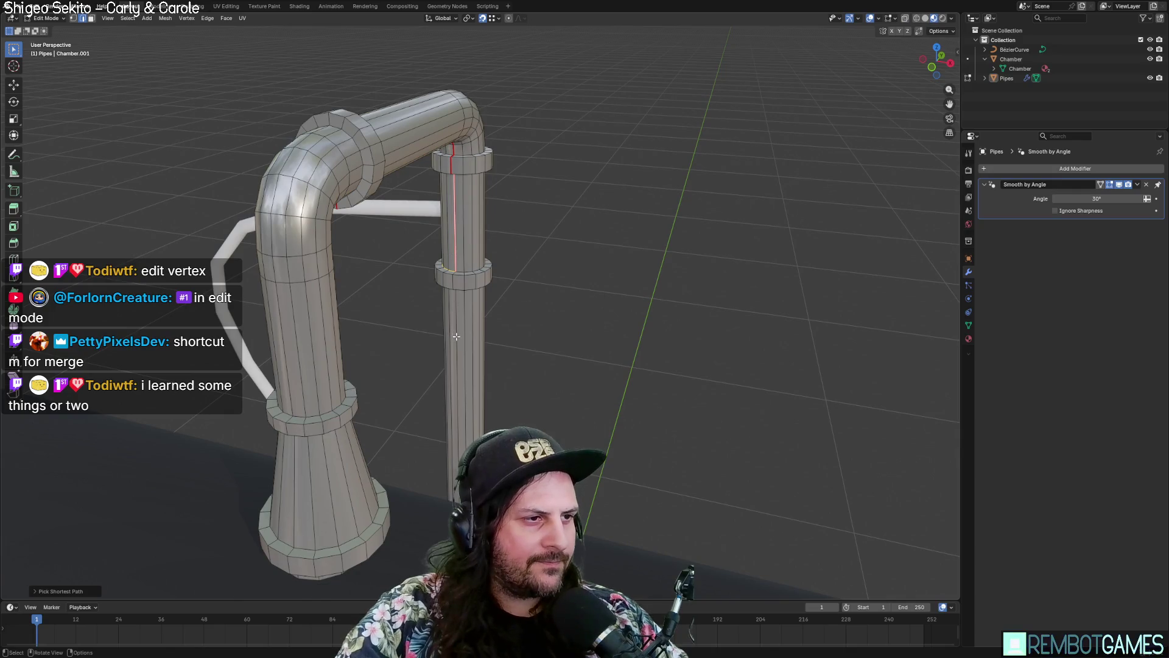
key(m)
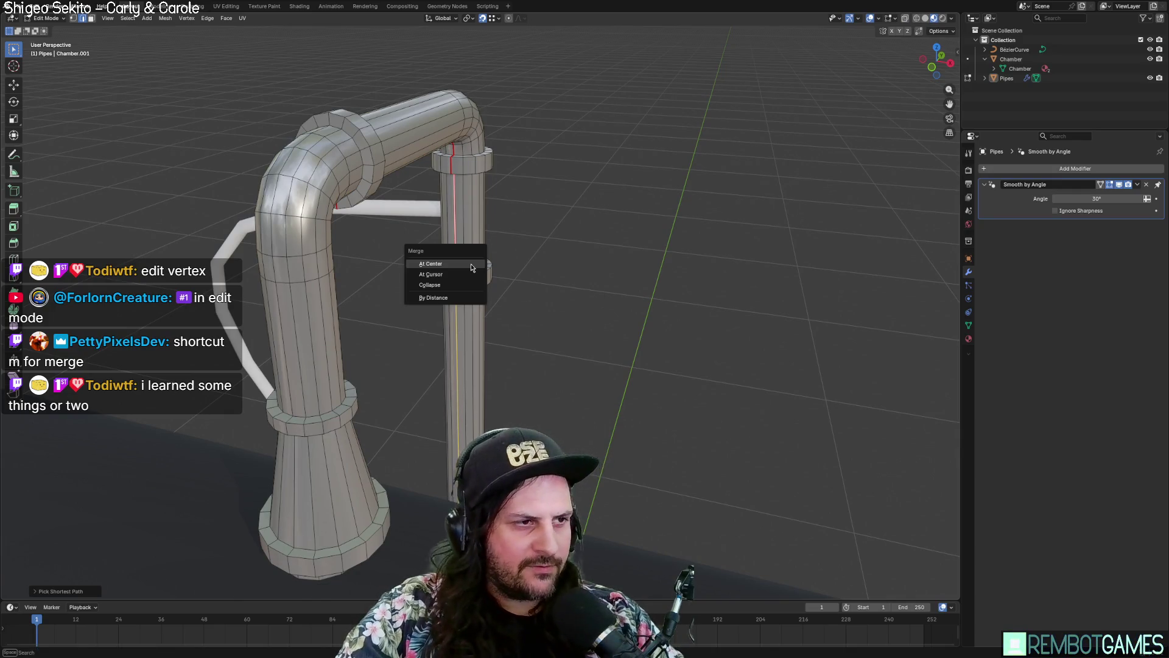
key(Escape)
Step: Mark the selected pipe edges as a seam and return to Object Mode
key(ctrl+e)
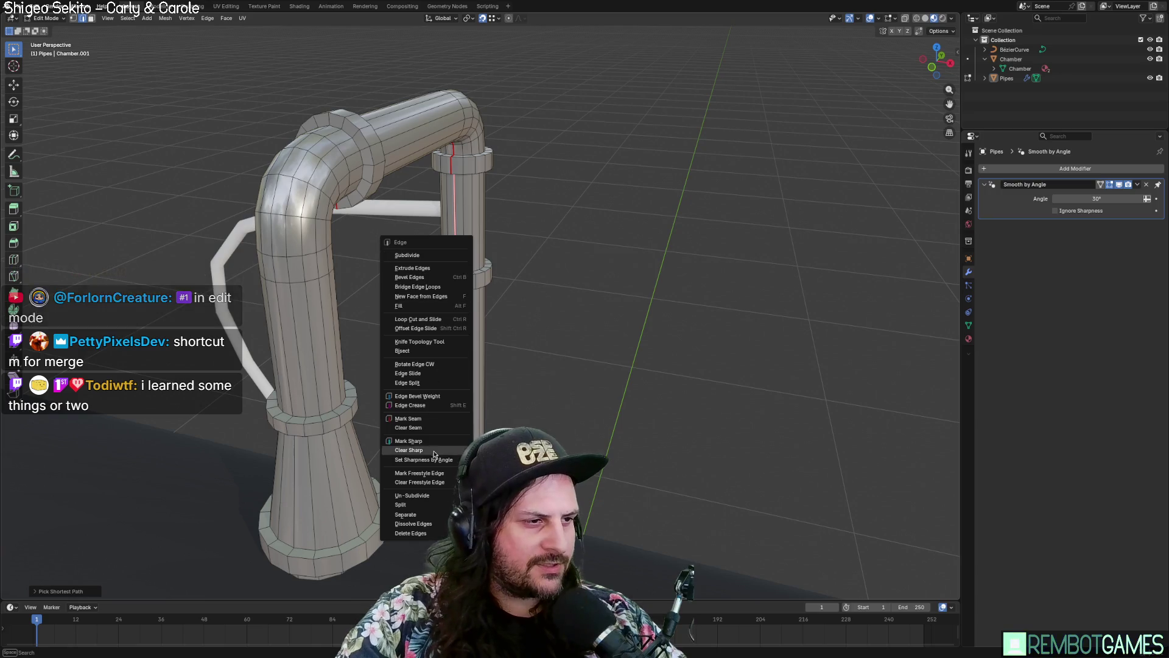
click(426, 418)
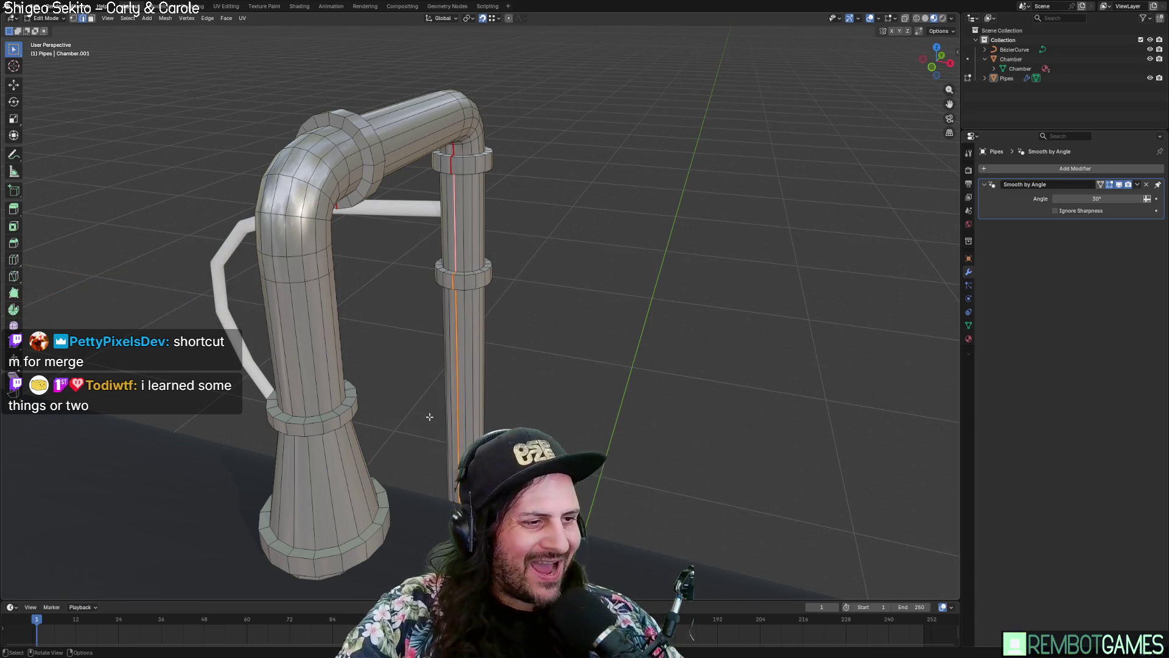
middle_drag(429, 416, 597, 322)
scroll(493, 334, down, 5)
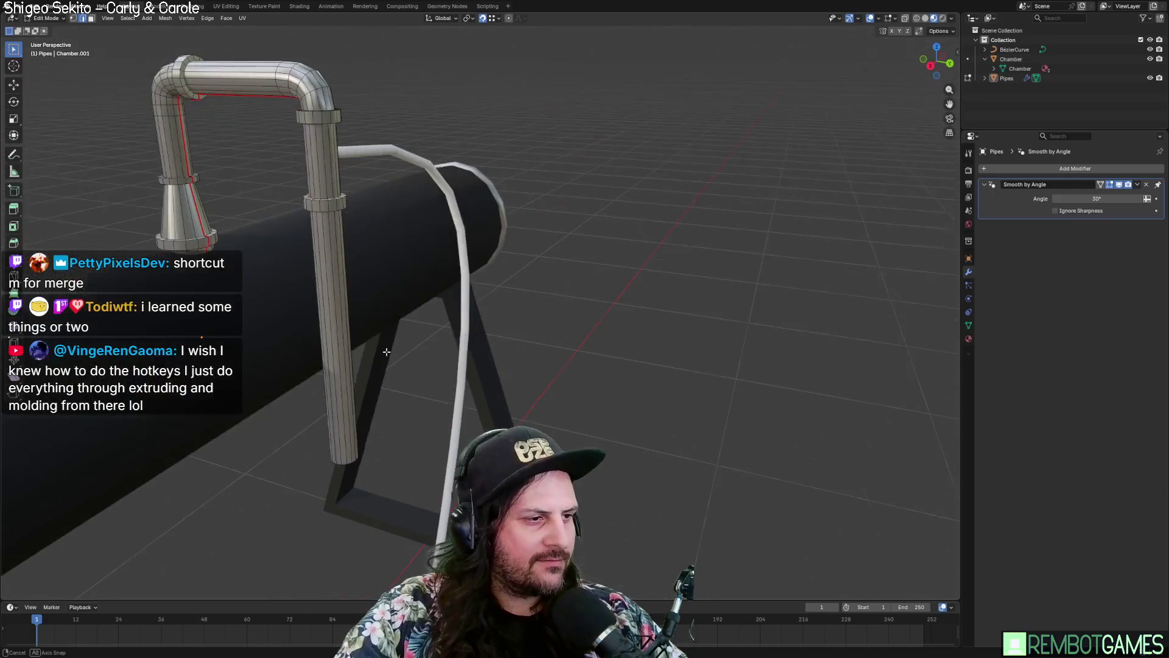
scroll(481, 280, up, 8)
mouse_move(482, 281)
middle_down()
mouse_move(467, 224)
mouse_move(655, 249)
mouse_move(736, 217)
middle_up()
scroll(467, 223, down, 5)
key(Tab)
scroll(655, 249, down, 4)
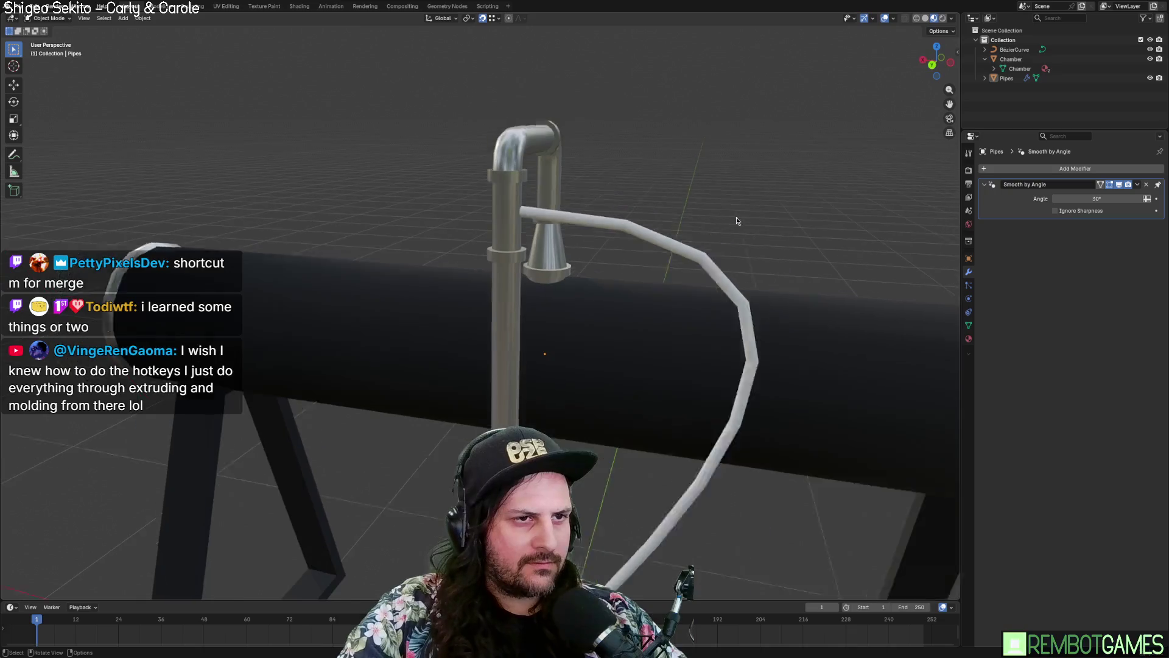
Step: Duplicate the white hose curve and move the copy slightly down along Z
click(642, 258)
scroll(650, 258, down, 2)
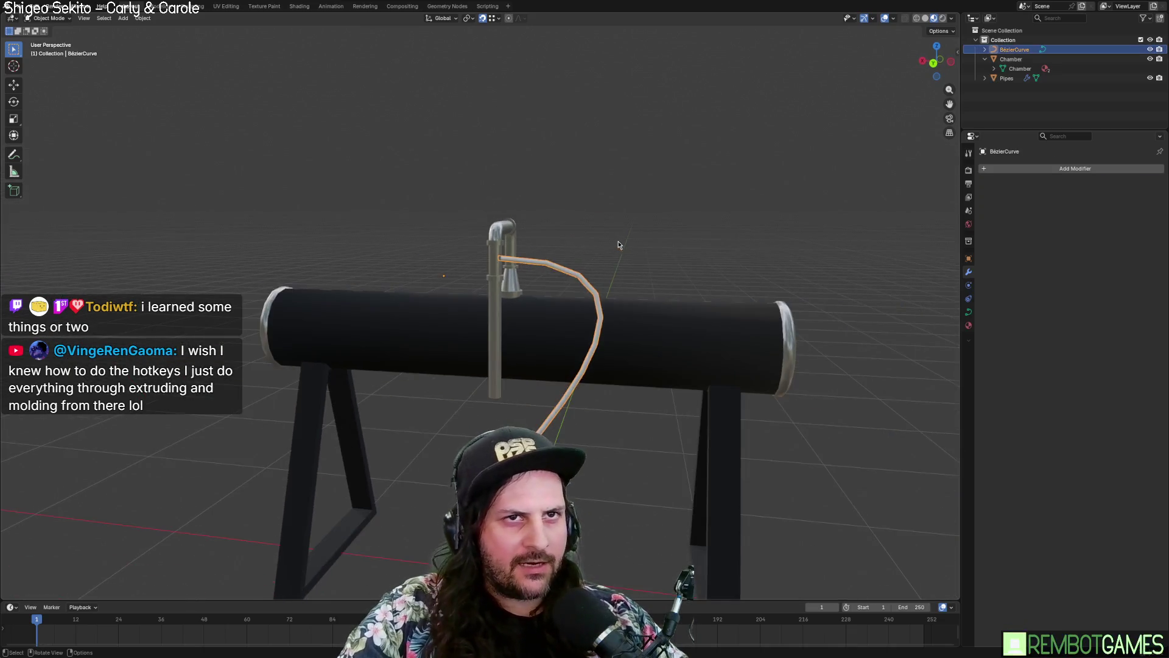
key(shift+d)
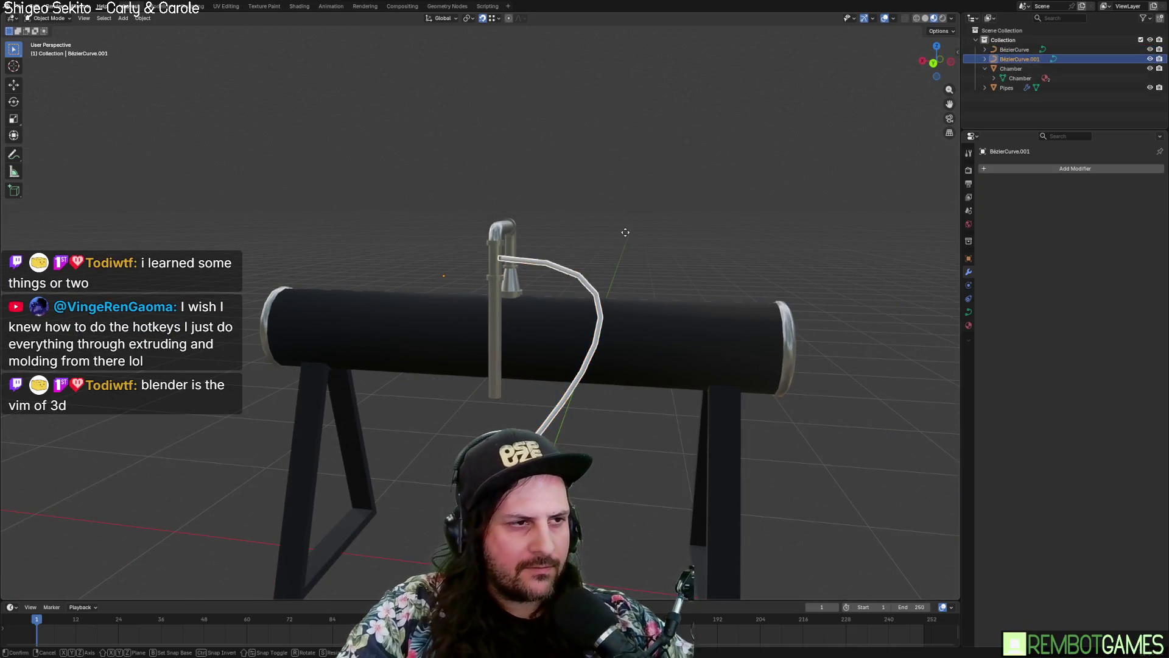
key(z)
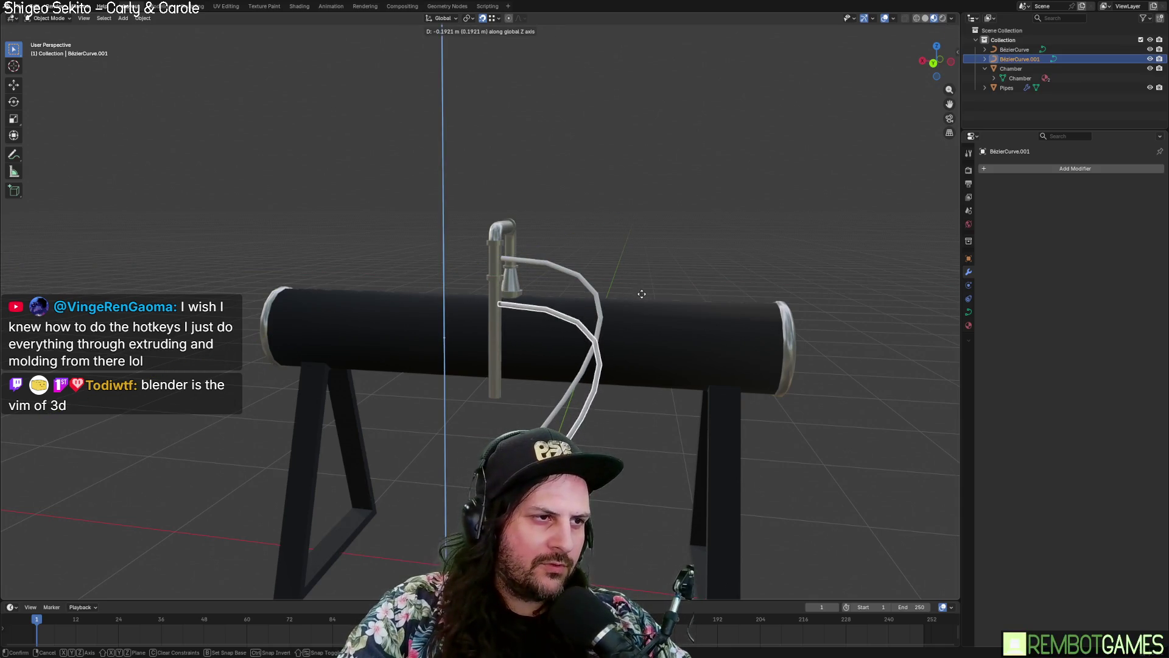
click(649, 287)
scroll(649, 287, down, 4)
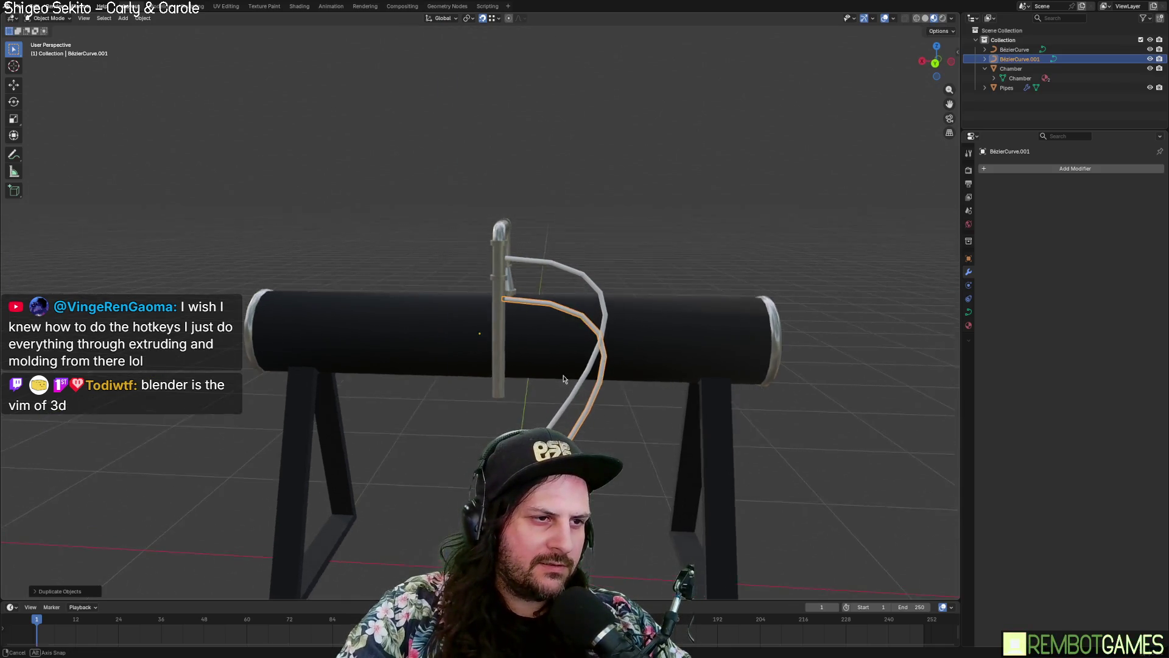
Step: Rotate and resize a curve handle on the copied hose
key(Tab)
mouse_move(486, 438)
middle_down()
mouse_move(468, 392)
mouse_move(455, 402)
middle_up()
scroll(475, 415, up, 3)
click(481, 447)
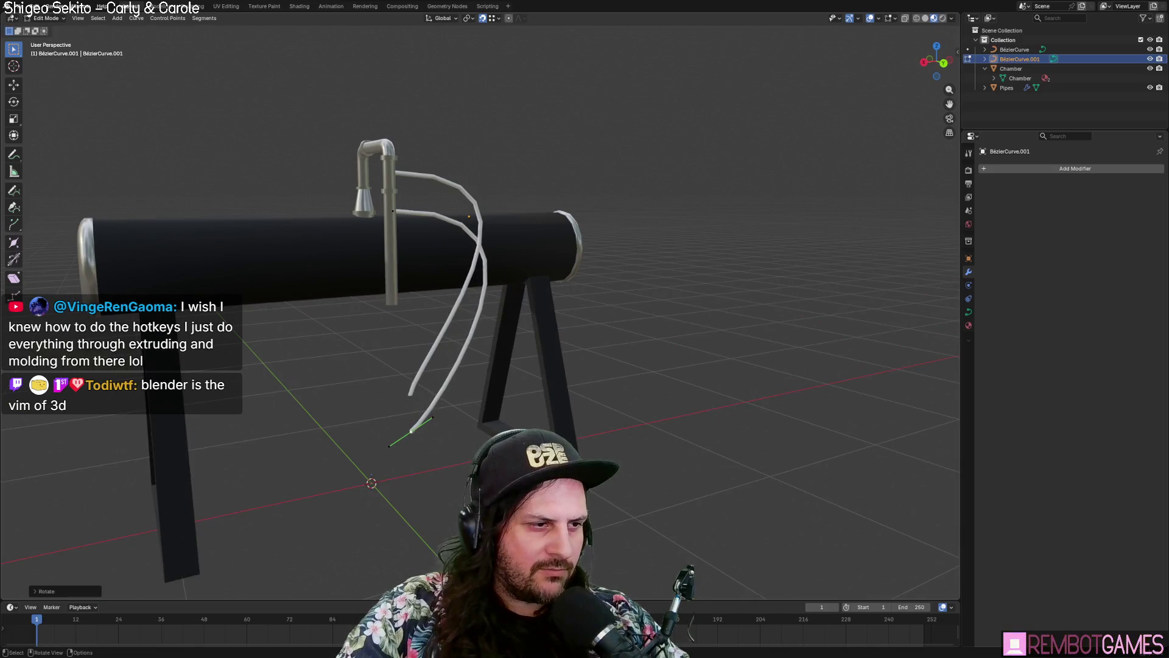
click(506, 403)
mouse_move(506, 403)
middle_down()
mouse_move(643, 335)
mouse_move(514, 357)
mouse_move(441, 353)
middle_up()
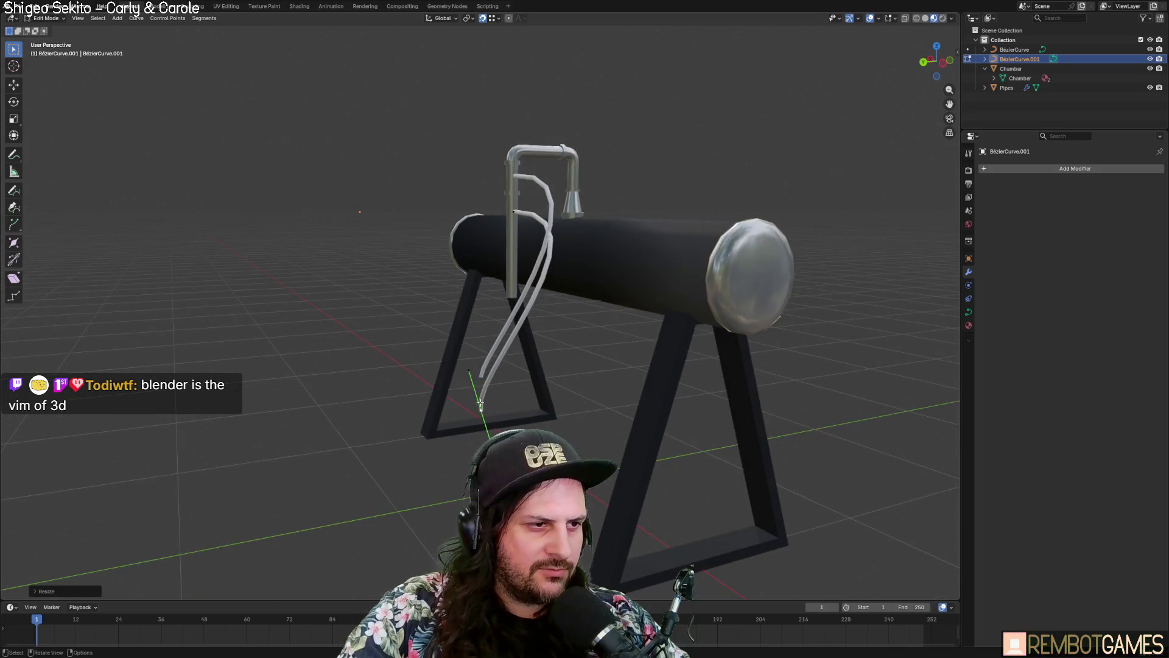
Step: Move and rotate the copied hose's end point so it curves down beside the first
middle_drag(480, 403, 524, 427)
key(g)
click(524, 426)
key(r)
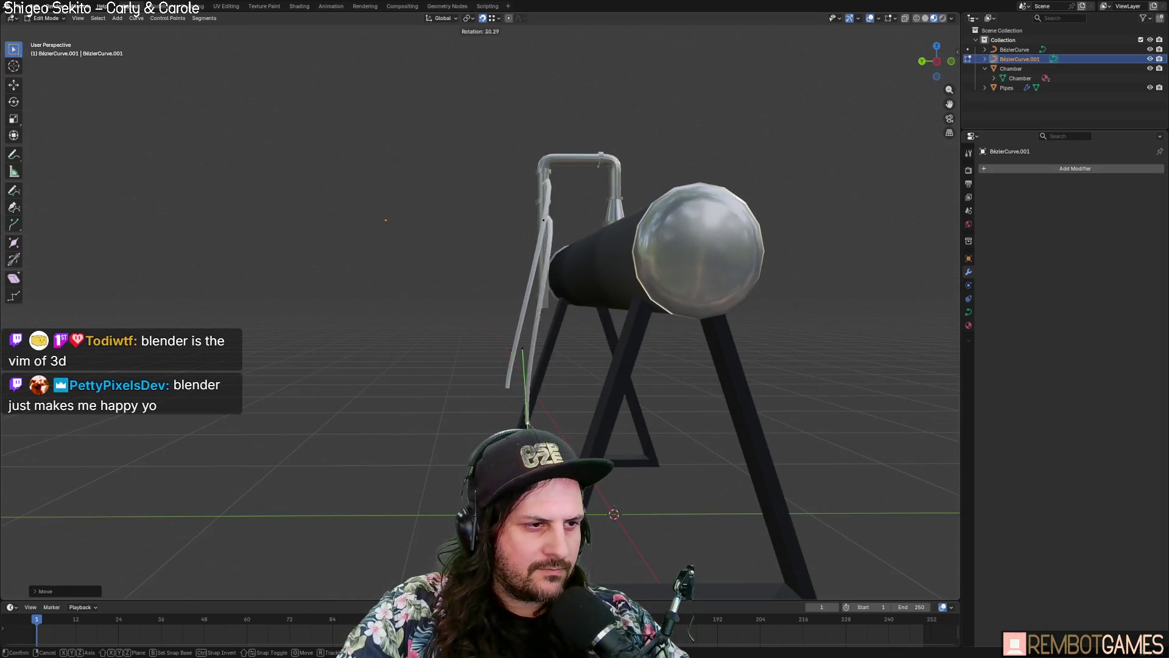
click(548, 426)
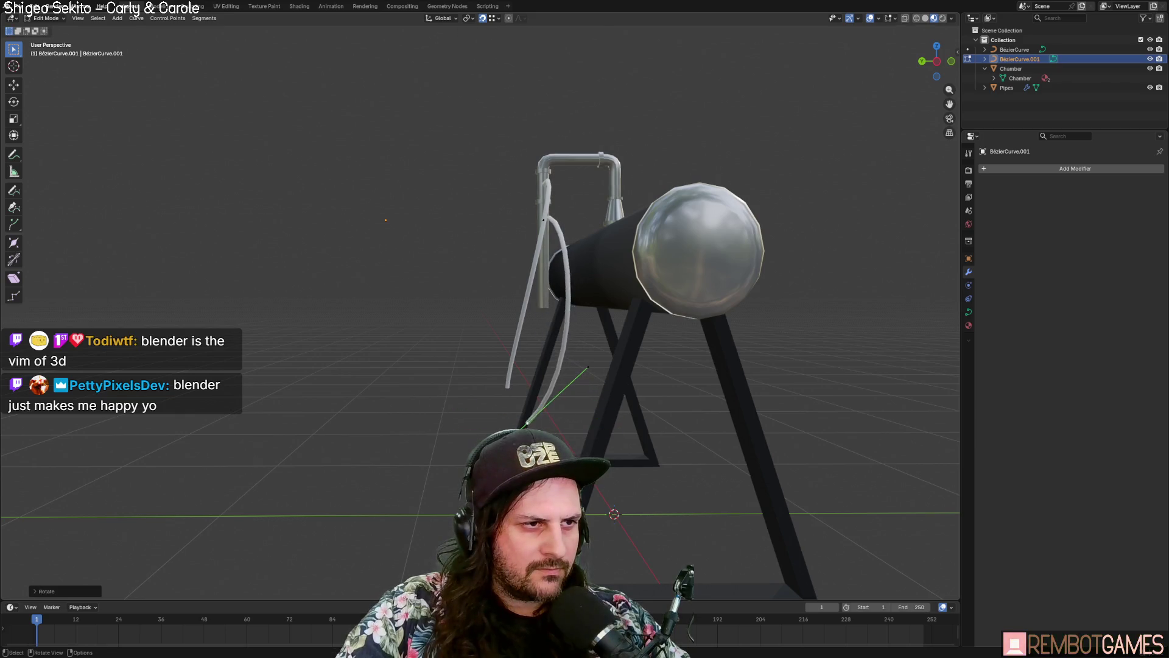
mouse_move(548, 427)
middle_down()
mouse_move(580, 429)
mouse_move(523, 338)
middle_up()
key(Tab)
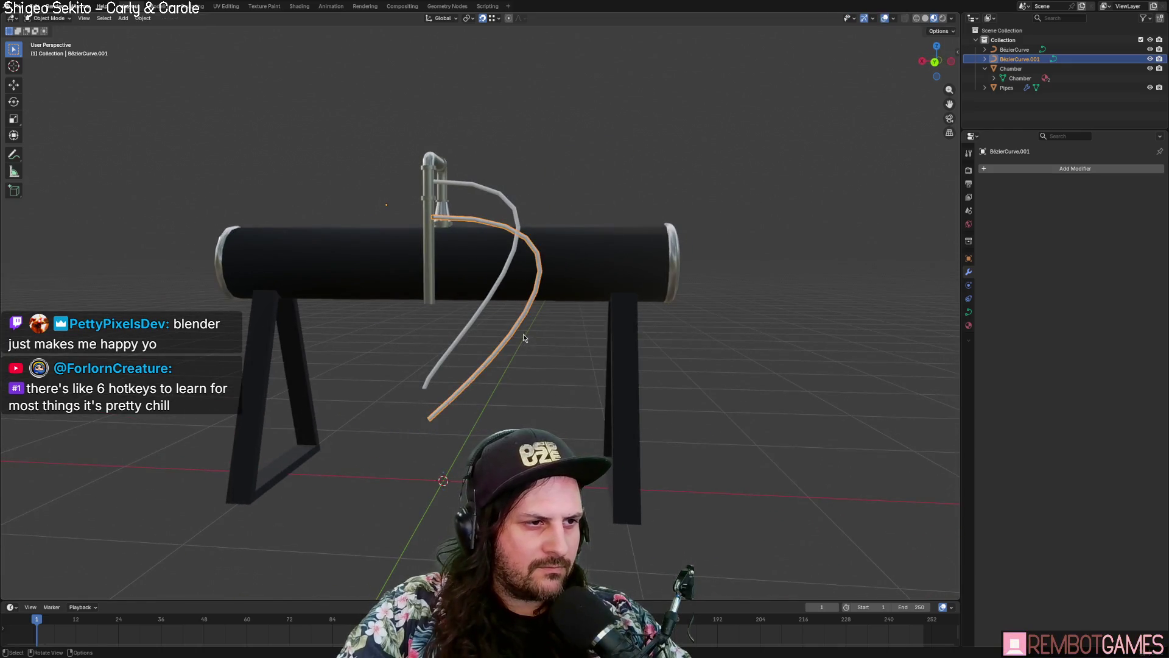
Step: Duplicate the second hose and move the copy down along Z beneath it
key(shift+d)
key(z)
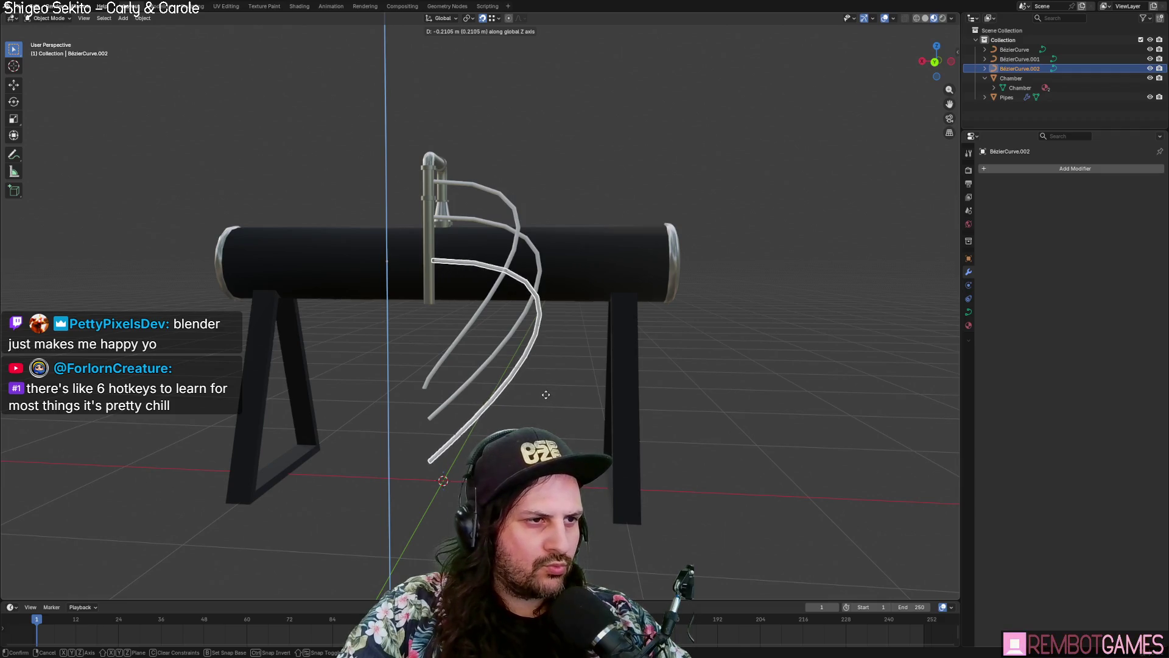
click(546, 398)
middle_drag(546, 399, 534, 415)
Step: Rotate the third hose's points to angle it down from the vertical pipe
key(Tab)
key(r)
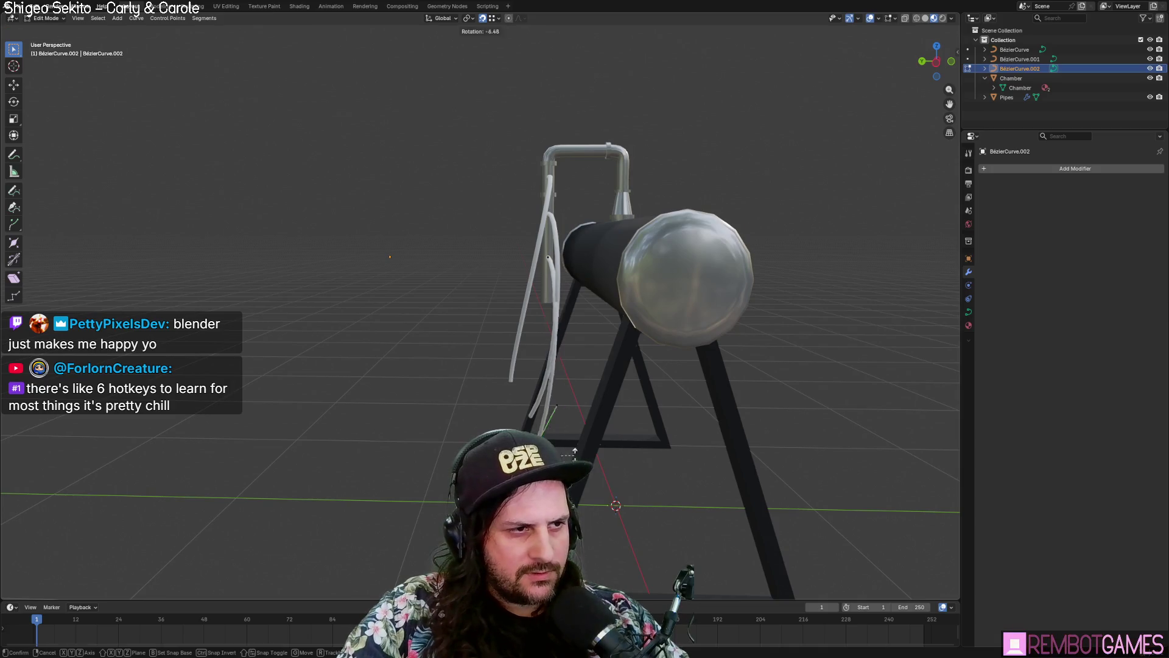
click(568, 419)
mouse_move(567, 419)
middle_down()
mouse_move(703, 460)
mouse_move(566, 352)
mouse_move(544, 348)
mouse_move(607, 333)
mouse_move(585, 365)
middle_up()
key(Tab)
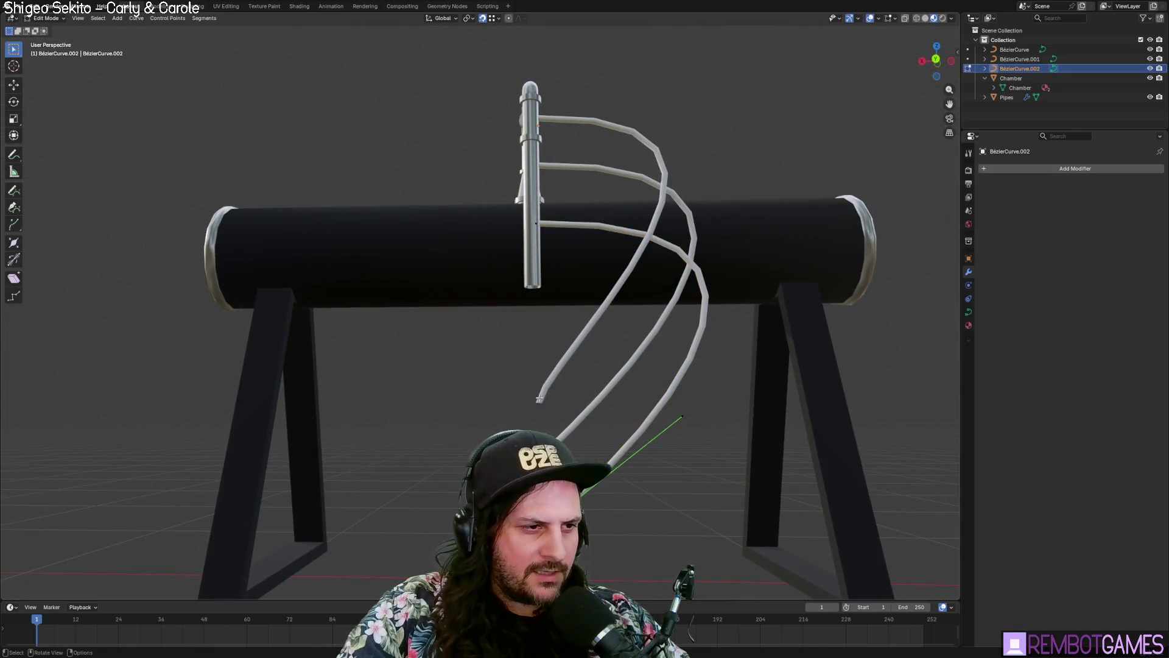
click(542, 401)
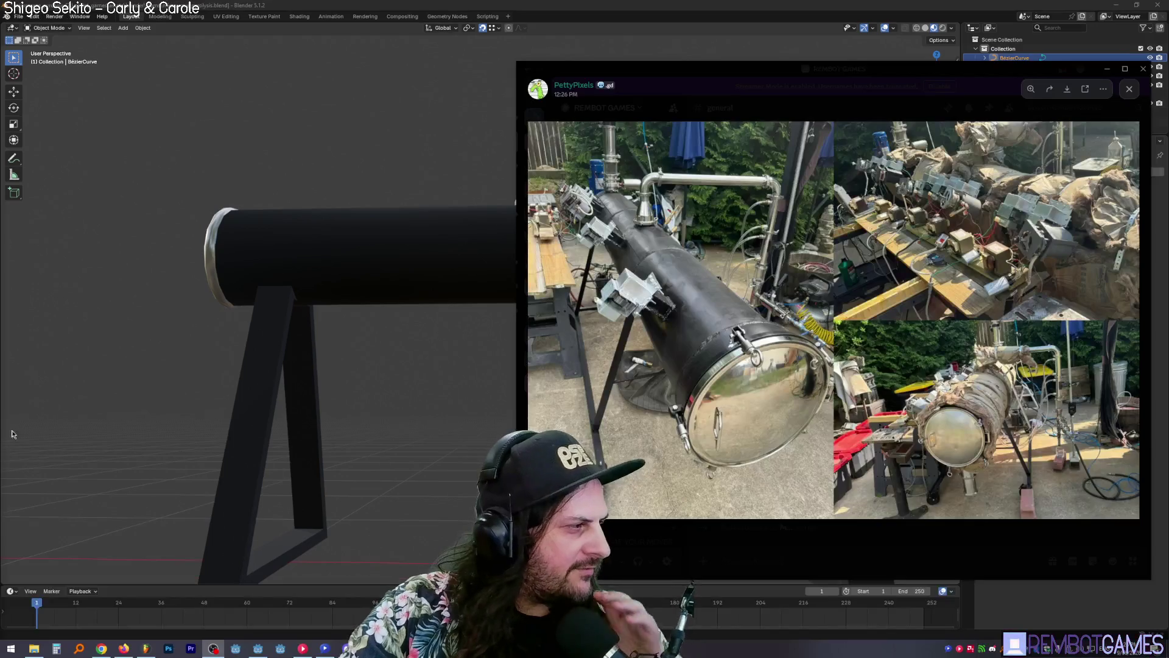
Step: Zoom into the reference photo and pan to the hose fittings on the pipe
scroll(744, 247, up, 5)
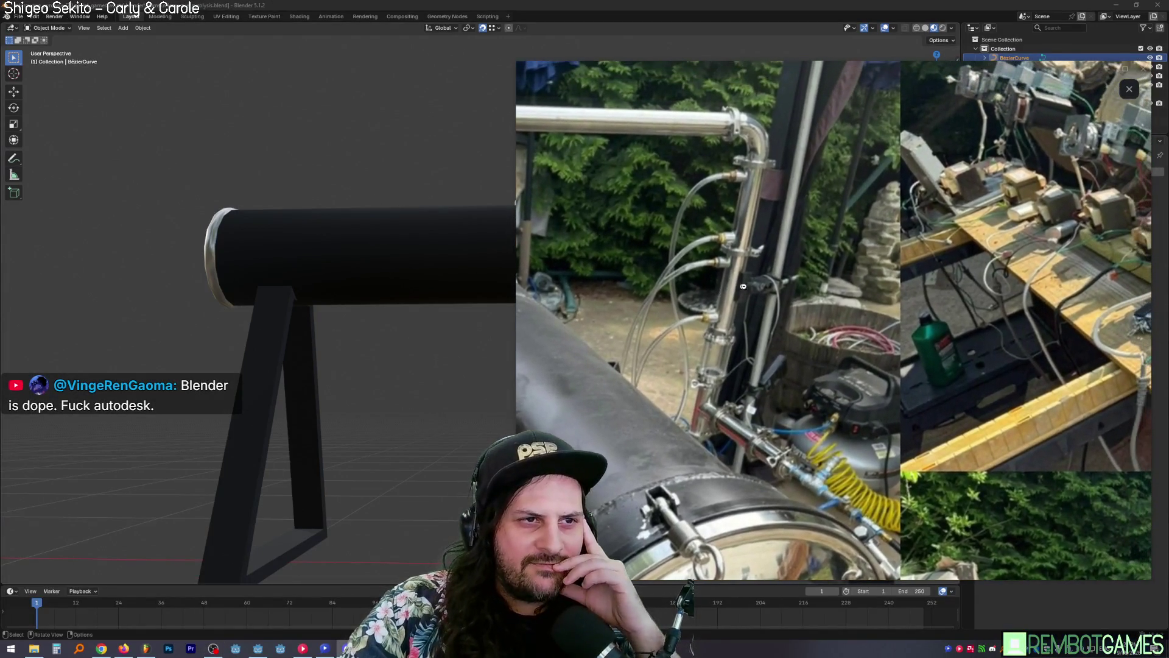
drag(744, 286, 652, 282)
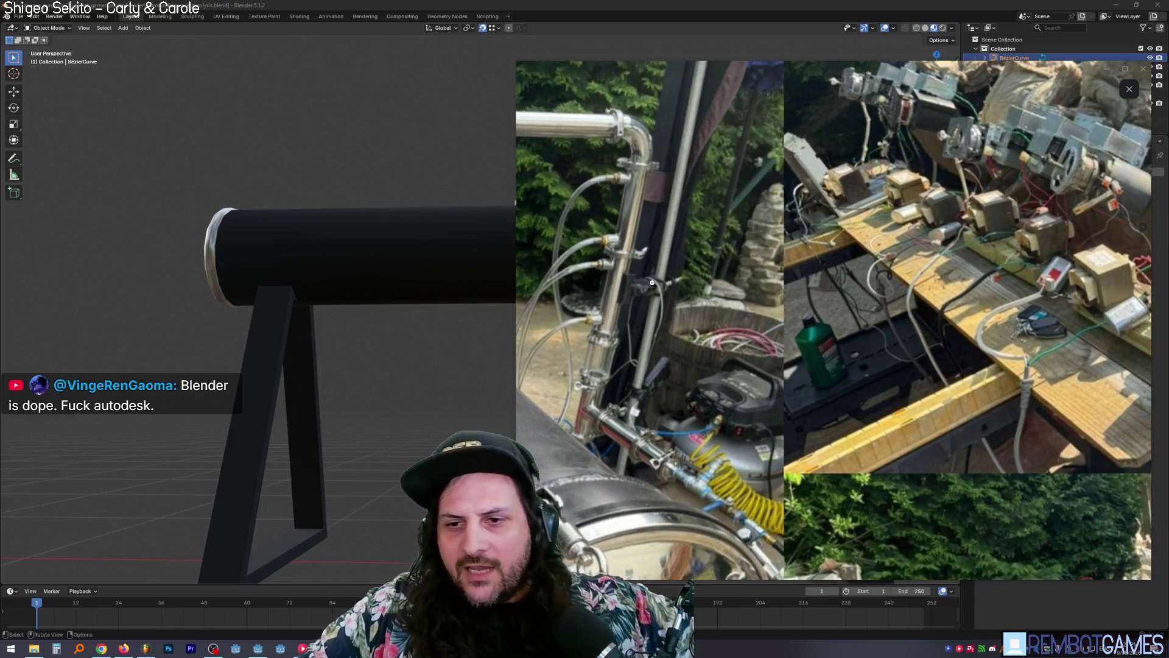
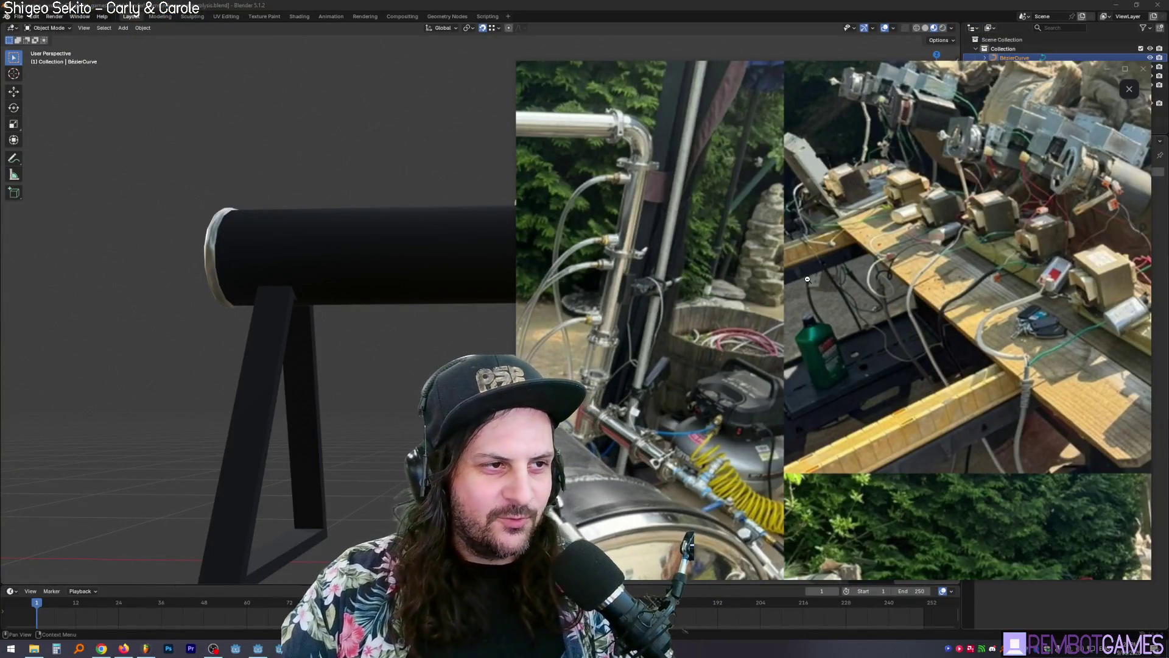
Step: Zoom out of the reference photo, close the Discord viewer, and orbit Blender's pipe view
click(676, 218)
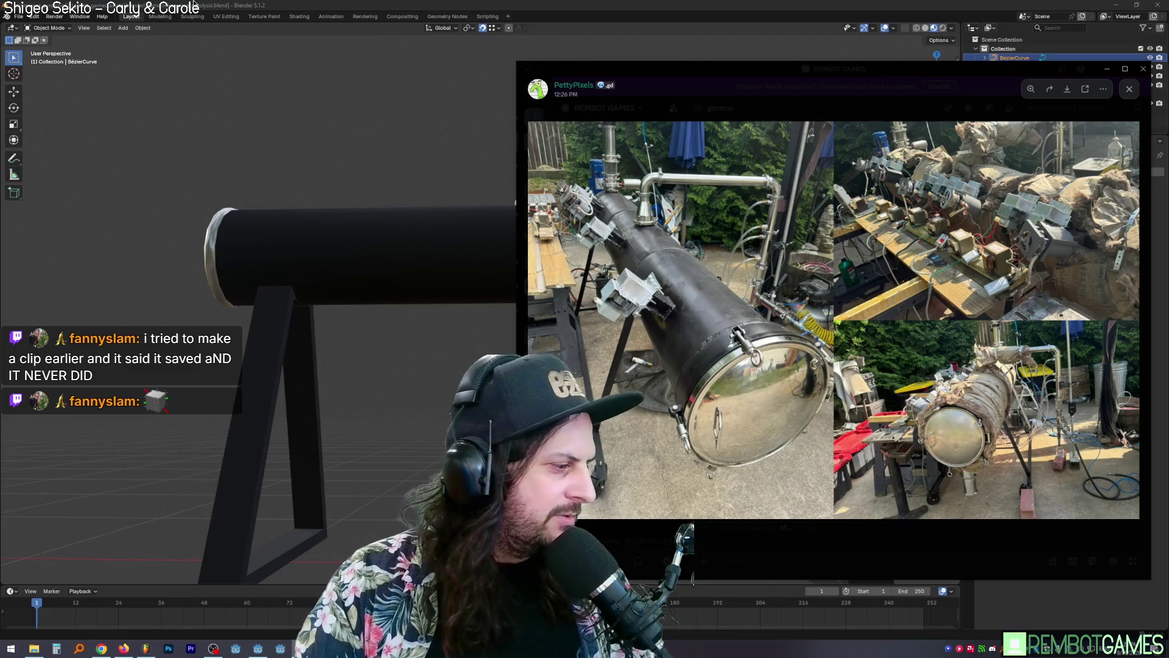
click(697, 107)
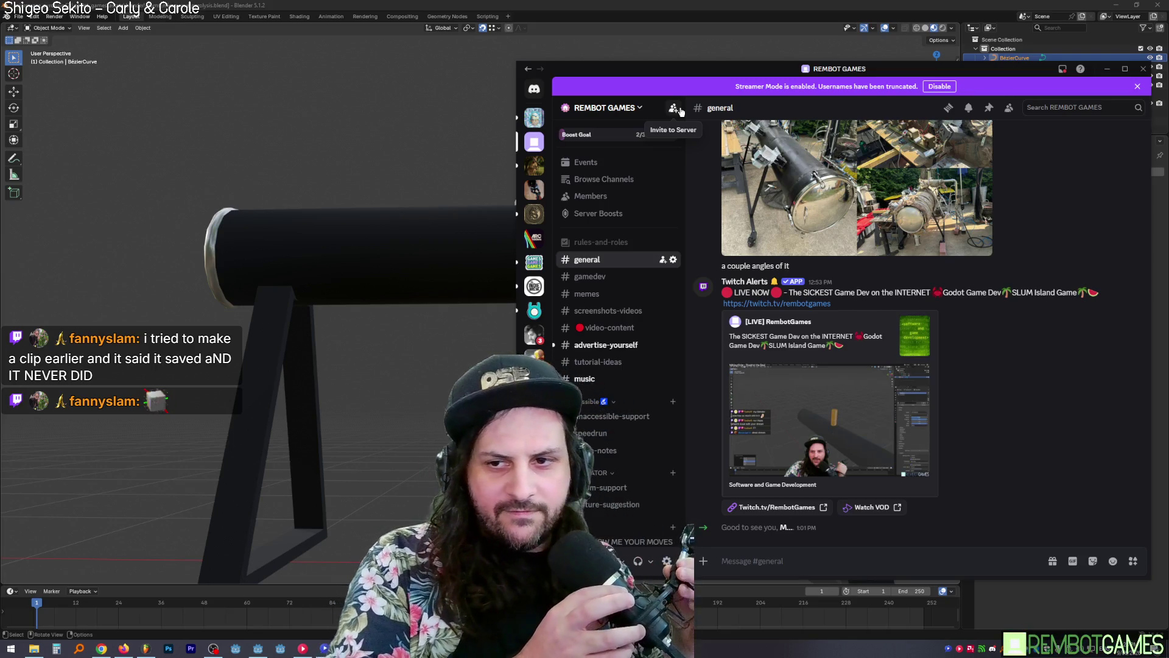
mouse_move(680, 111)
middle_down()
mouse_move(675, 203)
mouse_move(560, 238)
mouse_move(613, 159)
mouse_move(620, 173)
middle_up()
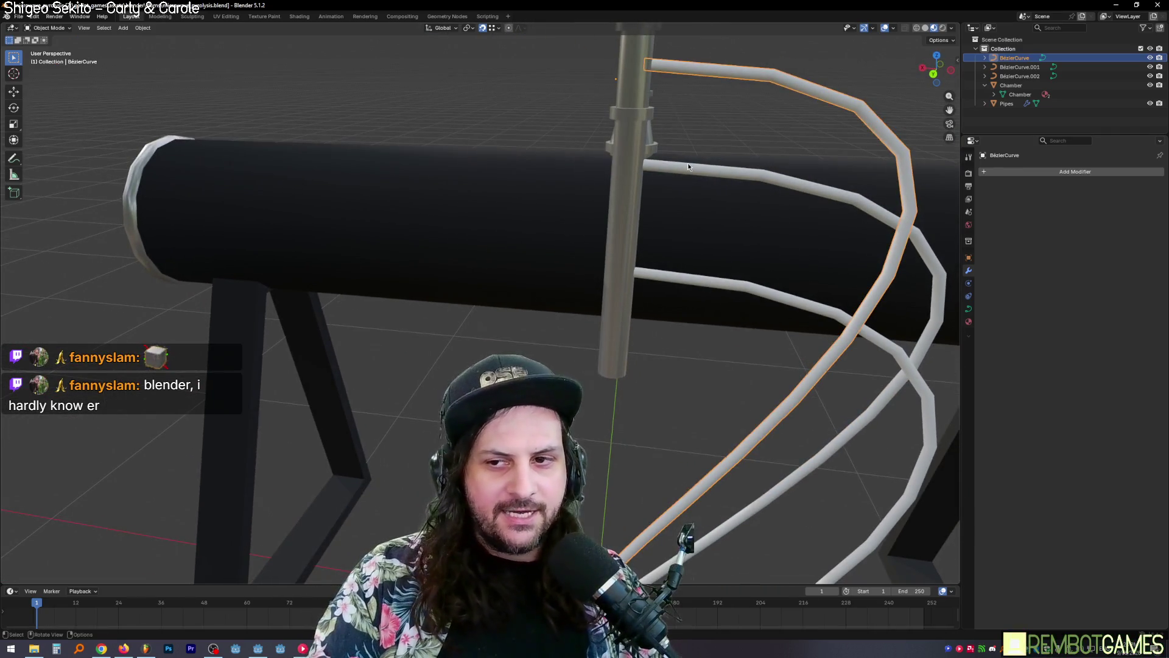
Step: Raise BezierCurve.002, the lowest curved pipe, 0.06 m on Z, then edit the Pipes mesh
middle_drag(688, 163, 743, 134)
click(733, 139)
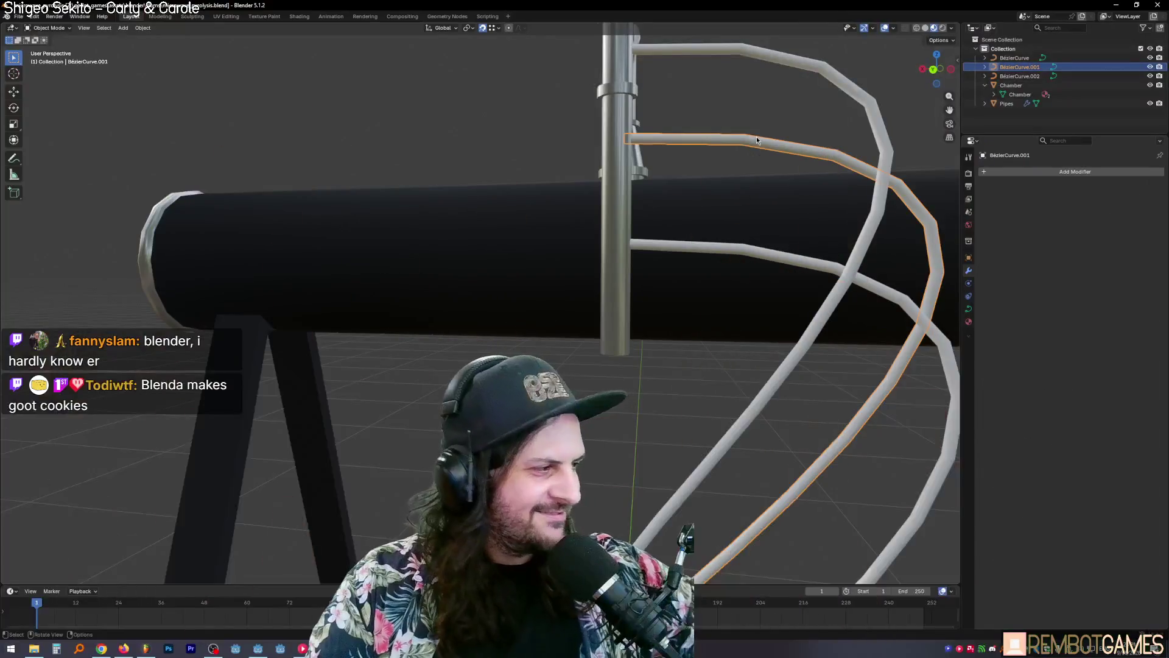
middle_drag(744, 171, 750, 172)
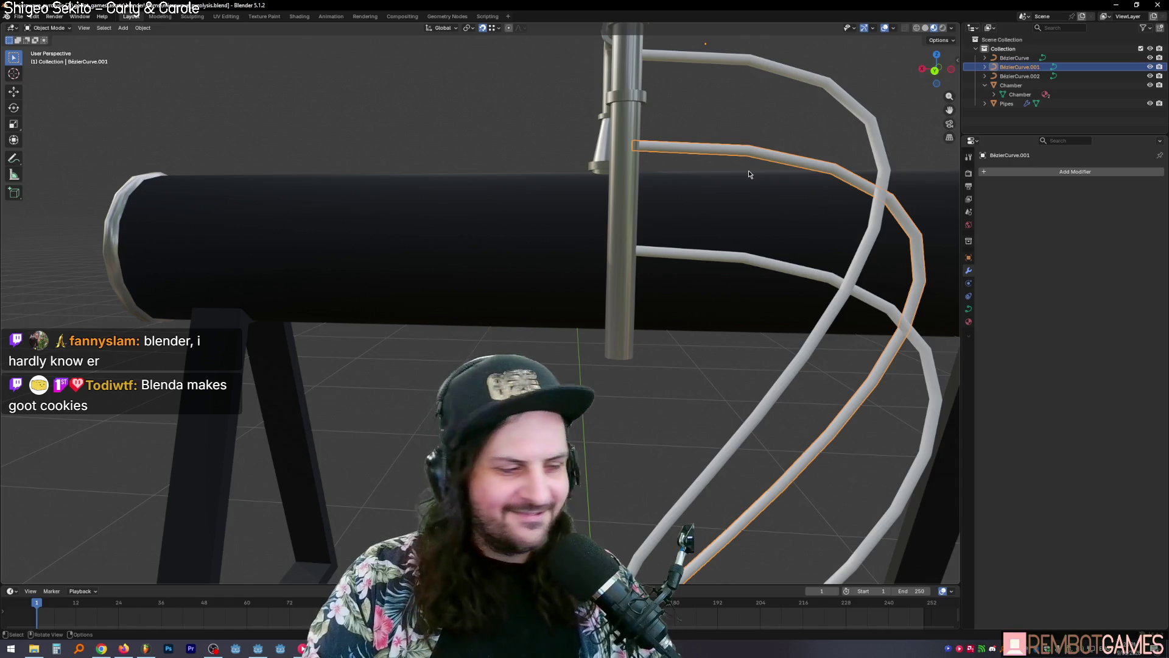
mouse_move(749, 175)
middle_down()
mouse_move(682, 177)
mouse_move(699, 194)
mouse_move(684, 308)
mouse_move(646, 266)
mouse_move(572, 272)
mouse_move(615, 253)
mouse_move(585, 207)
mouse_move(596, 252)
mouse_move(649, 245)
mouse_move(478, 242)
mouse_move(487, 278)
mouse_move(475, 282)
mouse_move(486, 260)
mouse_move(450, 262)
mouse_move(462, 318)
mouse_move(519, 287)
middle_up()
click(672, 263)
key(g)
key(z)
click(626, 256)
click(650, 245)
key(Tab)
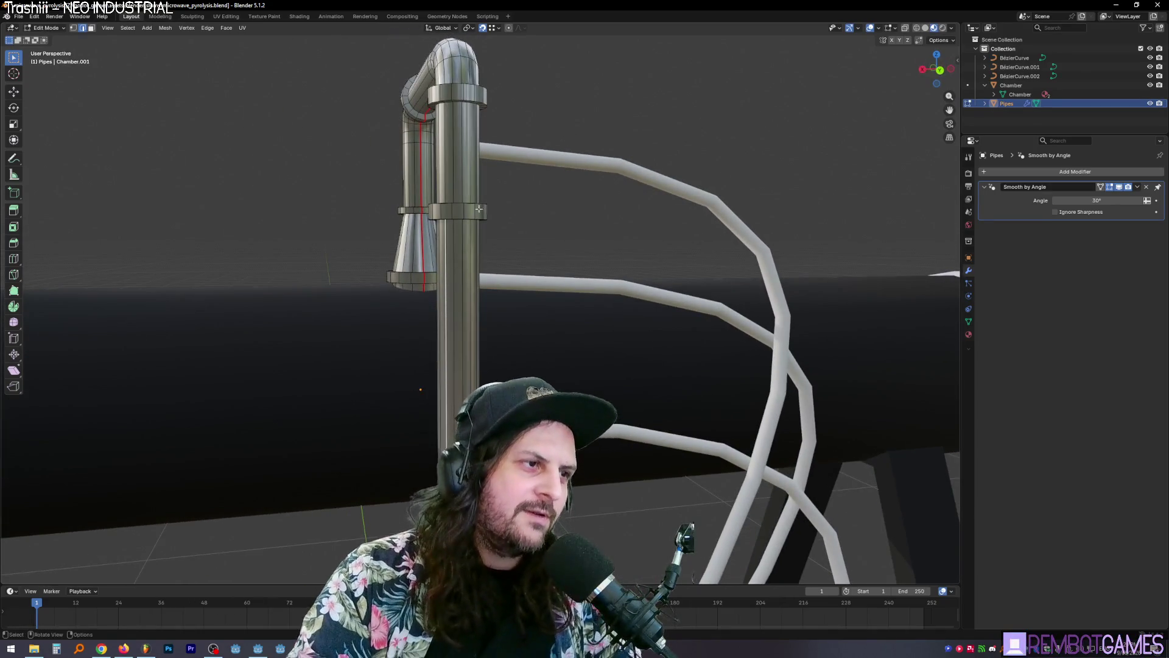
Step: Exit Pipes Edit Mode, select BézierCurve, toggle its Edit Mode, and add the middle pipe to the selection
key(Tab)
mouse_move(473, 286)
middle_down()
mouse_move(494, 171)
mouse_move(524, 147)
mouse_move(503, 151)
middle_up()
click(535, 149)
key(Tab)
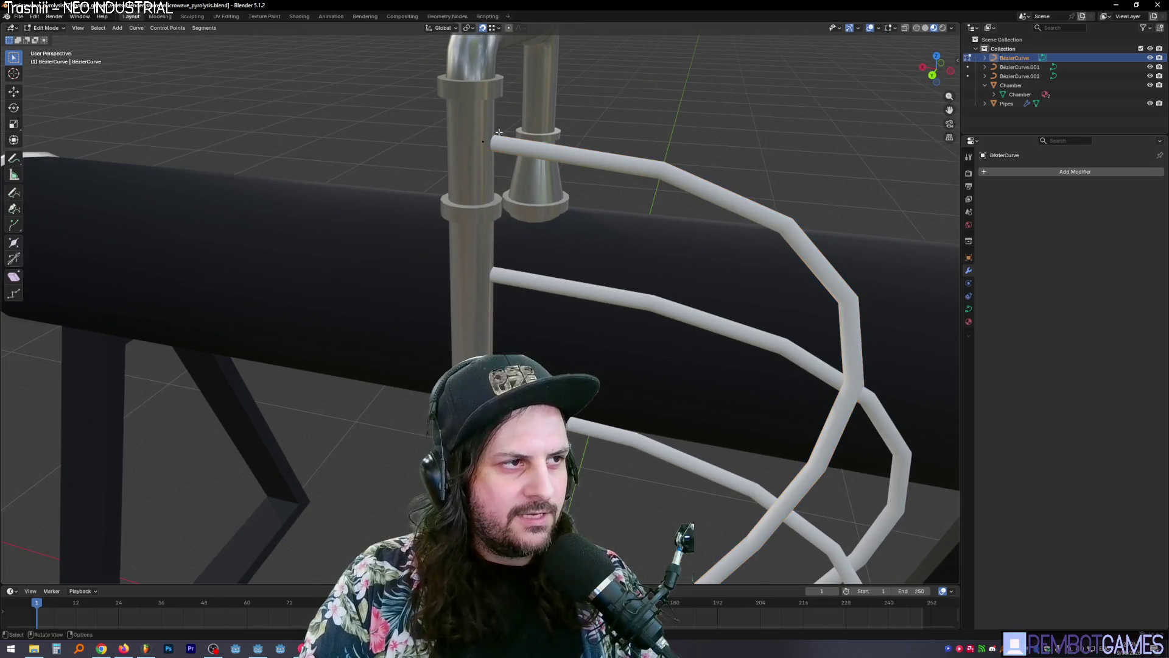
key(Tab)
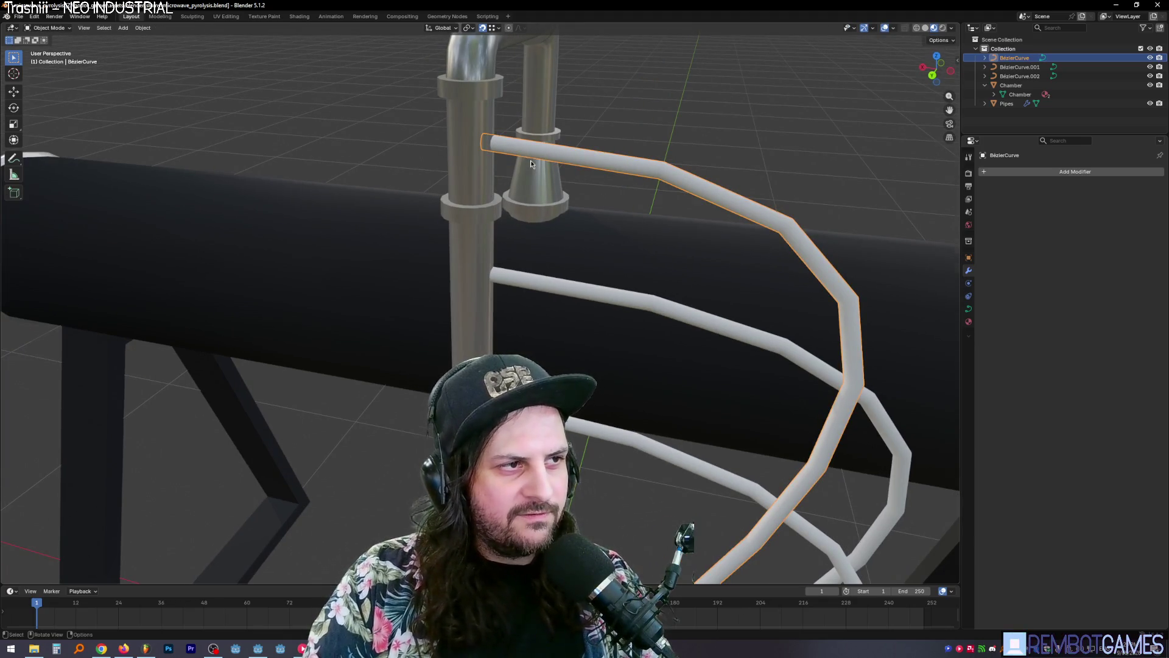
scroll(561, 334, down, 3)
mouse_move(561, 334)
middle_down()
mouse_move(520, 281)
mouse_move(469, 305)
mouse_move(505, 390)
mouse_move(426, 329)
mouse_move(507, 155)
mouse_move(386, 321)
mouse_move(632, 367)
mouse_move(585, 341)
mouse_move(550, 276)
middle_up()
key(Tab)
key(Tab)
key(Tab)
key(Tab)
shift+click(550, 285)
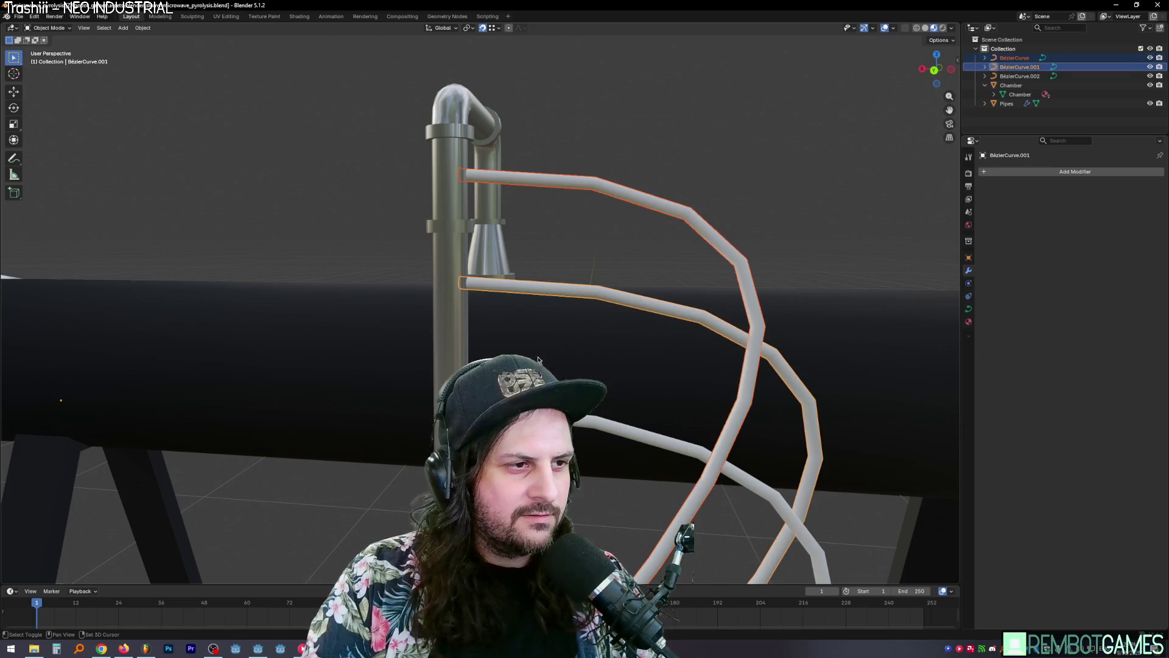
Step: Join the three curved pipes into one curve object
shift+click(639, 438)
right_click(570, 179)
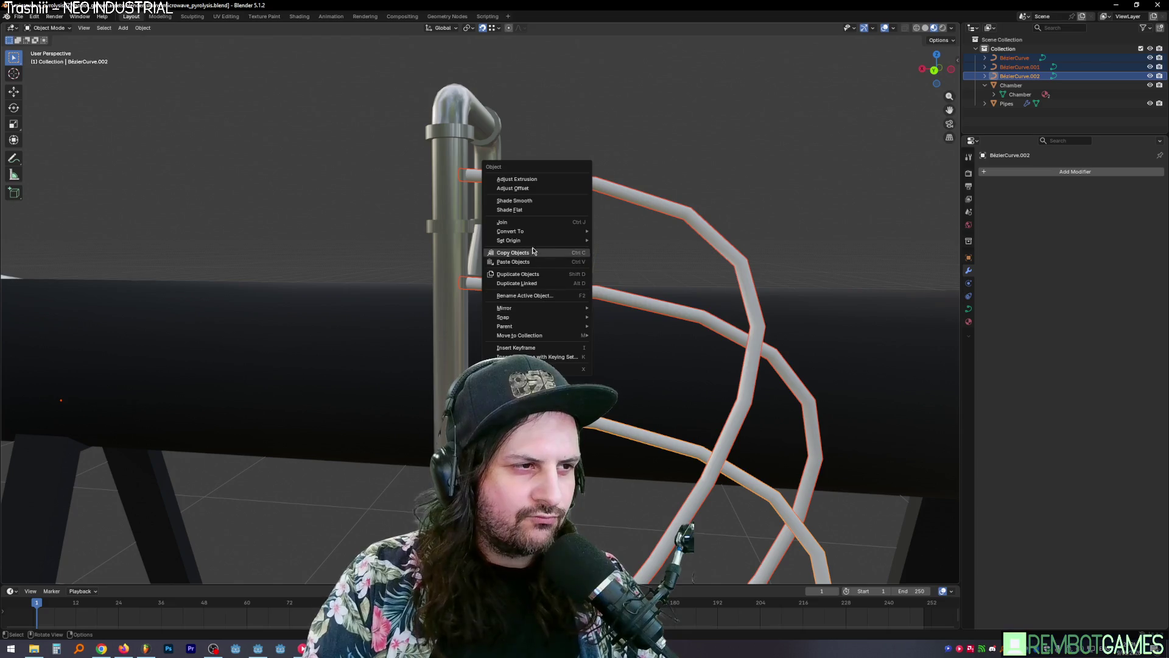
click(532, 223)
key(Tab)
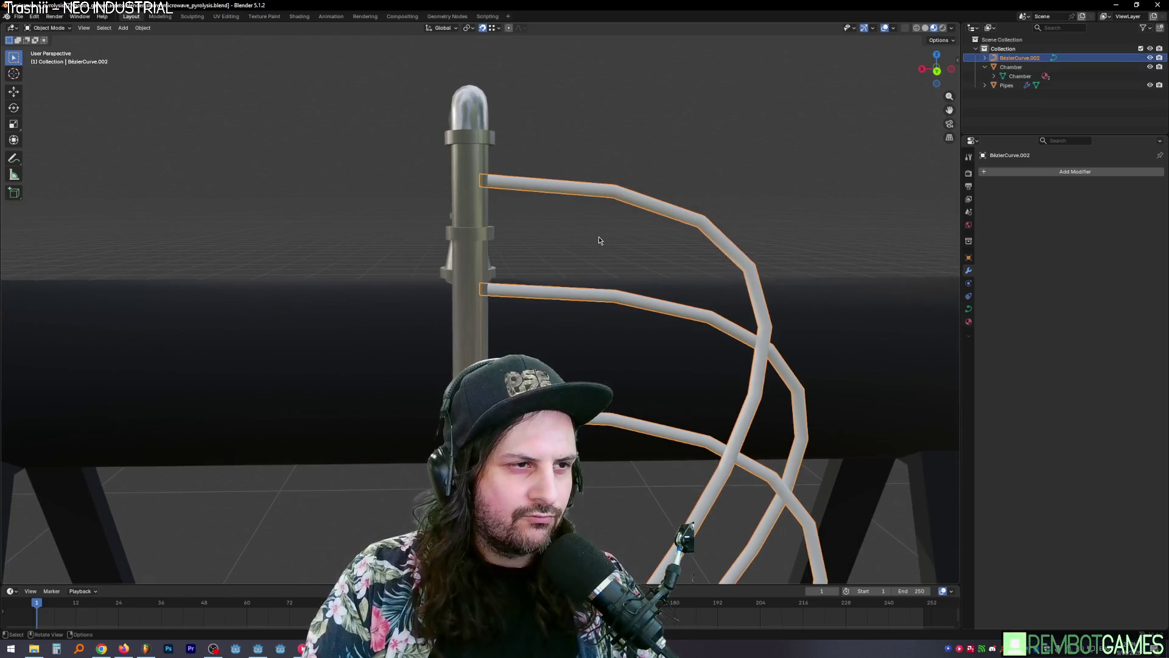
key(a)
click(485, 182)
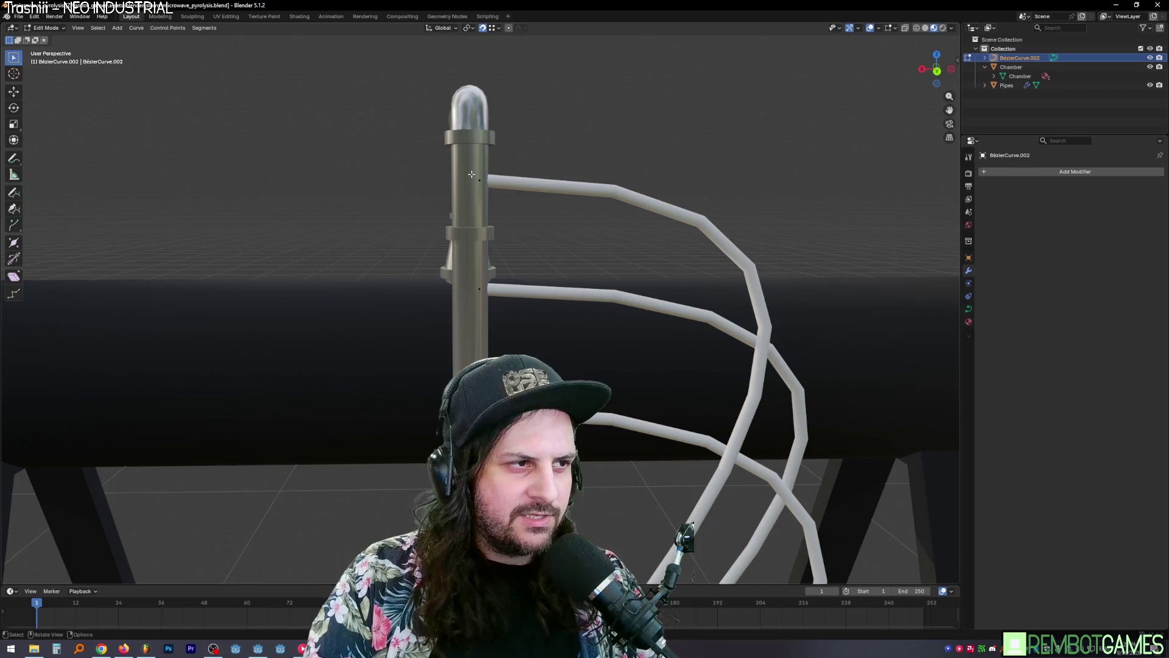
key(g)
key(y)
right_click(519, 196)
middle_drag(520, 196, 481, 322)
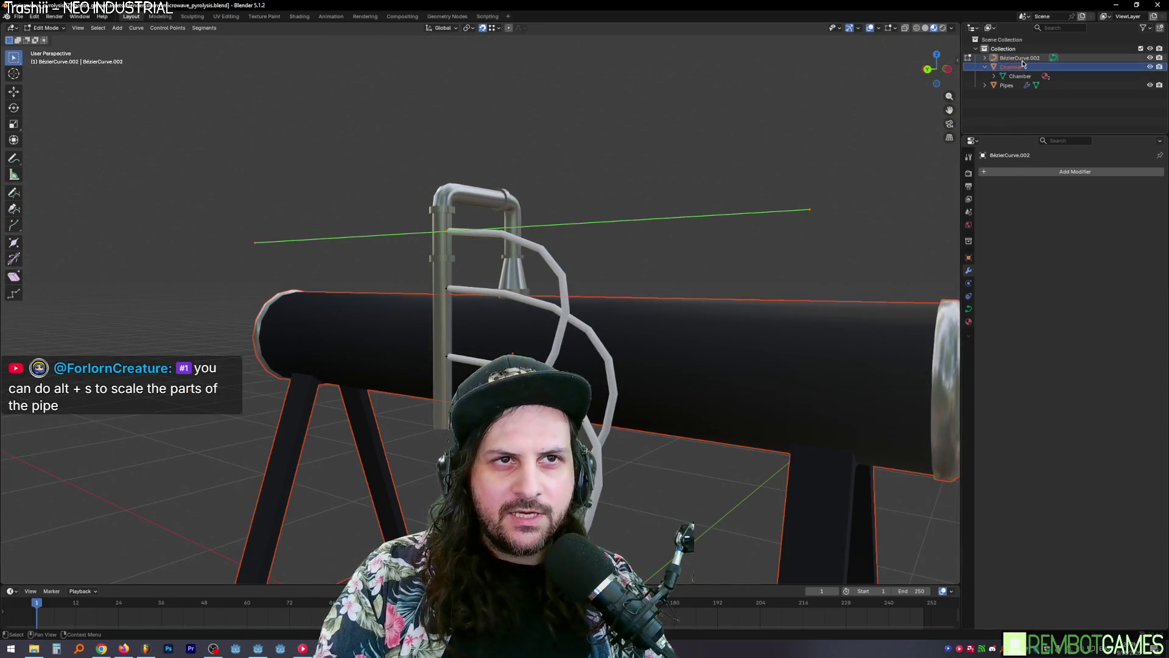
Step: Assign the SilverMetal material to the joined pipes and inspect the chamber
click(969, 323)
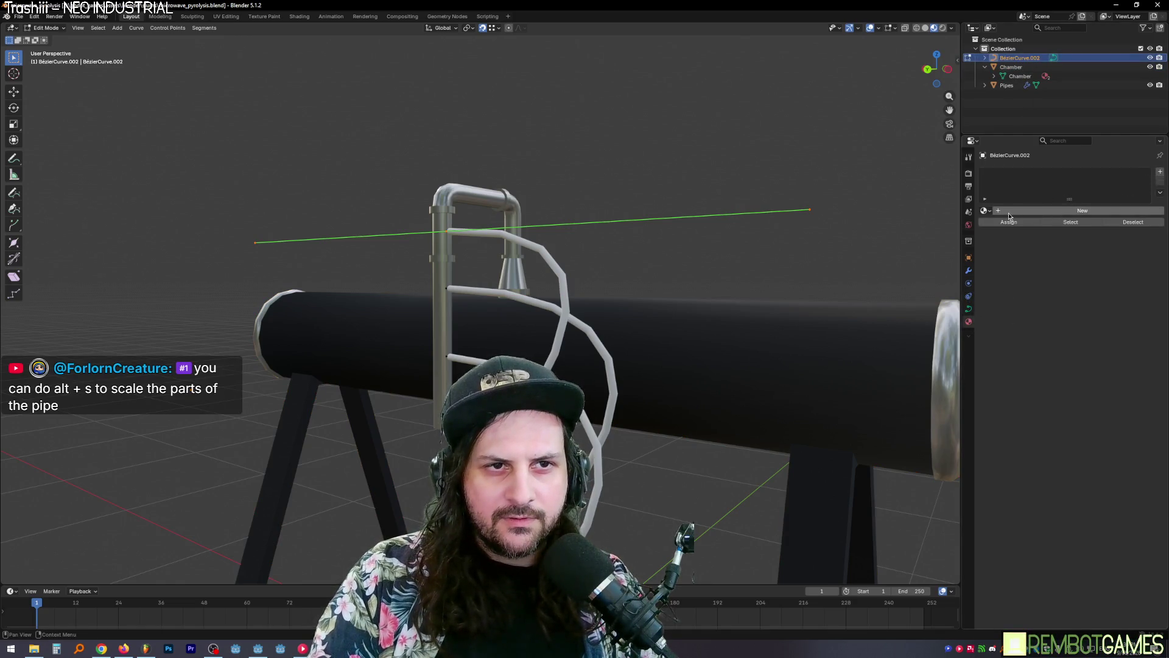
click(987, 211)
click(1005, 243)
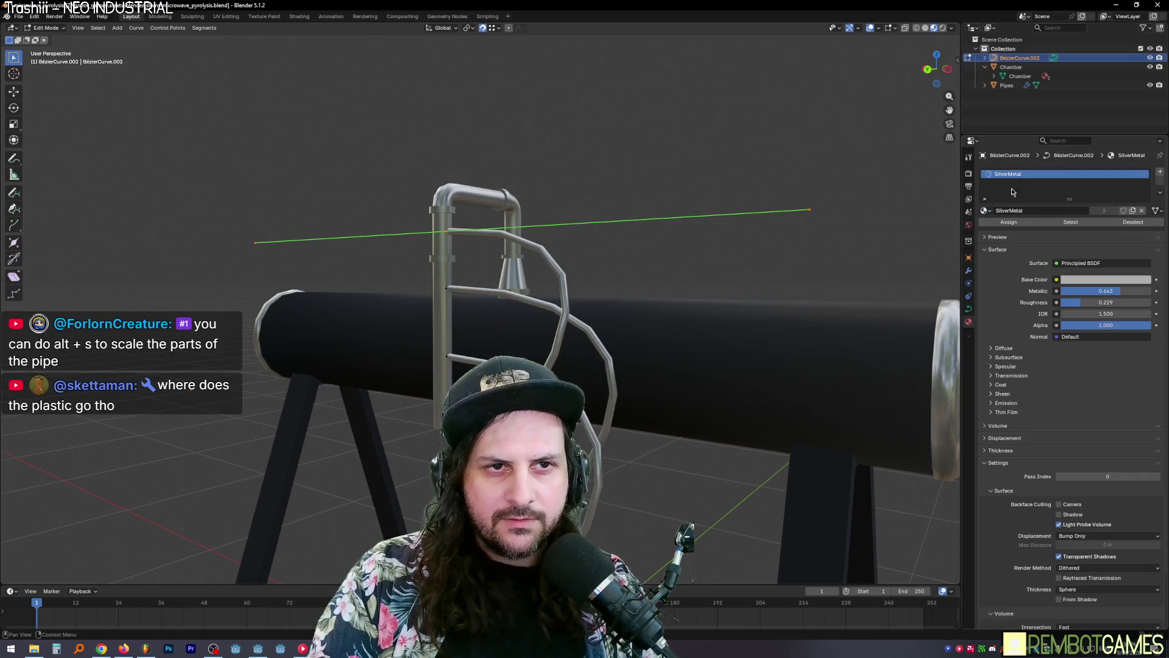
mouse_move(792, 256)
middle_down()
mouse_move(754, 278)
mouse_move(708, 188)
mouse_move(684, 188)
mouse_move(733, 258)
middle_up()
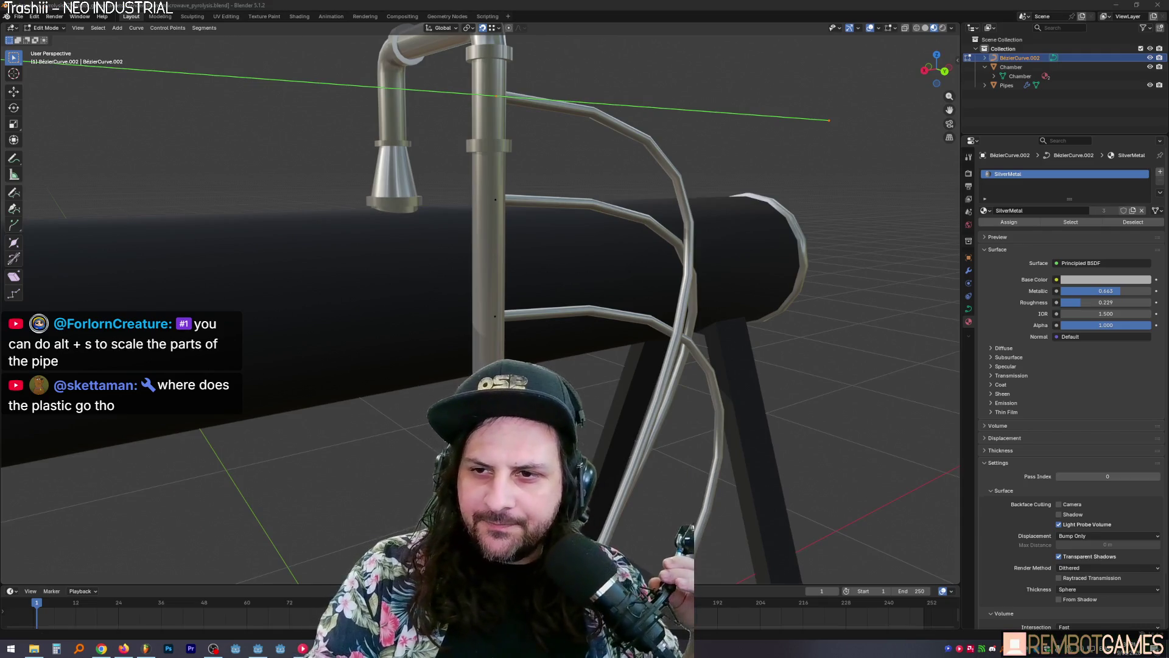
middle_drag(654, 428, 740, 202)
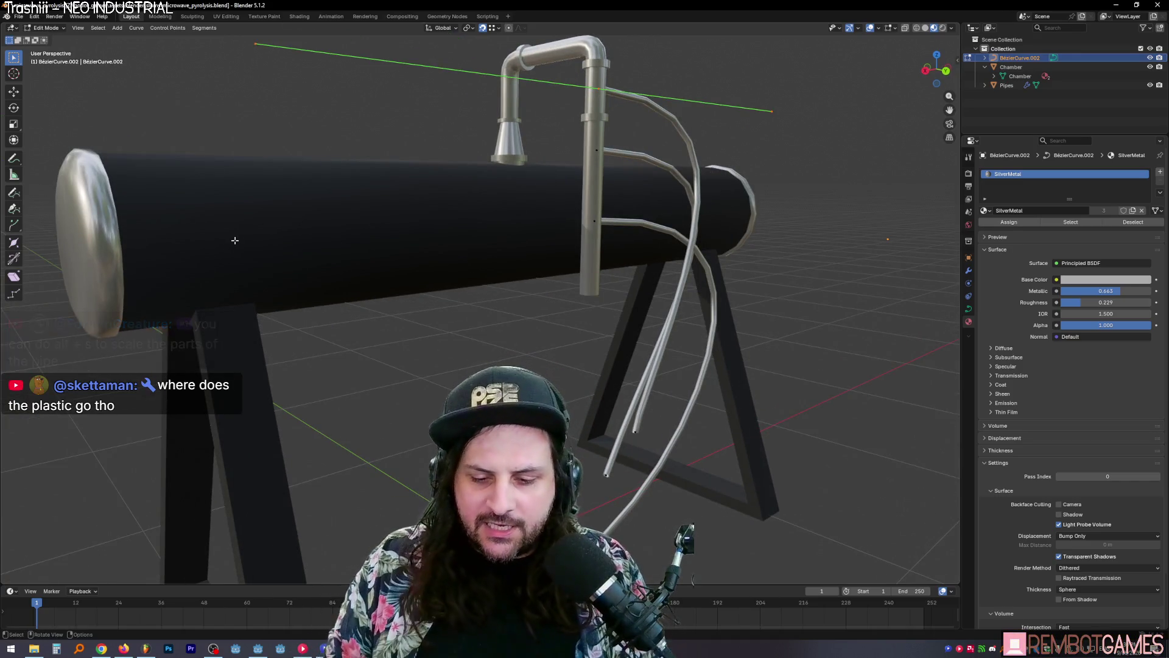
middle_drag(409, 269, 518, 274)
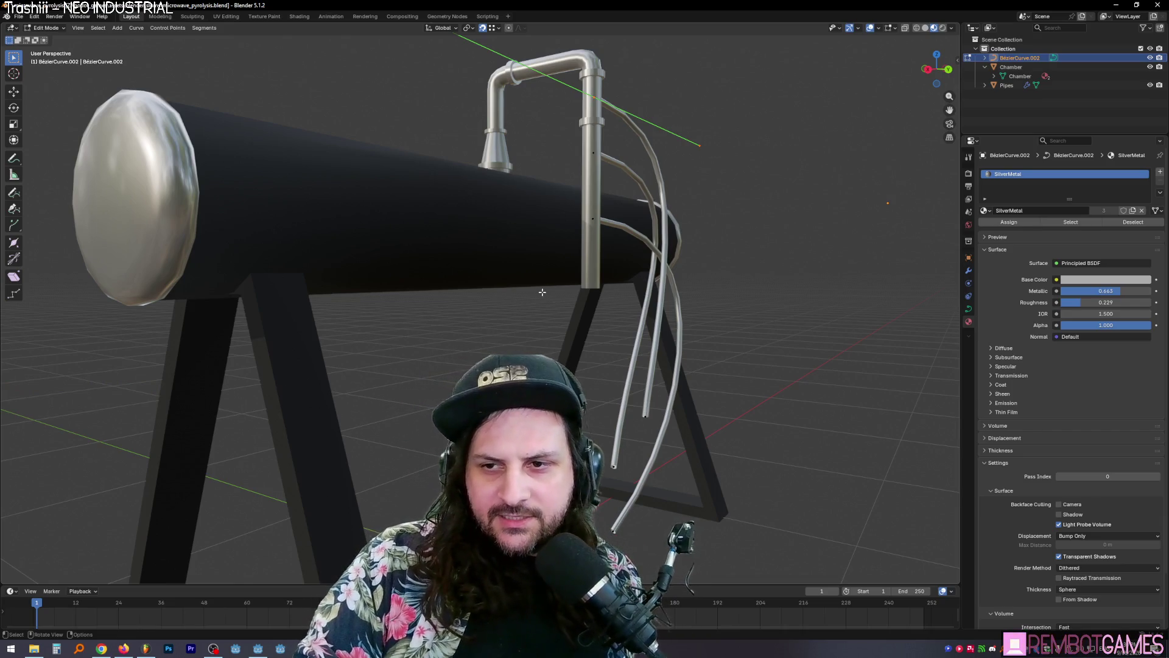
middle_drag(563, 302, 591, 122)
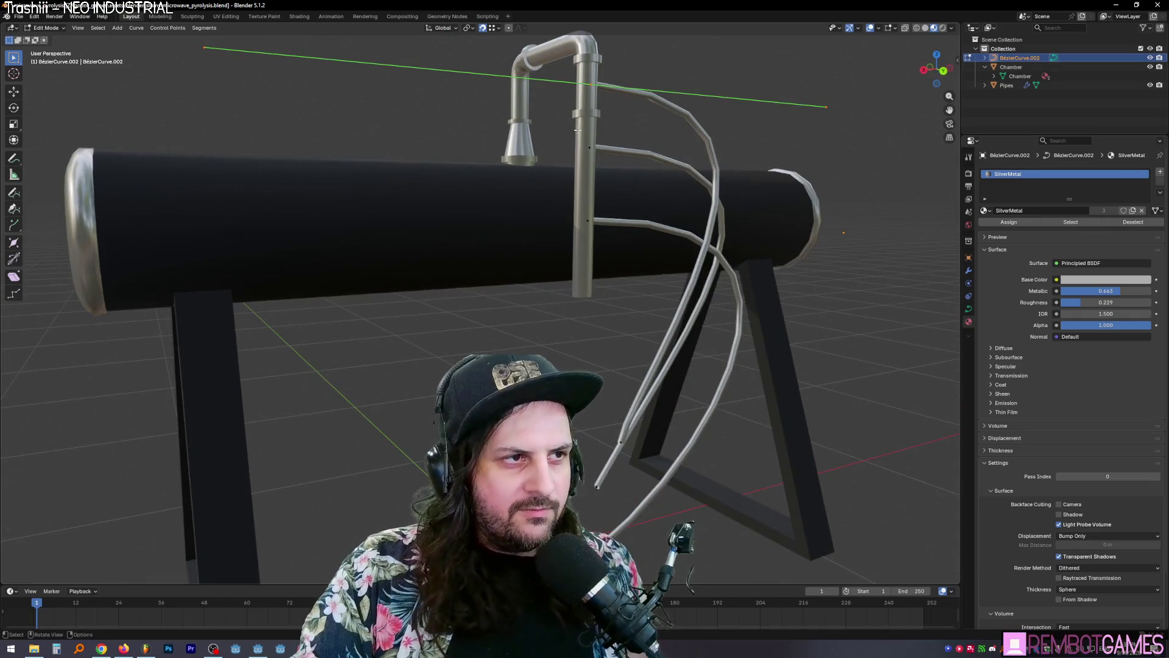
key(Tab)
Step: Edit the Pipes mesh and loop-select the edge ring around the vertical pipe
click(593, 116)
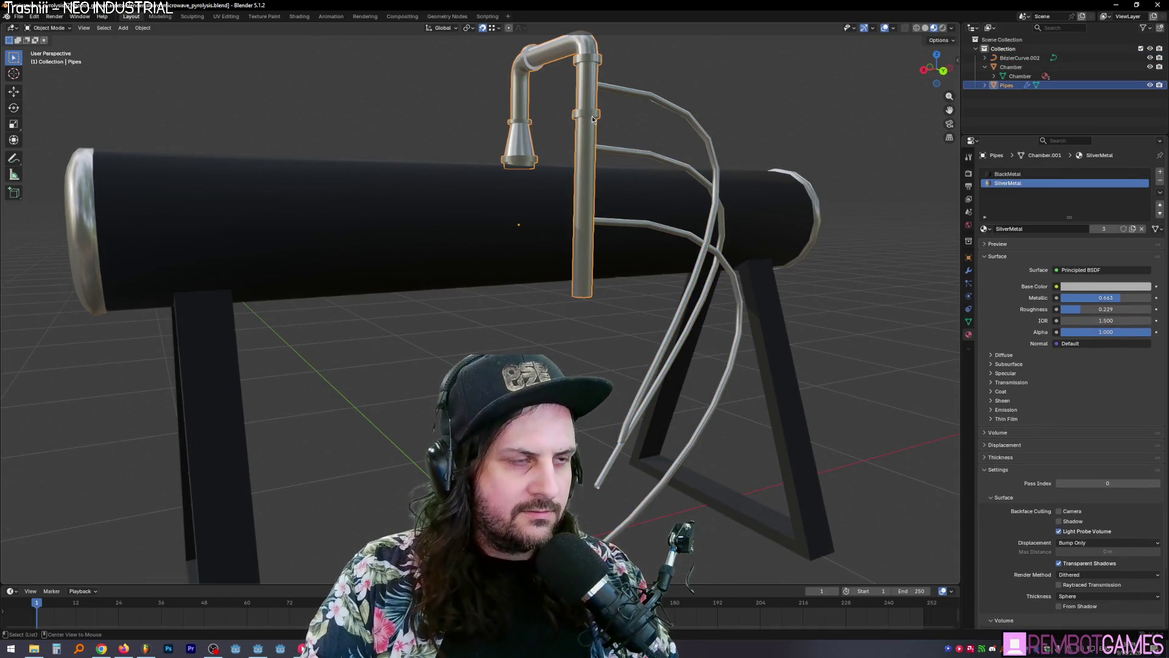
key(Tab)
drag(553, 94, 584, 113)
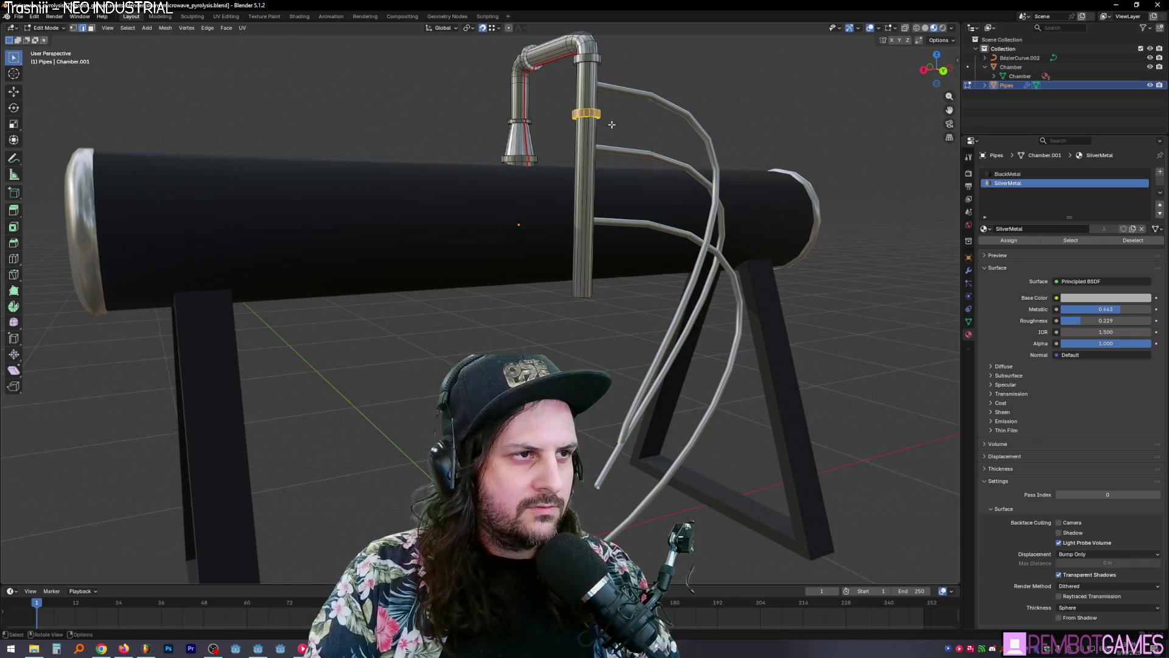
alt+click(615, 127)
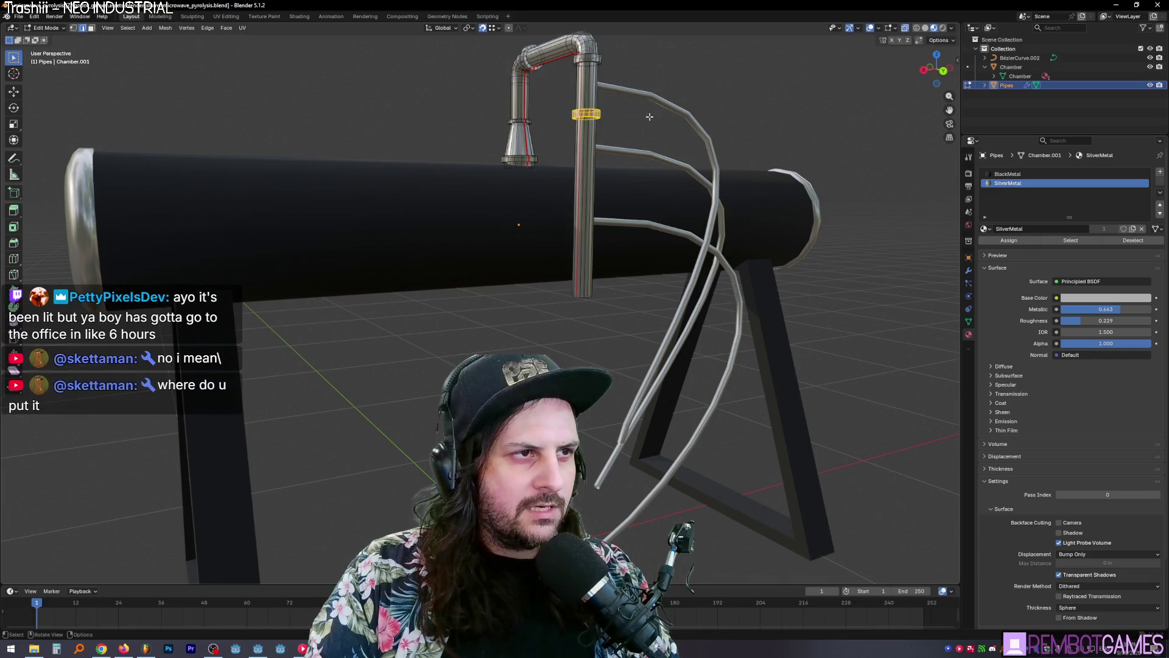
middle_drag(649, 116, 785, 157)
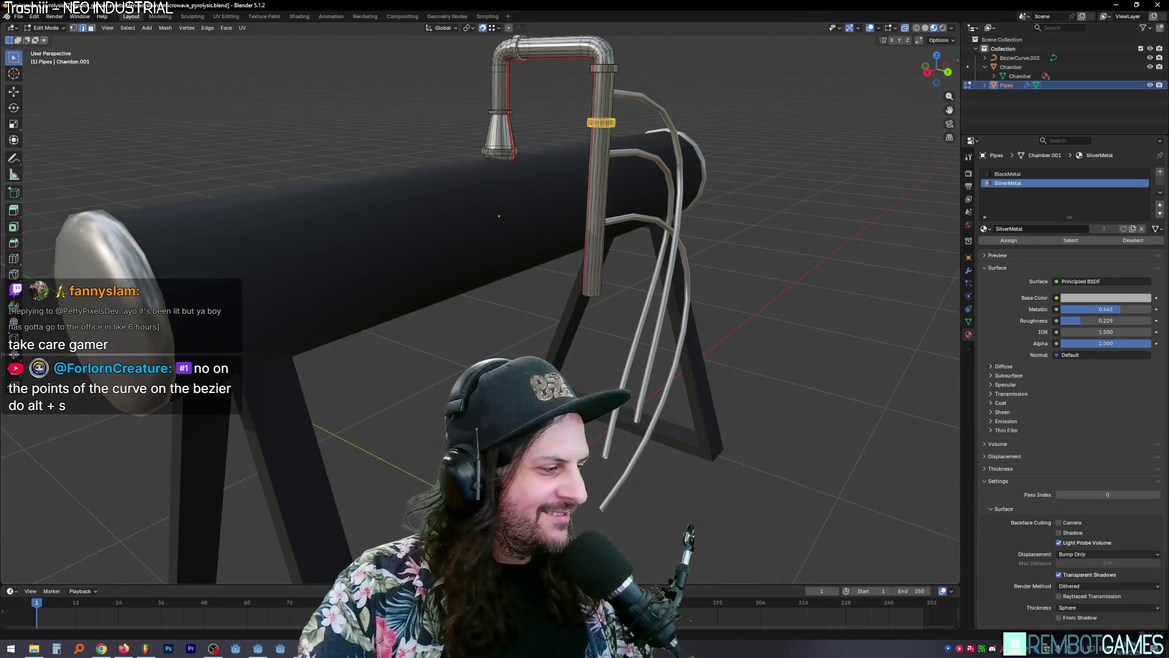
mouse_move(777, 369)
middle_down()
mouse_move(633, 136)
mouse_move(637, 424)
middle_up()
Step: In the joined pipe curve, scale one end point and thin its tip with Alt+S
key(Tab)
click(632, 136)
key(Tab)
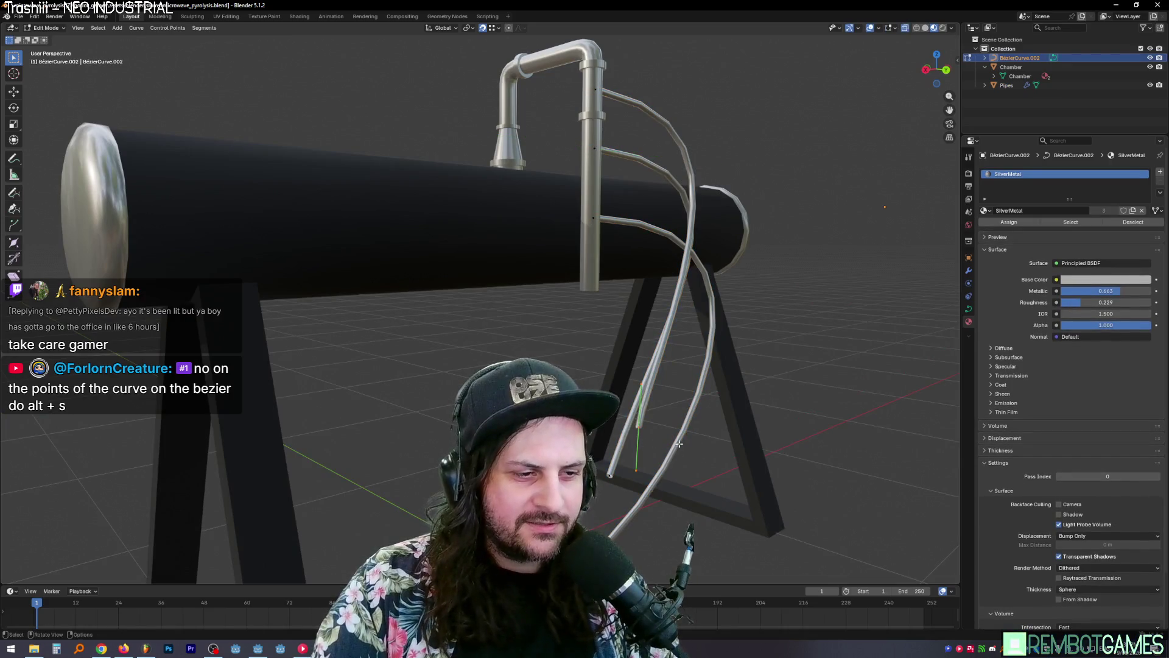
key(s)
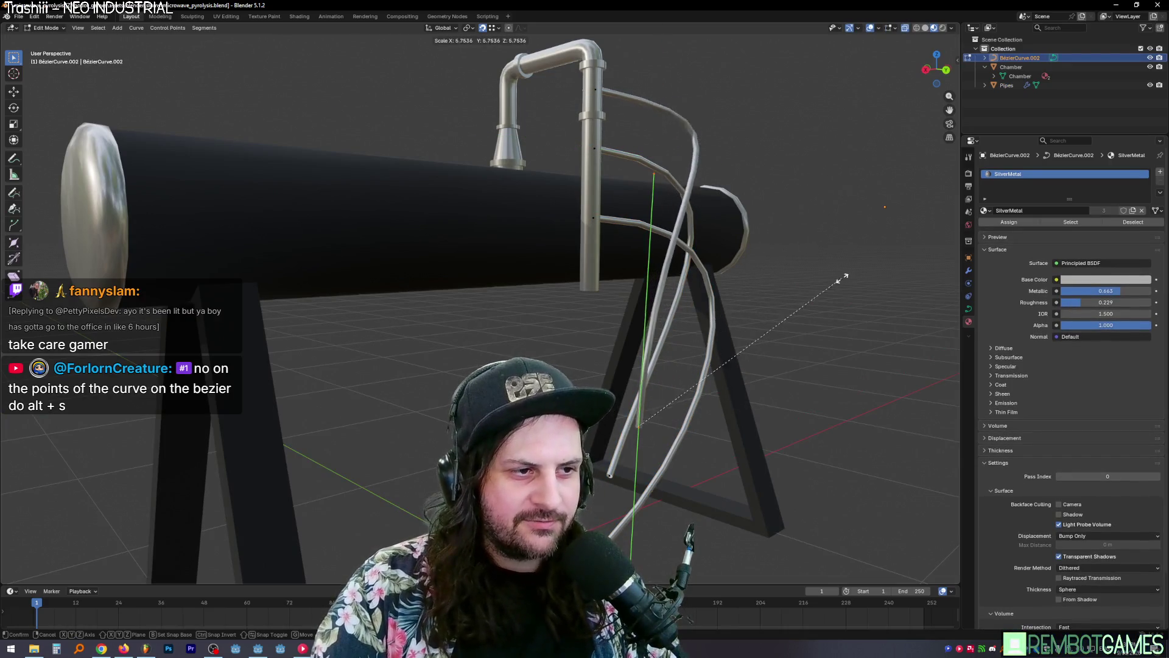
click(766, 355)
mouse_move(766, 355)
middle_down()
mouse_move(756, 242)
mouse_move(636, 376)
mouse_move(609, 378)
middle_up()
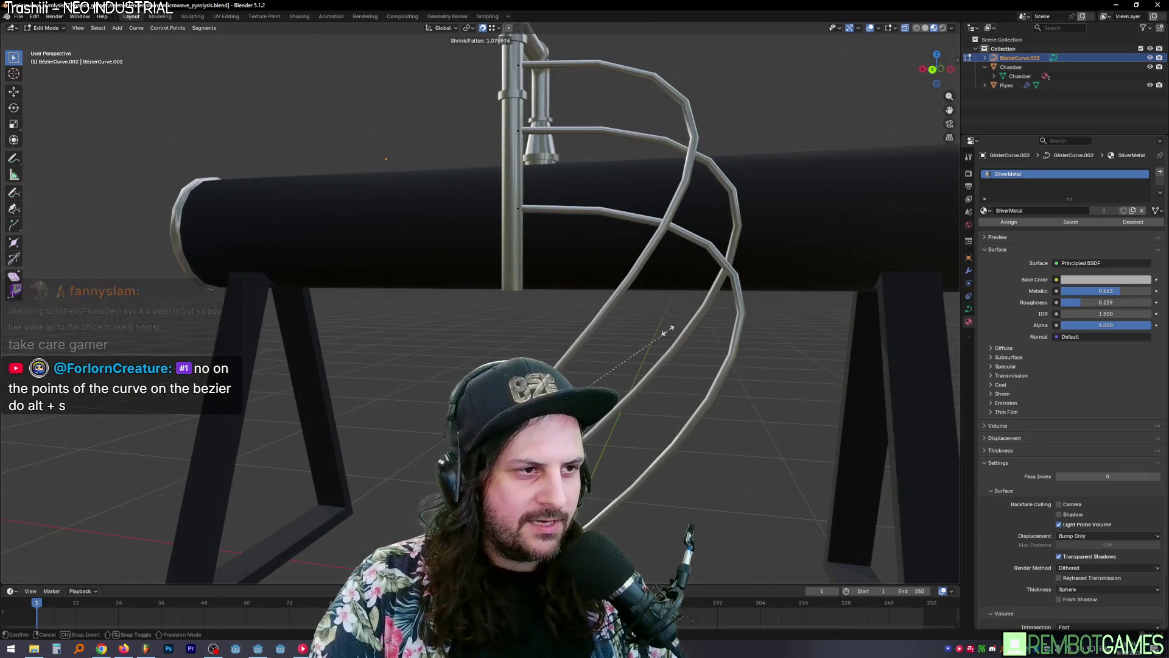
key(alt+s)
click(549, 323)
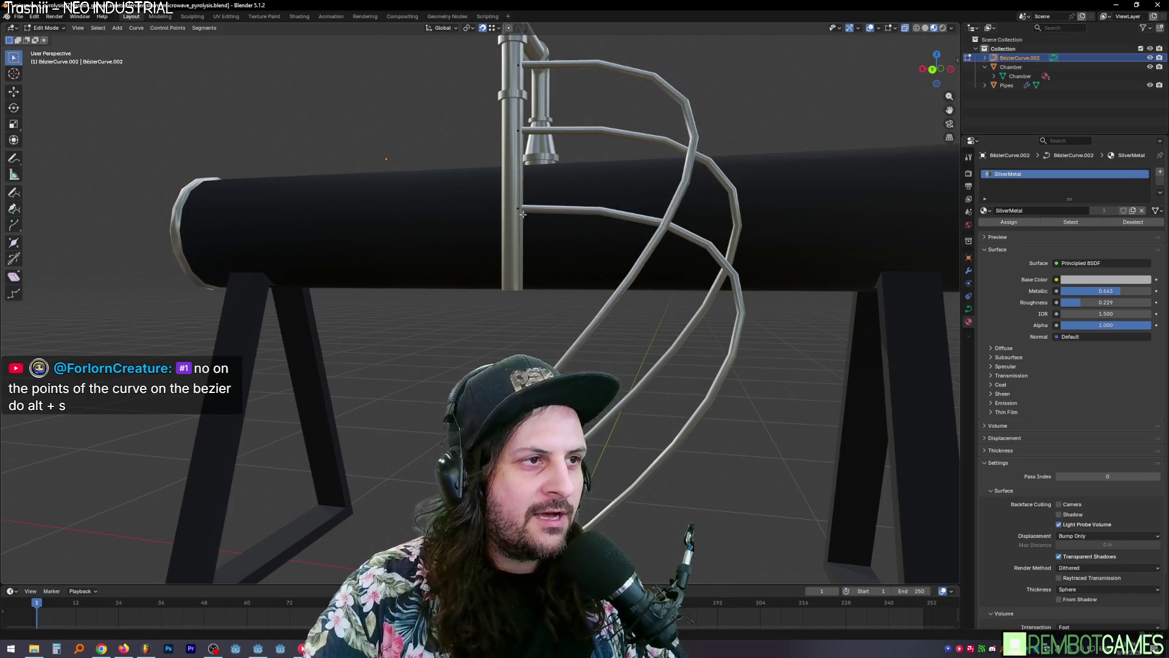
middle_drag(548, 323, 518, 297)
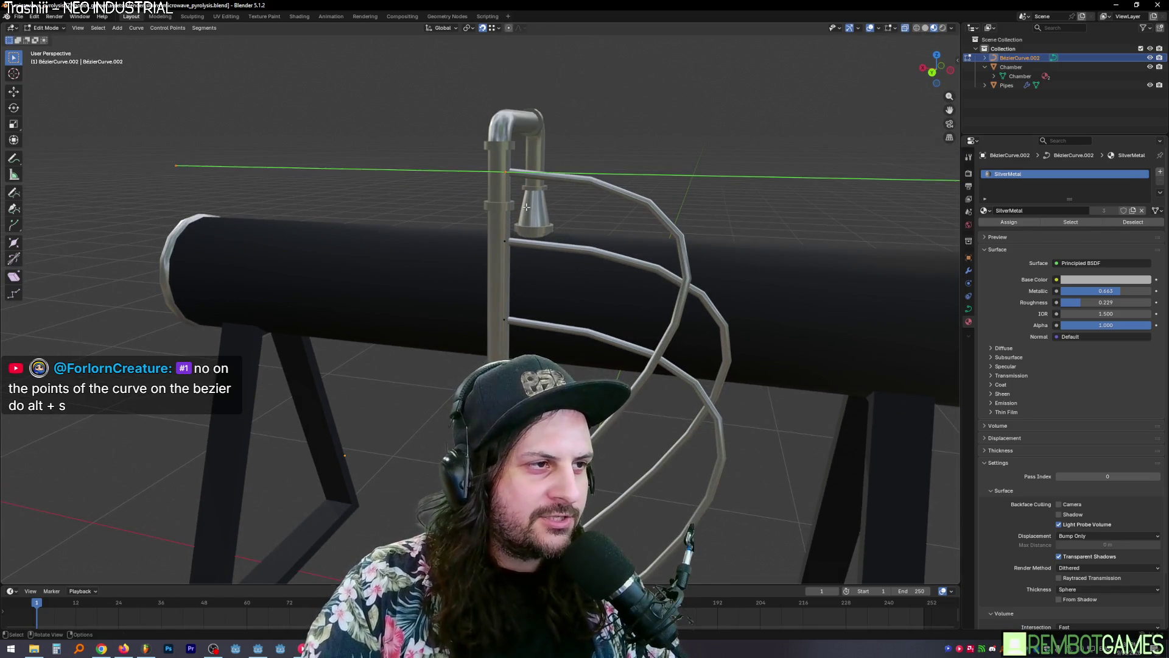
middle_drag(526, 207, 548, 209)
Step: Select the three pipe end points and extend them straight along X
shift+click(516, 248)
shift+click(521, 329)
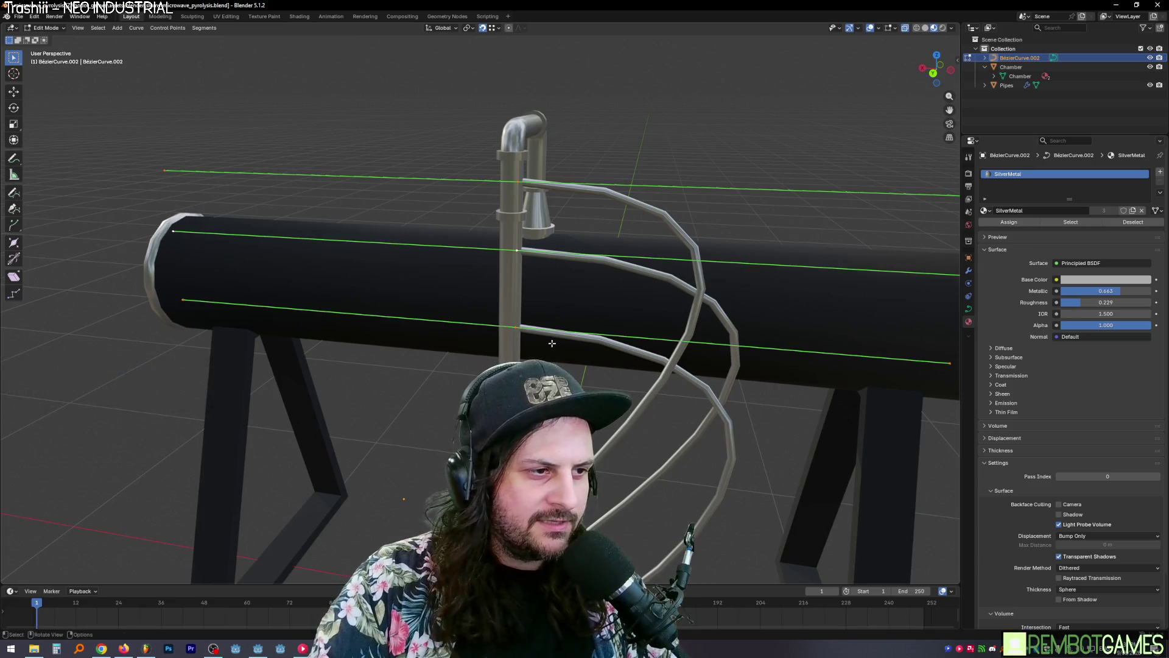
click(585, 349)
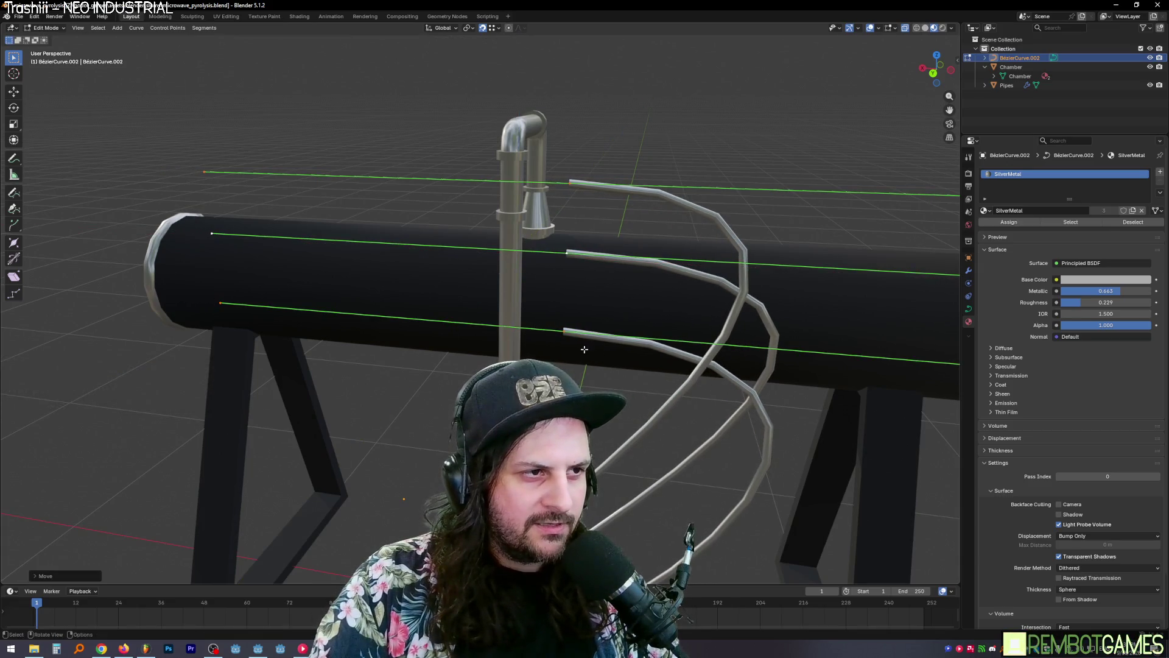
key(g)
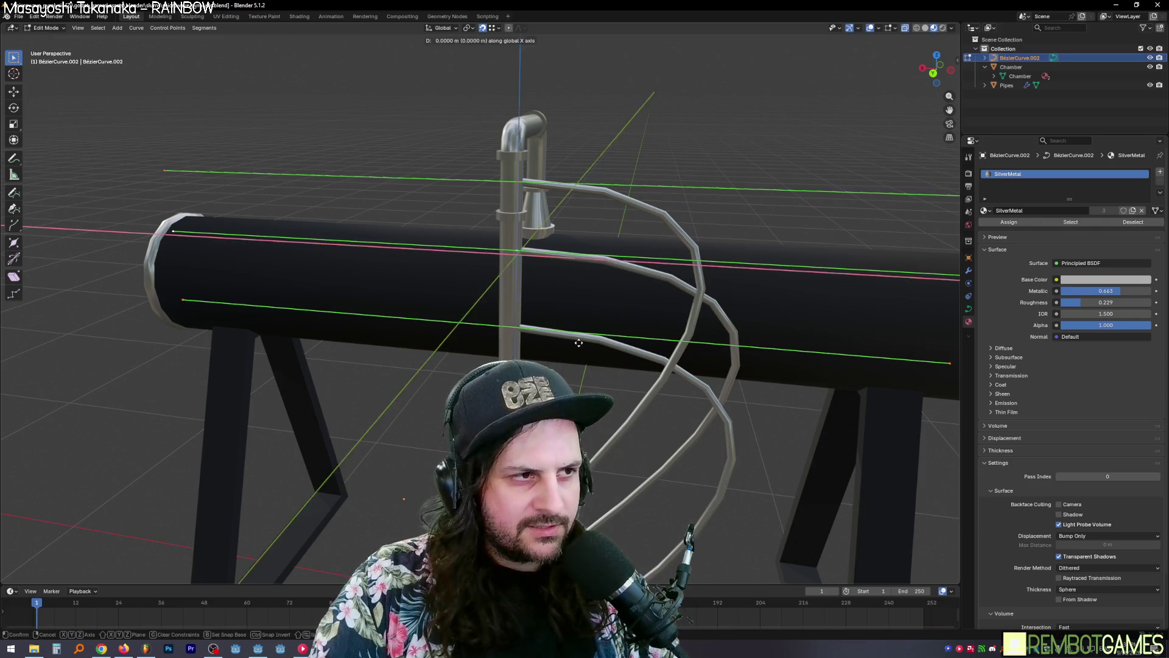
click(598, 349)
key(g)
key(x)
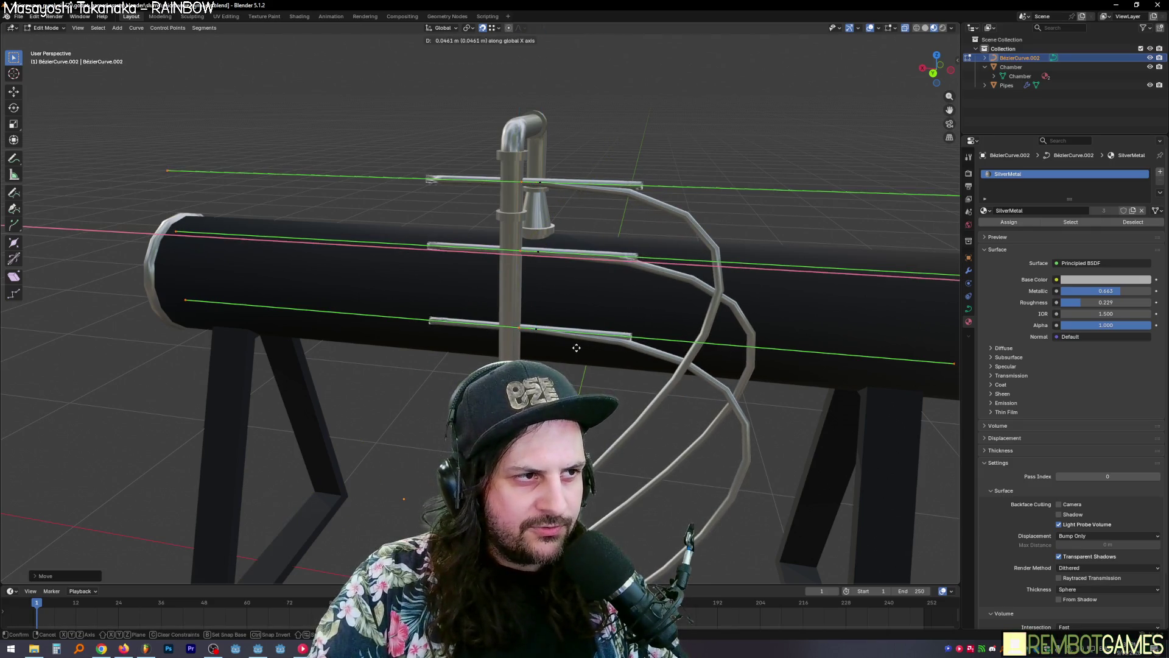
click(576, 348)
key(r)
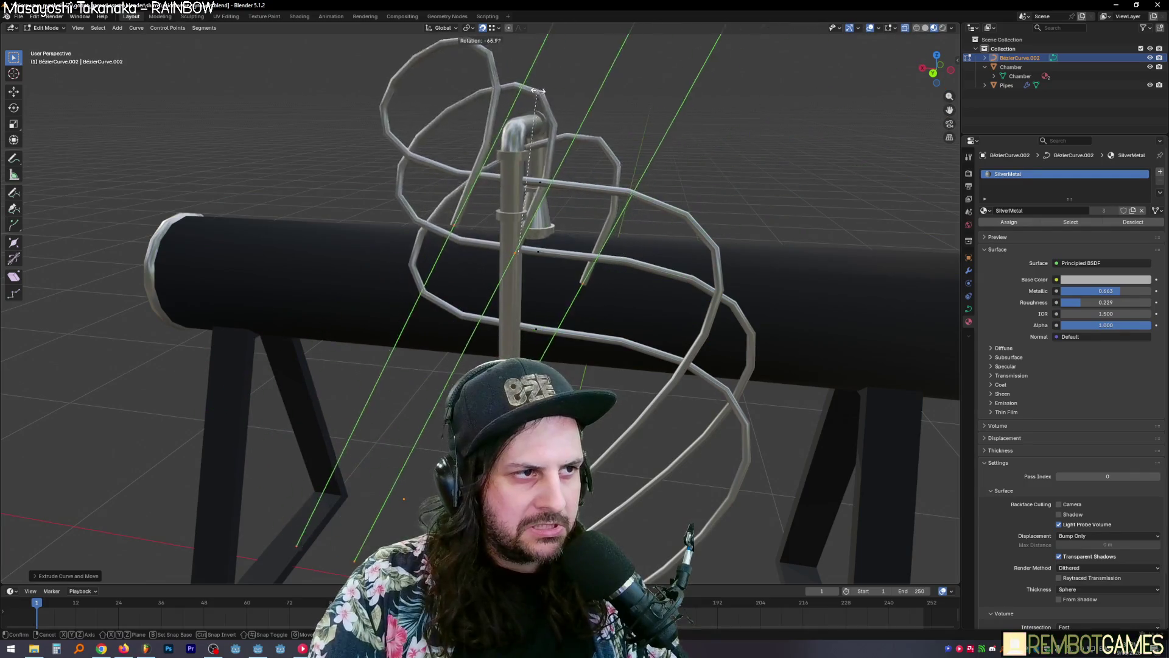
key(Escape)
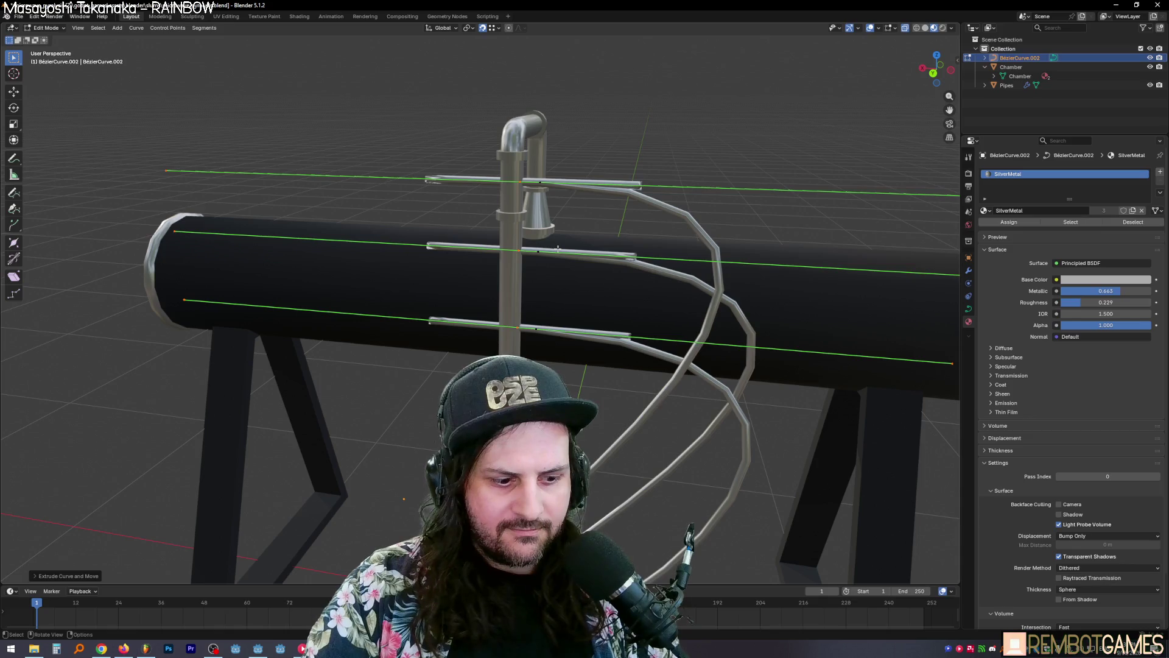
Step: Shorten the pipe extensions along X, then rotate and reposition the new ends
key(r)
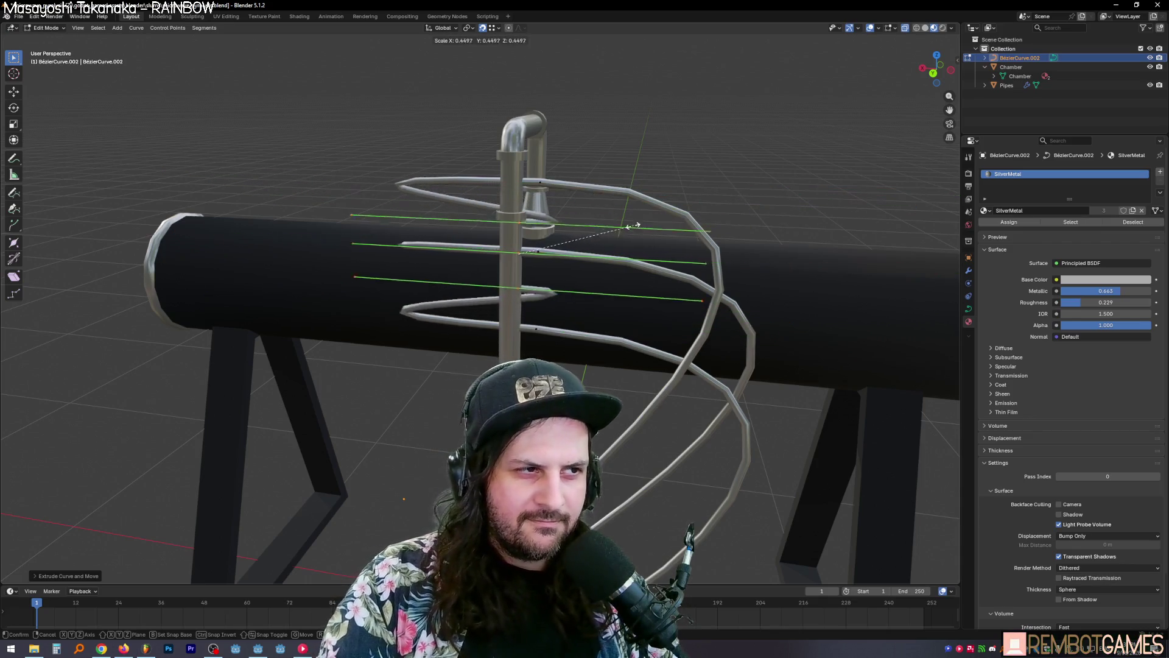
key(Escape)
key(s)
key(x)
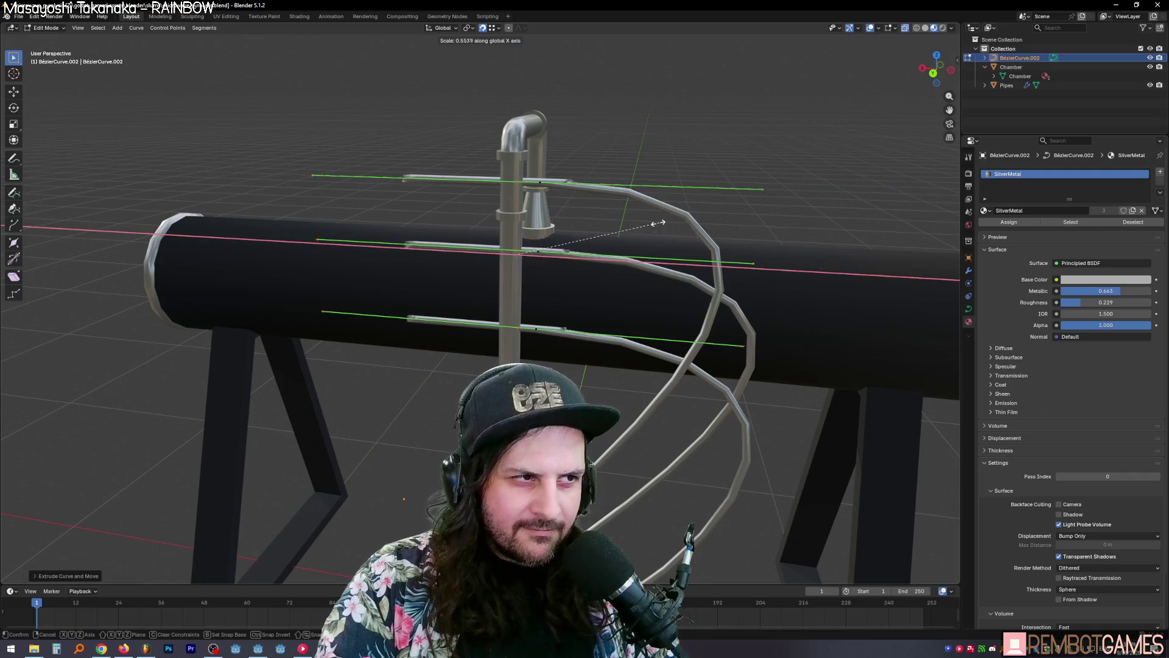
click(547, 226)
key(r)
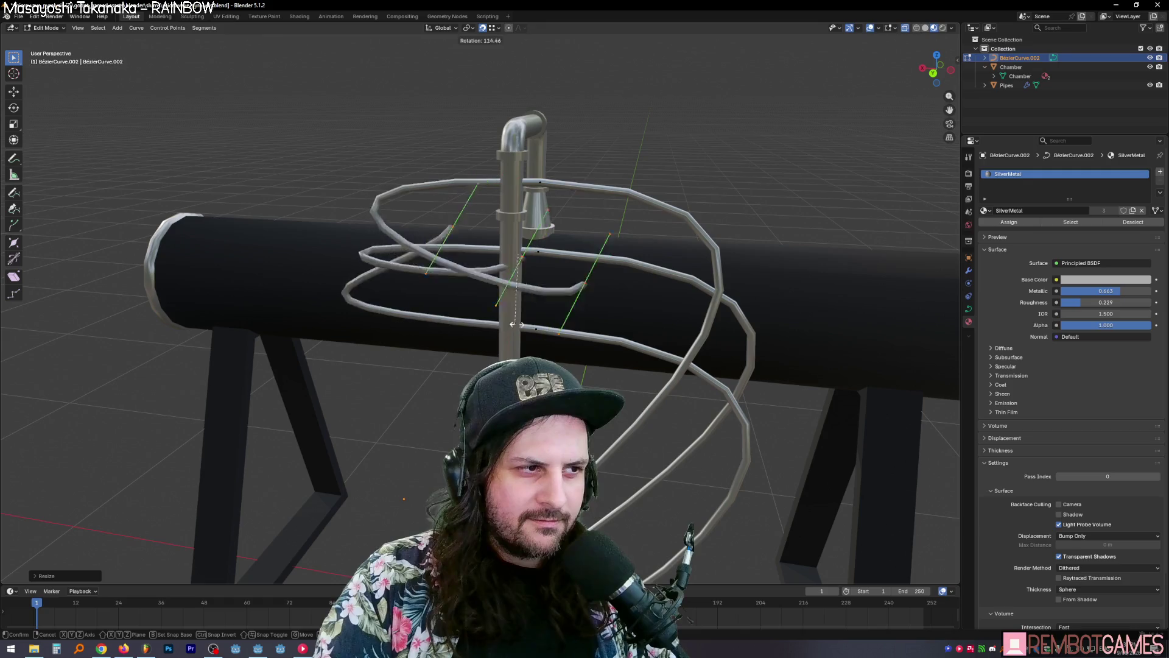
click(428, 293)
key(g)
click(450, 274)
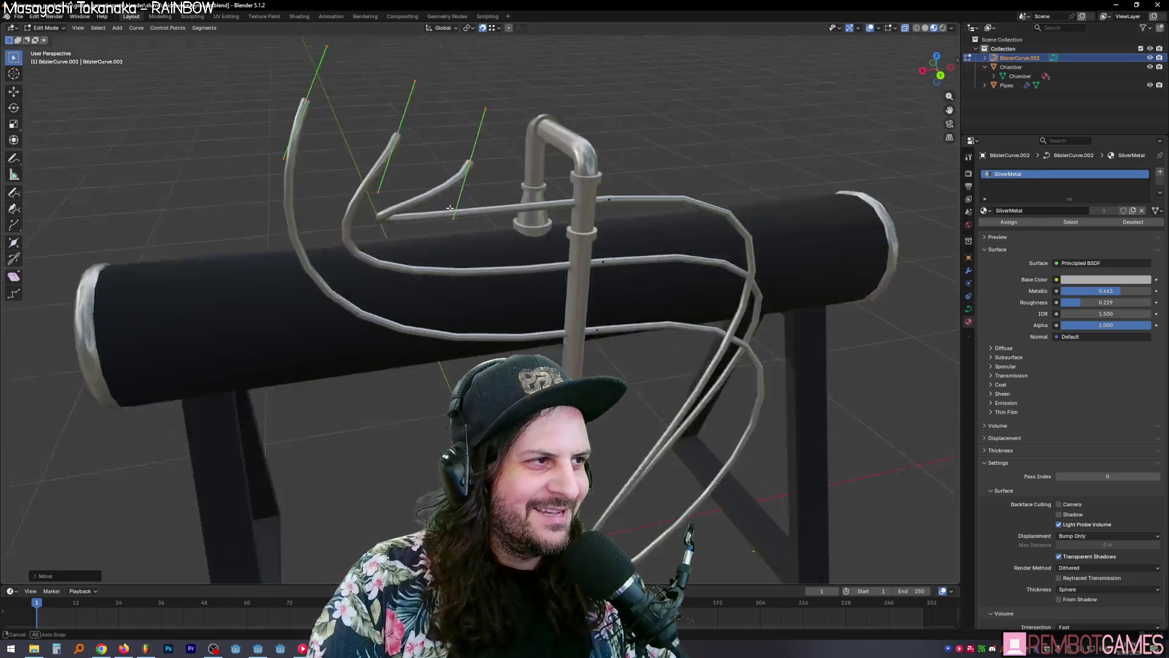
mouse_move(451, 274)
middle_down()
mouse_move(611, 217)
mouse_move(627, 227)
mouse_move(595, 243)
mouse_move(602, 219)
mouse_move(648, 203)
mouse_move(569, 152)
mouse_move(569, 166)
middle_up()
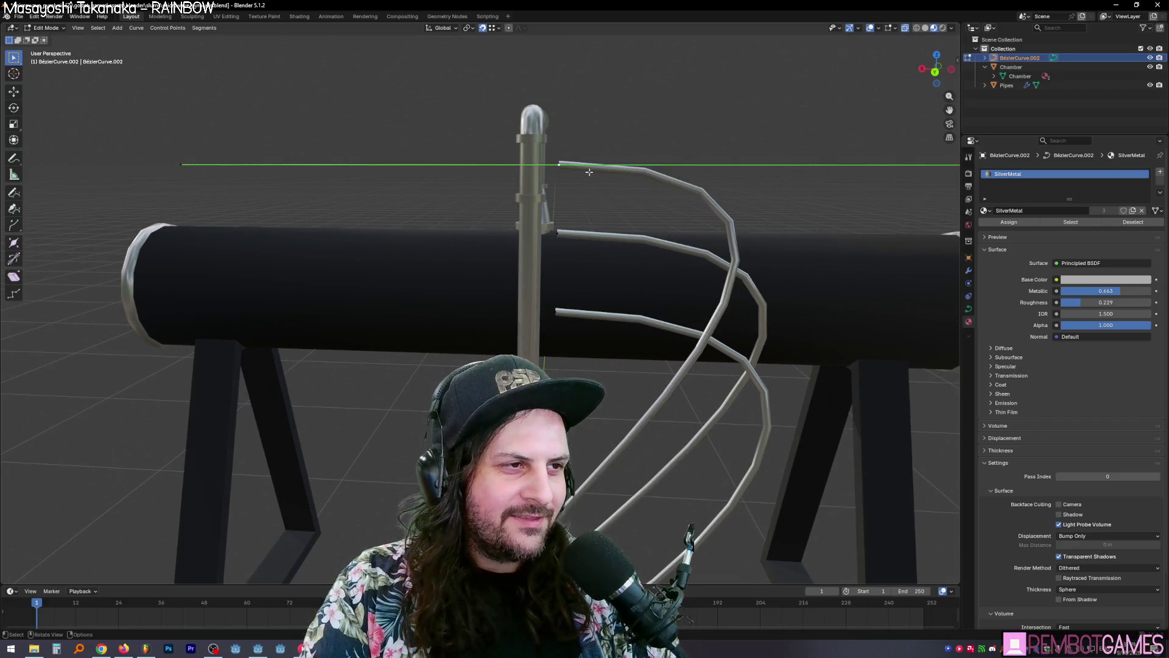
Step: Extend and shorten the top pipe end along X, then undo an extra extruded piece
key(g)
key(x)
click(571, 169)
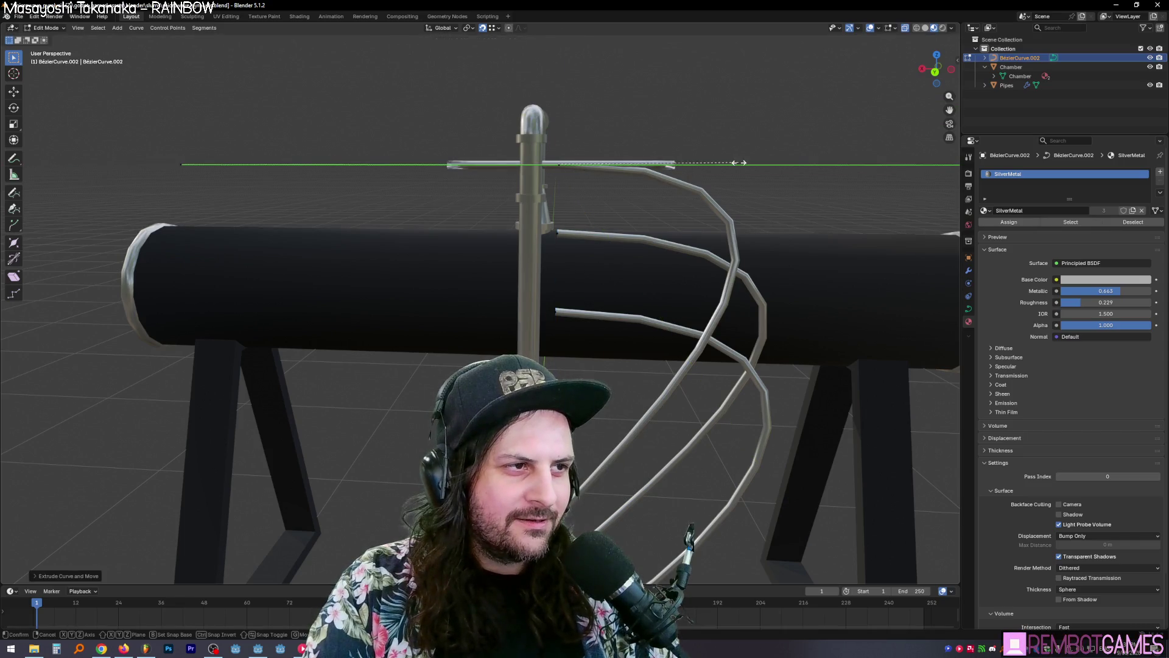
key(y)
click(554, 168)
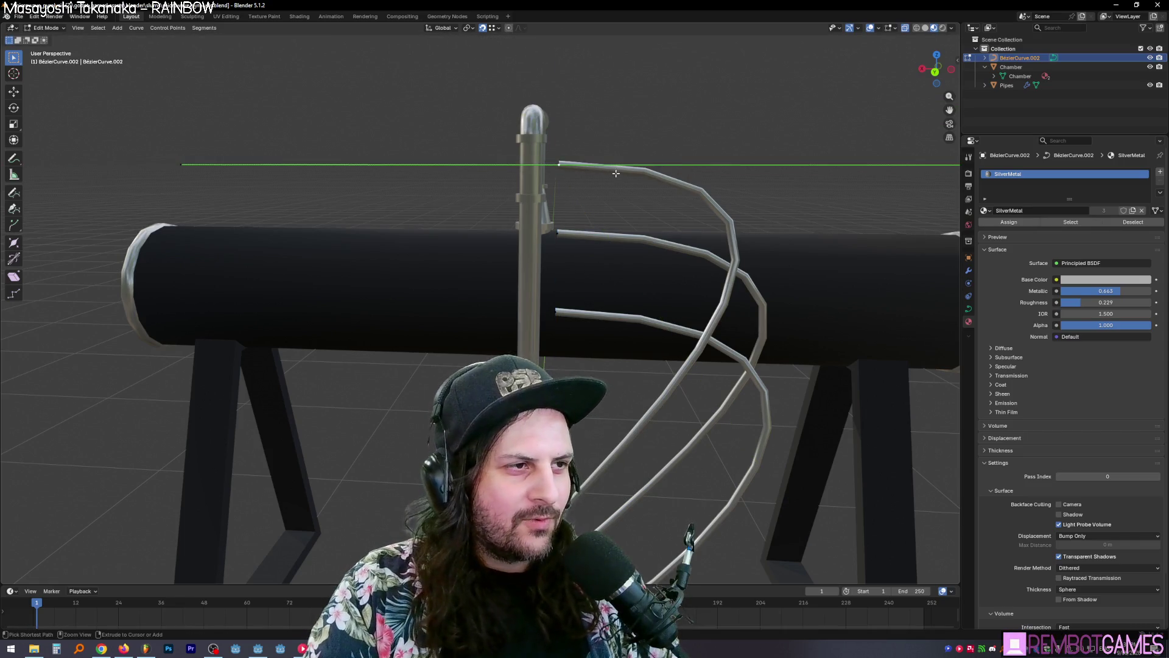
middle_drag(600, 160, 593, 217)
right_click(571, 304)
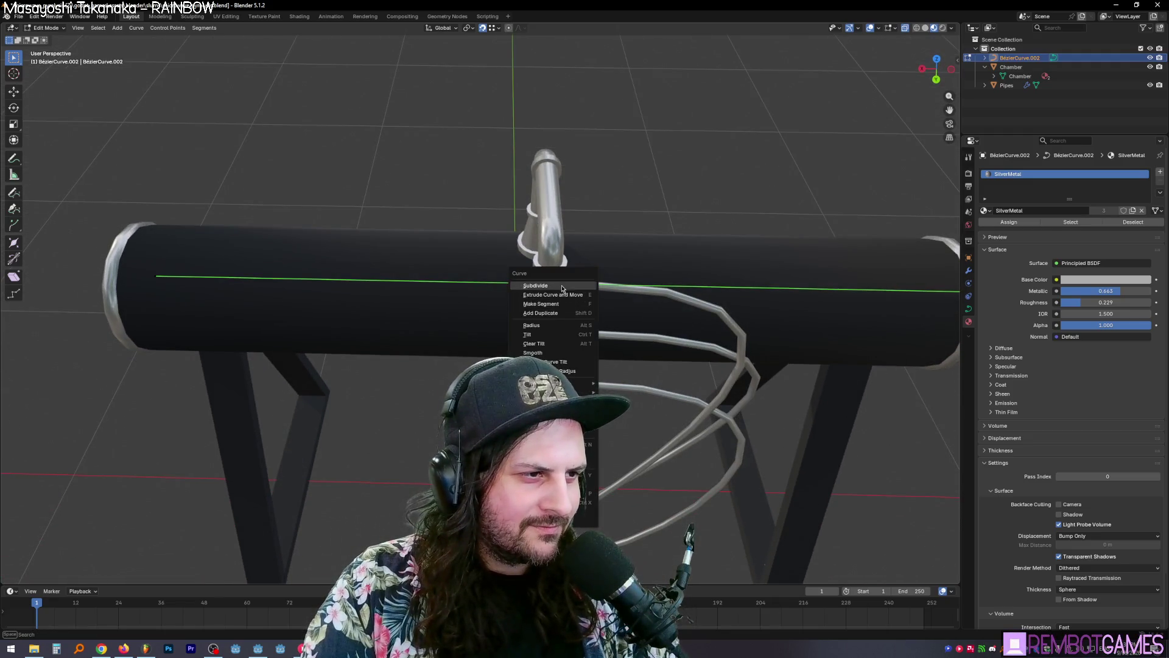
click(573, 293)
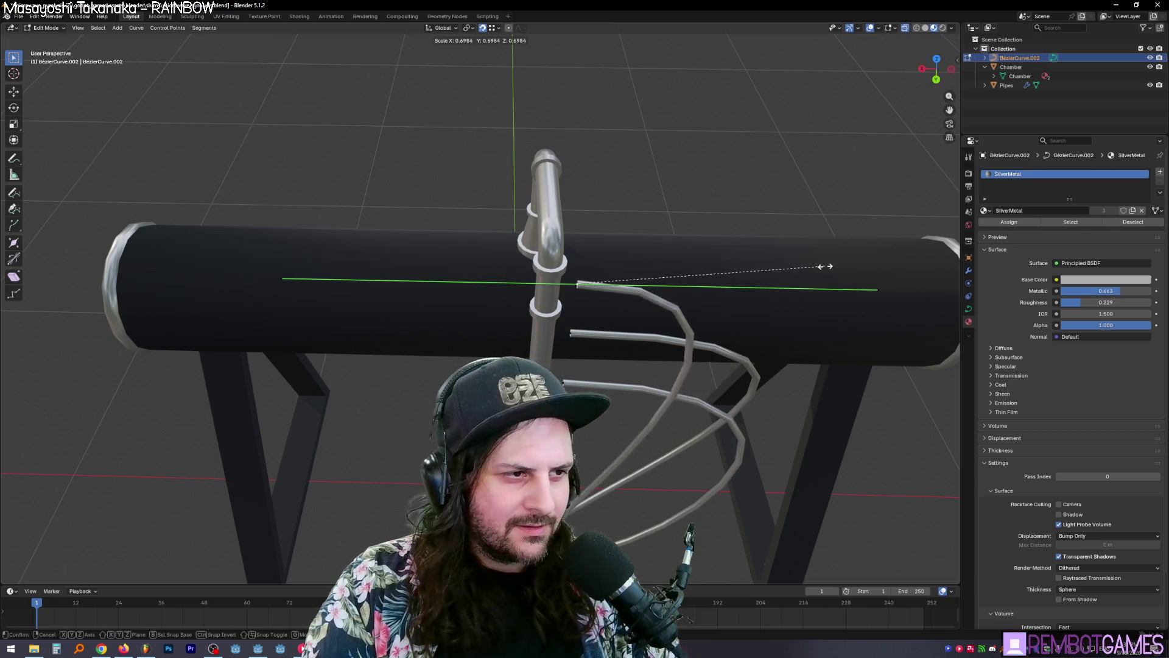
click(738, 203)
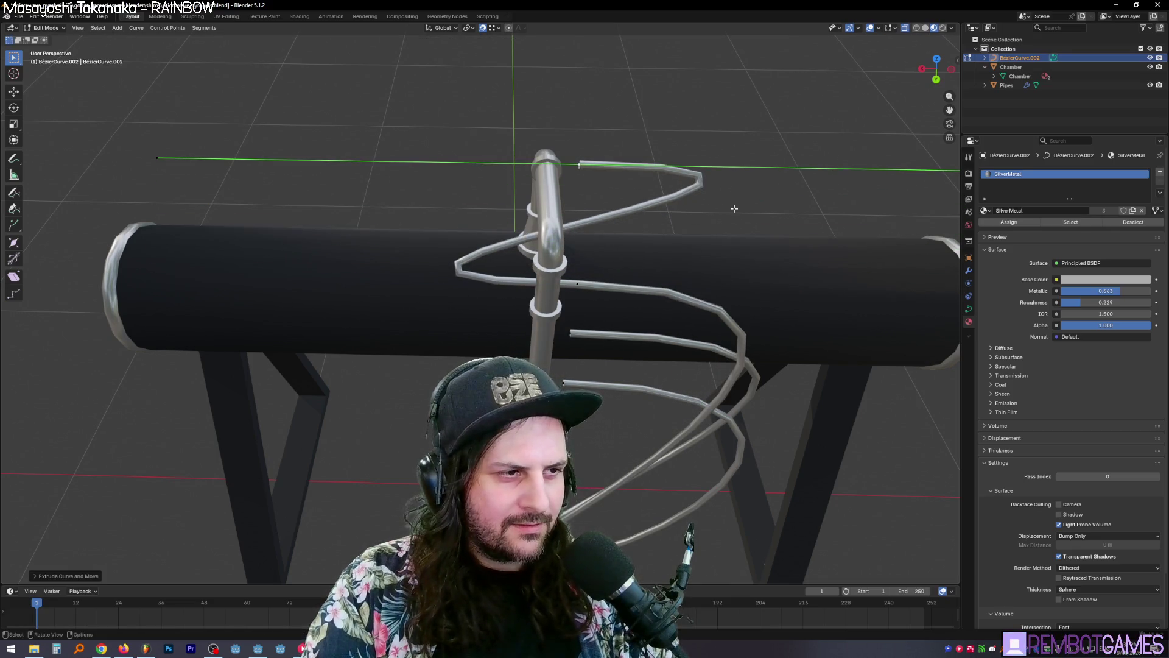
middle_drag(738, 203, 724, 179)
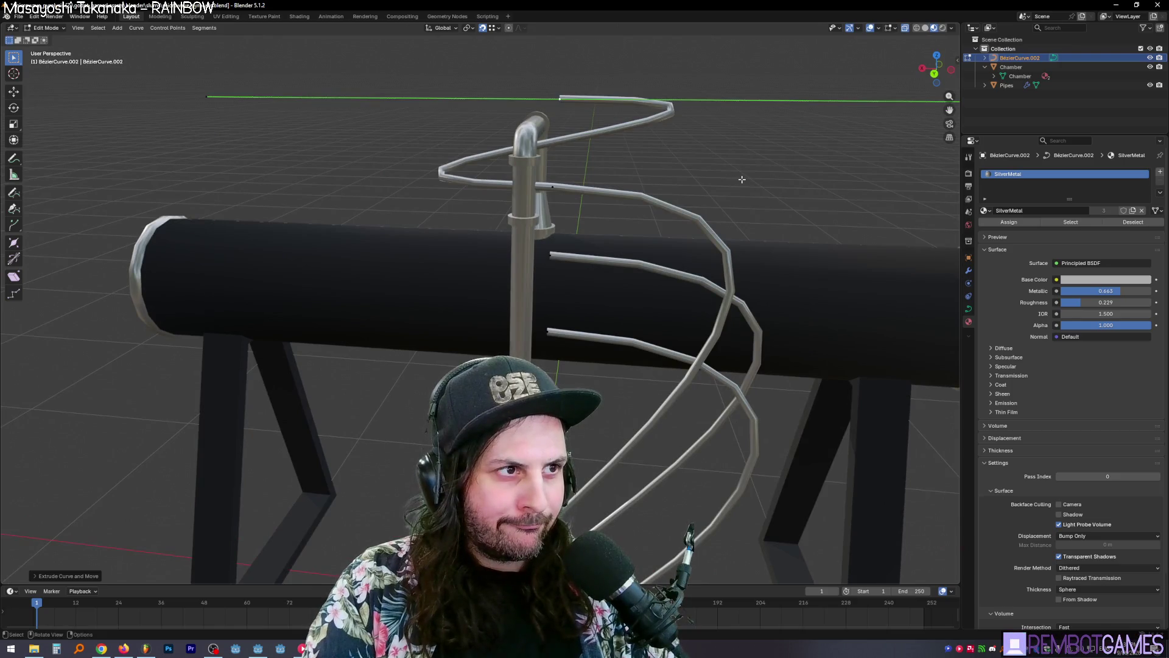
key(ctrl+z)
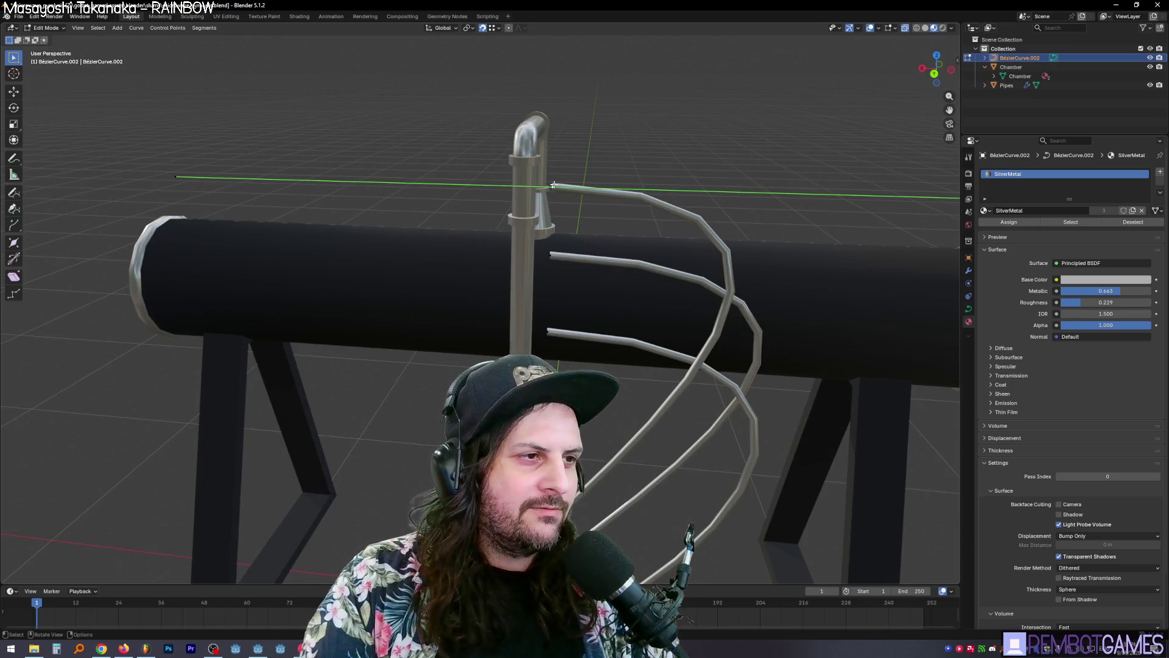
key(ctrl+shift+z)
key(ctrl+z)
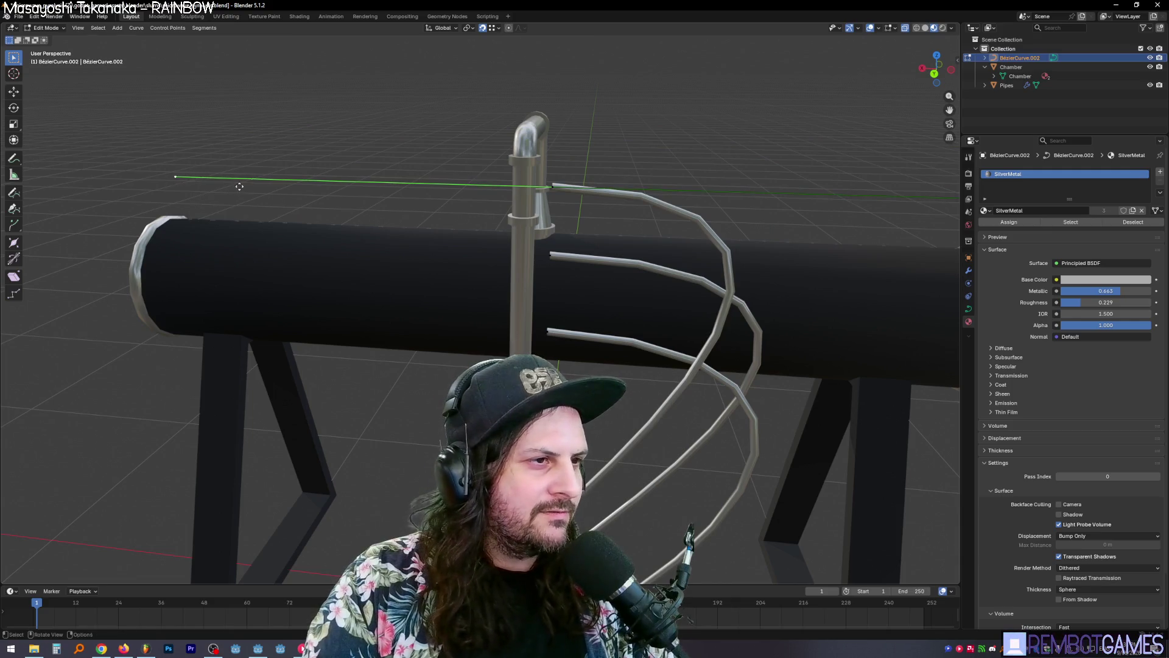
Step: Move the top pipe end along X, extrude a shortened straight piece, and narrow its tip
key(g)
key(x)
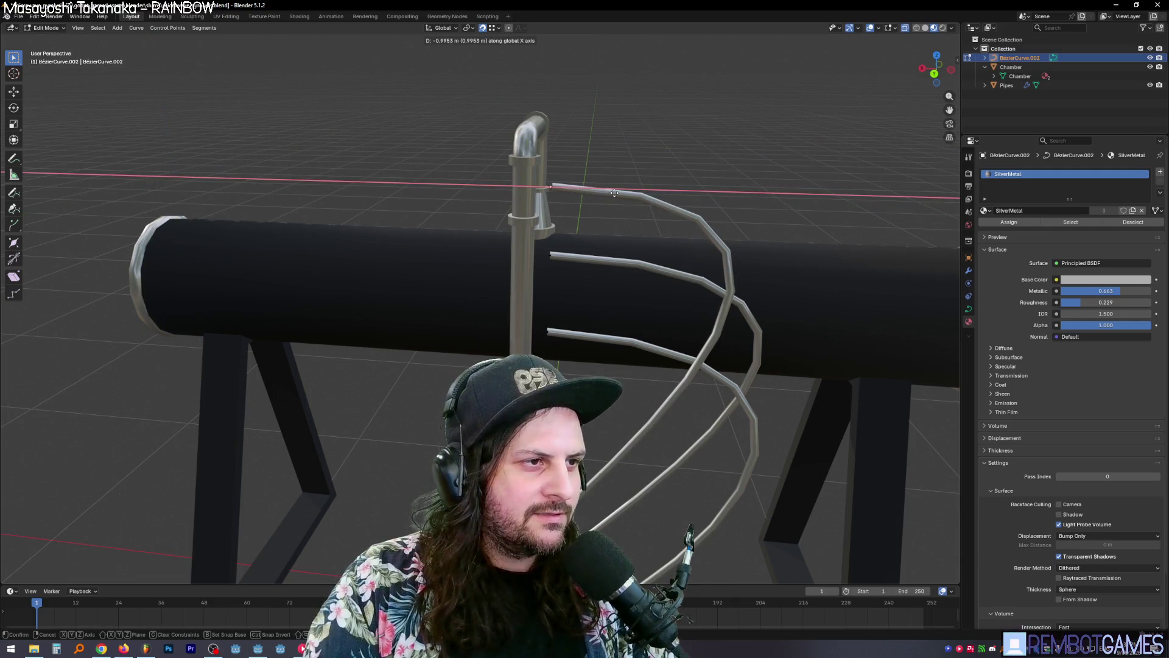
click(553, 187)
key(e)
key(x)
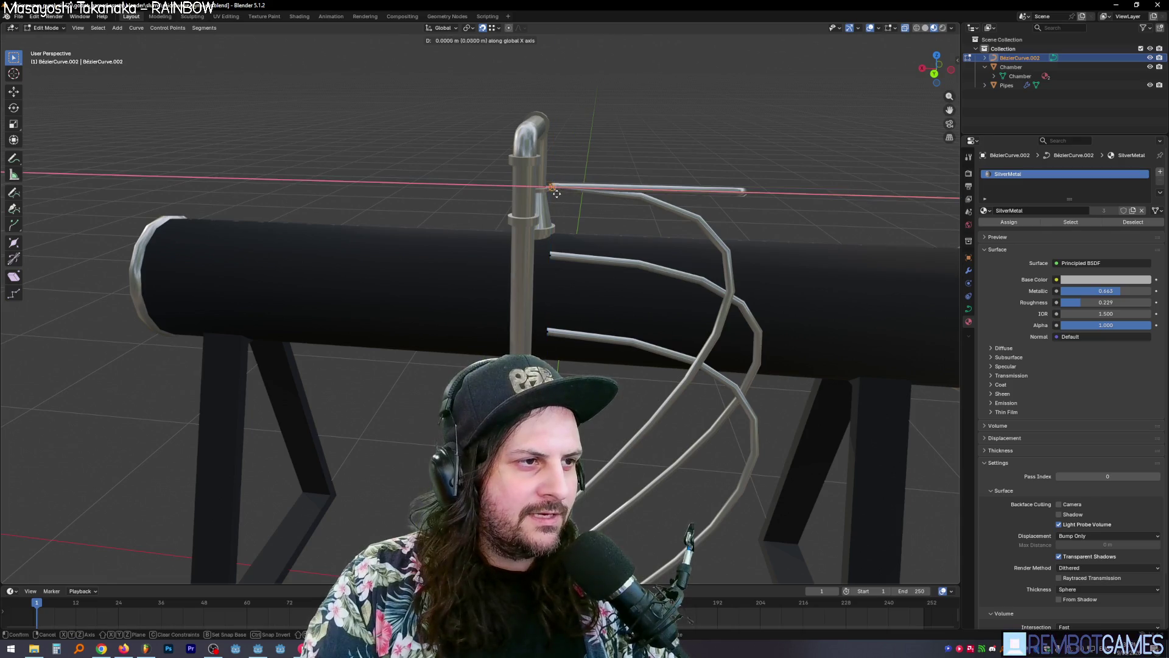
click(533, 182)
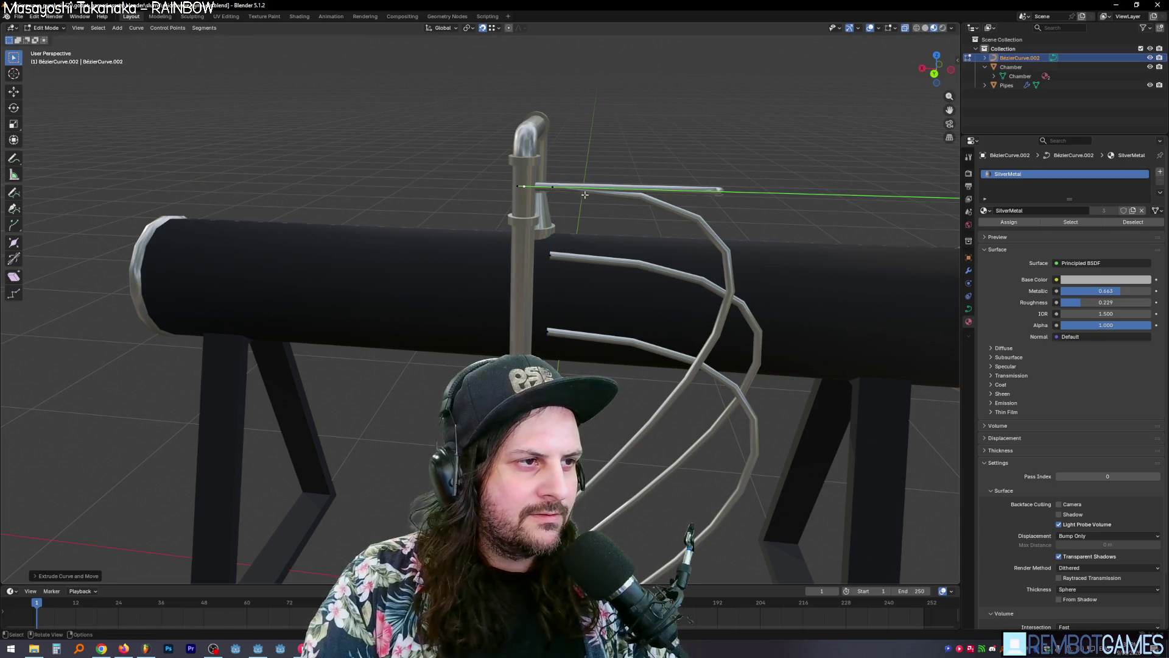
key(x)
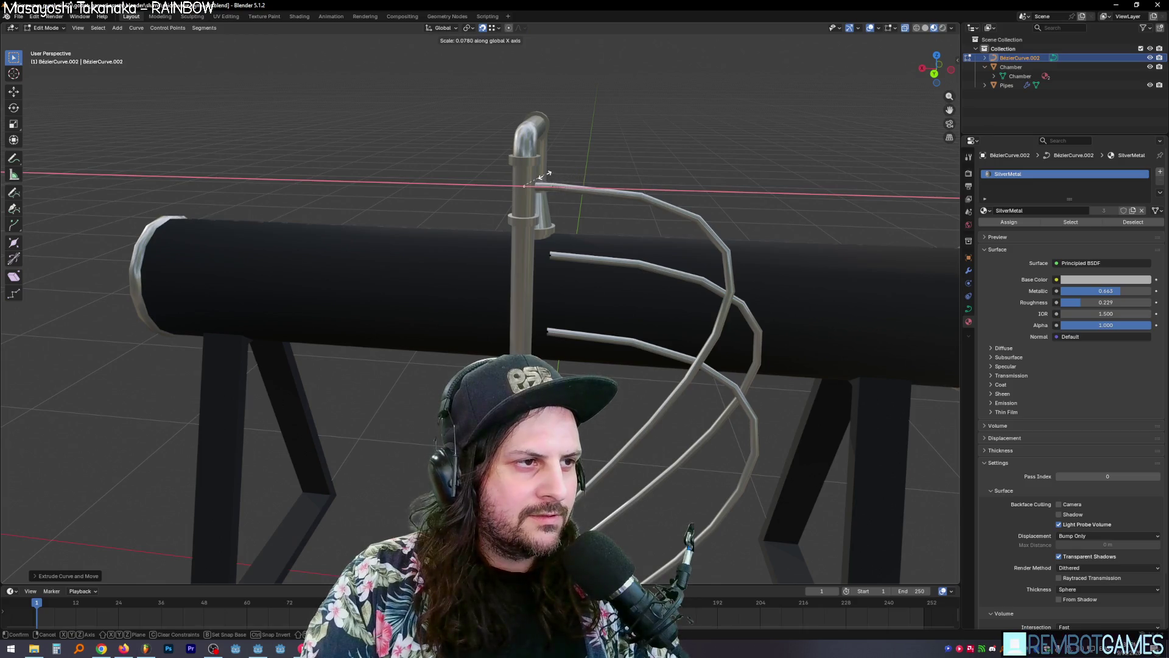
click(559, 177)
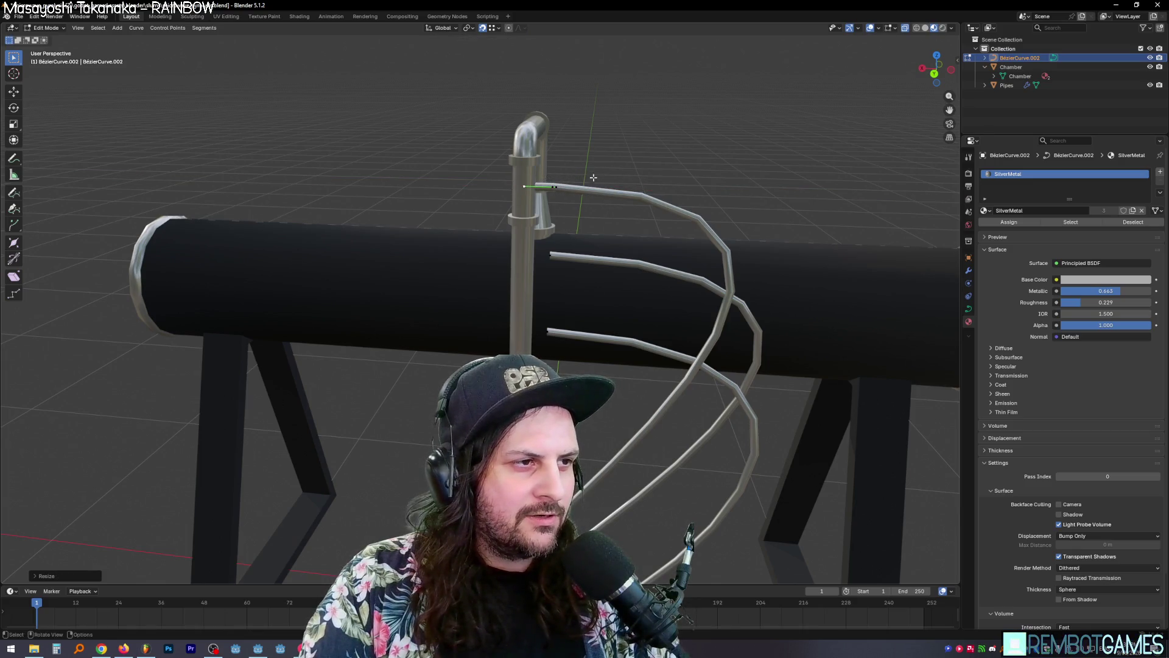
click(649, 112)
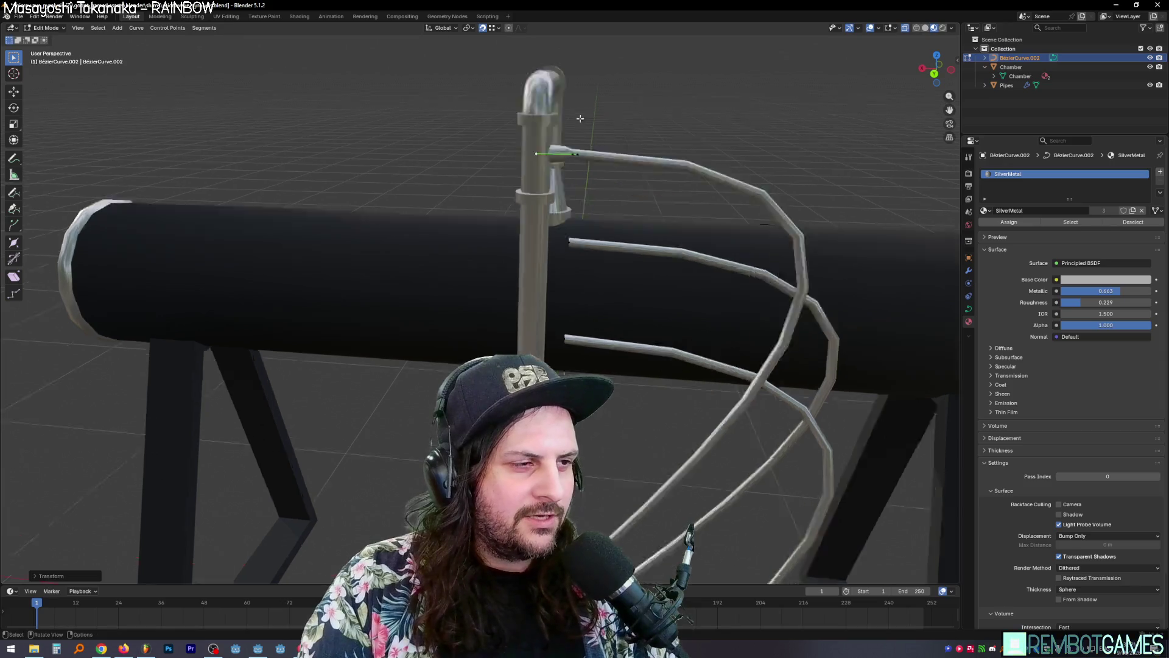
scroll(648, 113, up, 5)
mouse_move(649, 113)
middle_down()
mouse_move(446, 310)
mouse_move(638, 281)
middle_up()
key(Tab)
Step: Inspect the pipe junction, undo a trial point deletion, and exit Edit Mode
scroll(636, 322, down, 5)
mouse_move(636, 322)
middle_down()
mouse_move(641, 277)
mouse_move(625, 278)
middle_up()
scroll(650, 258, up, 6)
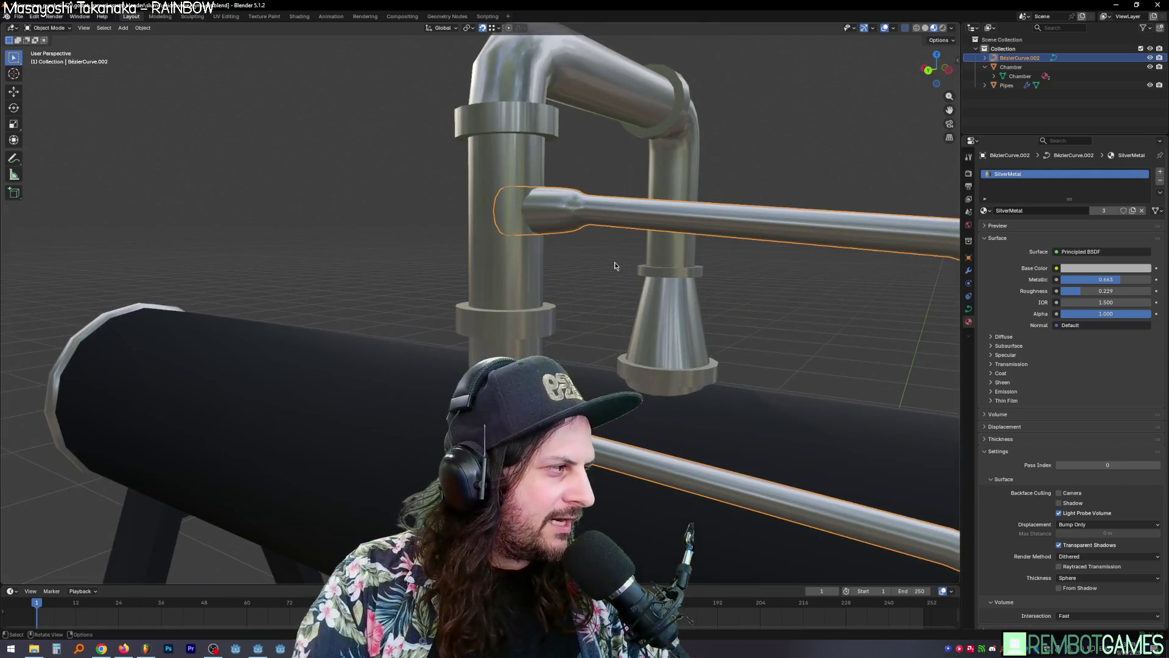
key(Tab)
middle_drag(781, 256, 594, 271)
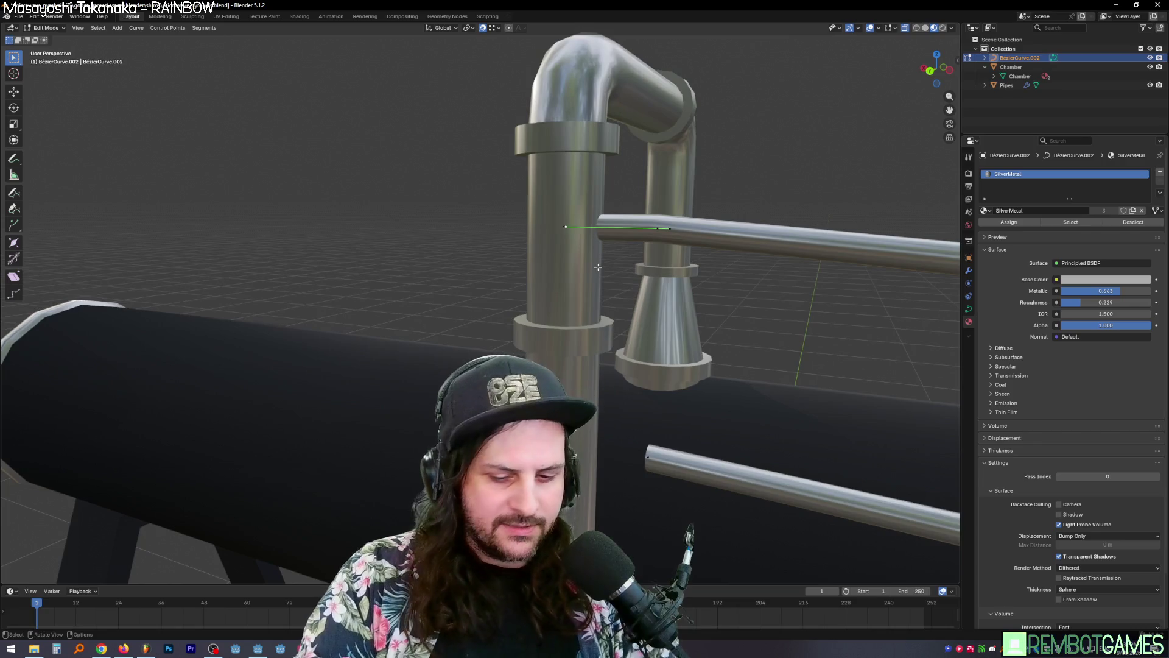
key(x)
key(Return)
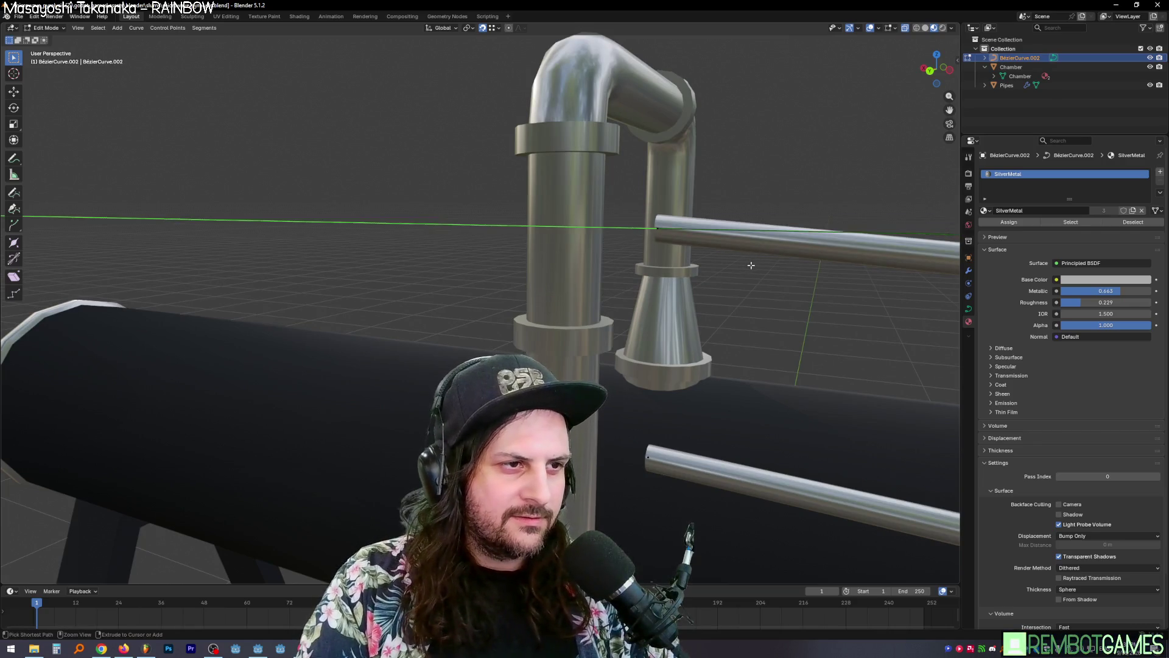
key(ctrl+z)
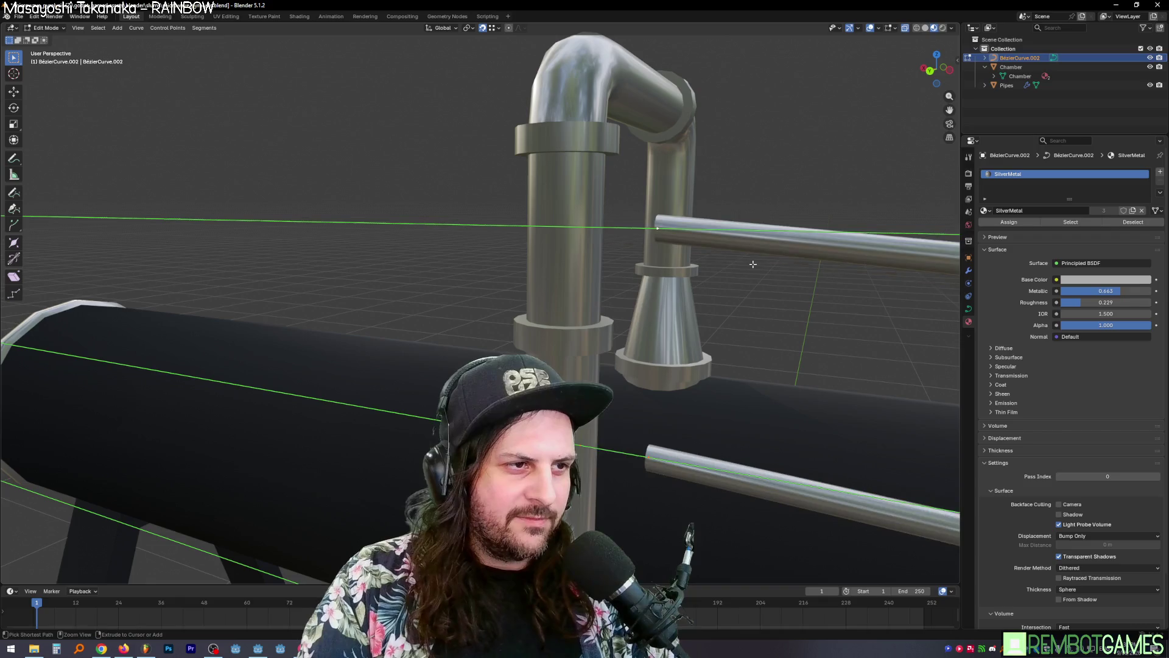
scroll(753, 263, down, 5)
middle_drag(752, 263, 687, 365)
key(Tab)
key(Tab)
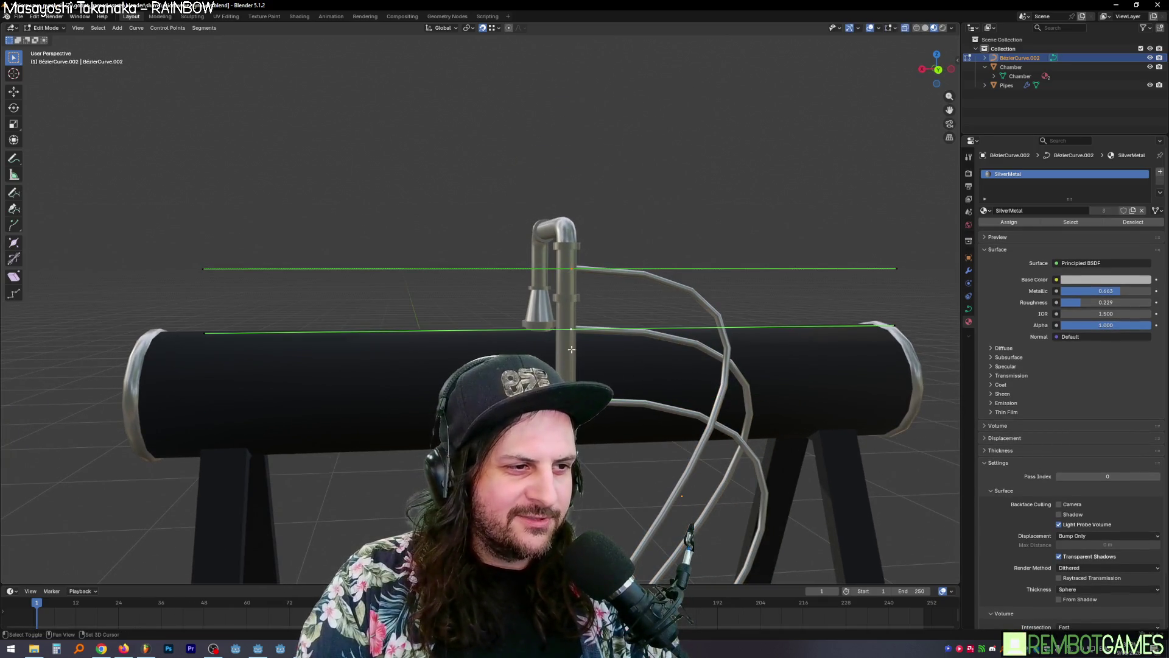
Step: Select the three rail ends and slide them about 1.03 m along X toward the vertical pipe
drag(225, 228, 200, 441)
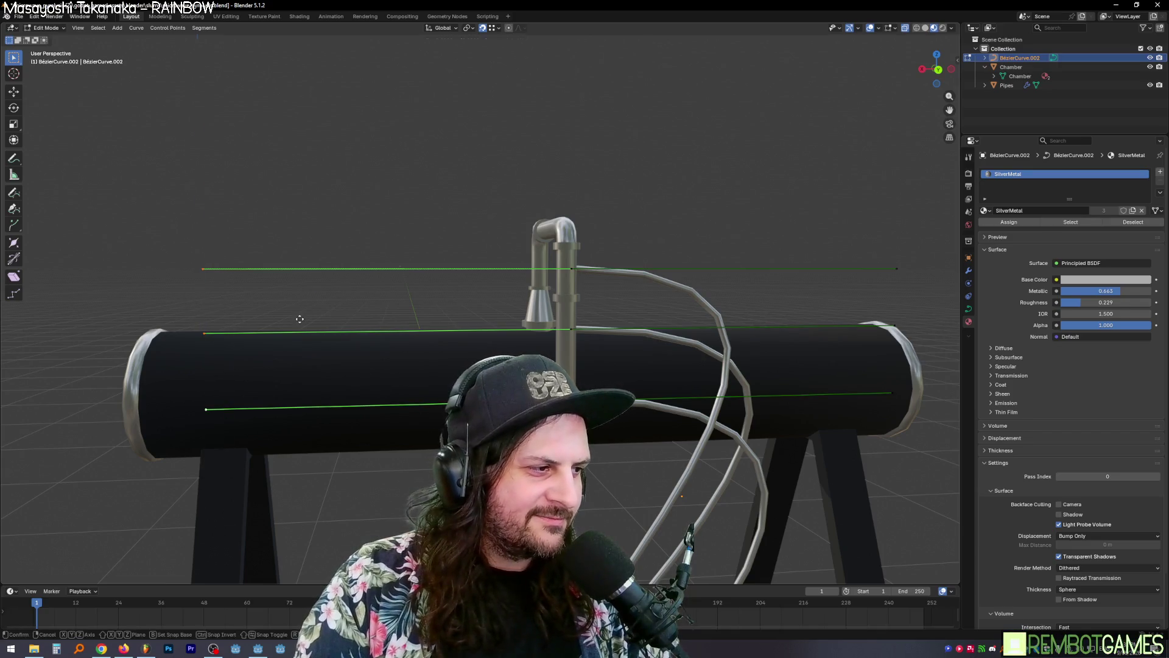
key(x)
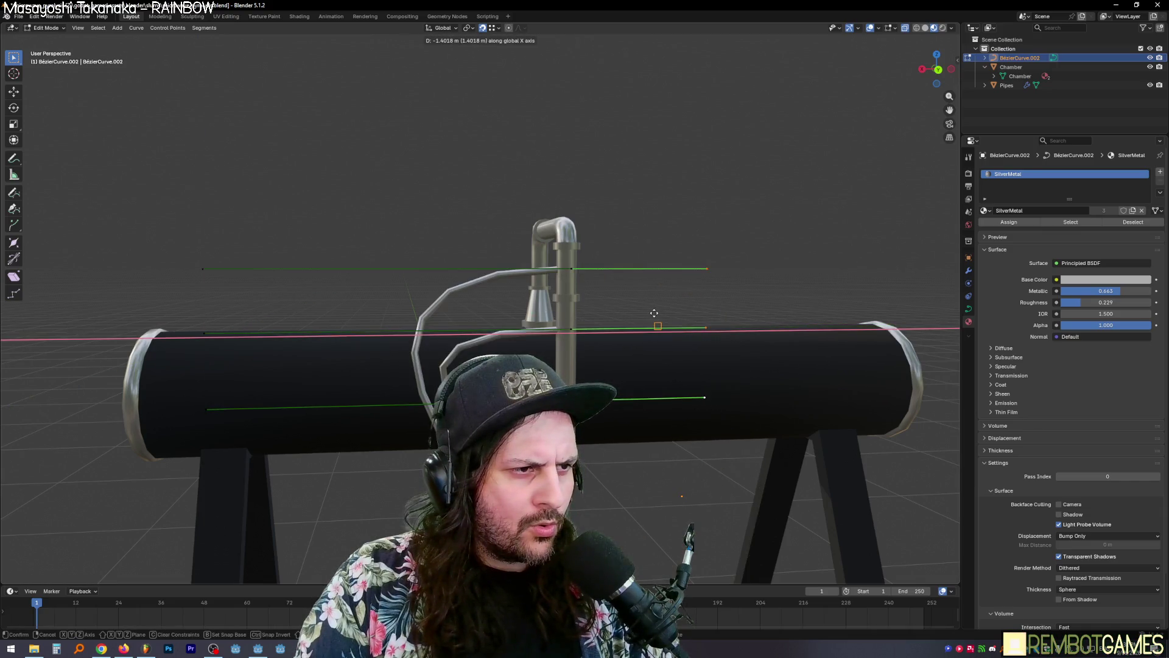
click(798, 312)
middle_drag(798, 312, 550, 274)
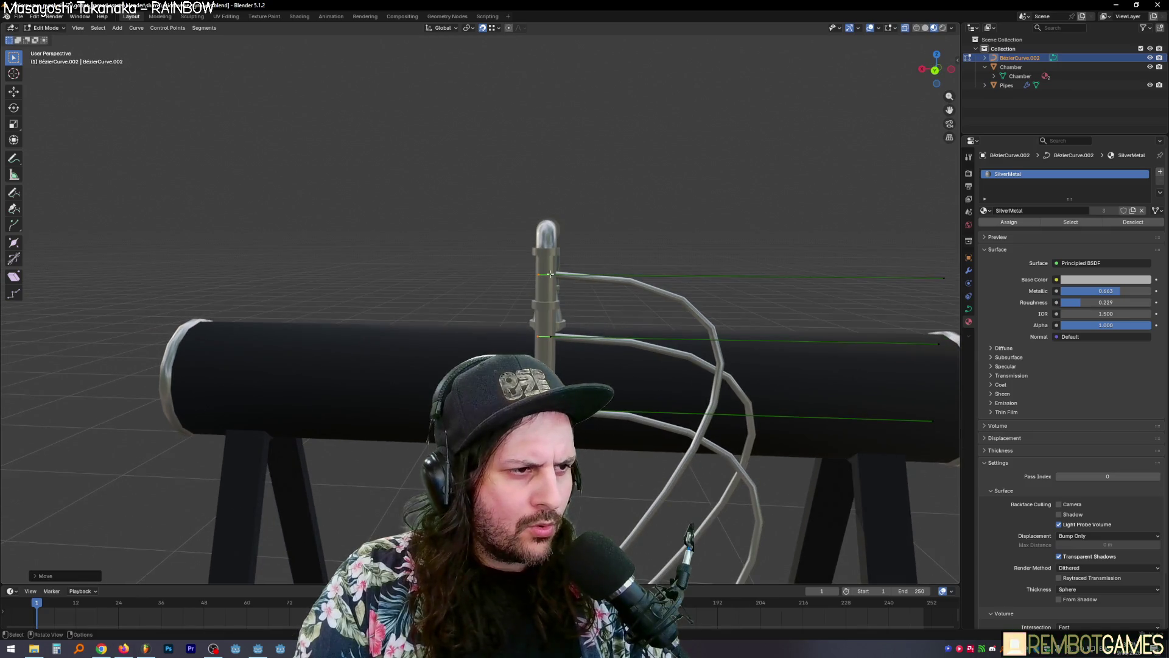
click(550, 274)
shift+click(603, 413)
key(g)
key(x)
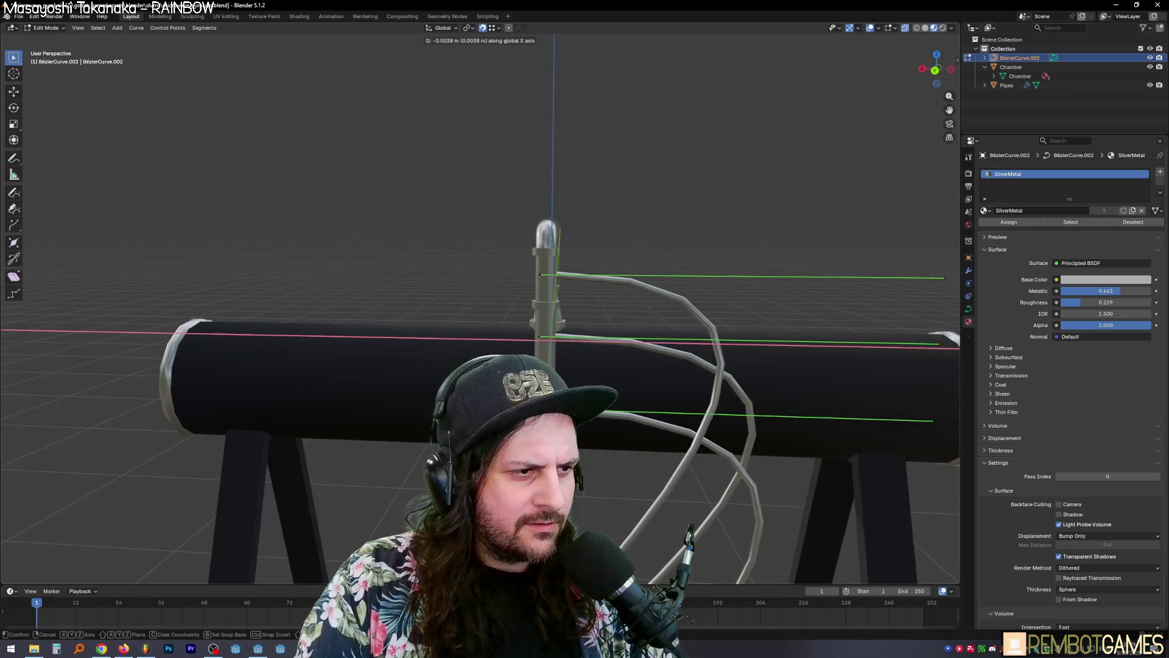
click(628, 413)
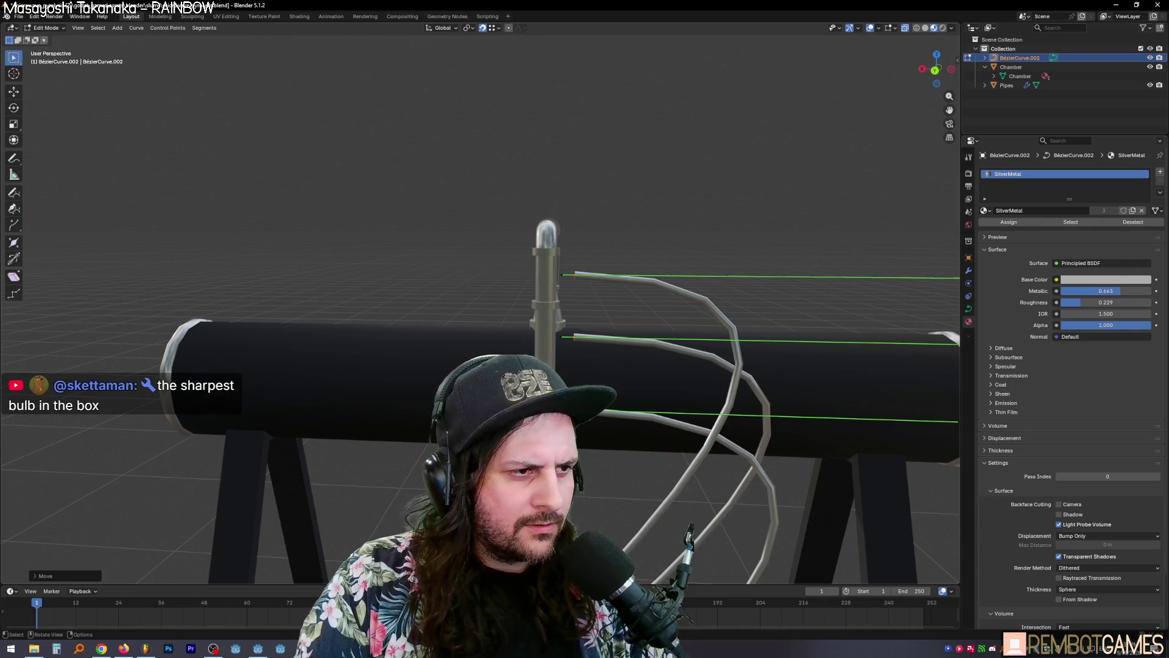
Step: Extrude short upturned tips along Z from the rail ends and slide them along X
key(g)
key(y)
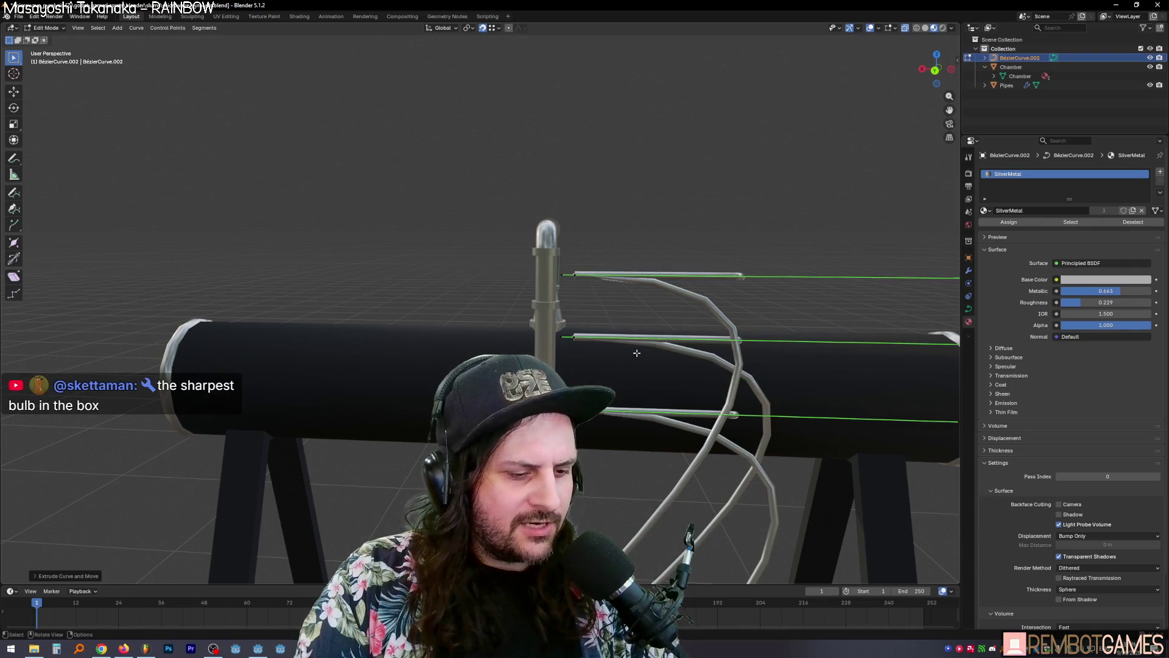
key(g)
key(z)
click(636, 390)
mouse_move(636, 390)
middle_down()
mouse_move(731, 341)
mouse_move(824, 317)
mouse_move(824, 198)
middle_up()
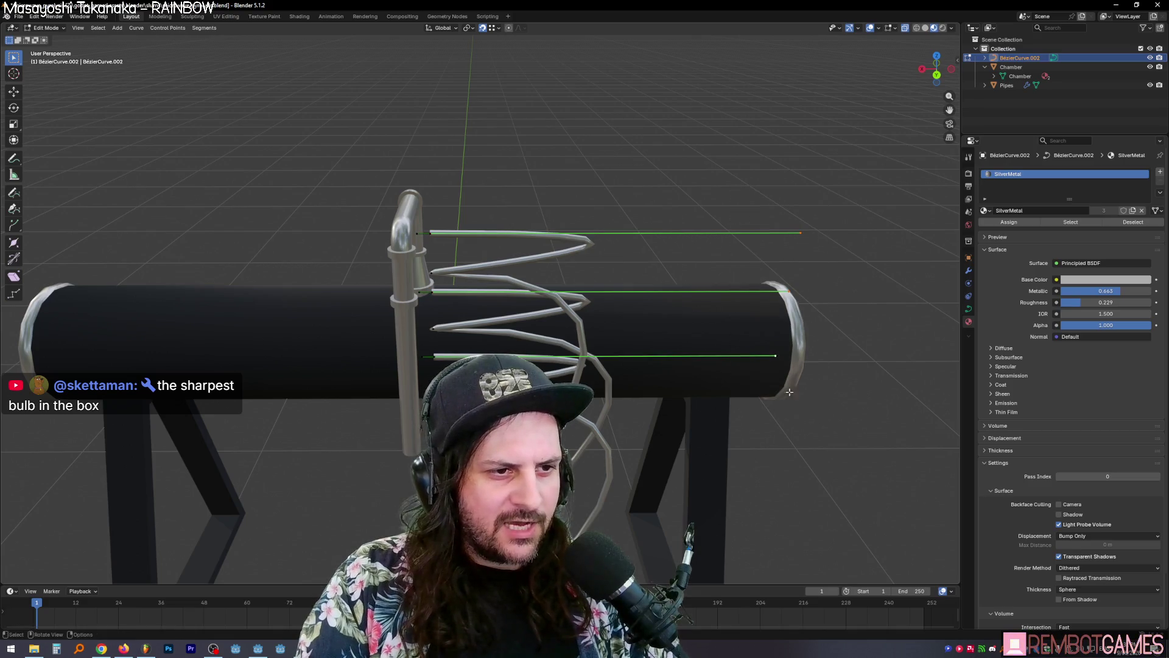
key(g)
key(x)
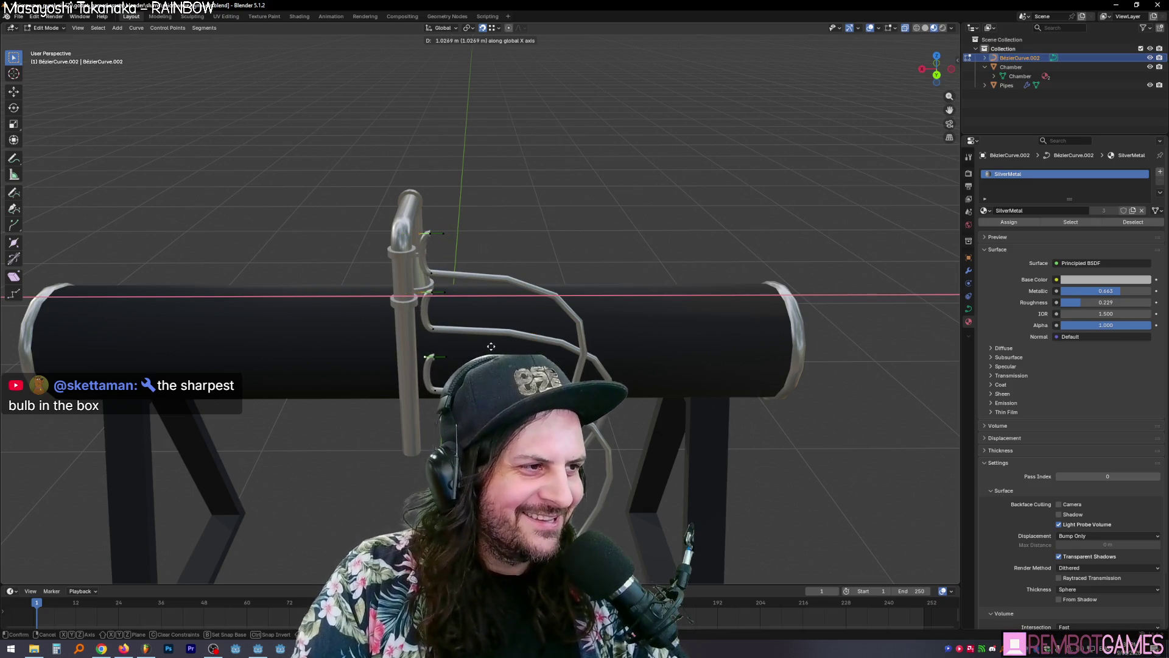
click(505, 346)
Step: Move the three rail end points up, then along X, until they sit level against the vertical pipe
mouse_move(506, 347)
middle_down()
mouse_move(565, 227)
mouse_move(540, 205)
middle_up()
scroll(530, 292, up, 4)
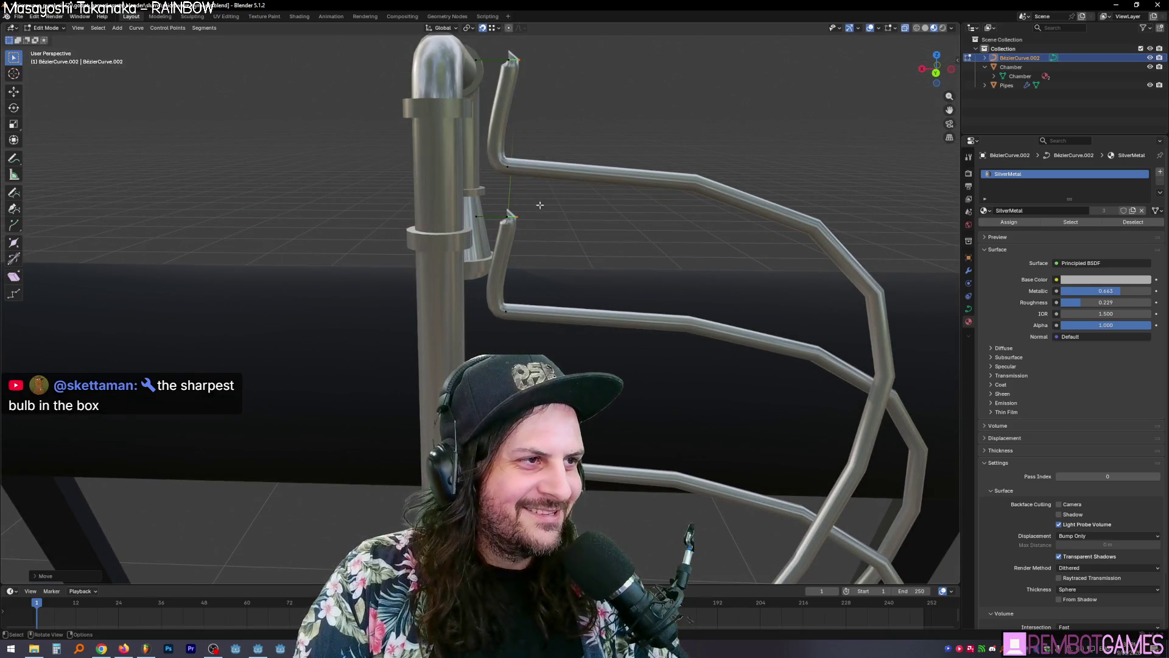
scroll(526, 130, down, 3)
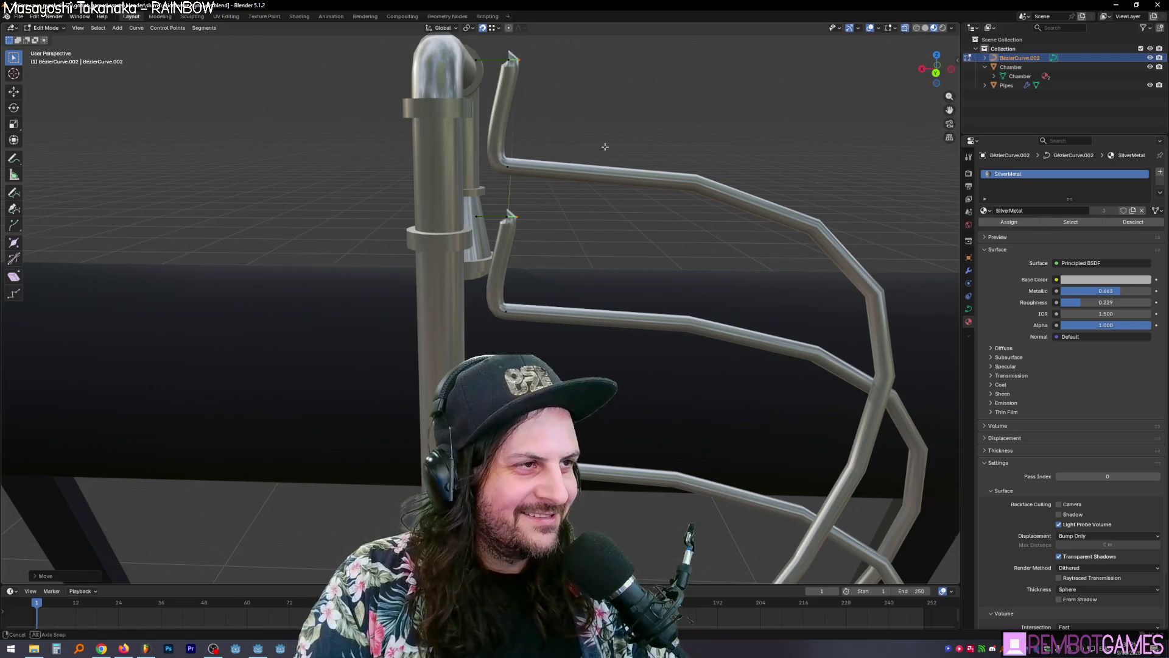
scroll(527, 124, up, 3)
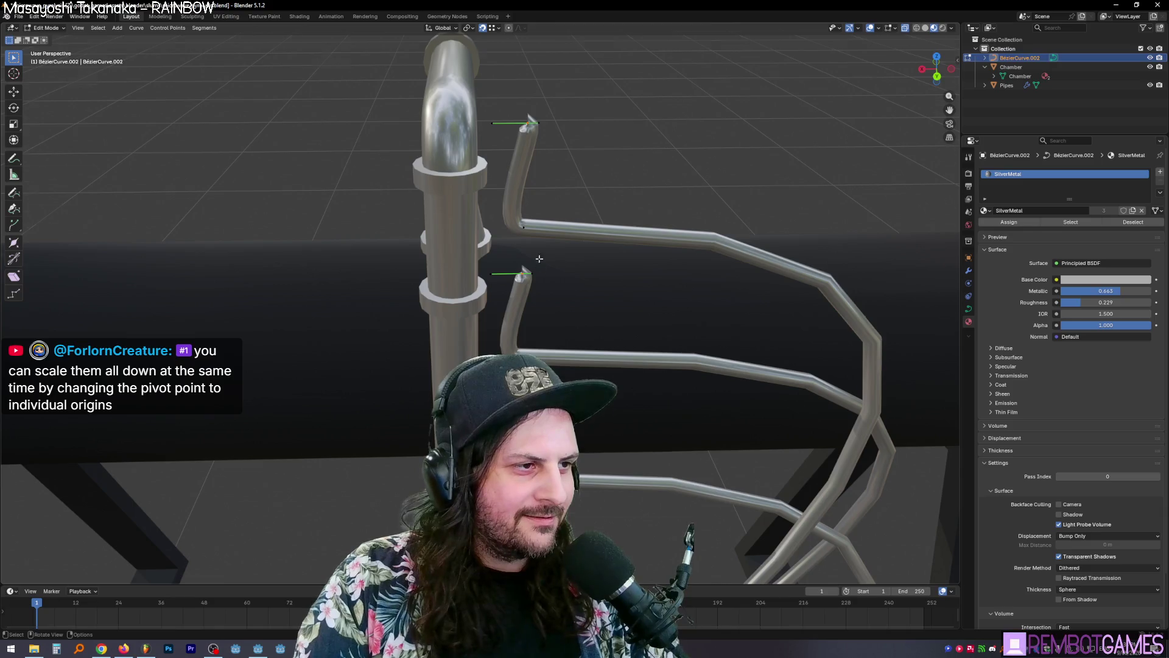
middle_drag(539, 259, 530, 251)
key(g)
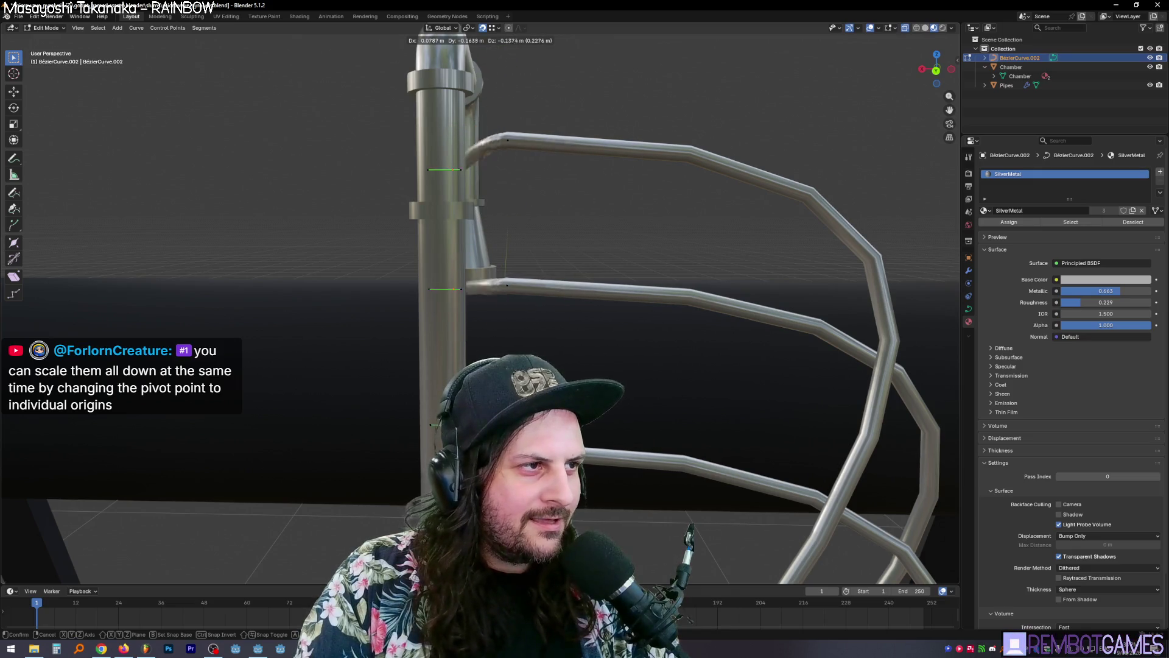
key(Escape)
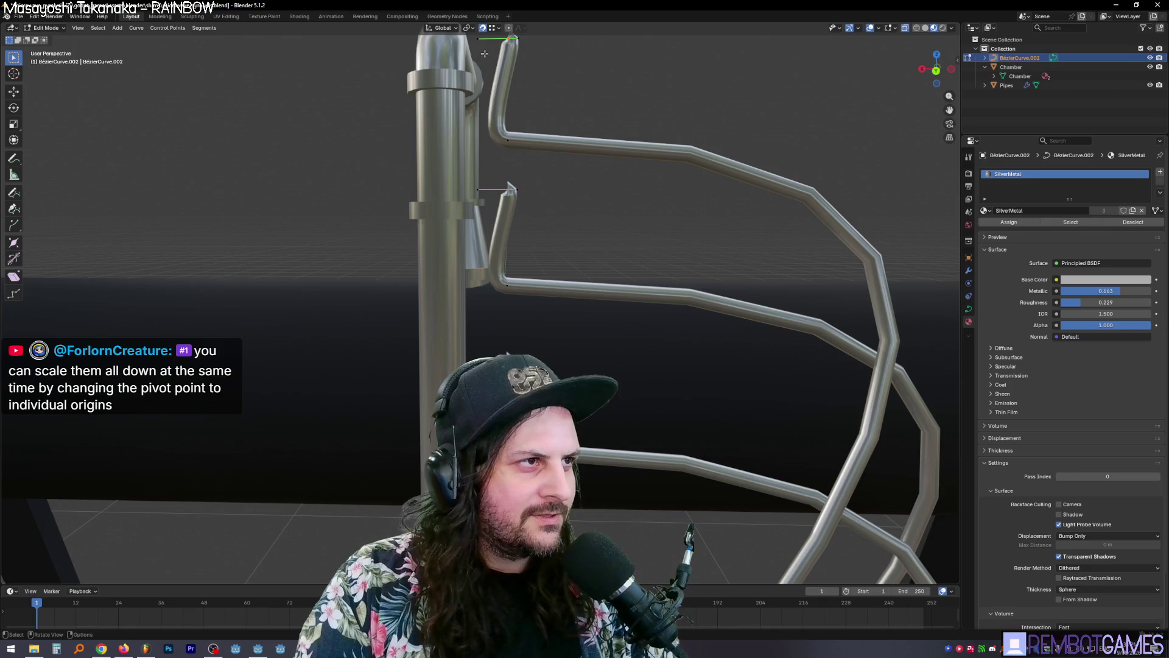
key(g)
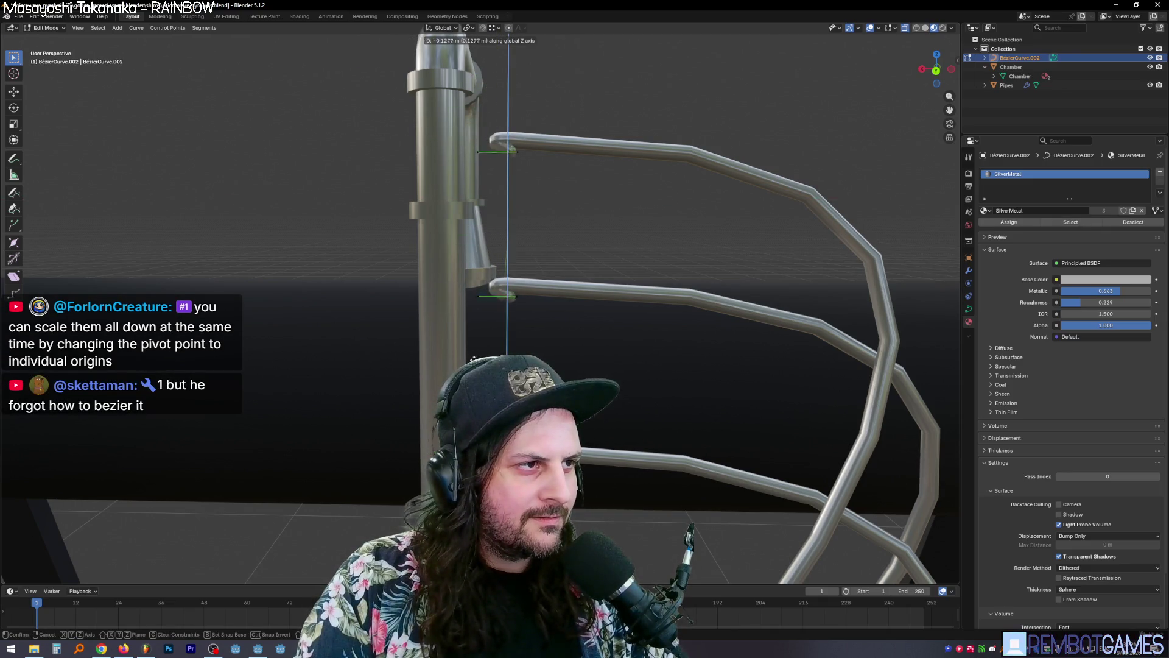
click(517, 220)
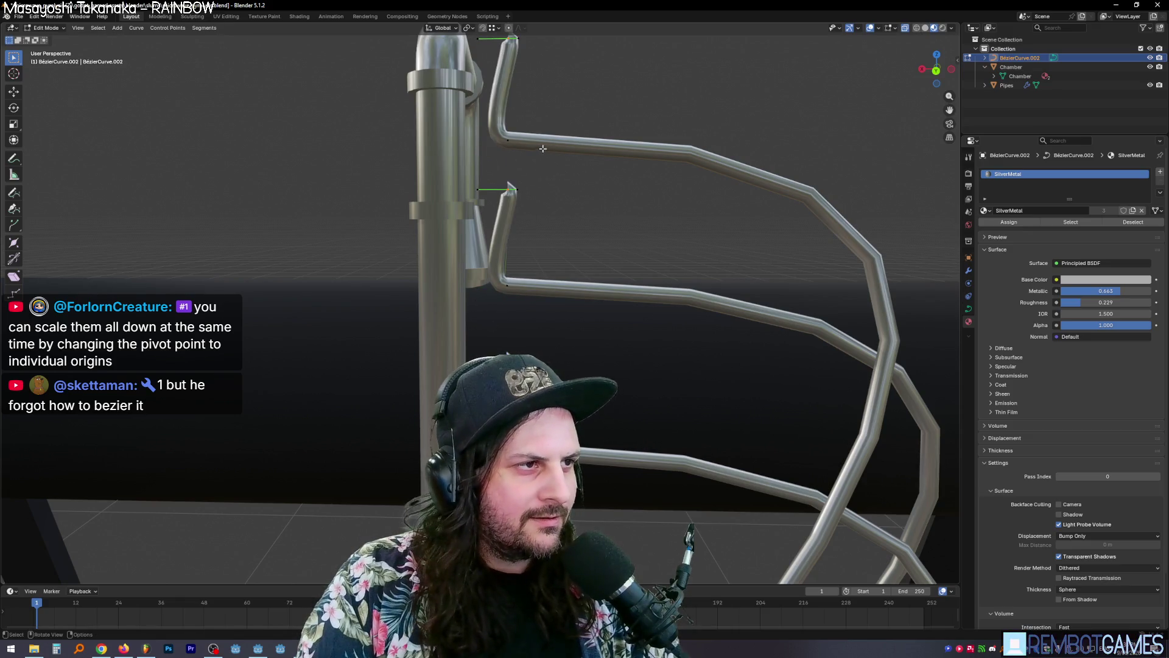
key(g)
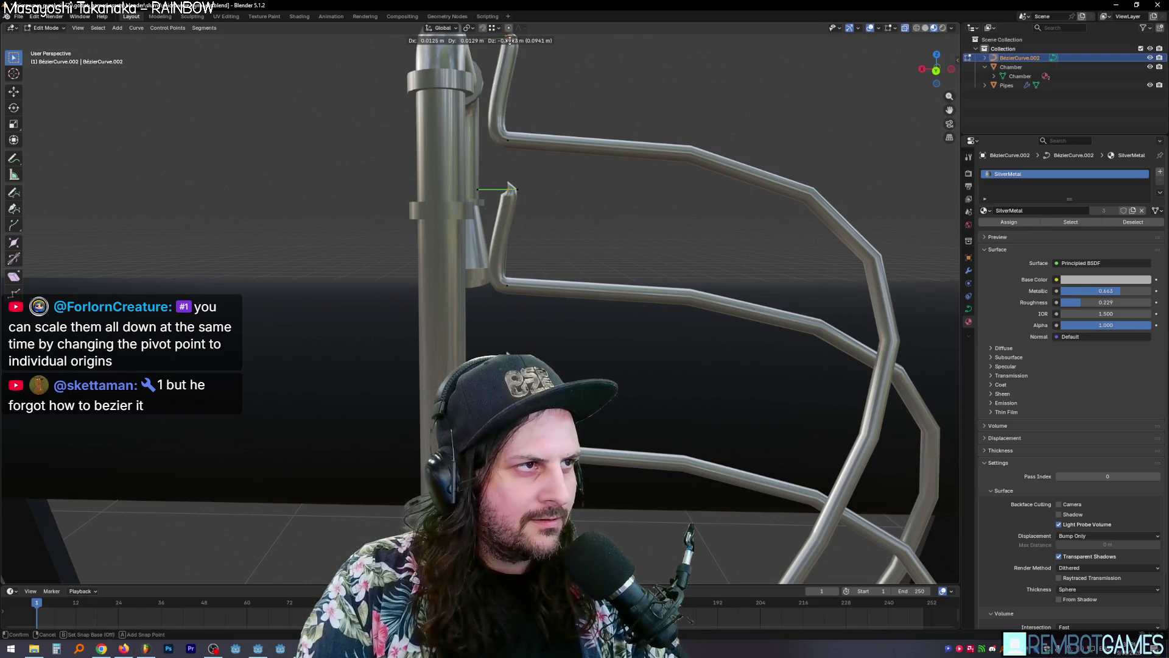
click(540, 183)
key(g)
key(x)
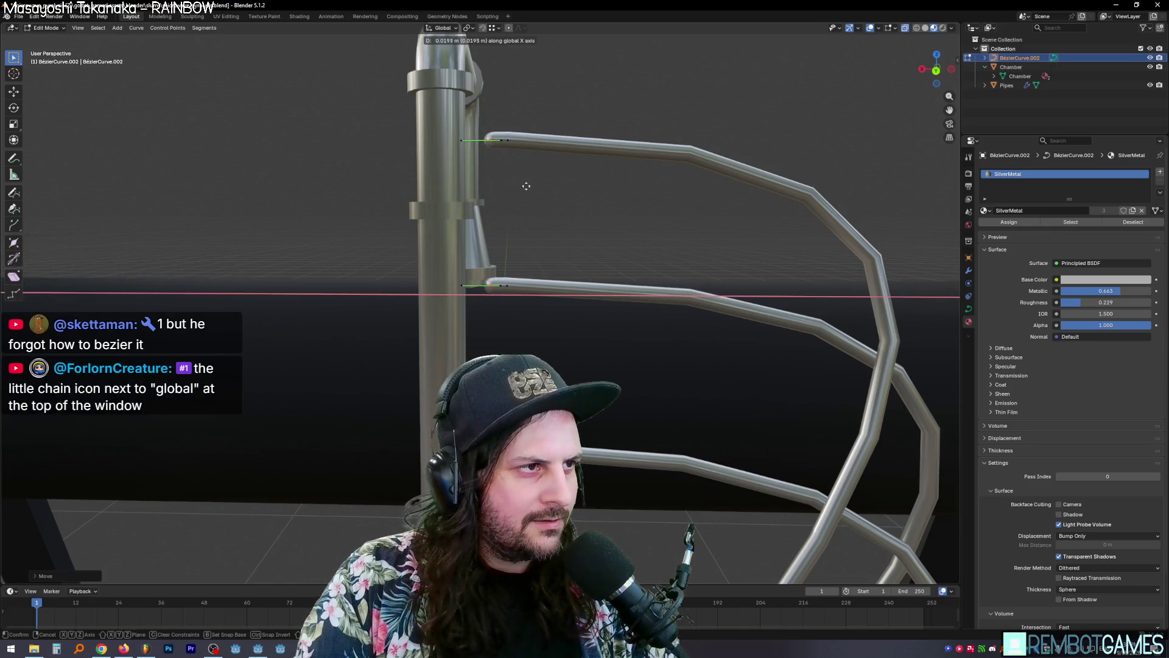
click(497, 183)
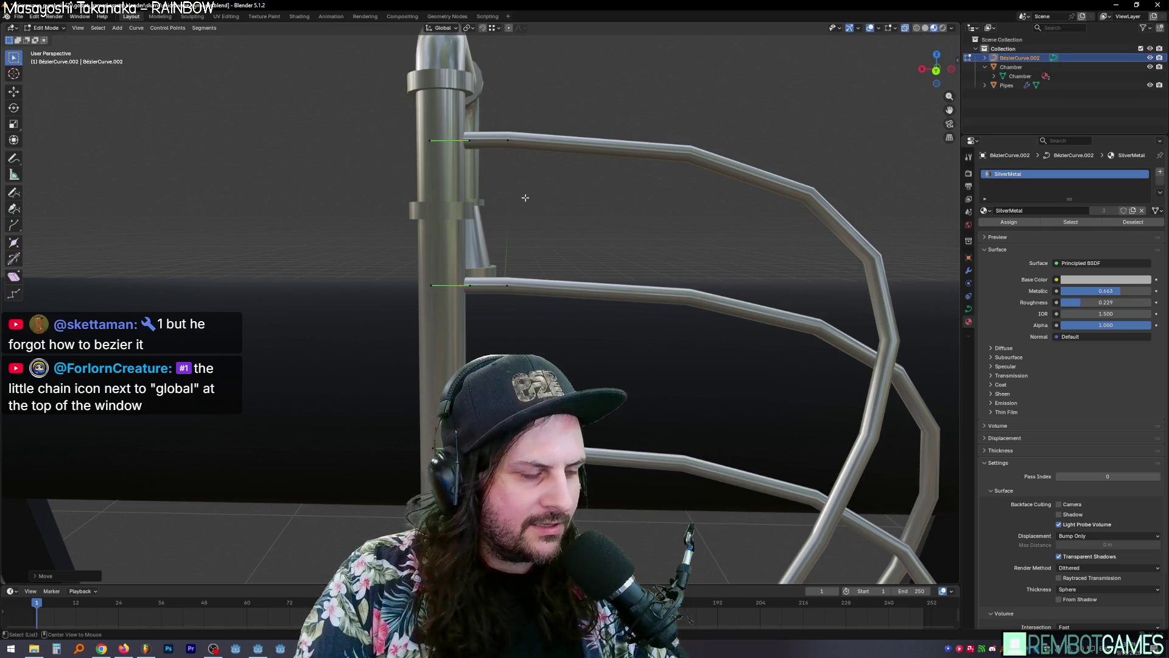
Step: Fatten the rail tips with Alt+S and return to Object Mode
key(alt+s)
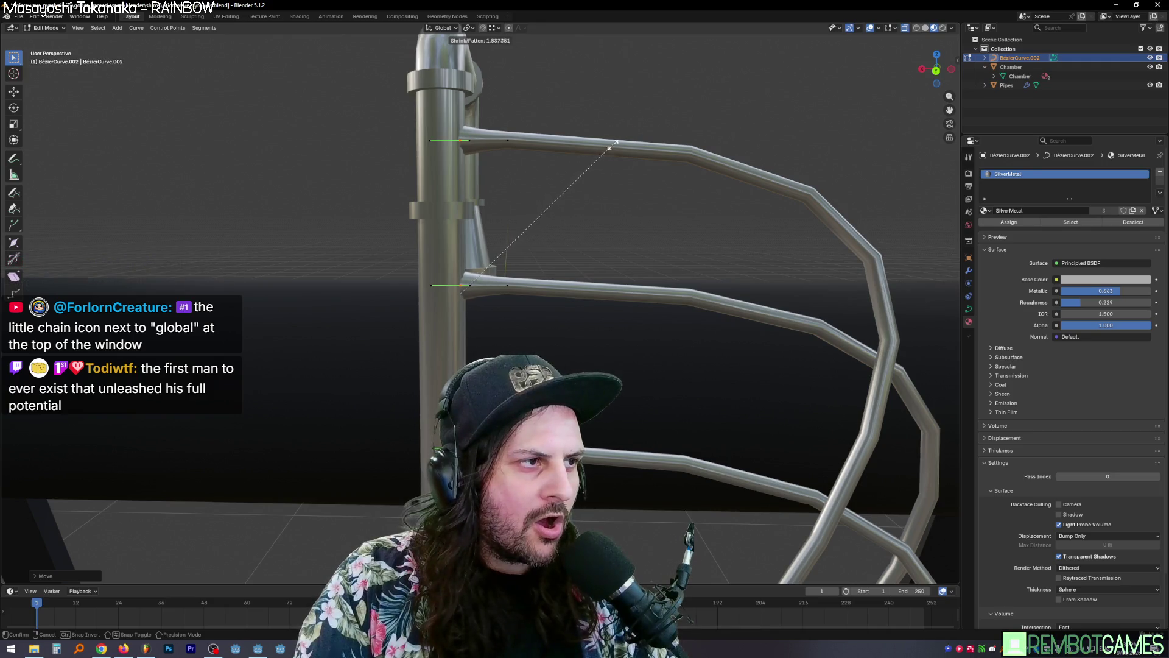
click(607, 153)
mouse_move(606, 152)
middle_down()
mouse_move(578, 153)
mouse_move(659, 151)
mouse_move(617, 207)
mouse_move(493, 203)
mouse_move(414, 163)
mouse_move(556, 163)
mouse_move(610, 184)
mouse_move(542, 229)
mouse_move(582, 252)
mouse_move(665, 161)
mouse_move(710, 166)
mouse_move(601, 178)
mouse_move(548, 201)
mouse_move(517, 232)
mouse_move(534, 250)
mouse_move(522, 261)
middle_up()
scroll(617, 207, up, 5)
key(Tab)
scroll(533, 250, up, 3)
Step: Select the rail curve and swap its SilverMetal material for the plain Material
scroll(521, 261, down, 3)
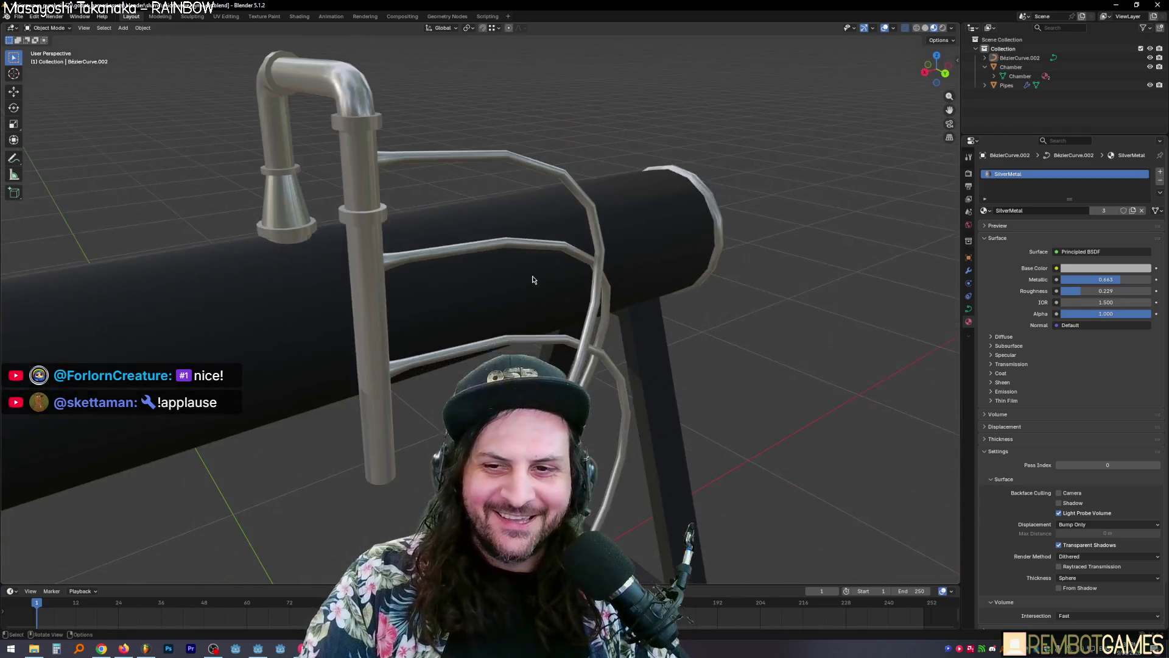
key(Tab)
key(Tab)
mouse_move(481, 311)
middle_down()
mouse_move(477, 351)
mouse_move(500, 329)
middle_up()
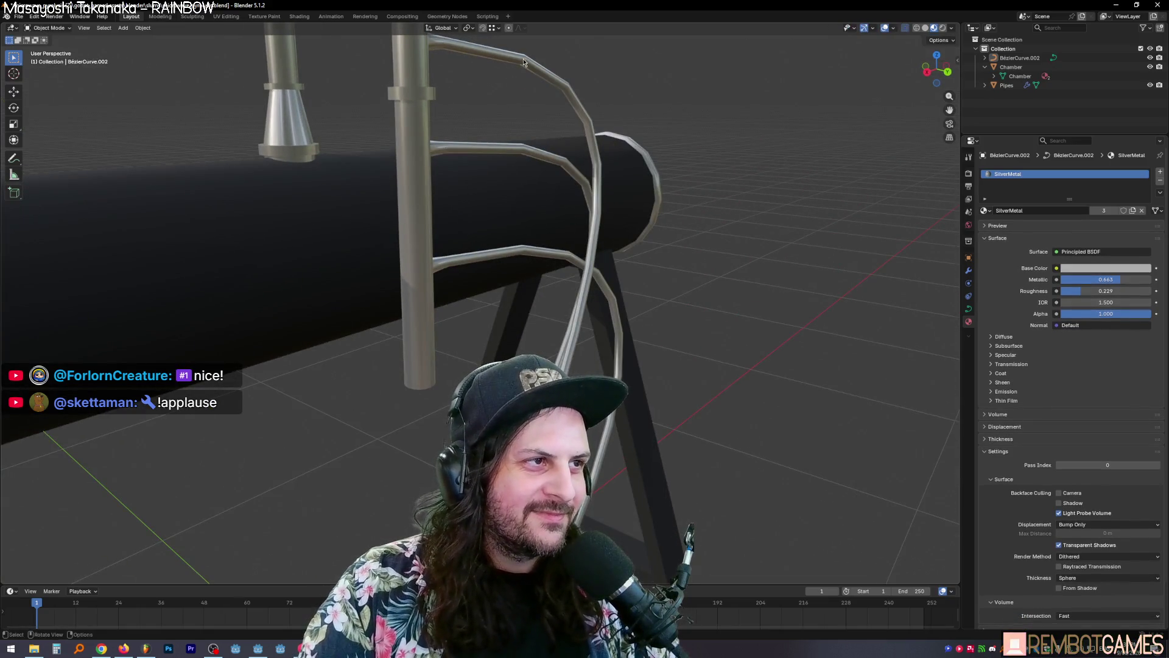
click(585, 183)
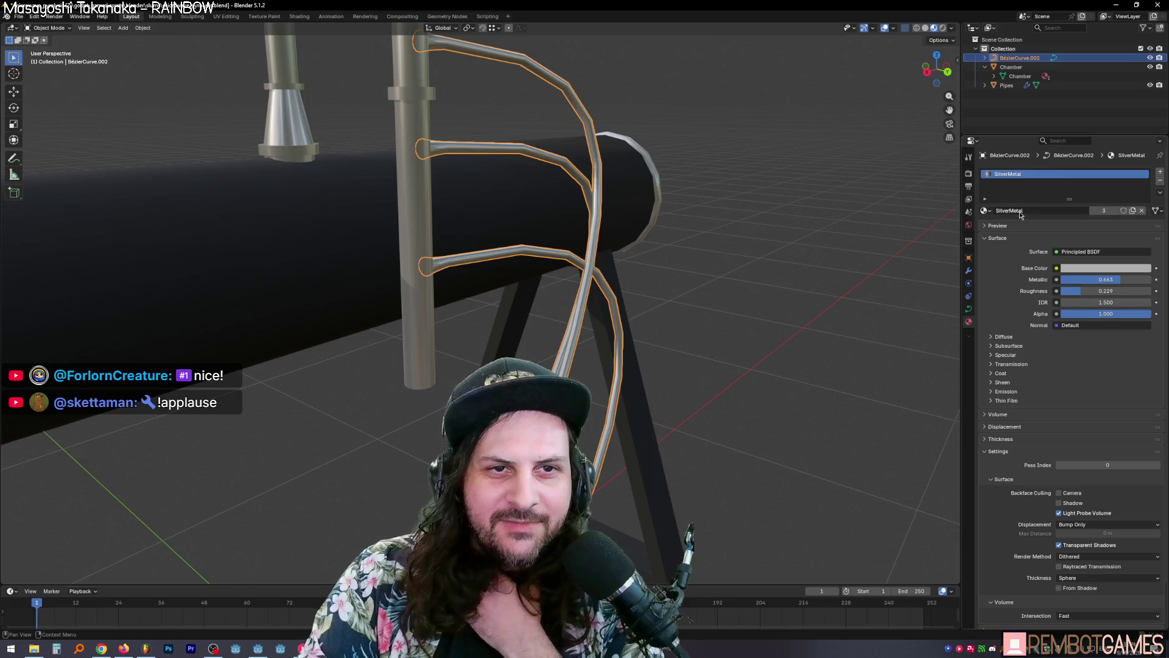
click(989, 212)
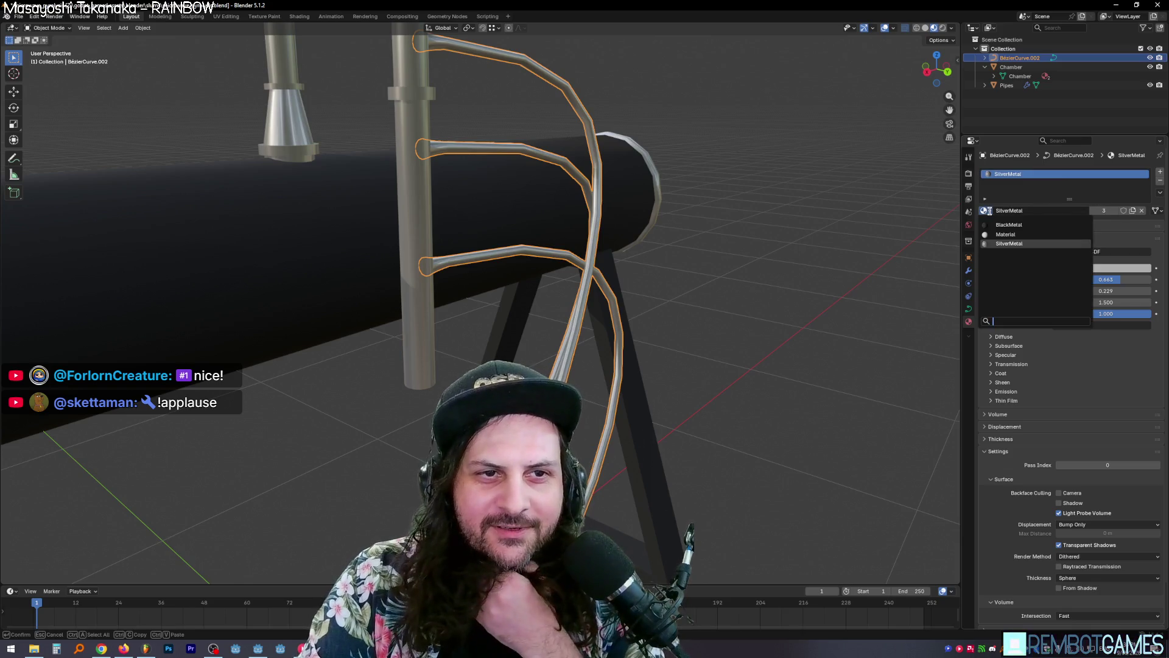
click(1008, 240)
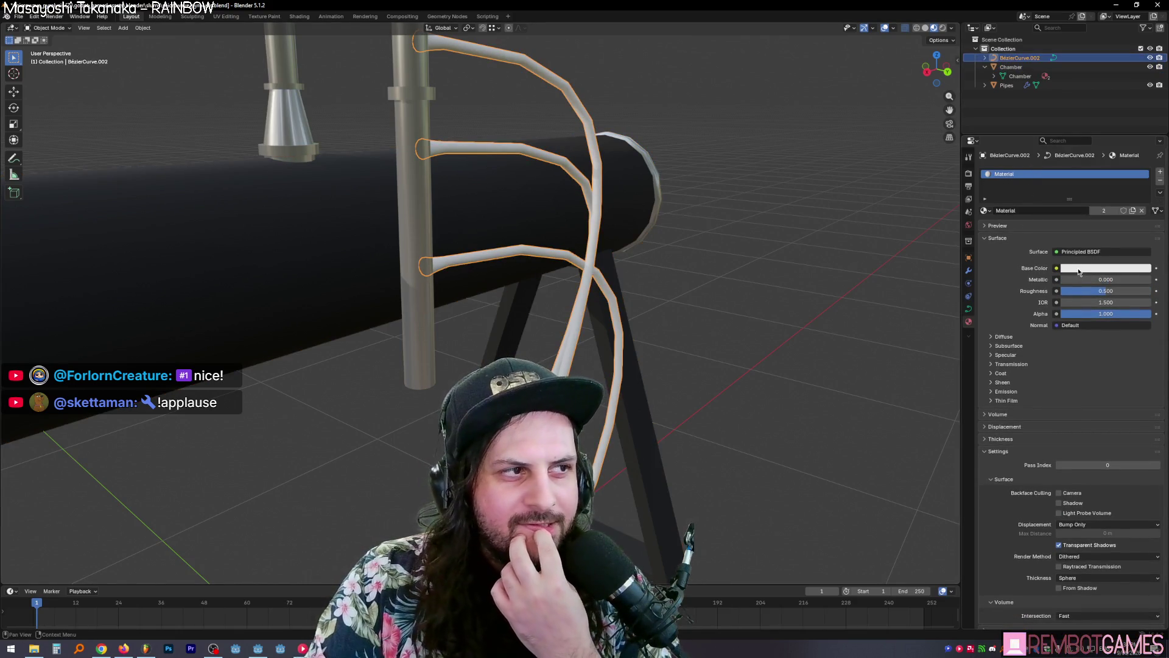
Step: Tint the rails' Material base colour beige
click(1080, 269)
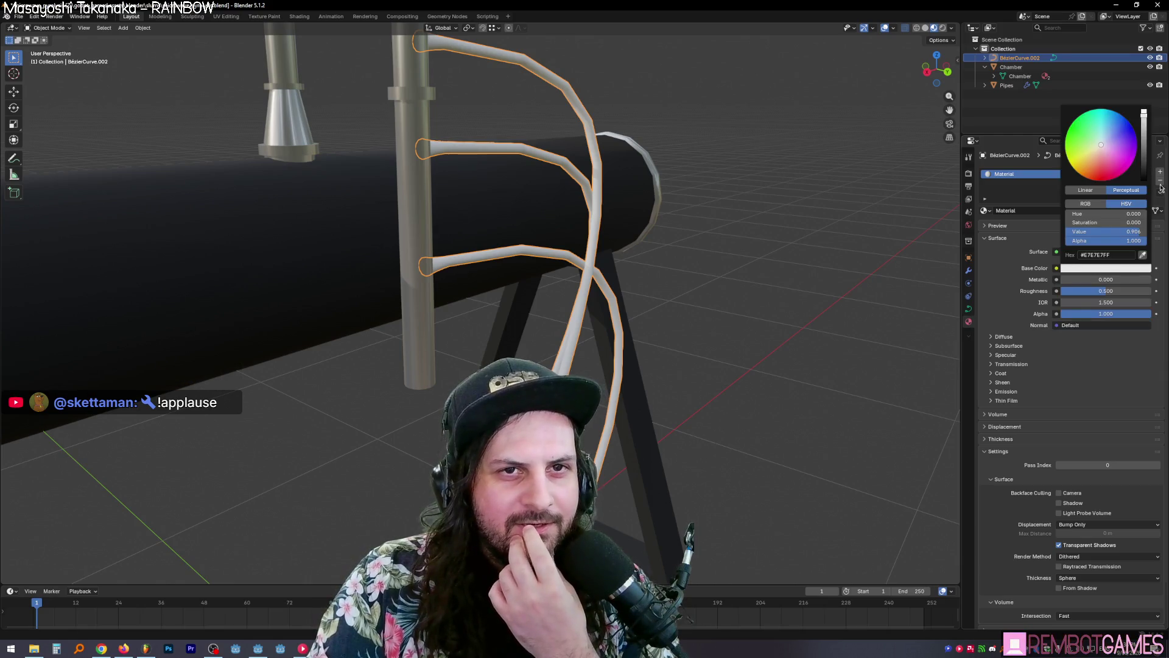
click(1104, 270)
drag(1099, 159, 1094, 148)
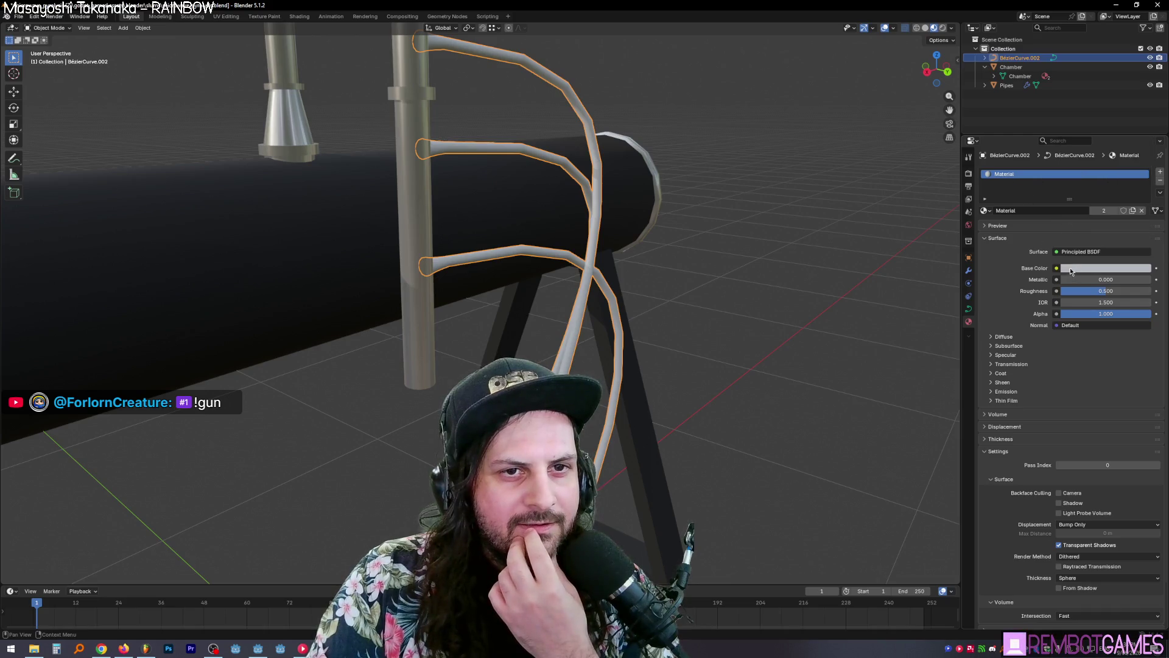
click(772, 211)
mouse_move(802, 218)
middle_down()
mouse_move(842, 217)
mouse_move(783, 238)
middle_up()
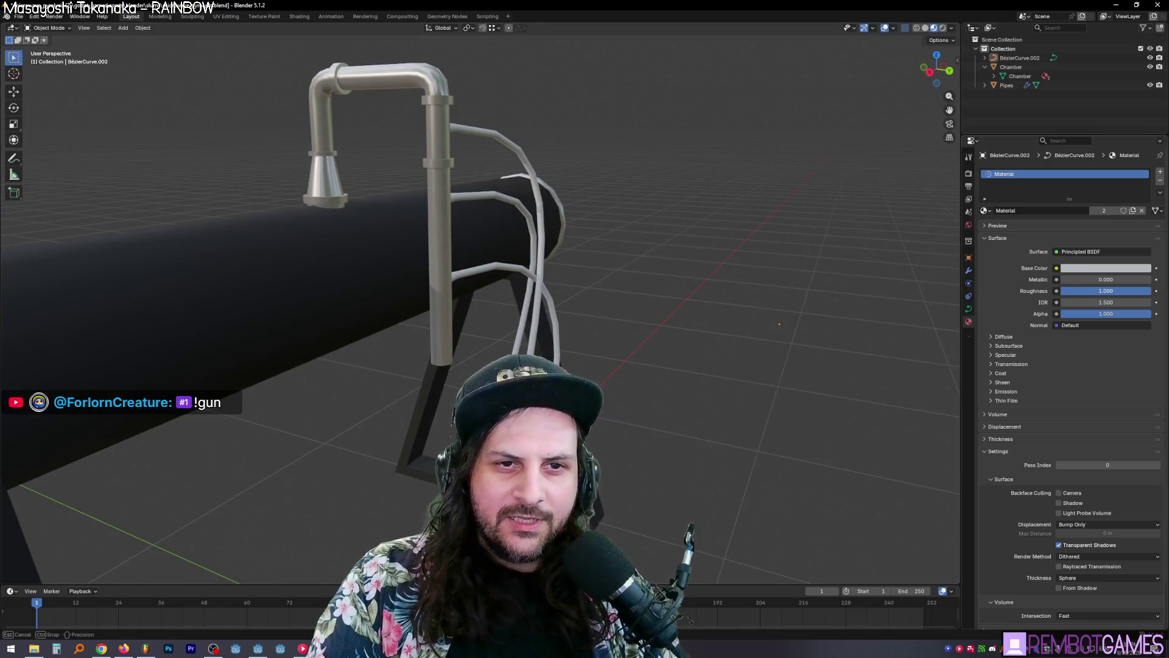
Step: Set the rail material's roughness to 1 and metallic to 0
key(BackSpace)
mouse_move(1106, 291)
mouse_down()
mouse_move(1145, 279)
mouse_move(1071, 280)
mouse_up()
mouse_move(792, 256)
middle_down()
mouse_move(824, 254)
mouse_move(758, 213)
mouse_move(748, 179)
middle_up()
Step: Frame the curved pipes and switch editing over to the Pipes mesh
key(Tab)
key(Tab)
click(893, 28)
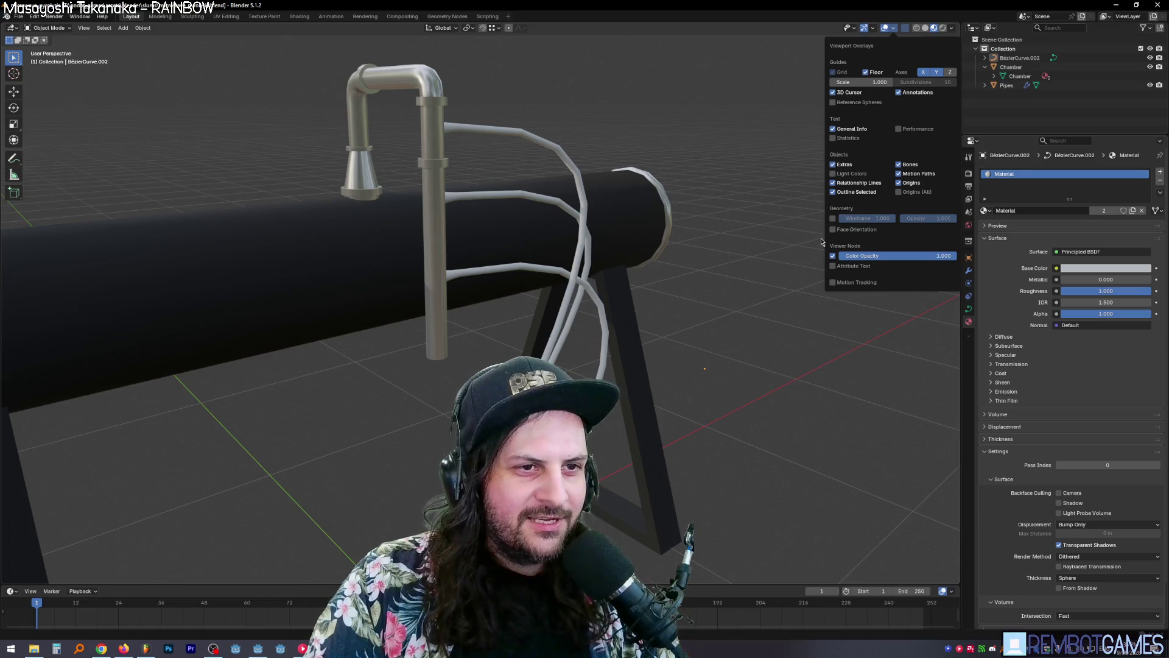
mouse_move(736, 305)
middle_down()
mouse_move(654, 363)
mouse_move(692, 363)
mouse_move(583, 369)
mouse_move(661, 346)
mouse_move(607, 311)
middle_up()
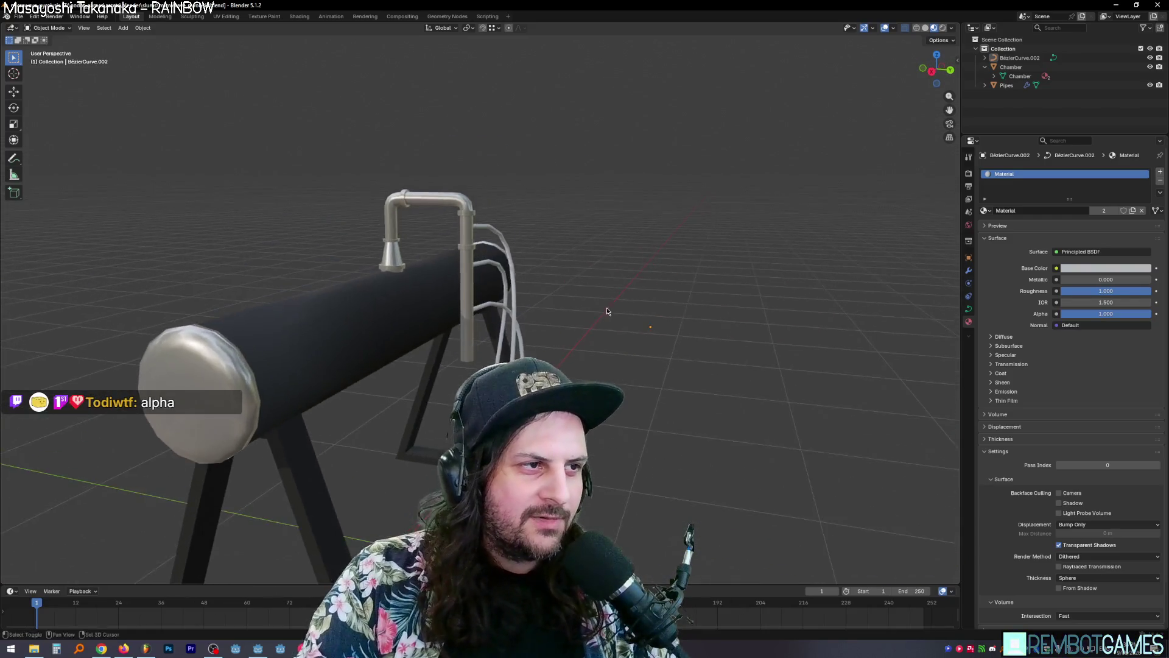
key(KP_Decimal)
key(Tab)
key(alt+q)
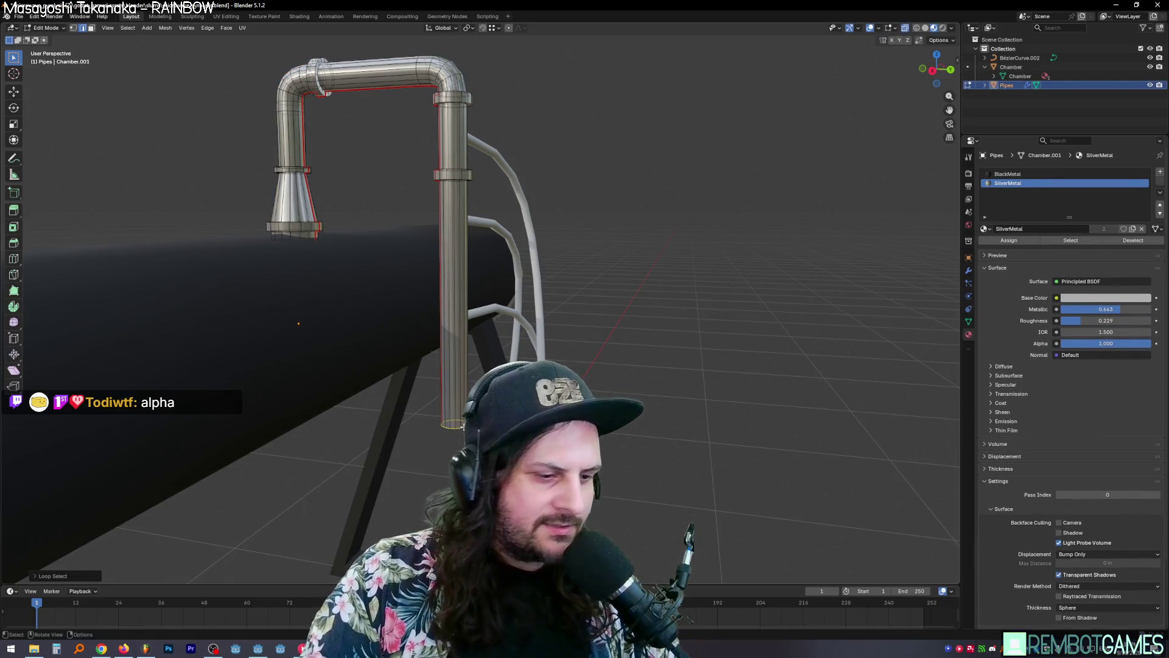
Step: Delete an edge loop and the lower faces of the vertical pipe
key(x)
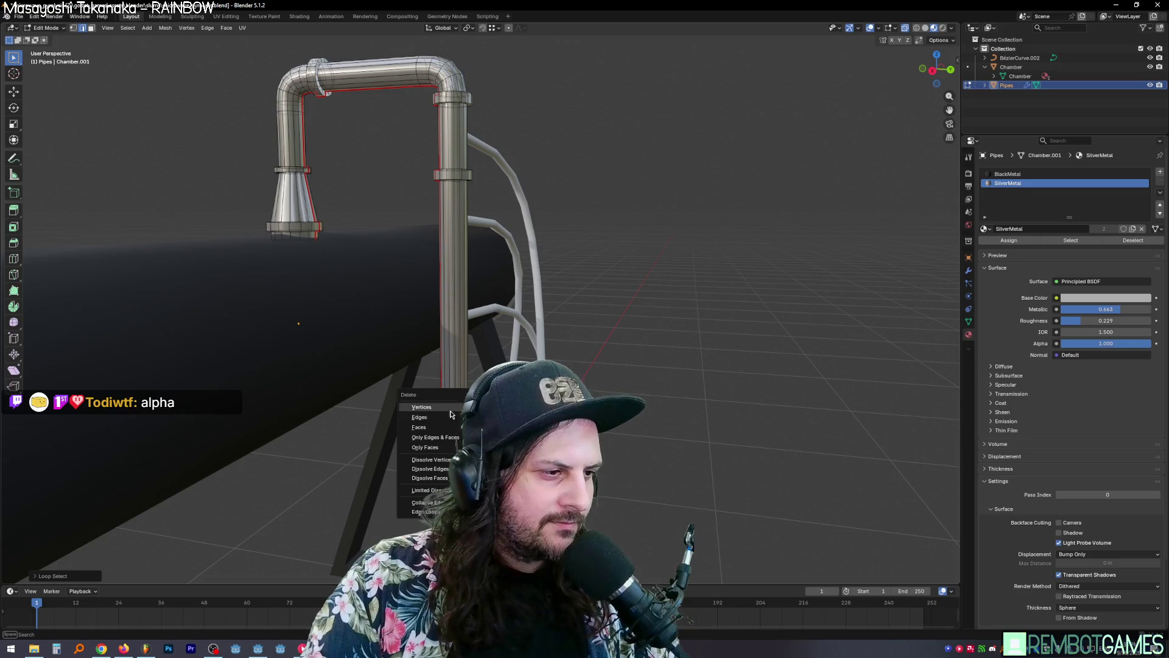
click(449, 422)
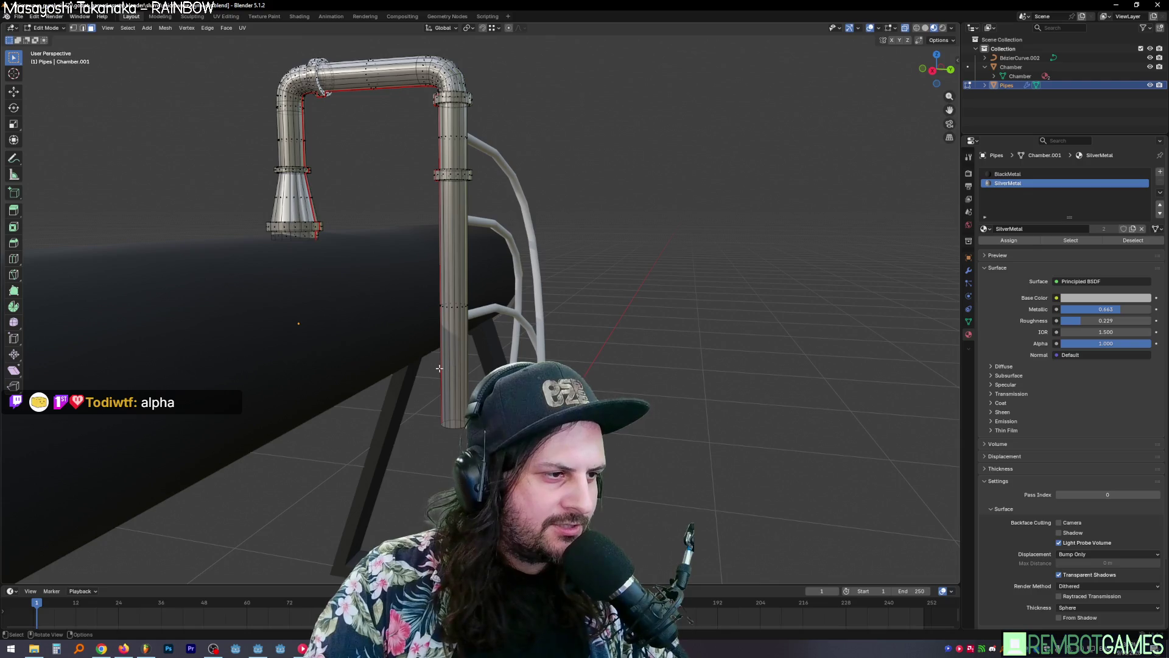
alt+click(447, 386)
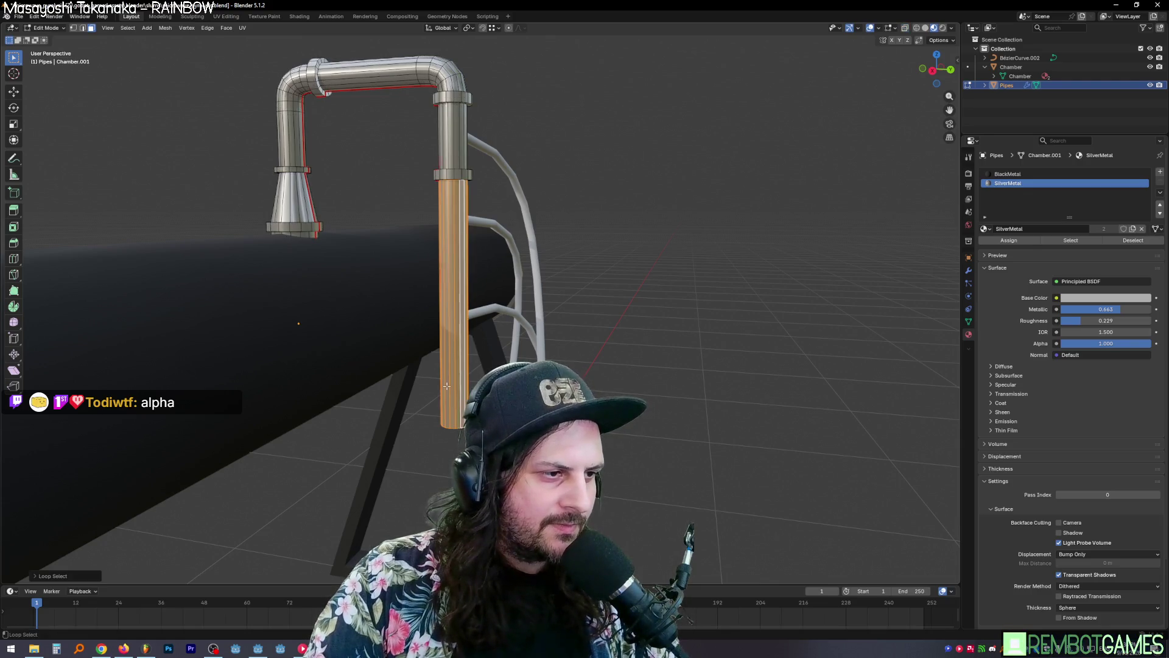
key(x)
click(447, 391)
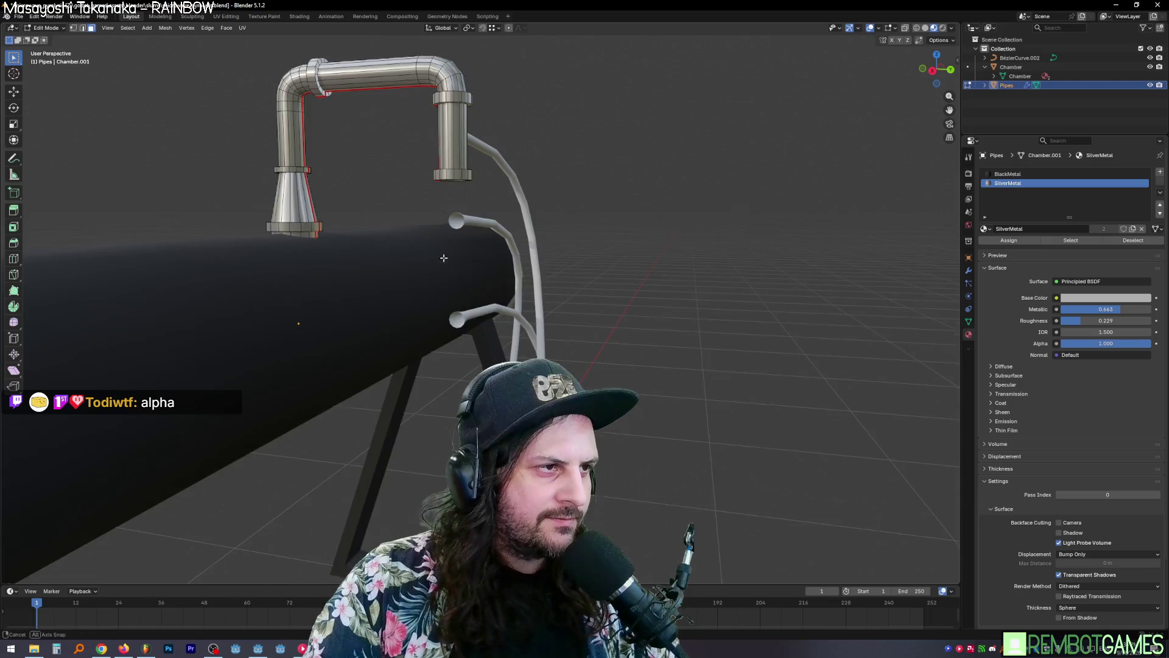
mouse_move(447, 391)
middle_down()
mouse_move(441, 189)
mouse_move(481, 318)
middle_up()
Step: Extrude the pipe's bottom loop straight down along Z in several stages
key(e)
key(z)
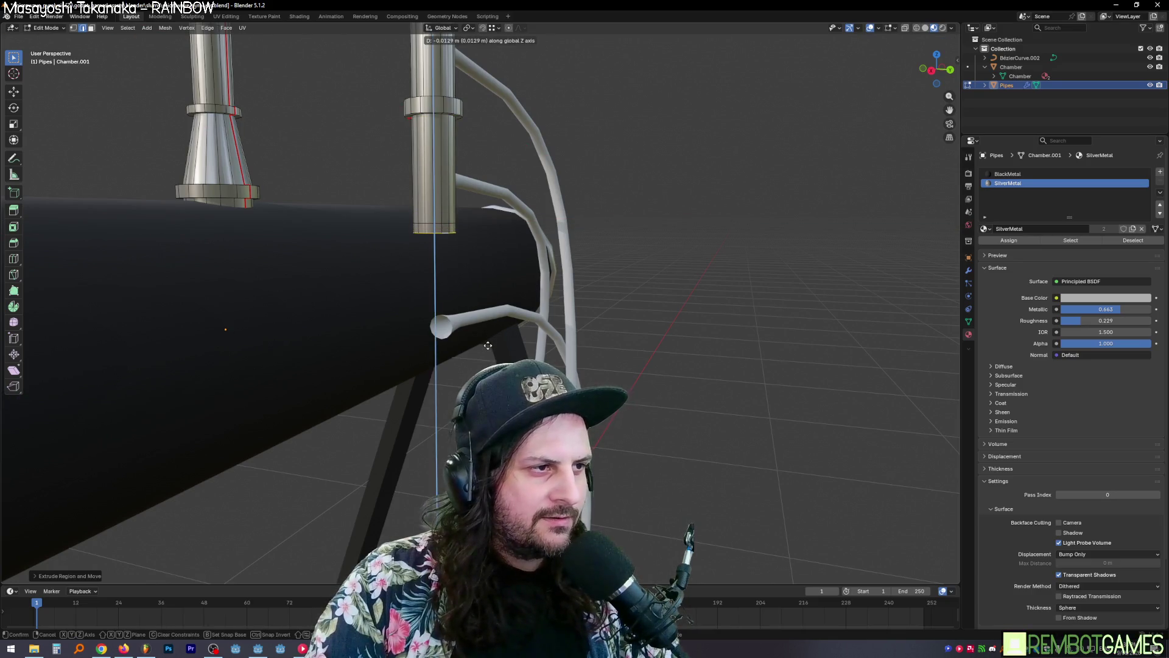
key(0)
key(Return)
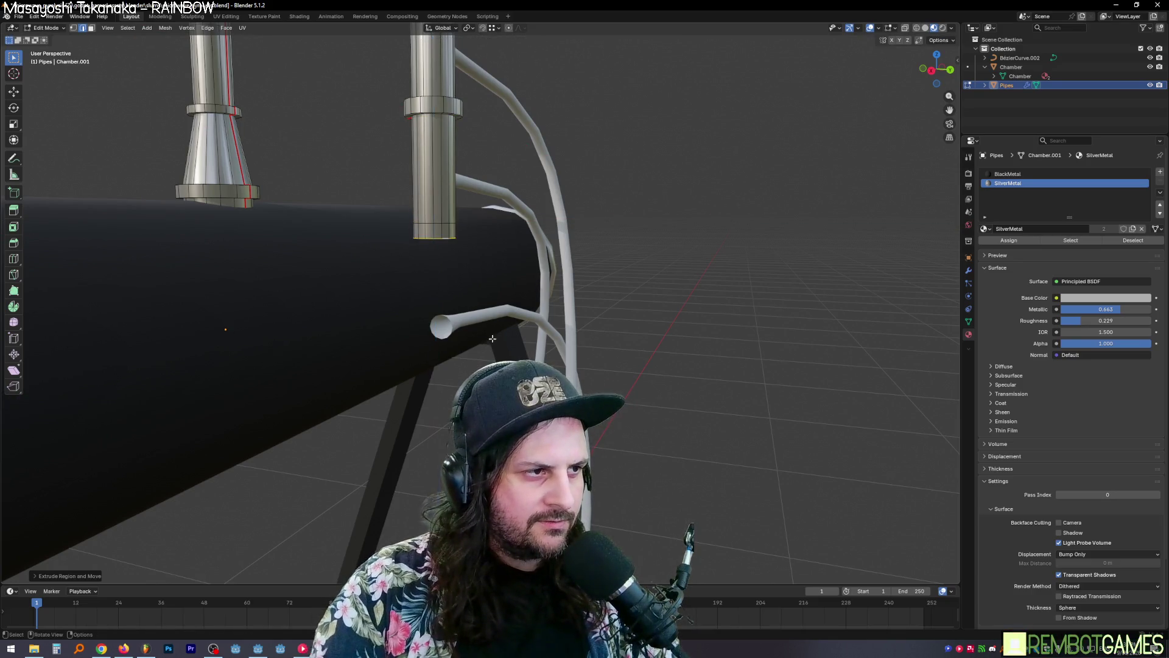
key(e)
key(z)
key(Return)
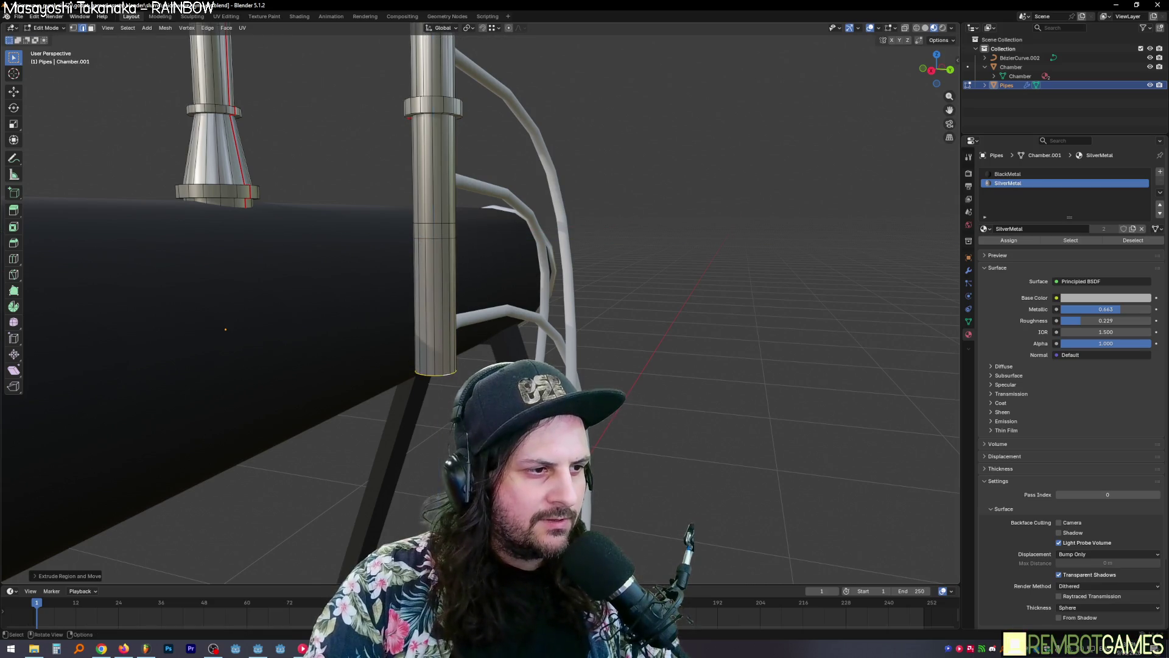
key(e)
key(z)
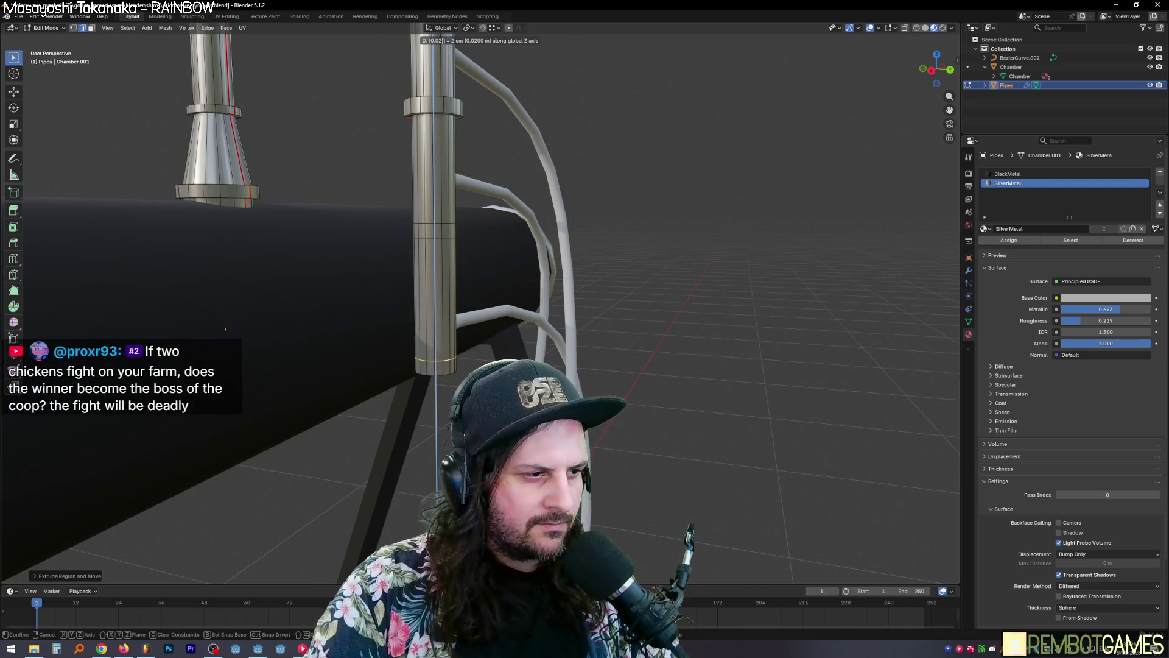
key(minus)
key(Return)
Step: Extrude an edge loop outward into a raised collar, then reopen the curved rails for editing
alt+click(417, 232)
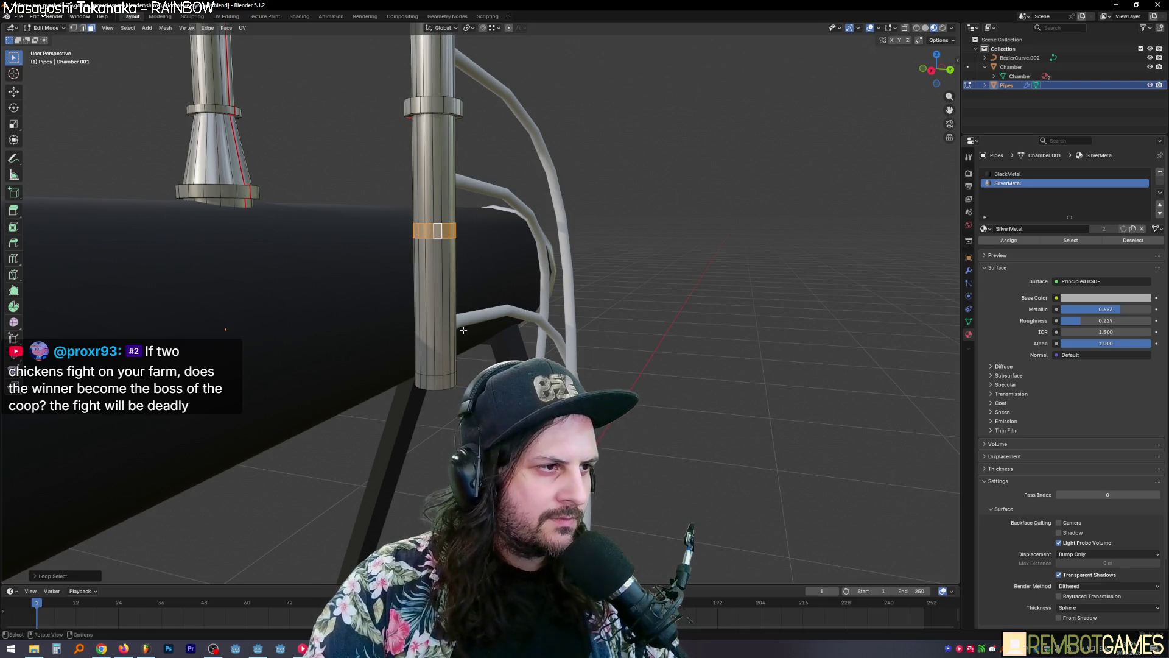
middle_drag(420, 382, 435, 286)
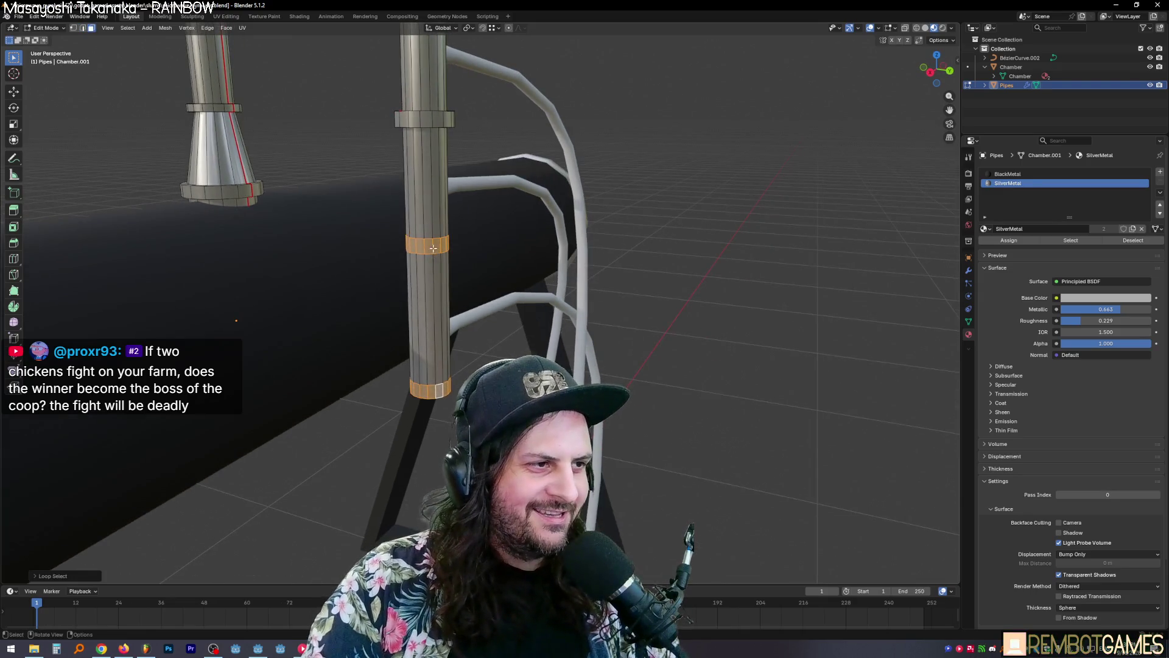
right_click(436, 268)
click(437, 265)
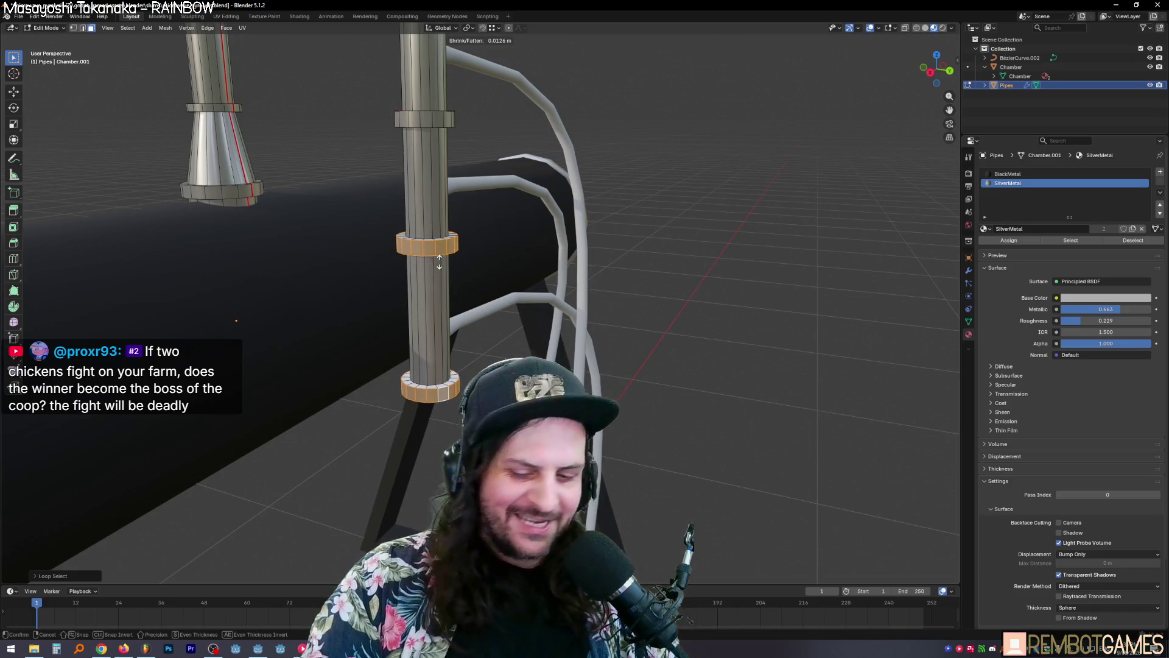
key(Return)
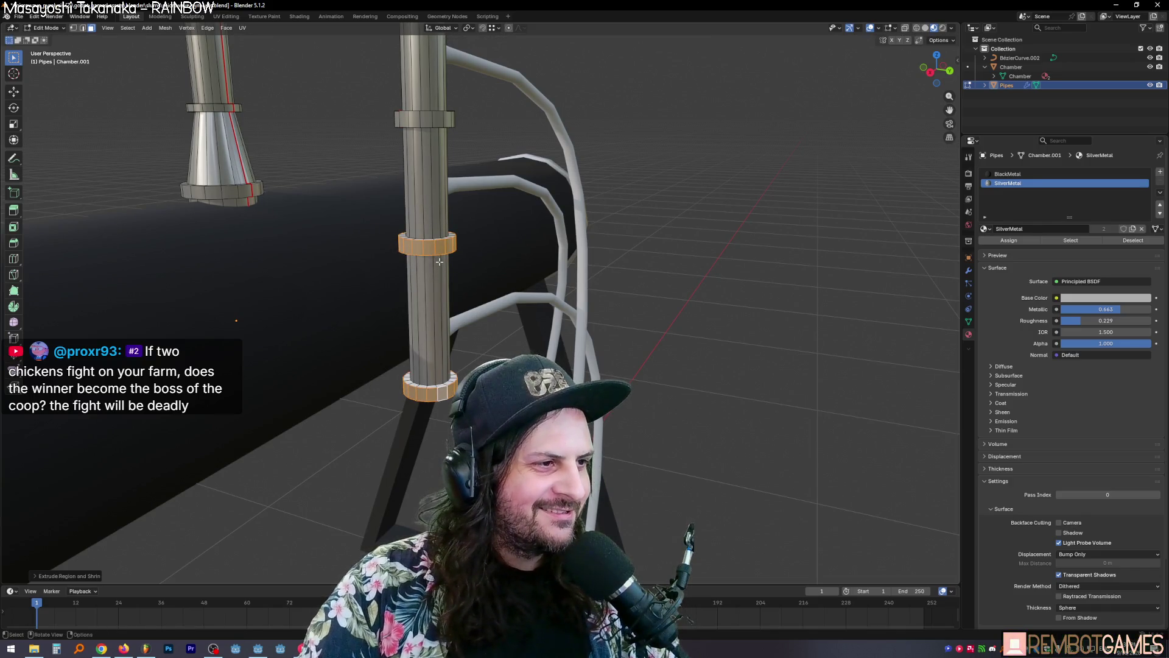
middle_drag(568, 202, 442, 319)
key(Tab)
click(467, 313)
key(Tab)
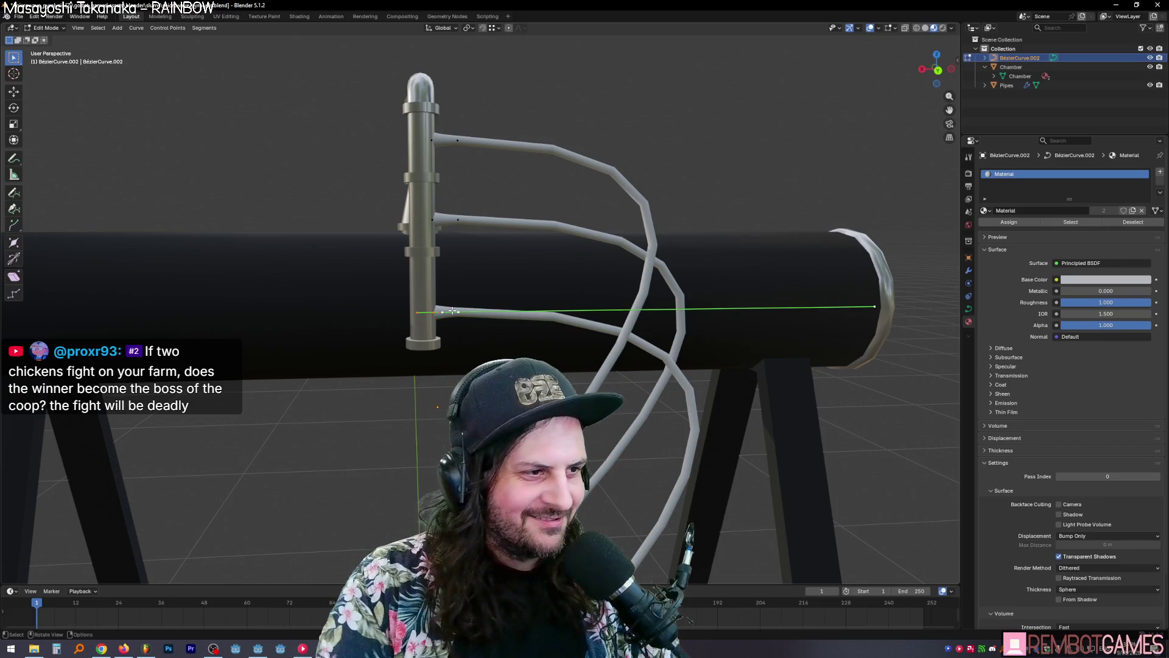
Step: Reposition the curve points, lowering and then nudging up the top pipe's end
key(g)
mouse_move(472, 314)
middle_down()
mouse_move(485, 307)
mouse_move(475, 278)
middle_up()
click(486, 308)
key(g)
click(459, 138)
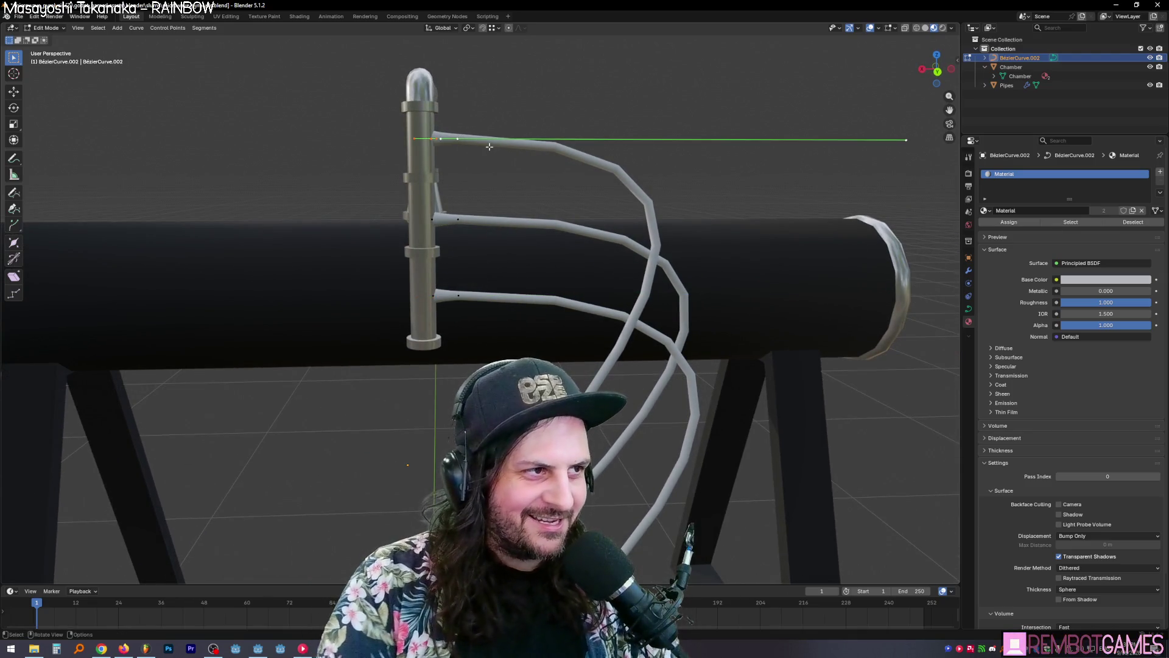
middle_drag(536, 156, 579, 168)
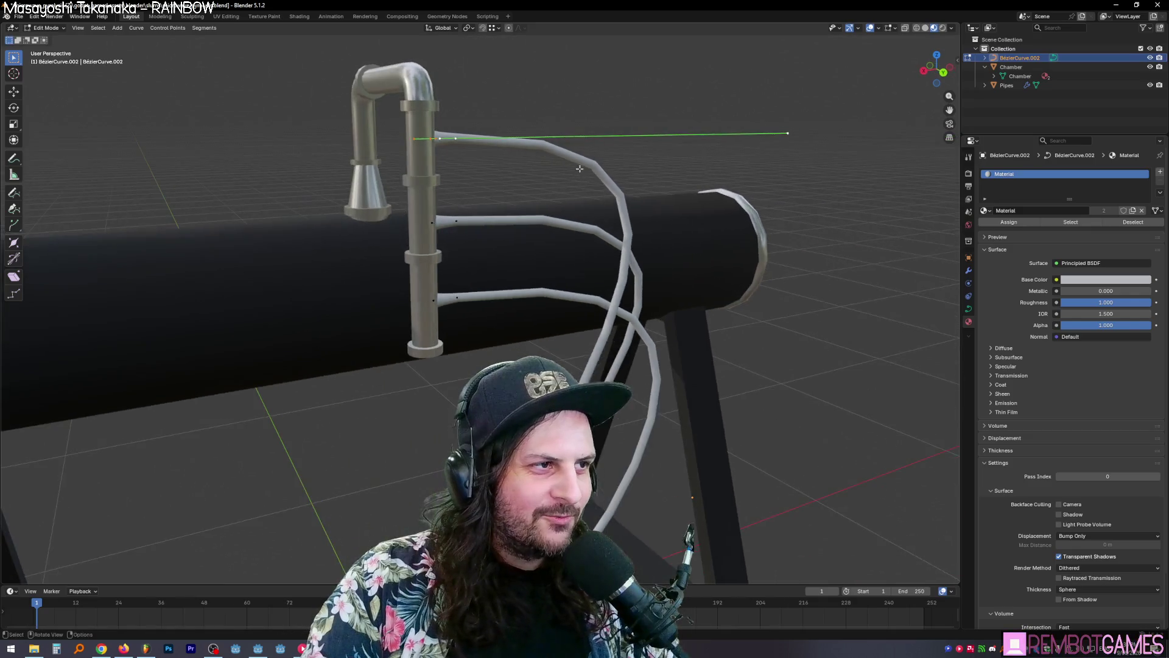
key(g)
click(626, 164)
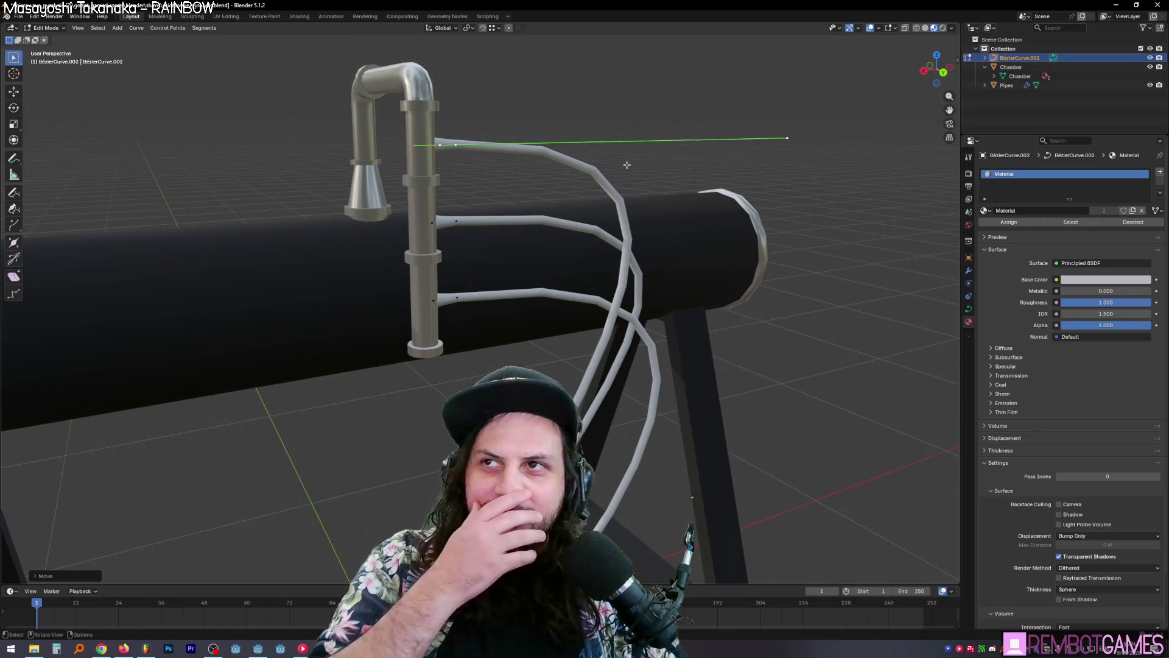
mouse_move(619, 157)
middle_down()
mouse_move(595, 191)
mouse_move(538, 192)
mouse_move(500, 234)
middle_up()
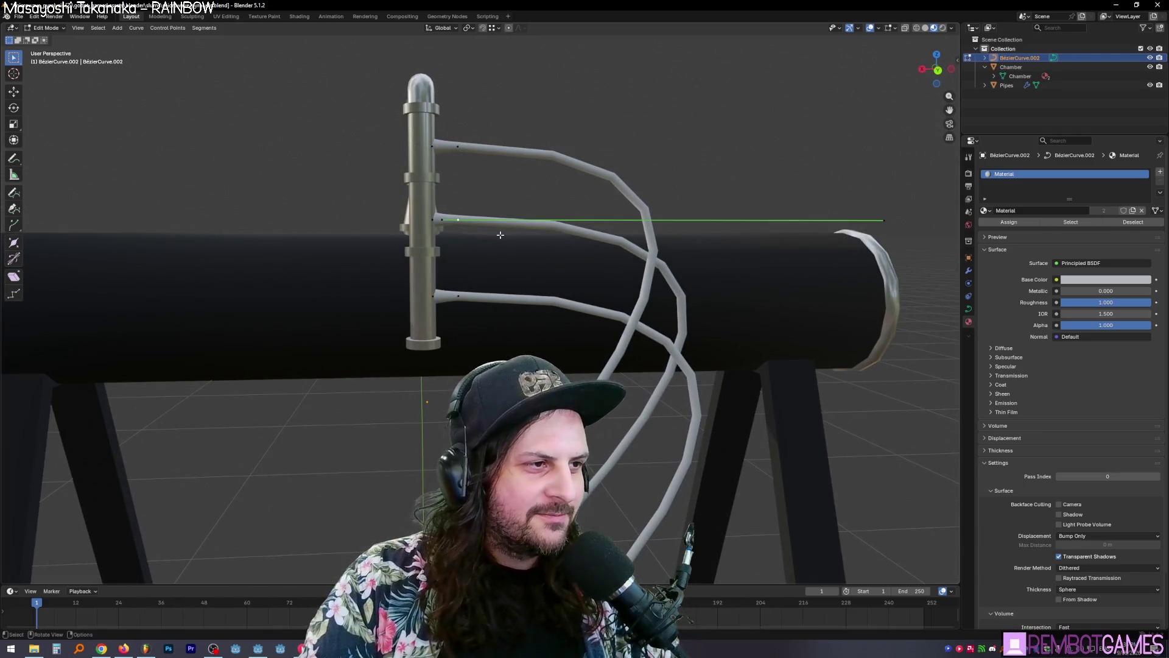
key(g)
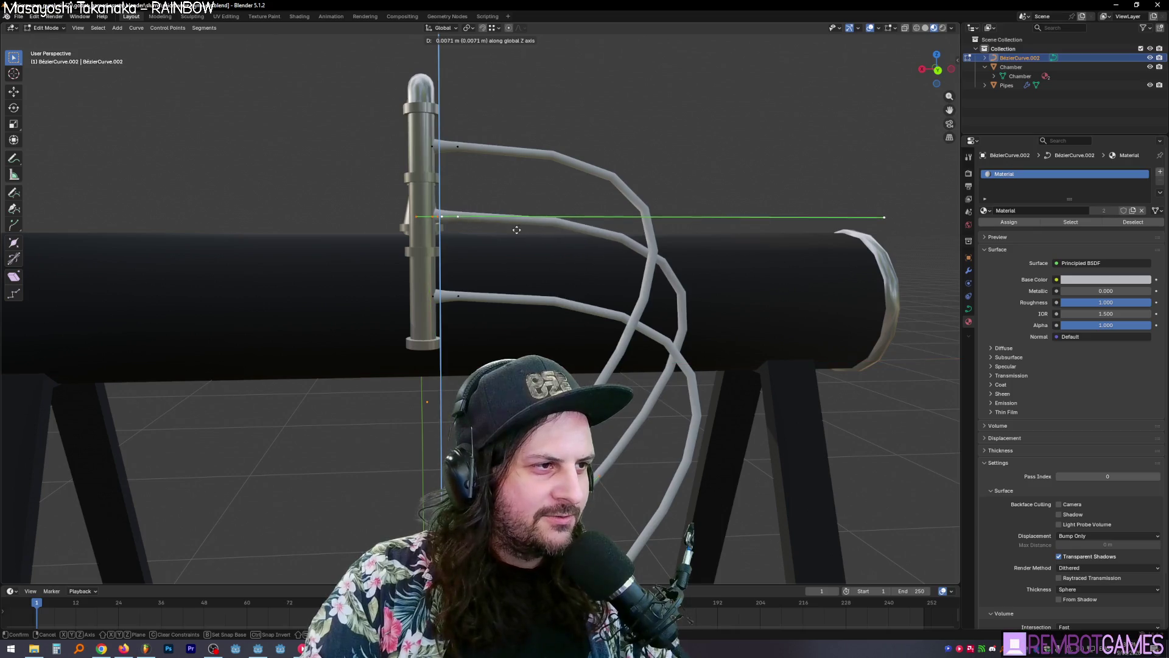
click(534, 227)
Step: Slide the whole curve along X toward the vertical pipe
key(Tab)
mouse_move(534, 228)
middle_down()
mouse_move(483, 240)
mouse_move(498, 236)
mouse_move(478, 148)
middle_up()
key(g)
key(x)
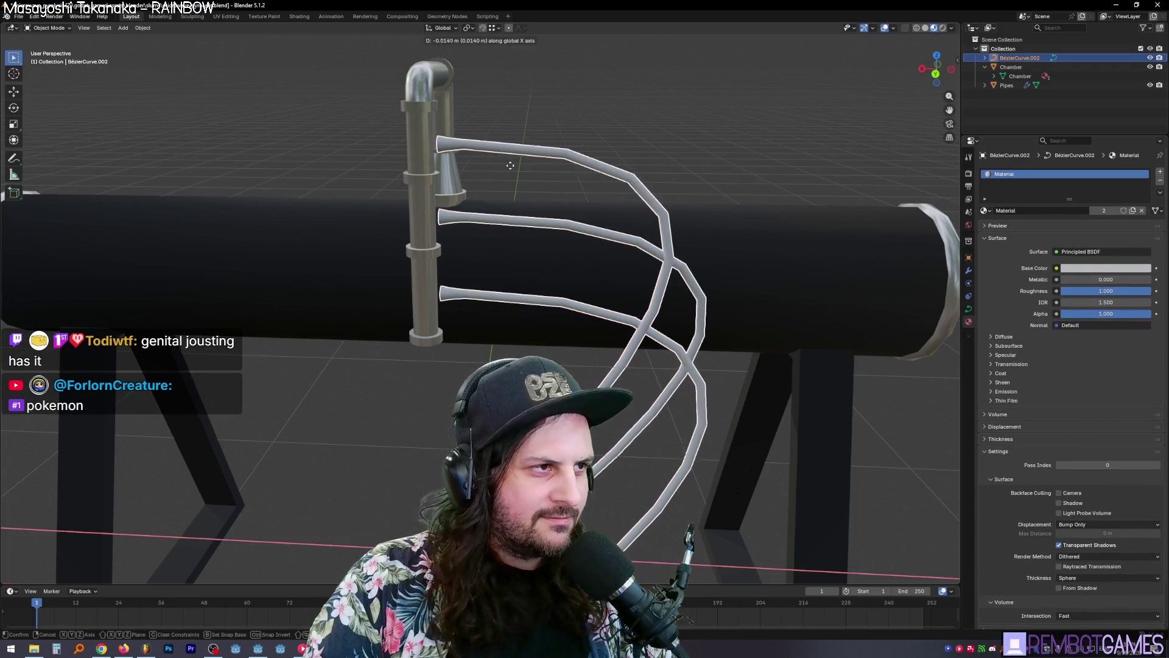
click(530, 172)
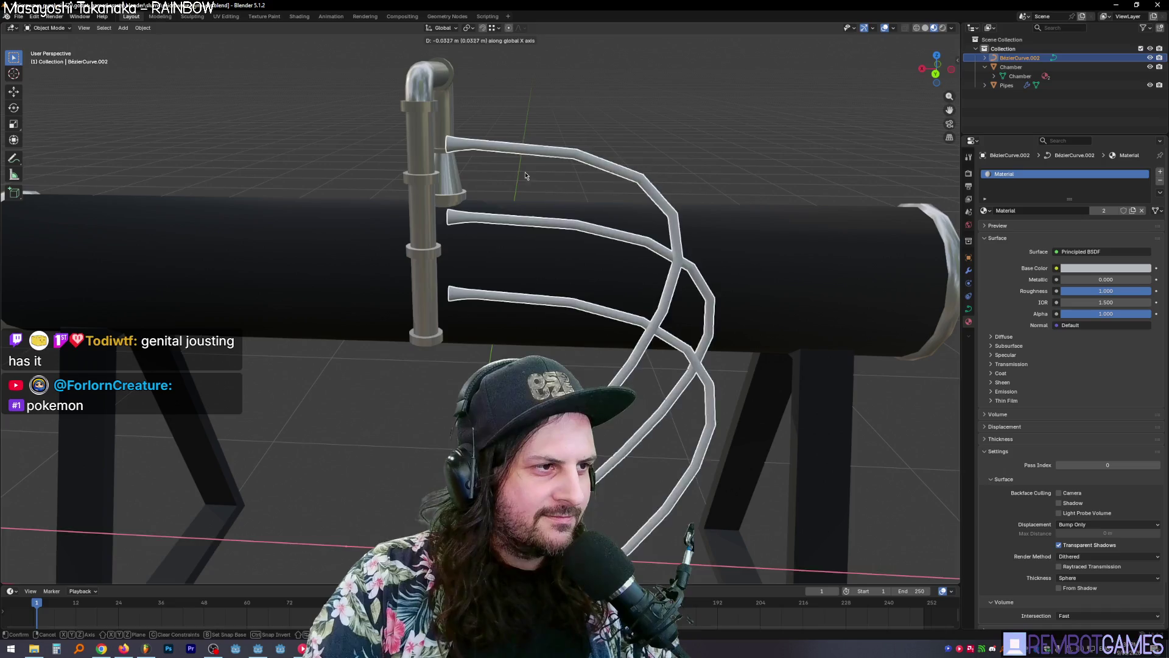
middle_drag(523, 174, 540, 164)
Step: Move the pipe ends along X into the vertical pipe
key(Tab)
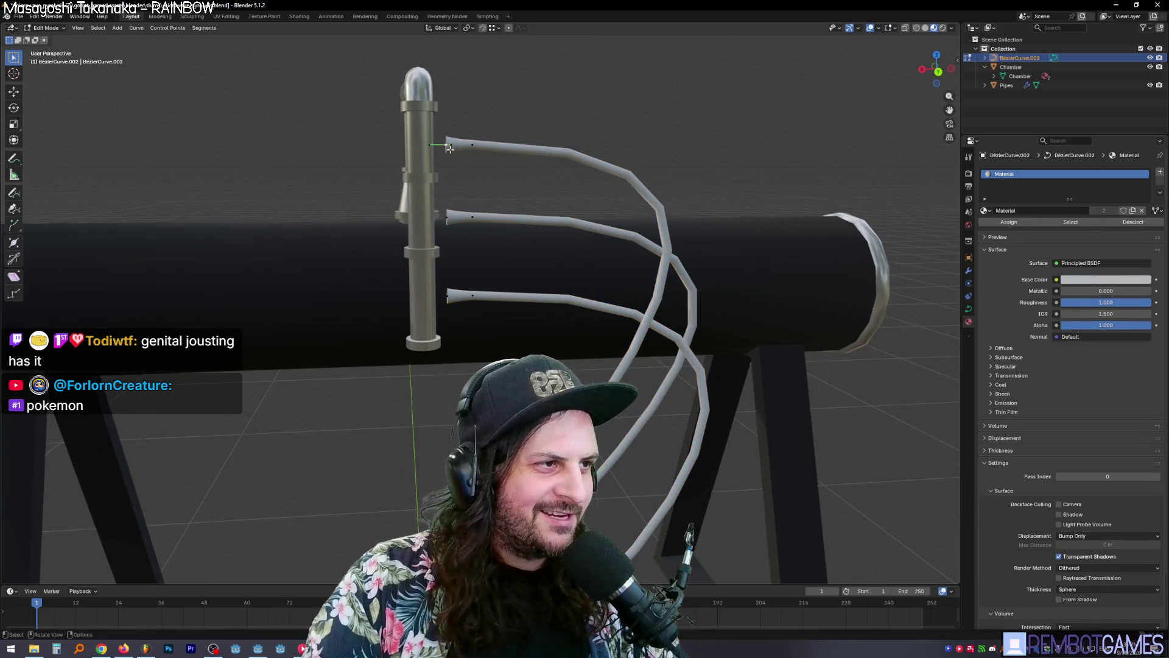
key(g)
key(x)
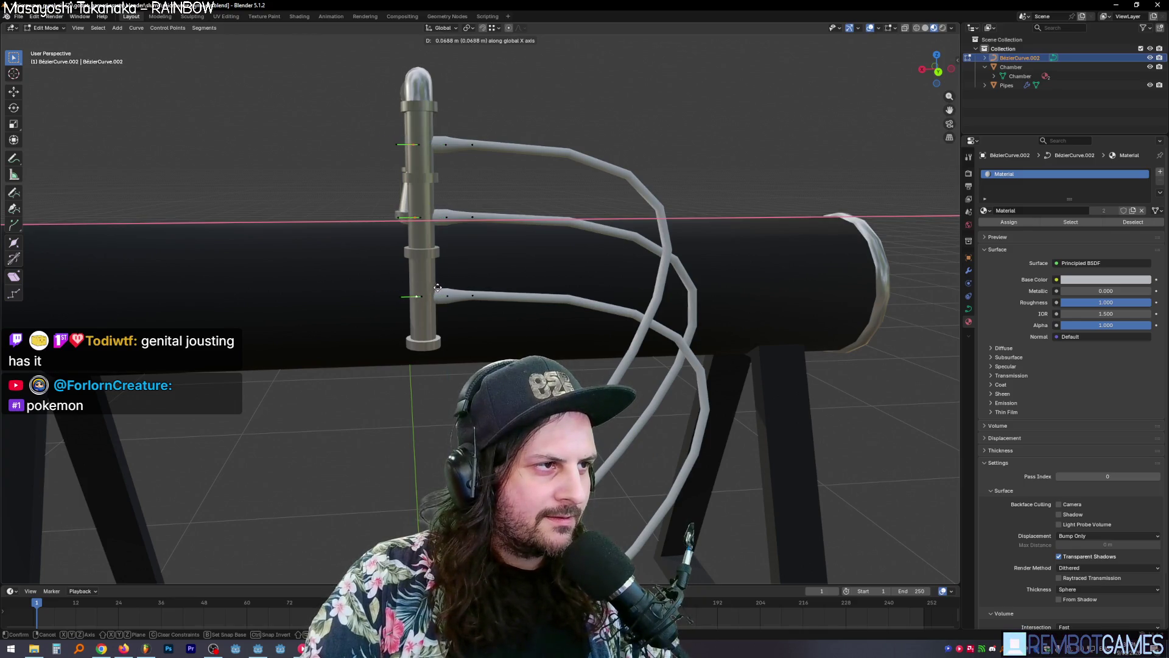
click(447, 288)
mouse_move(447, 289)
middle_down()
mouse_move(668, 153)
mouse_move(609, 268)
middle_up()
scroll(668, 153, up, 5)
Step: Scale both pipe ends along X, then return to Object Mode and inspect the machine
key(s)
key(x)
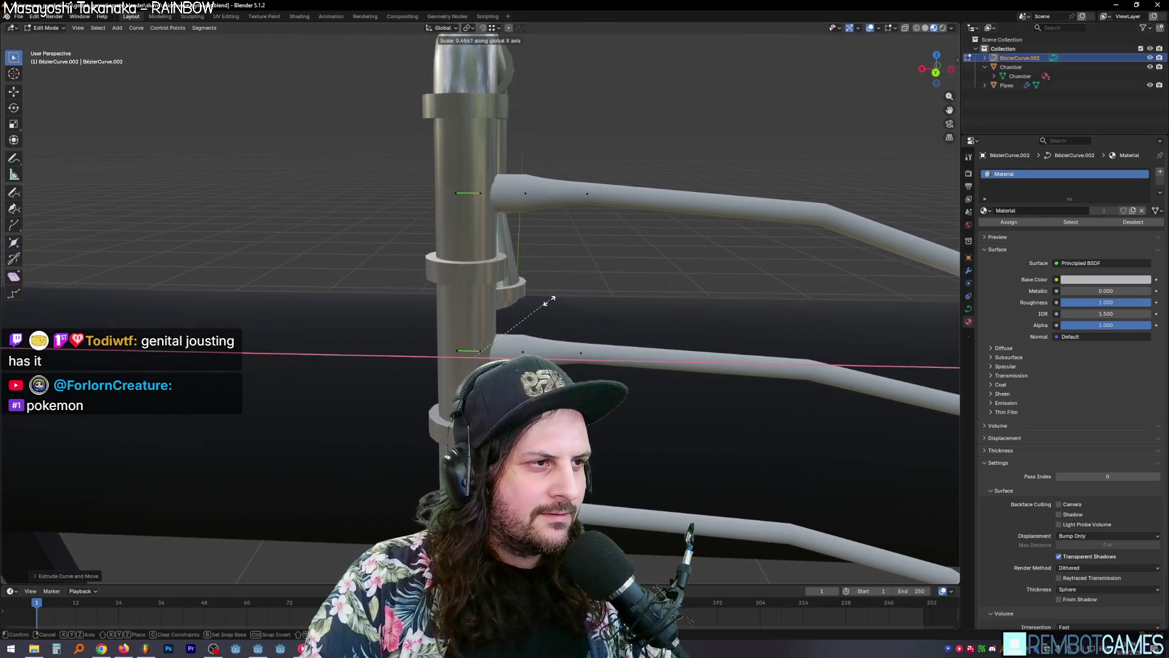
click(518, 324)
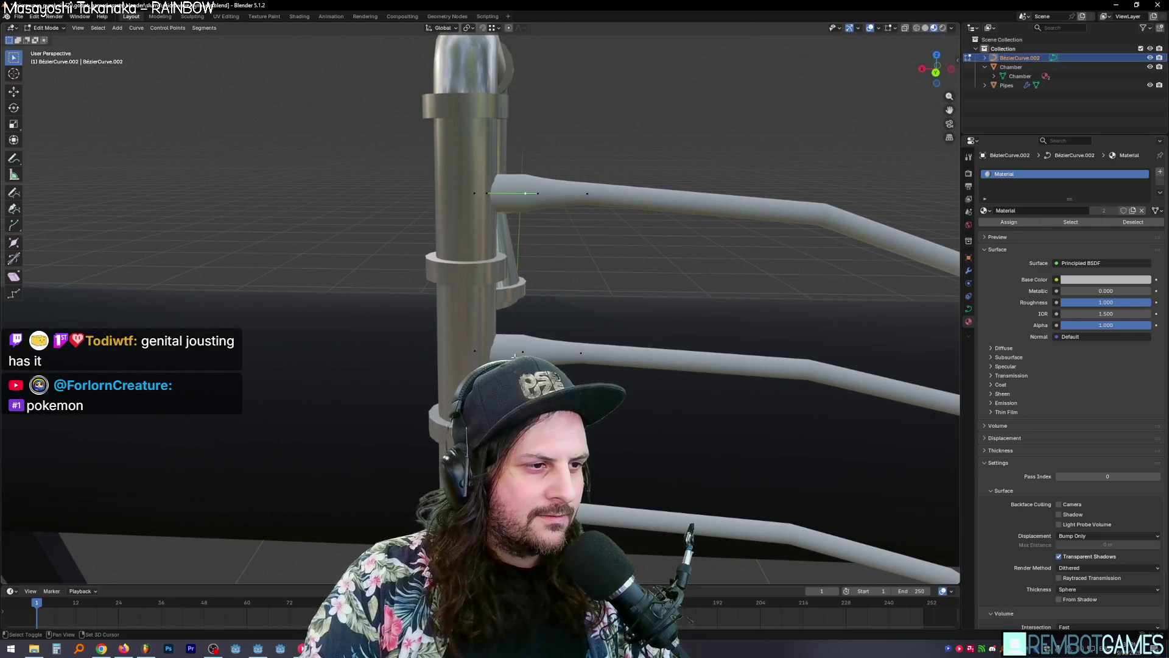
key(s)
key(x)
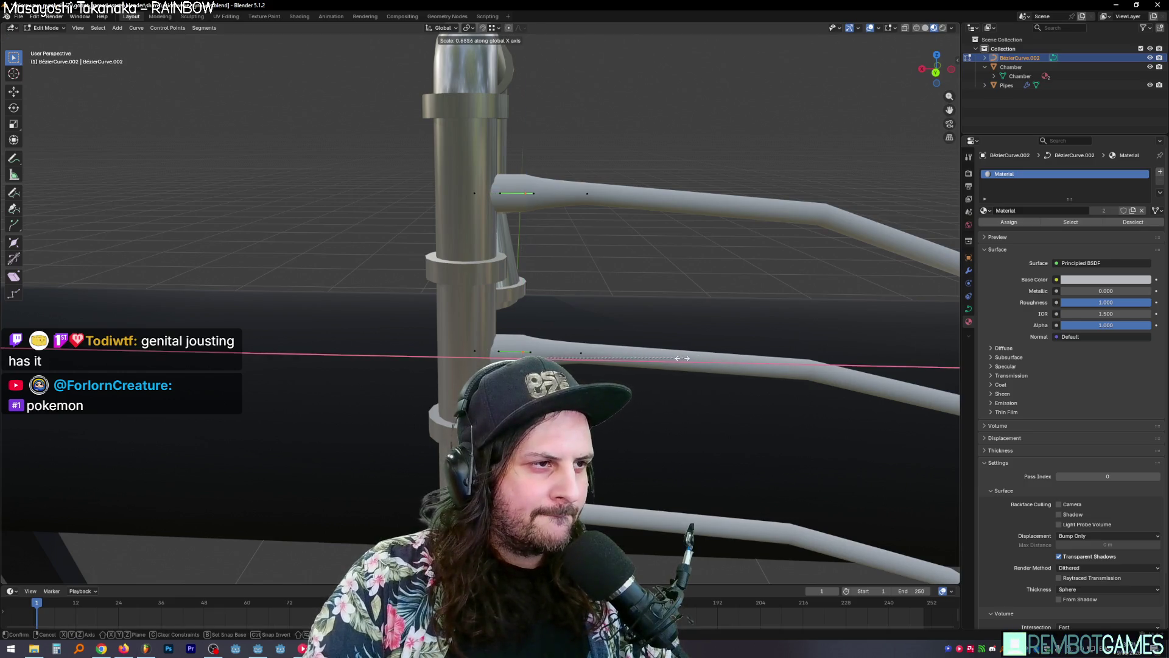
click(619, 354)
middle_drag(615, 352, 487, 237)
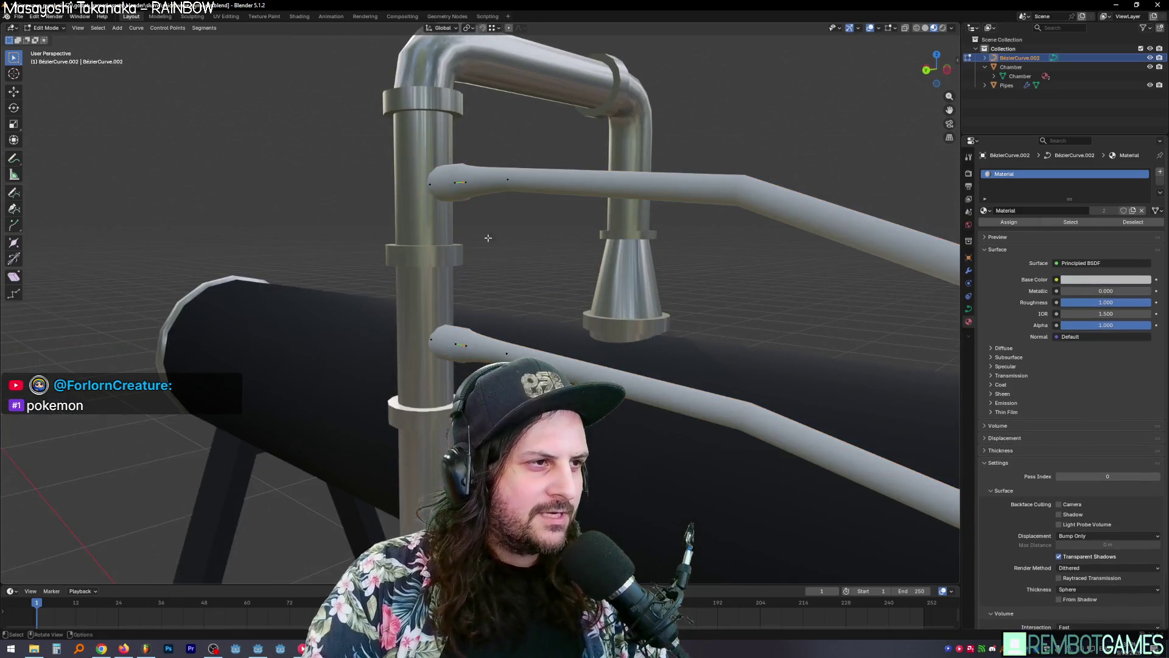
scroll(361, 183, down, 4)
key(Tab)
middle_drag(392, 230, 490, 225)
mouse_move(578, 236)
middle_down()
mouse_move(599, 262)
mouse_move(503, 257)
mouse_move(666, 272)
mouse_move(539, 281)
mouse_move(549, 285)
mouse_move(474, 267)
mouse_move(530, 263)
mouse_move(424, 263)
mouse_move(517, 268)
mouse_move(532, 290)
mouse_move(599, 291)
mouse_move(538, 312)
middle_up()
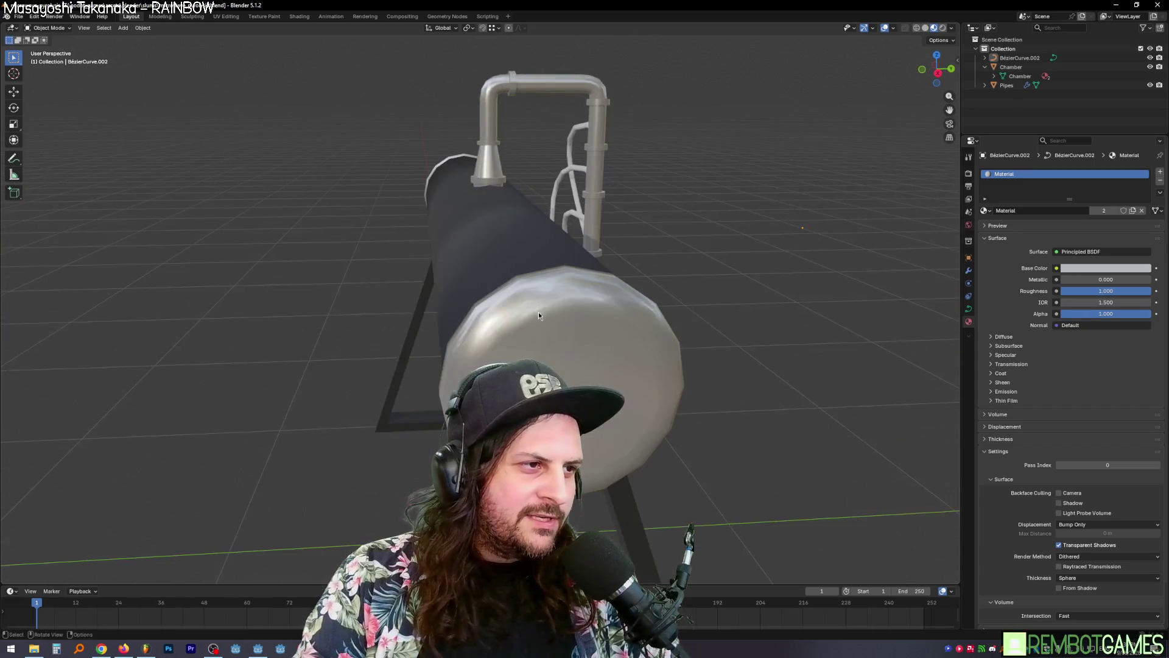
Step: Open the machine photo in Discord's #general, zoom in and pan to the tank's magnetron boxes
key(alt+Tab)
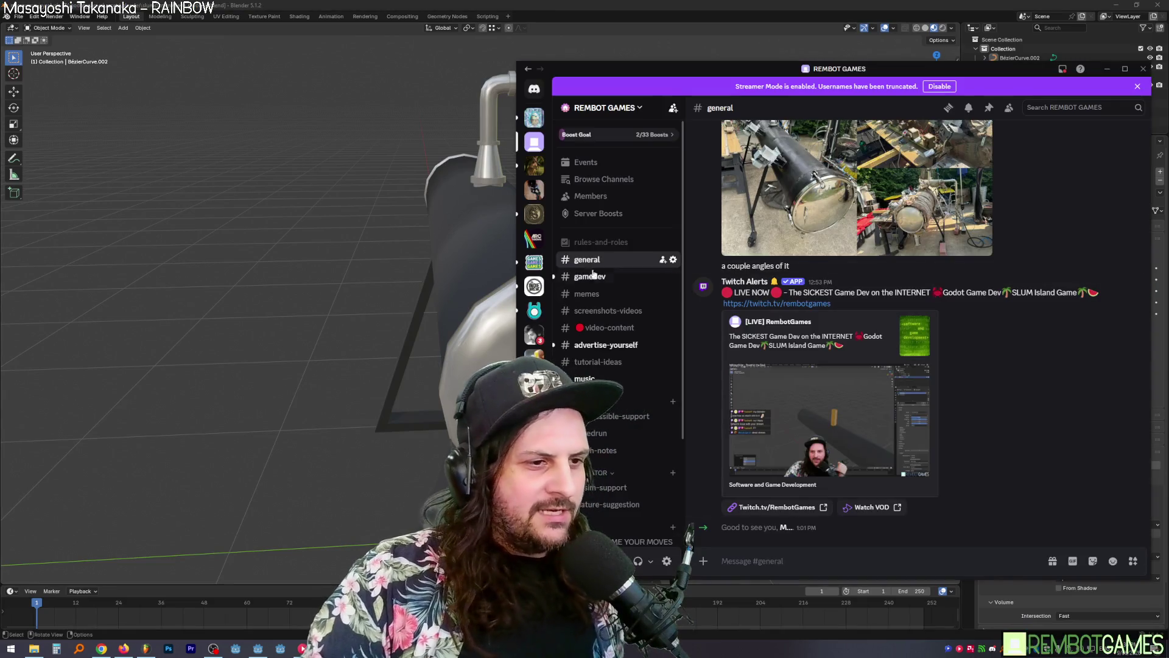
click(785, 195)
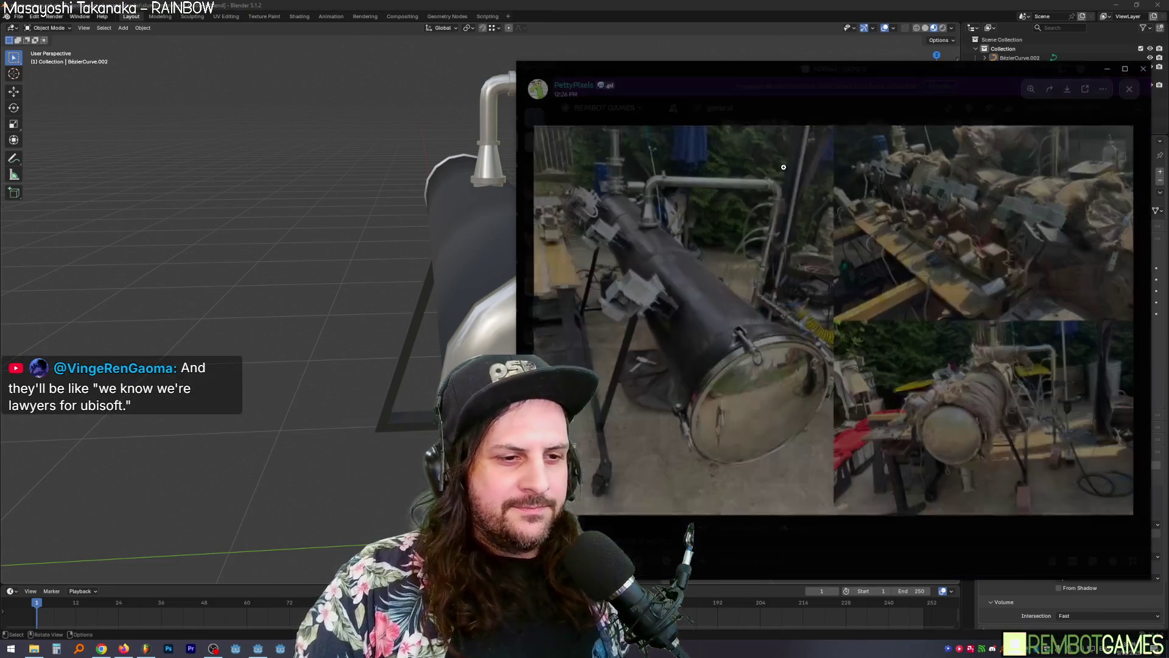
click(620, 313)
drag(619, 313, 735, 296)
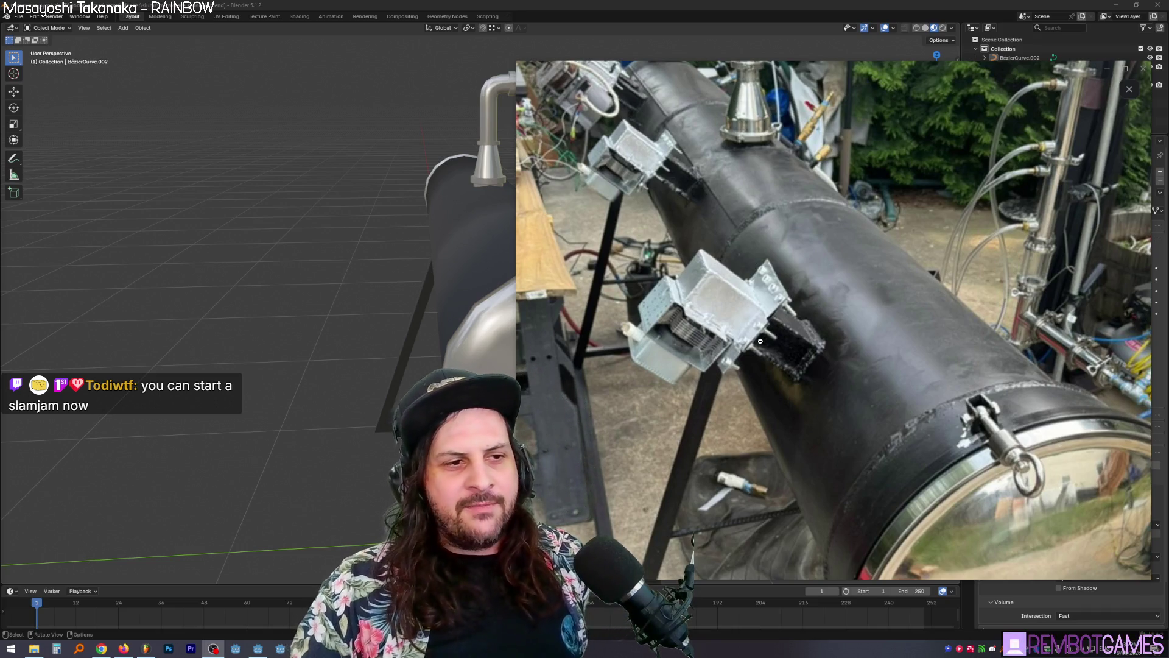
click(749, 313)
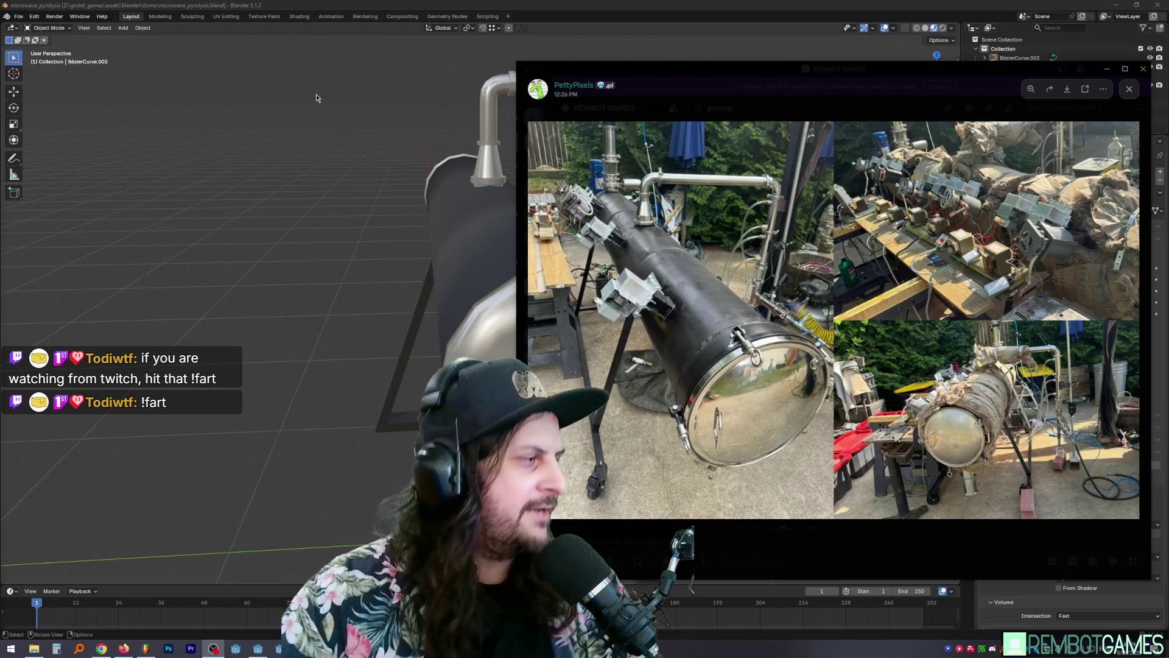
Step: Move the photo viewer aside and zoom into the first reference photo
mouse_move(660, 73)
mouse_down()
mouse_move(749, 63)
mouse_move(764, 75)
mouse_up()
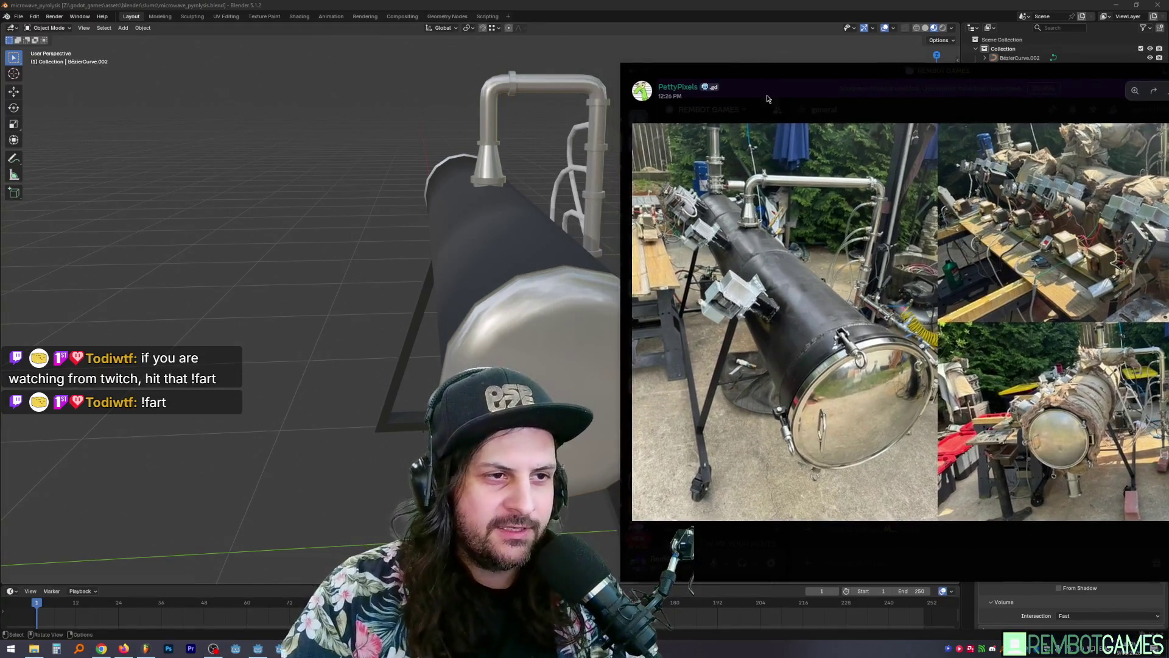
click(756, 314)
scroll(698, 264, up, 3)
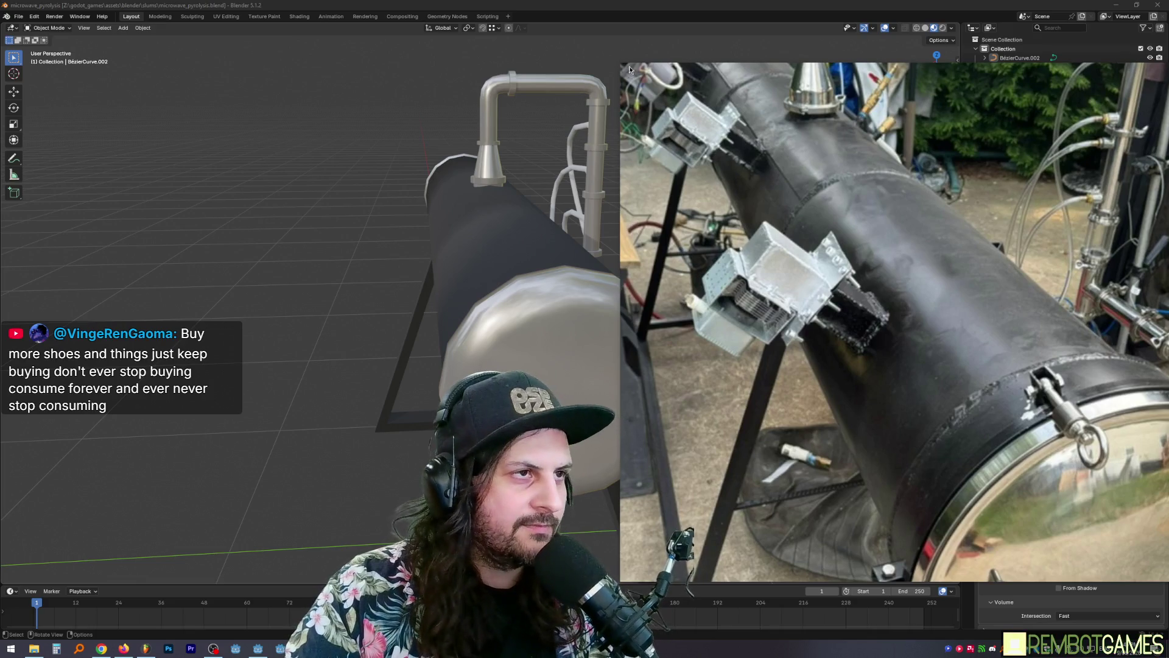
Step: Close the photos and view the Blender model from the top (numpad 7)
click(604, 3)
mouse_move(463, 256)
middle_down()
mouse_move(532, 243)
mouse_move(542, 185)
middle_up()
key(KP_7)
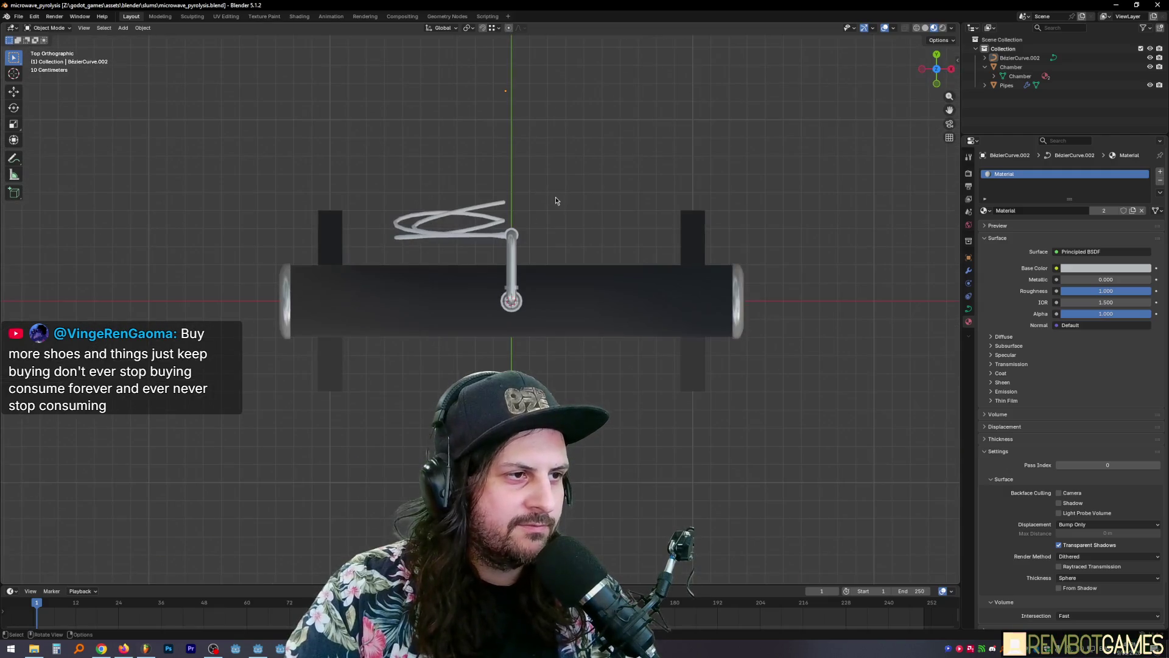
scroll(561, 215, up, 2)
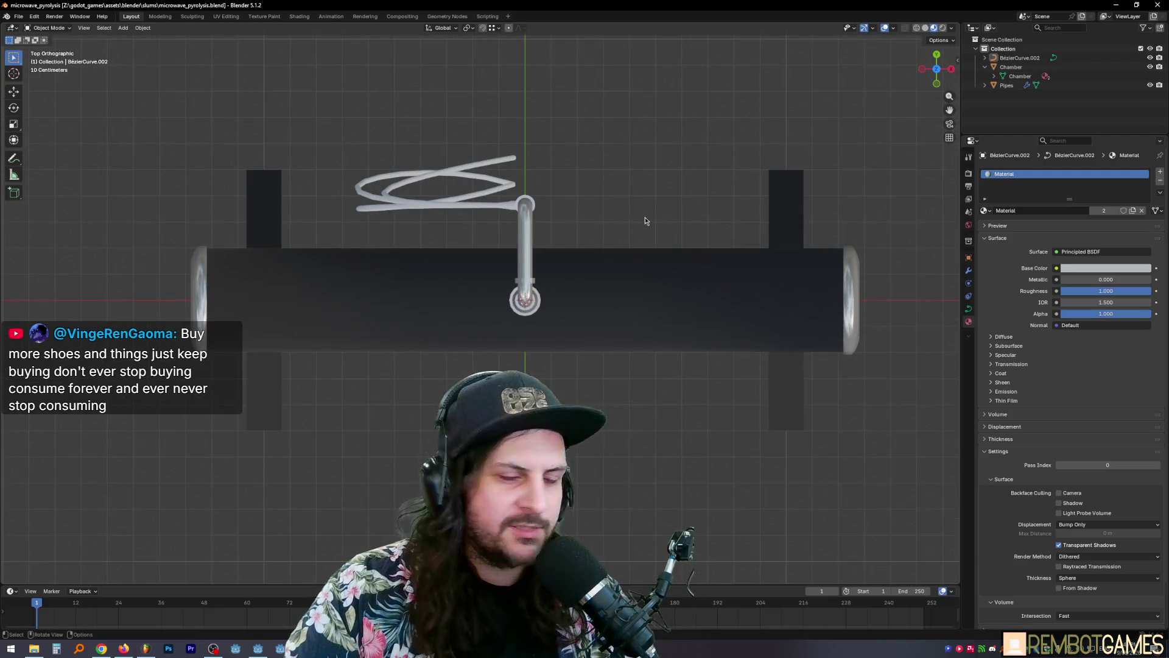
Step: Orbit beneath the tank and switch edit mode from the curved pipe to the Pipes mesh
mouse_move(645, 216)
middle_down()
mouse_move(586, 148)
mouse_move(540, 181)
middle_up()
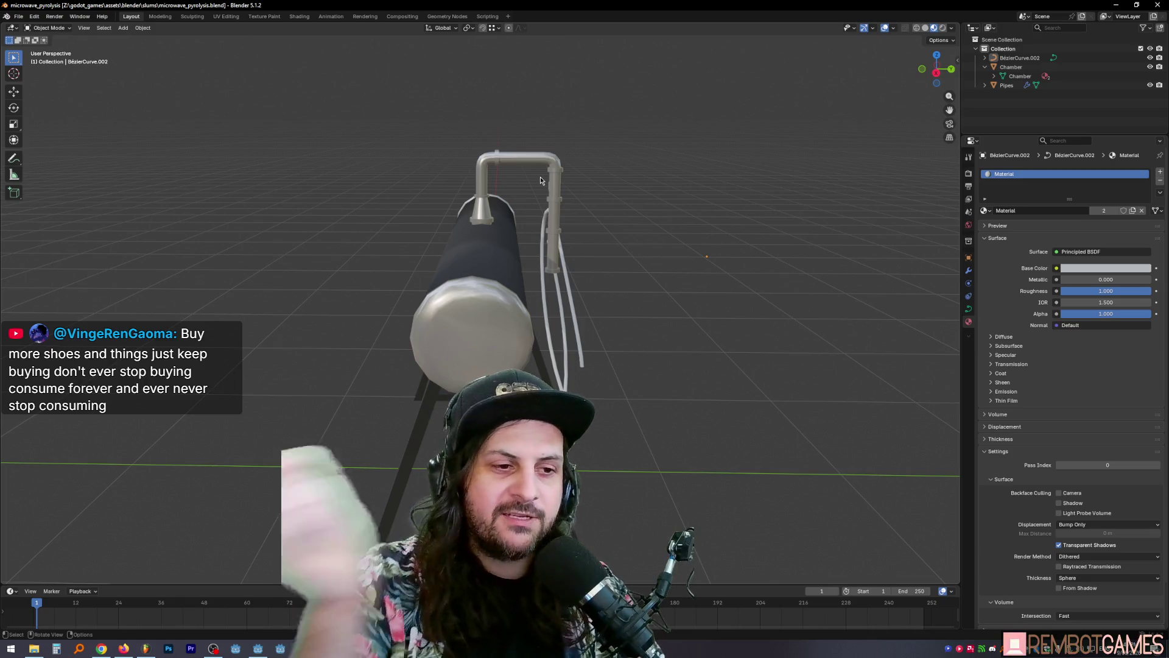
mouse_move(541, 180)
middle_down()
mouse_move(533, 271)
mouse_move(483, 279)
mouse_move(460, 117)
middle_up()
key(Tab)
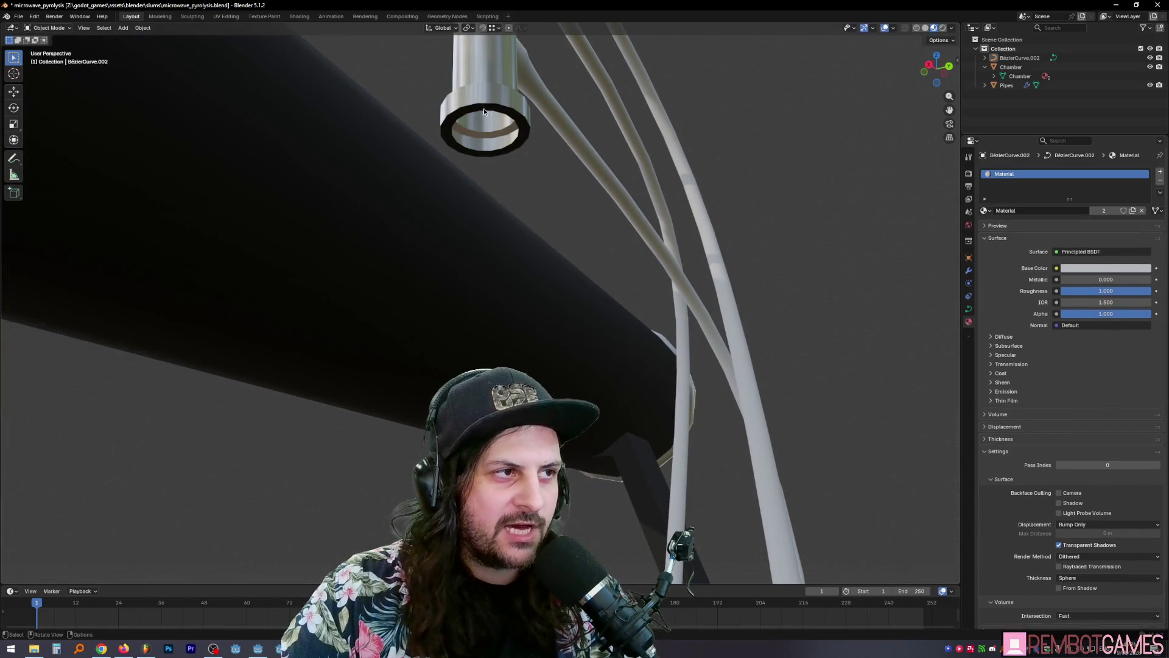
key(alt+q)
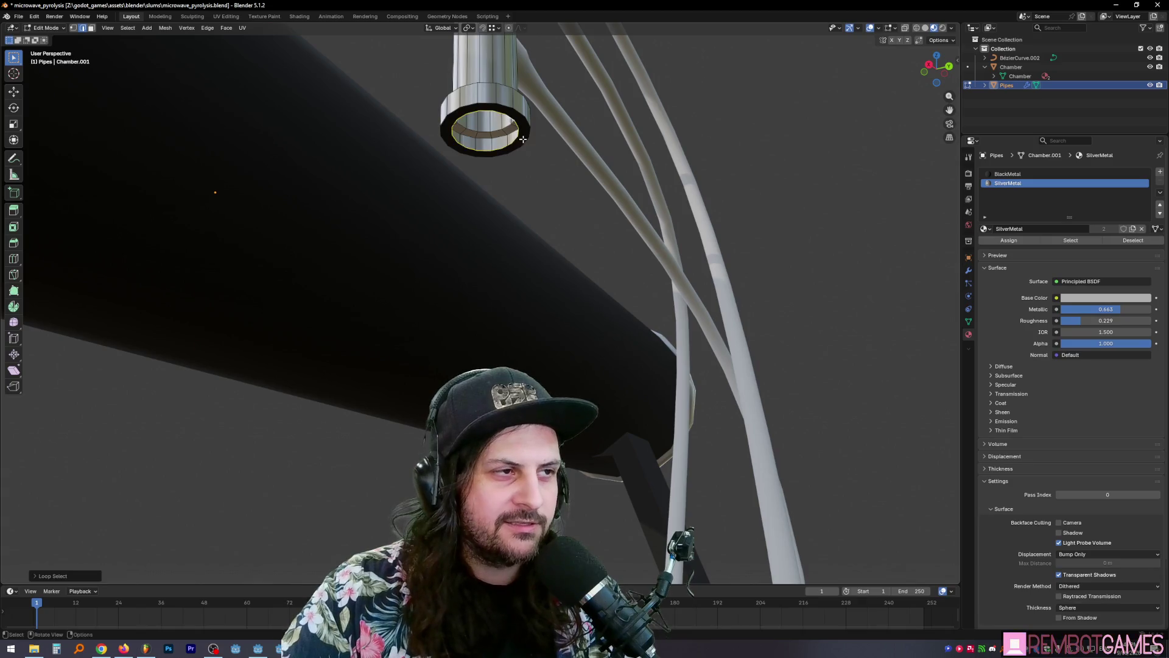
Step: Lengthen the pipe's bottom rim down along Z and assign SilverMetal to the new section
middle_drag(523, 140, 557, 194)
mouse_move(610, 316)
shift+middle_down()
mouse_move(626, 243)
mouse_move(646, 286)
mouse_move(603, 292)
shift+middle_up()
key(g)
key(z)
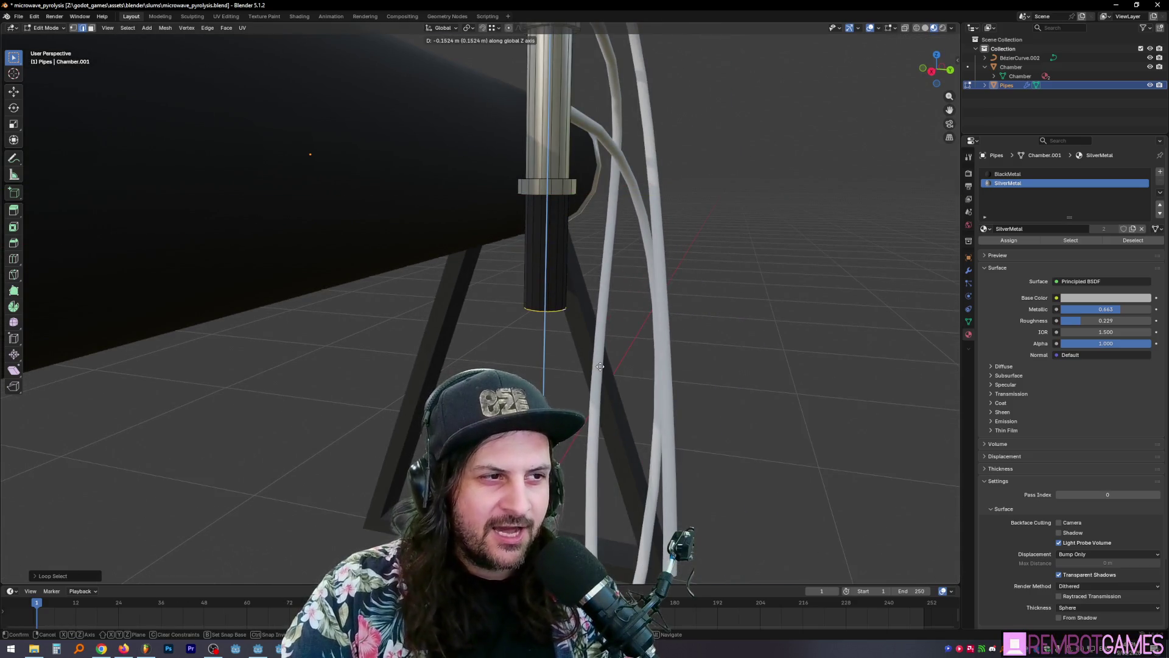
click(587, 392)
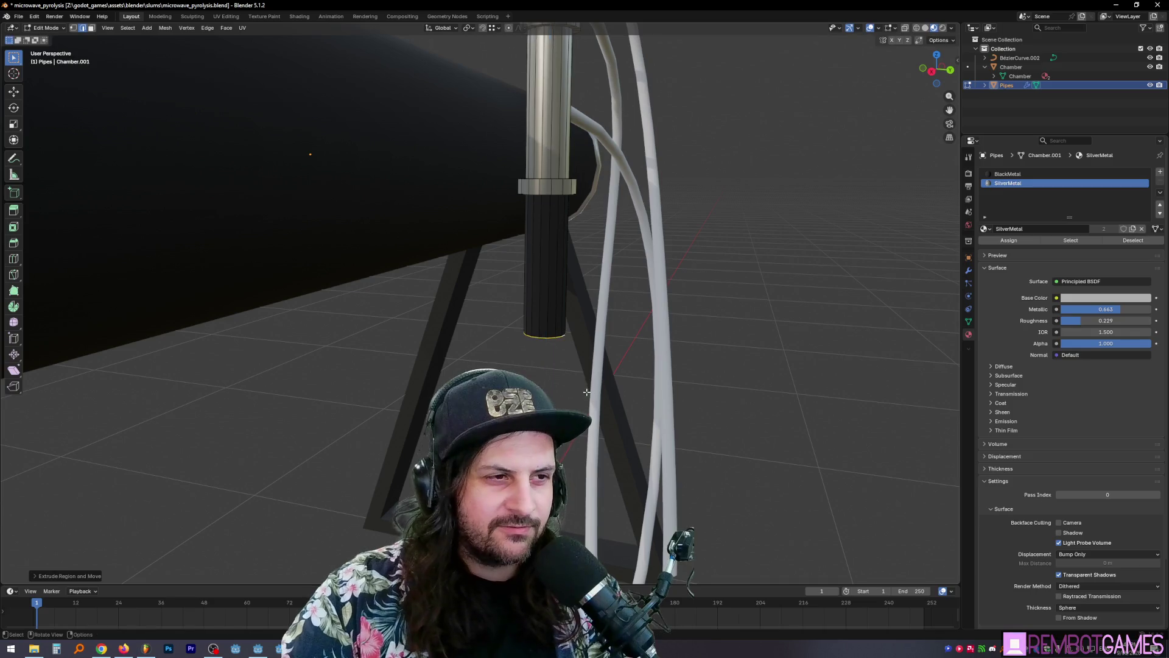
key(ctrl+KP_Add)
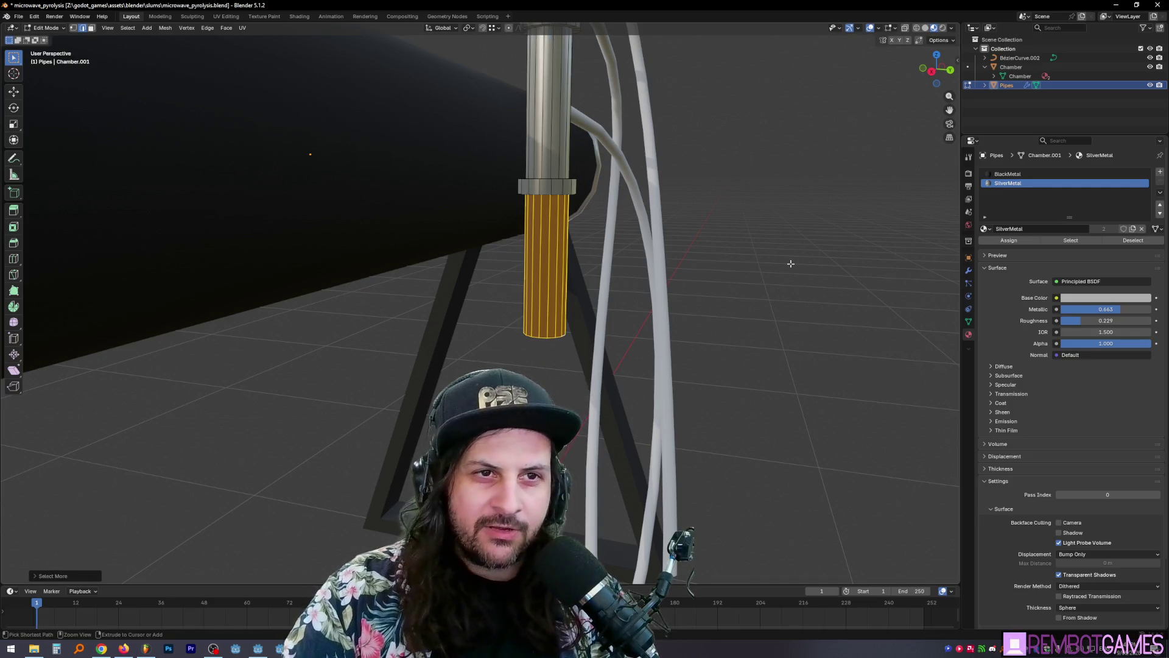
click(1008, 242)
mouse_move(670, 293)
middle_down()
mouse_move(654, 302)
mouse_move(535, 232)
middle_up()
Step: Select the ring of pipe faces, apply Shade Smooth and return to Object Mode
key(Tab)
key(Tab)
key(Tab)
key(Tab)
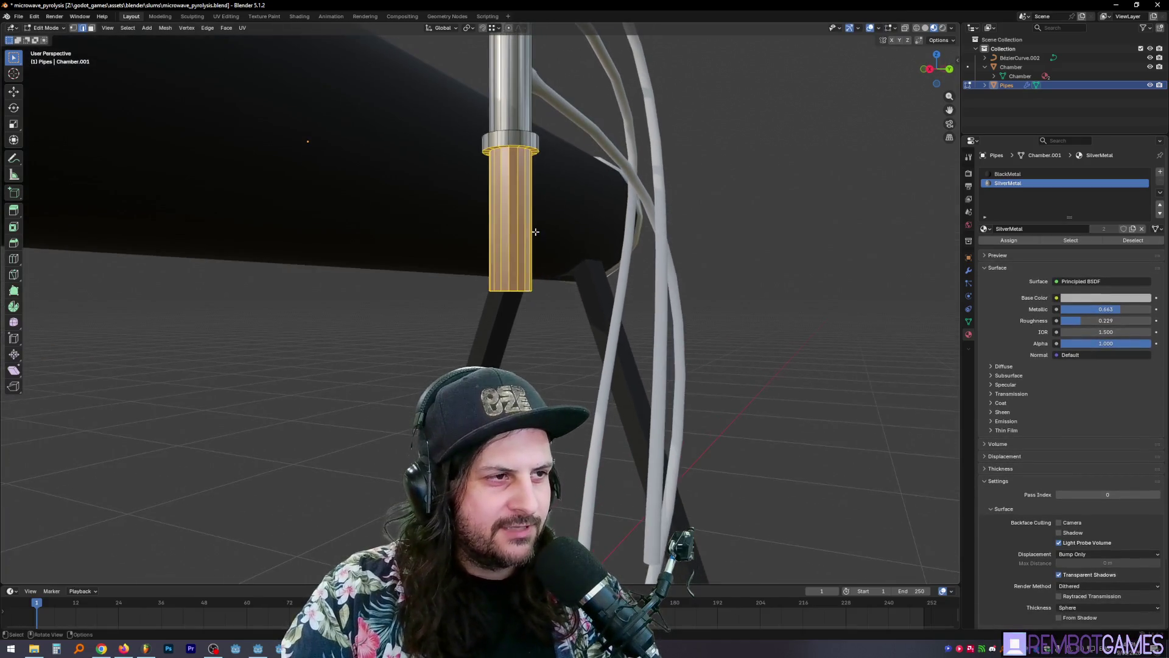
key(ctrl+e)
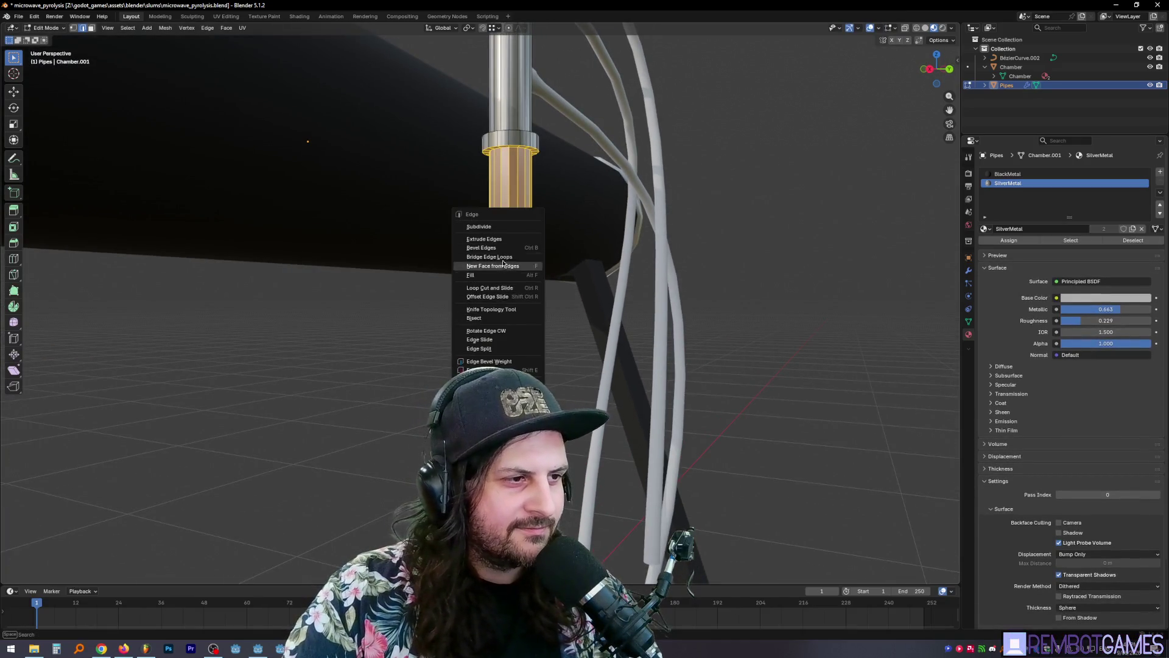
key(Escape)
key(alt+a)
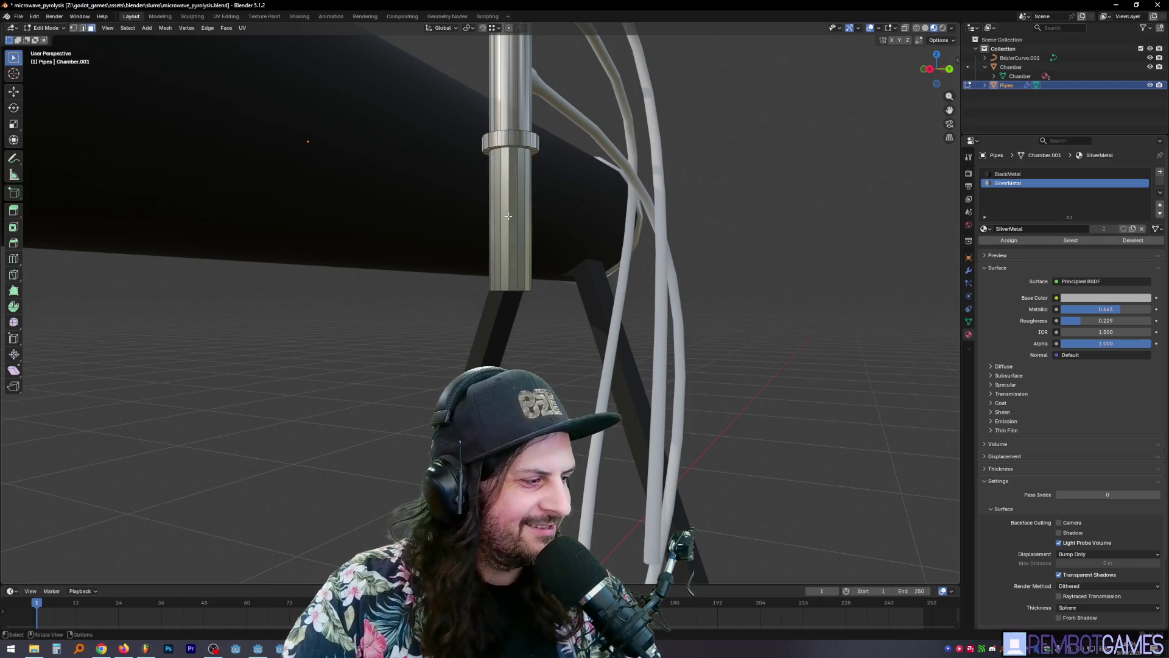
alt+click(519, 220)
key(ctrl+f)
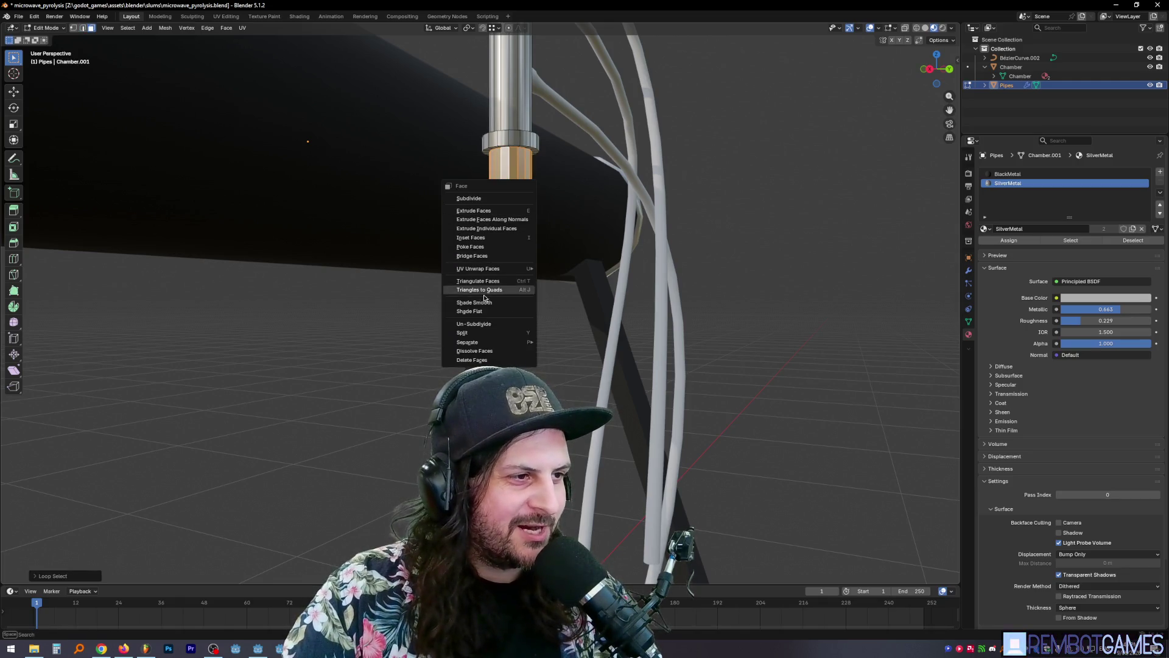
click(476, 302)
key(Tab)
mouse_move(477, 303)
middle_down()
mouse_move(529, 191)
mouse_move(609, 334)
mouse_move(540, 306)
mouse_move(497, 309)
mouse_move(569, 306)
mouse_move(521, 310)
middle_up()
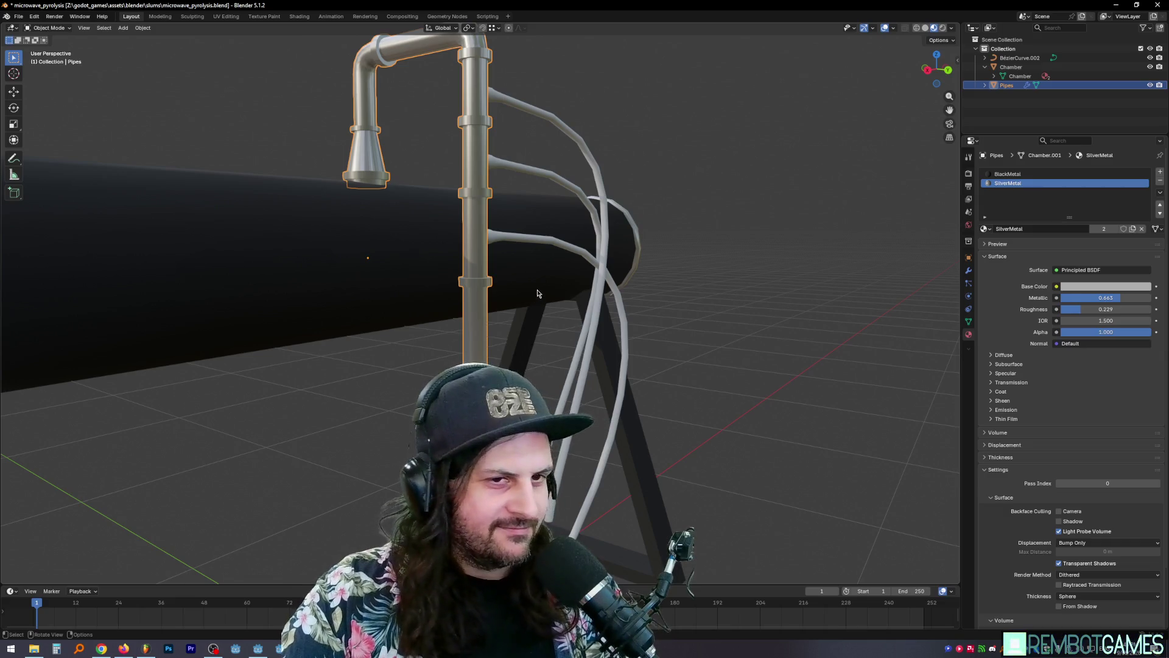
mouse_move(597, 296)
middle_down()
mouse_move(603, 304)
mouse_move(574, 299)
mouse_move(589, 312)
mouse_move(645, 308)
mouse_move(635, 320)
mouse_move(626, 274)
mouse_move(647, 253)
mouse_move(610, 232)
middle_up()
key(Tab)
key(Tab)
click(609, 232)
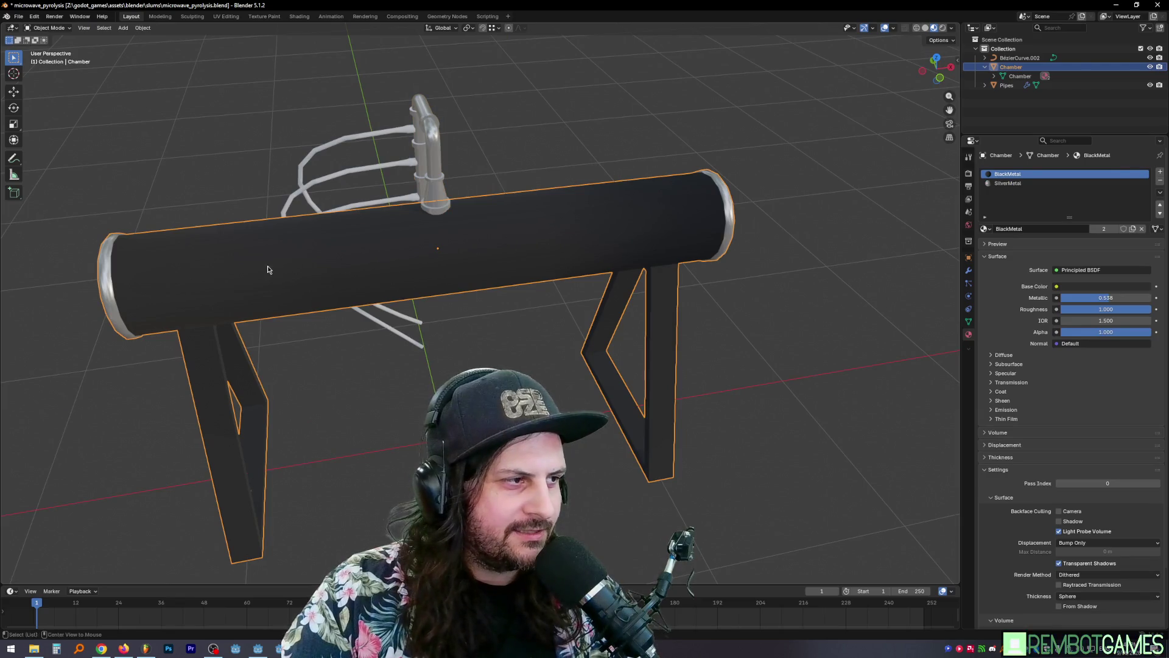
key(alt+Tab)
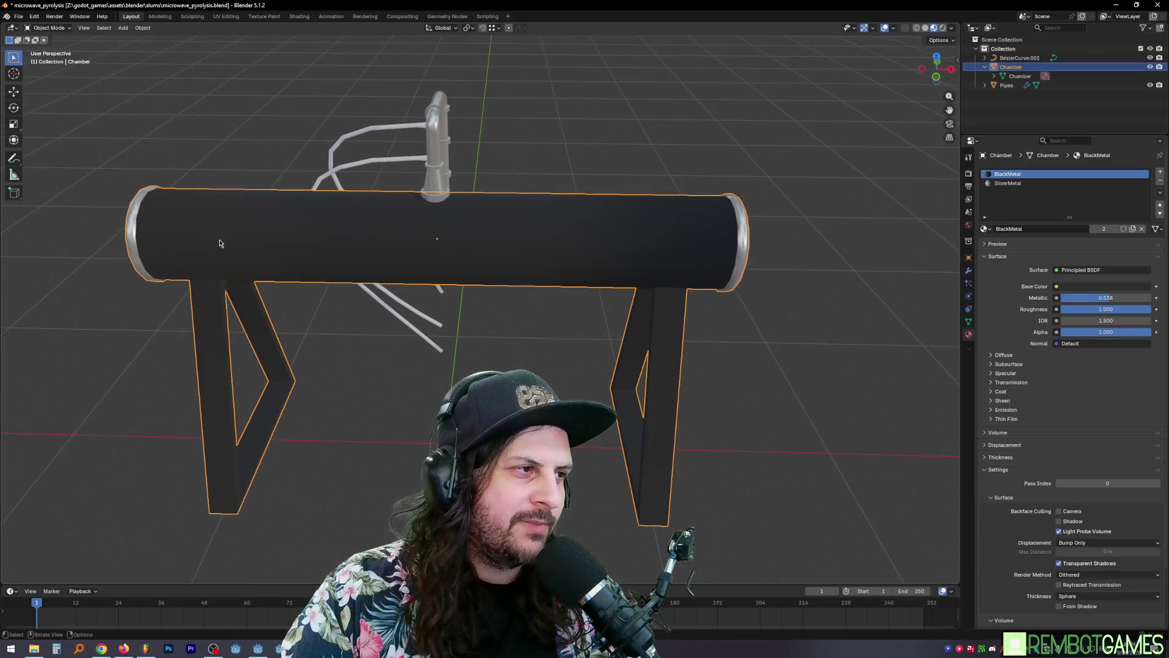
mouse_move(559, 232)
middle_down()
mouse_move(524, 235)
mouse_move(566, 233)
mouse_move(556, 230)
middle_up()
mouse_move(420, 242)
middle_down()
mouse_move(311, 260)
mouse_move(497, 366)
mouse_move(396, 372)
mouse_move(583, 358)
middle_up()
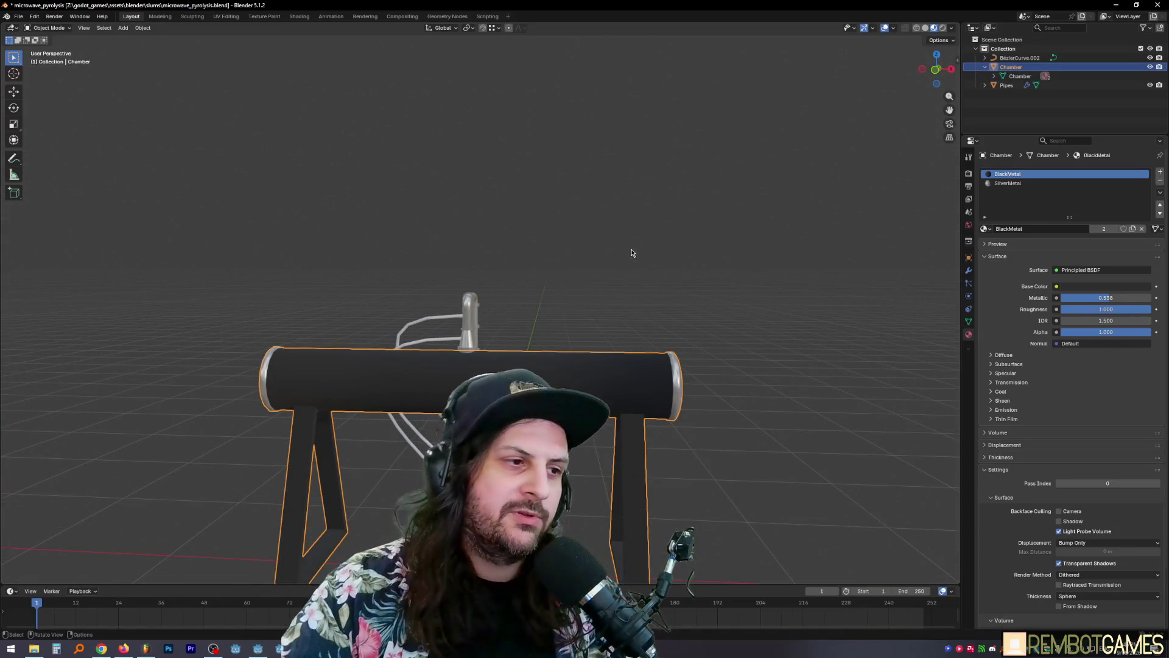
middle_drag(630, 253, 563, 281)
mouse_move(502, 321)
middle_down()
mouse_move(517, 307)
mouse_move(540, 332)
mouse_move(561, 331)
middle_up()
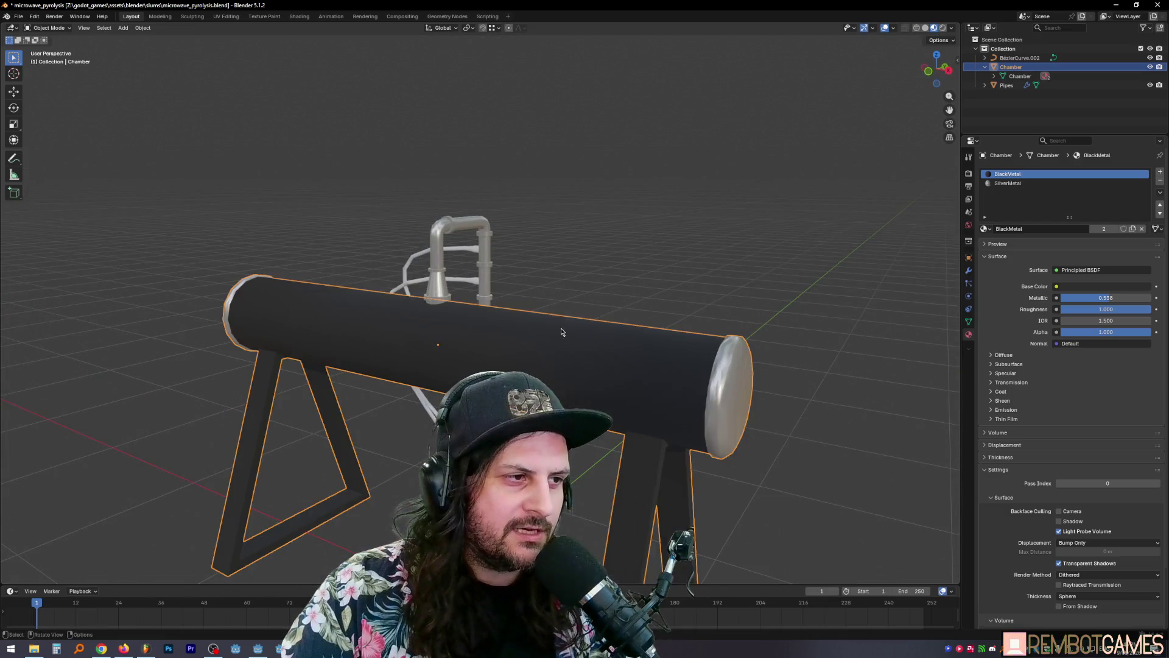
key(s)
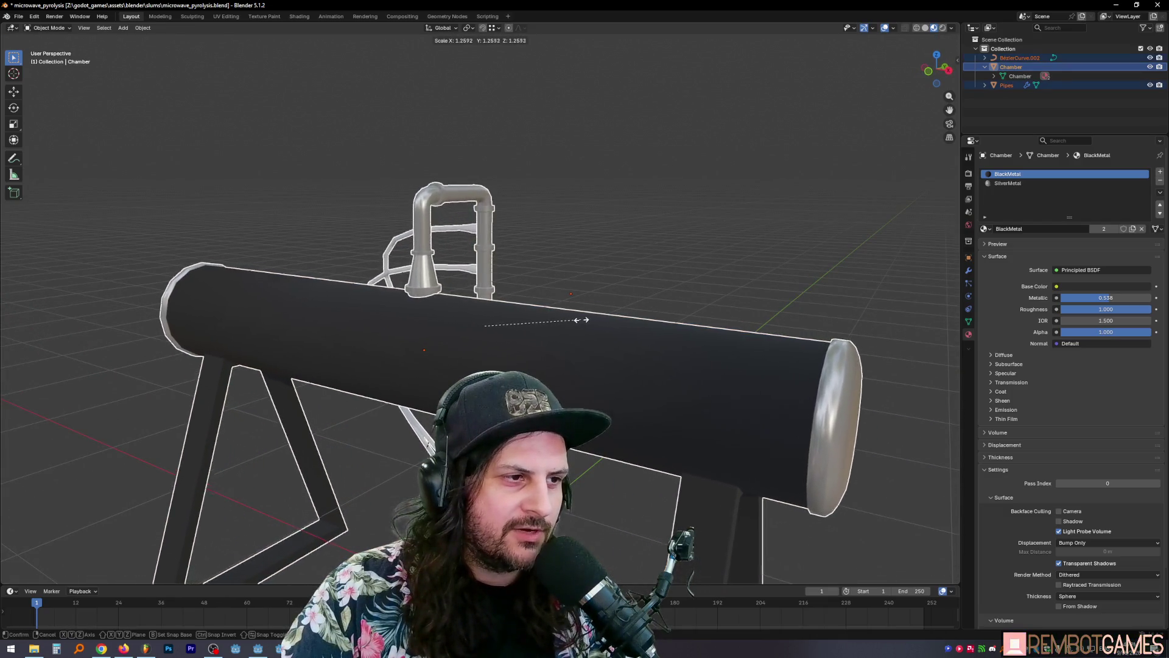
key(Escape)
mouse_move(586, 317)
middle_down()
mouse_move(518, 341)
mouse_move(608, 367)
middle_up()
key(a)
key(alt+a)
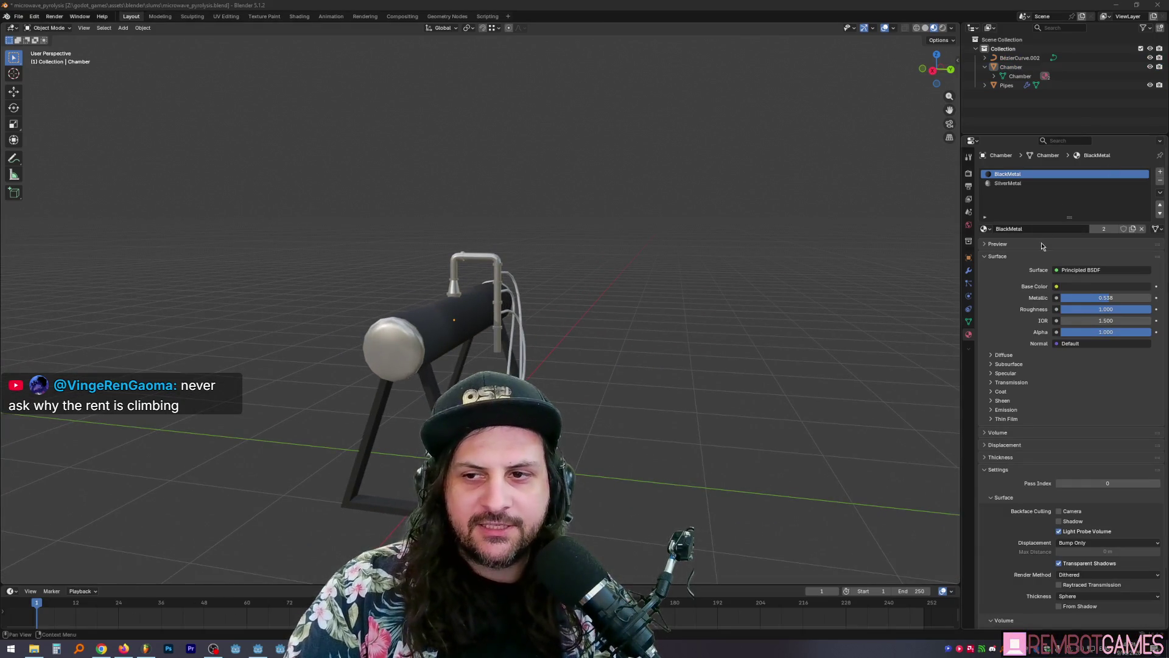
scroll(598, 304, up, 10)
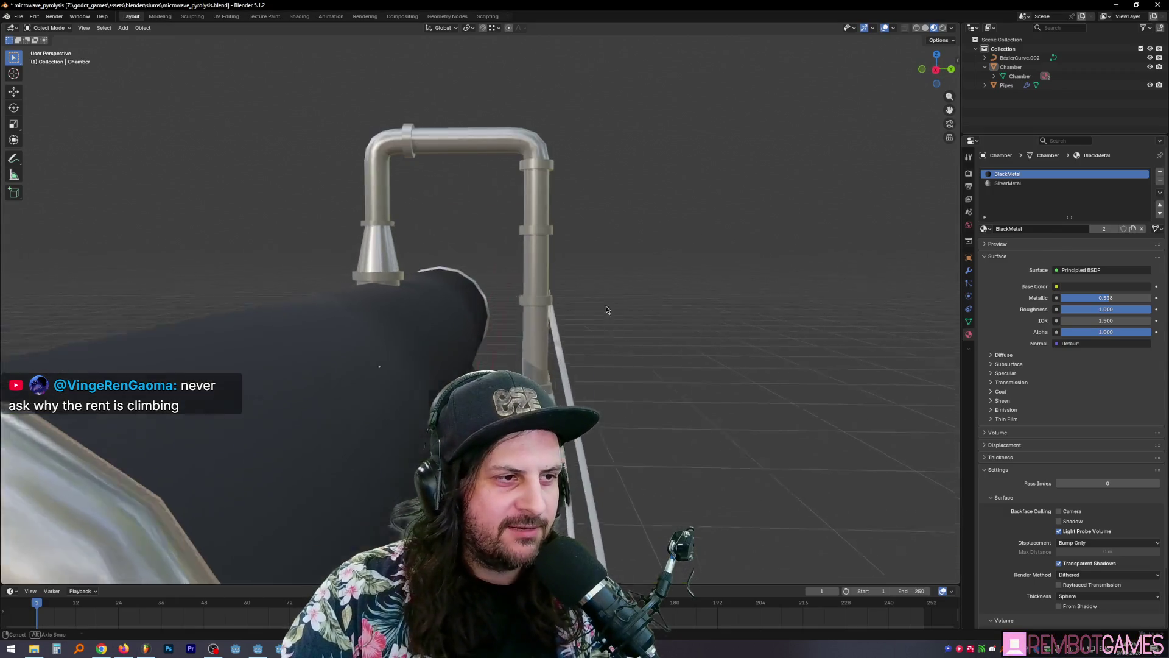
scroll(519, 312, down, 6)
scroll(520, 185, up, 4)
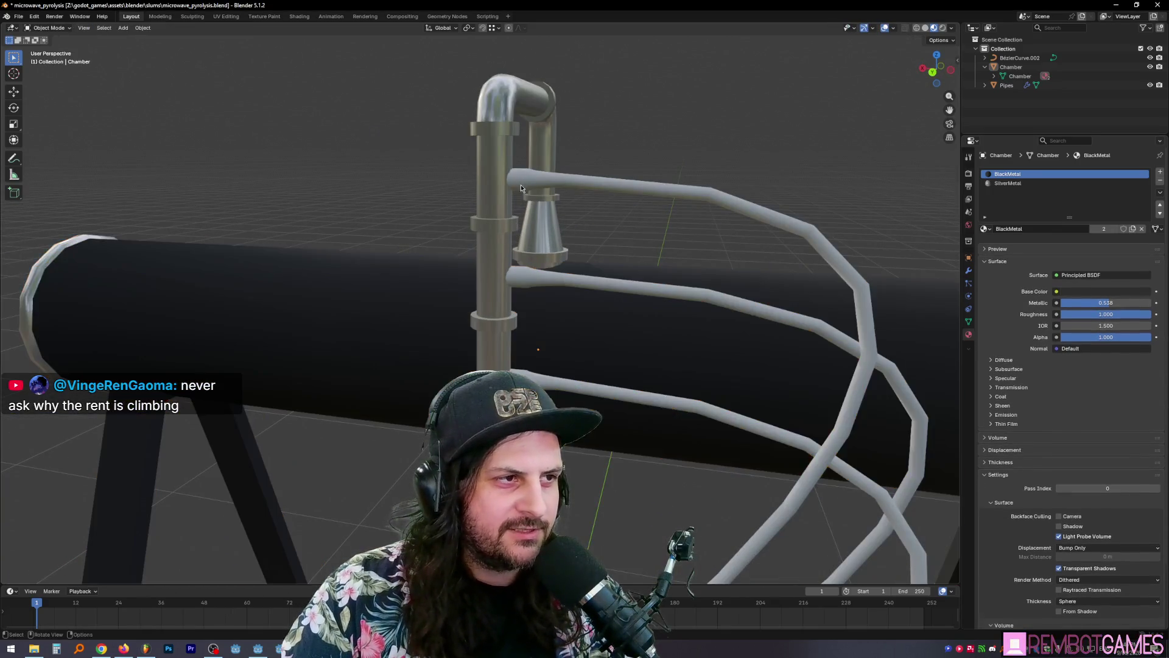
click(523, 181)
key(Tab)
key(Tab)
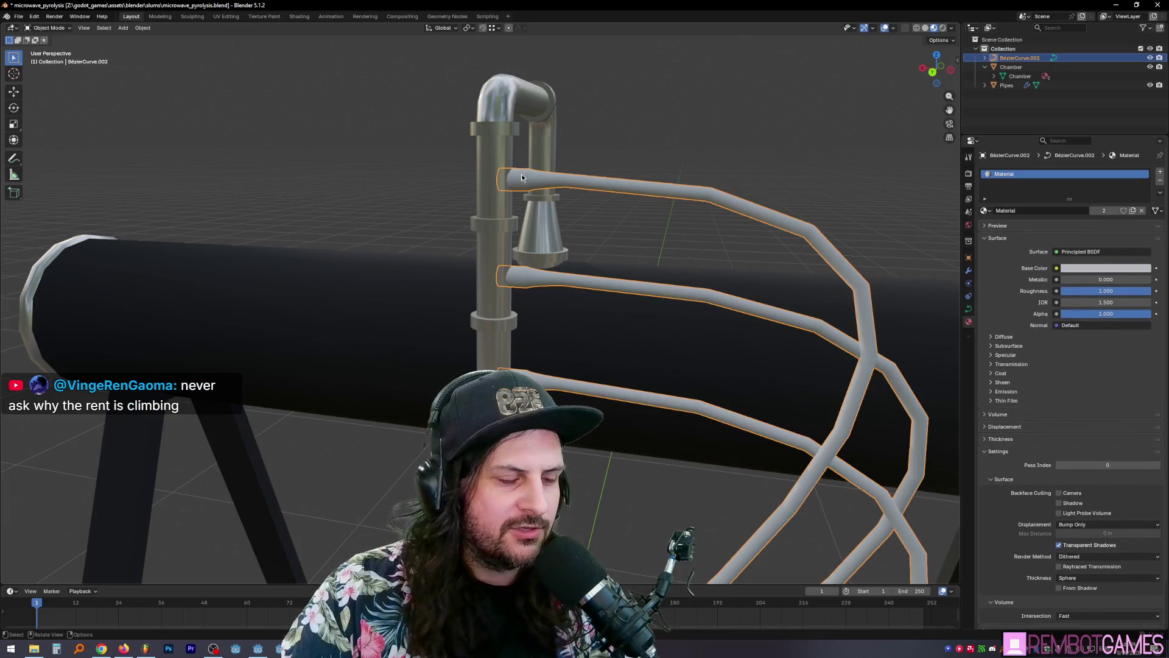
mouse_move(541, 291)
middle_down()
mouse_move(567, 290)
mouse_move(533, 282)
mouse_move(619, 272)
mouse_move(590, 279)
mouse_move(590, 214)
mouse_move(557, 205)
mouse_move(548, 230)
mouse_move(467, 215)
mouse_move(472, 223)
middle_up()
key(Tab)
mouse_move(511, 275)
middle_down()
mouse_move(520, 271)
mouse_move(487, 318)
mouse_move(497, 333)
mouse_move(472, 331)
mouse_move(521, 305)
mouse_move(652, 327)
mouse_move(630, 311)
mouse_move(545, 315)
mouse_move(673, 308)
mouse_move(610, 326)
middle_up()
key(Tab)
click(520, 271)
scroll(491, 329, down, 3)
key(Tab)
key(Tab)
key(Tab)
key(Tab)
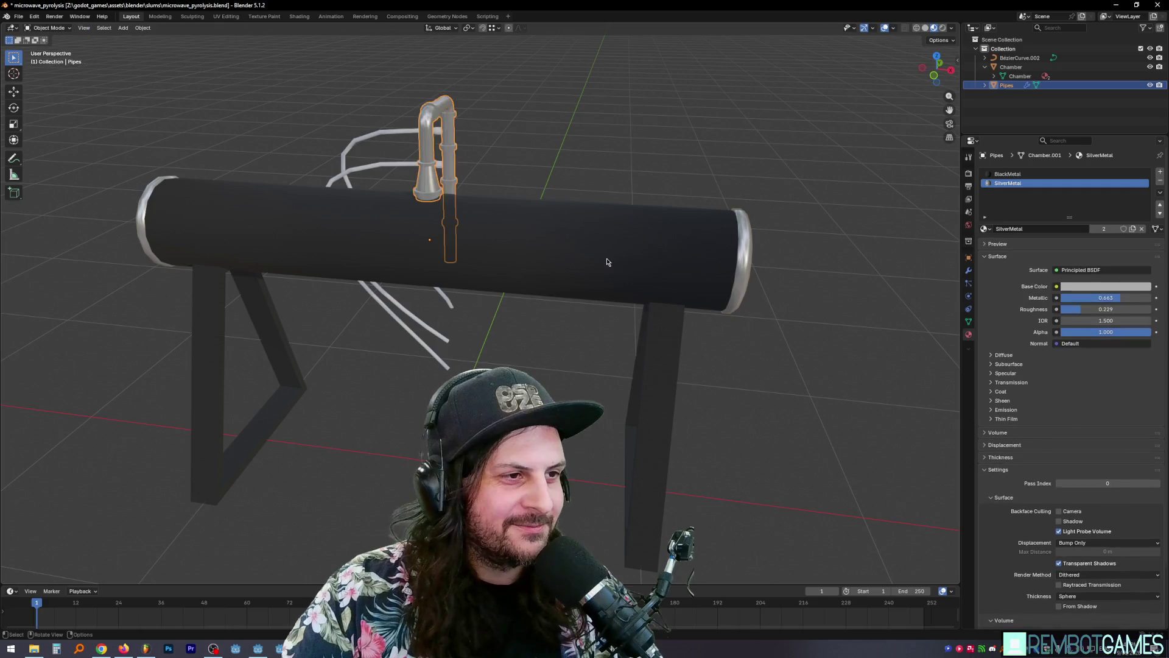
click(608, 244)
key(Tab)
click(605, 233)
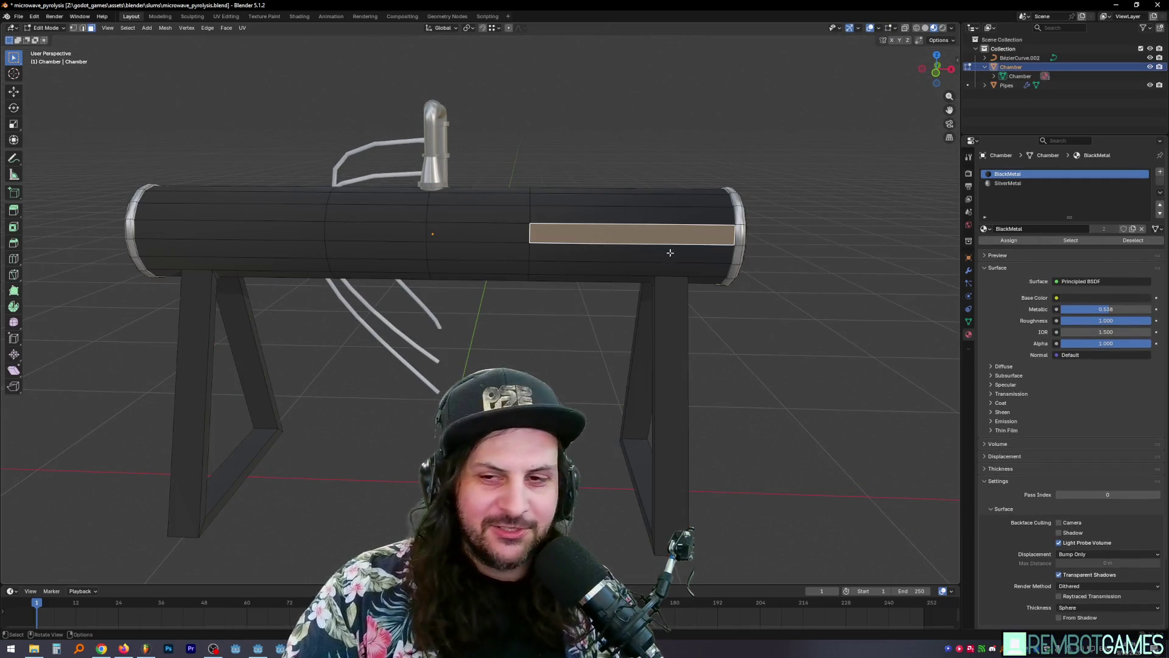
middle_drag(507, 237, 504, 220)
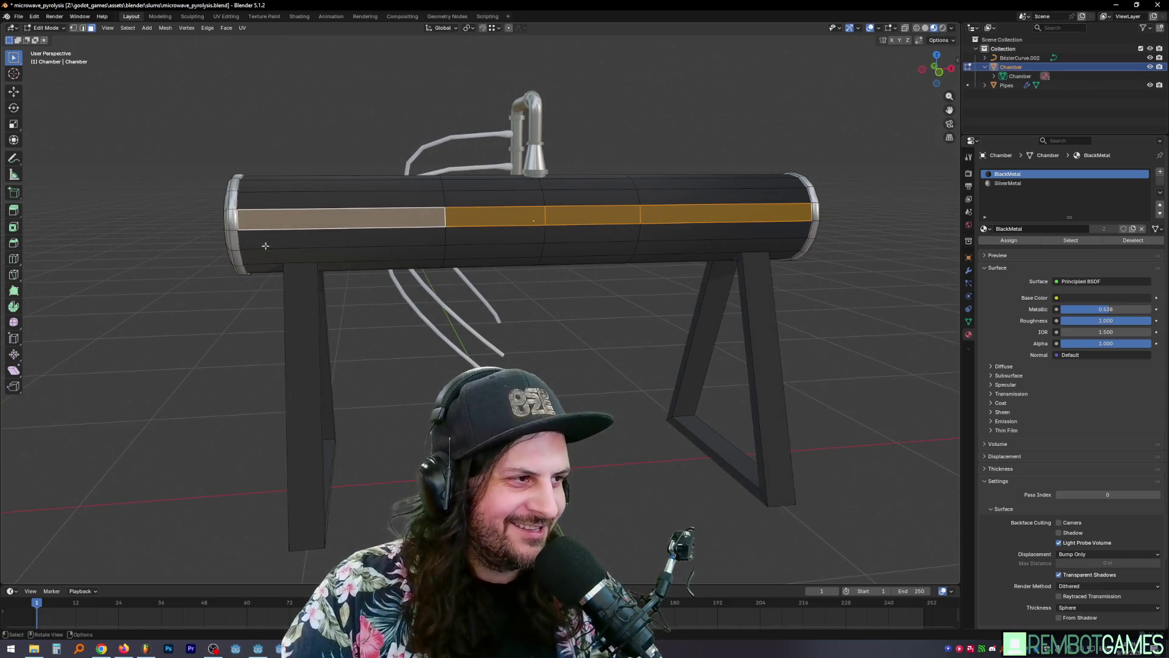
middle_drag(493, 192, 490, 198)
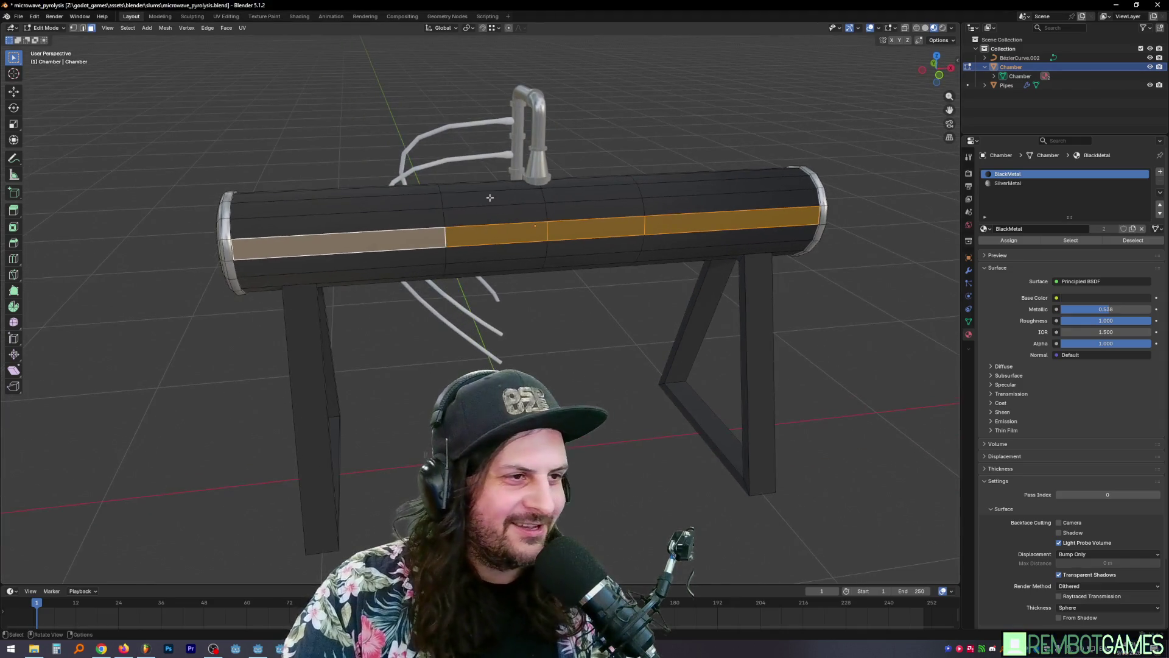
click(645, 204)
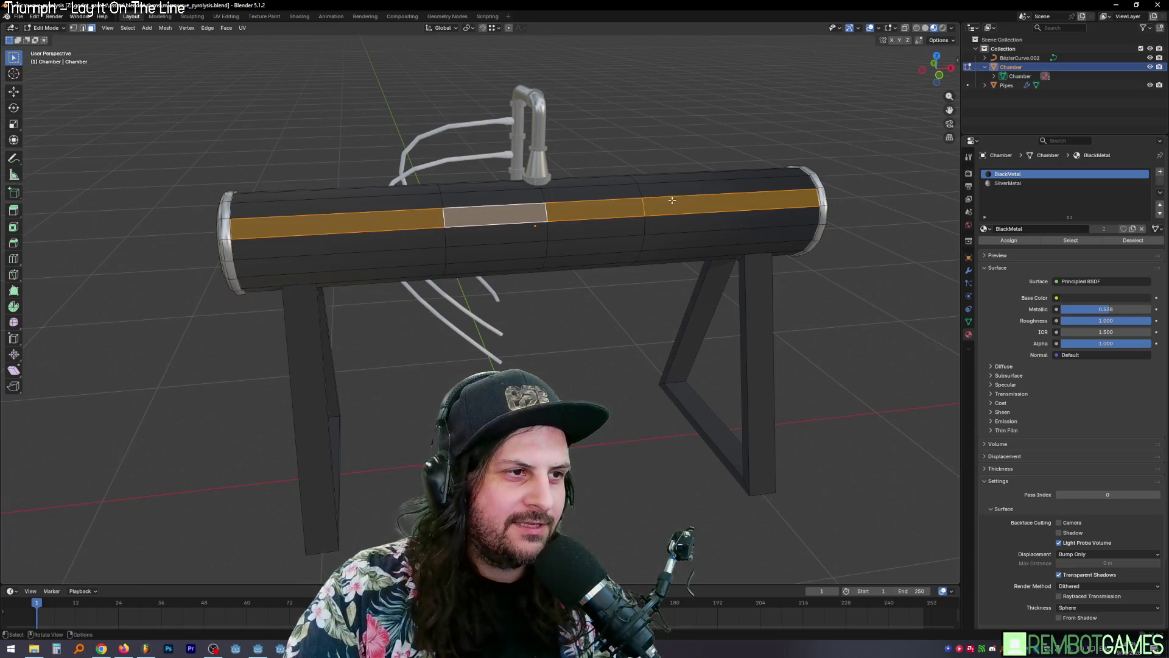
middle_drag(672, 199, 573, 189)
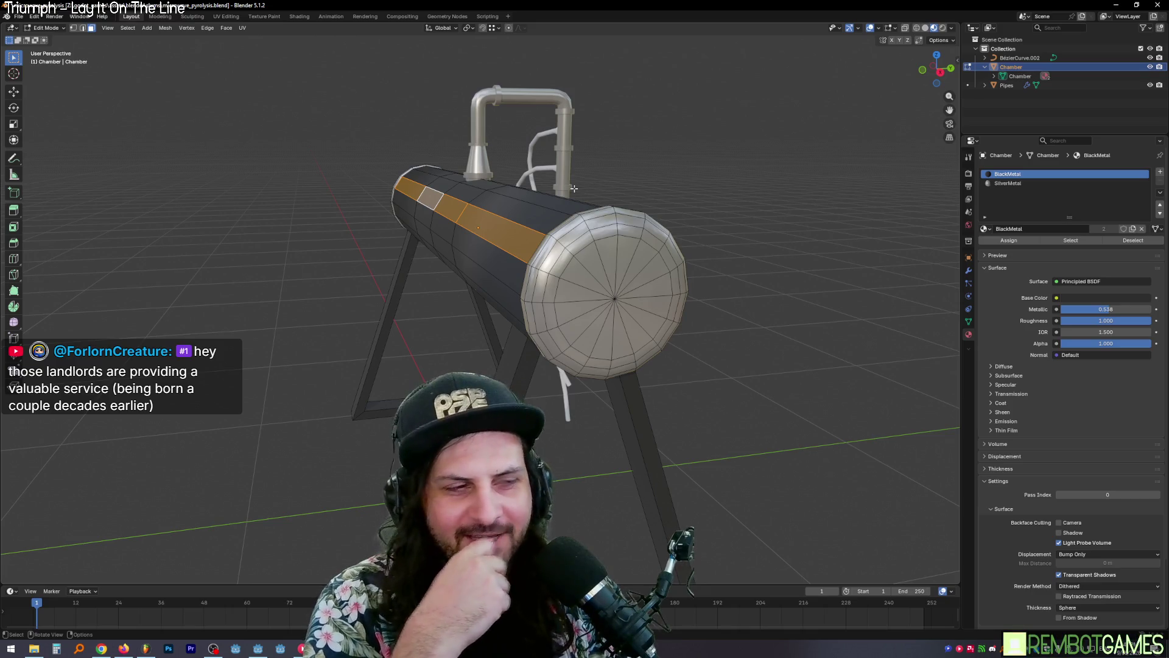
key(Tab)
click(687, 162)
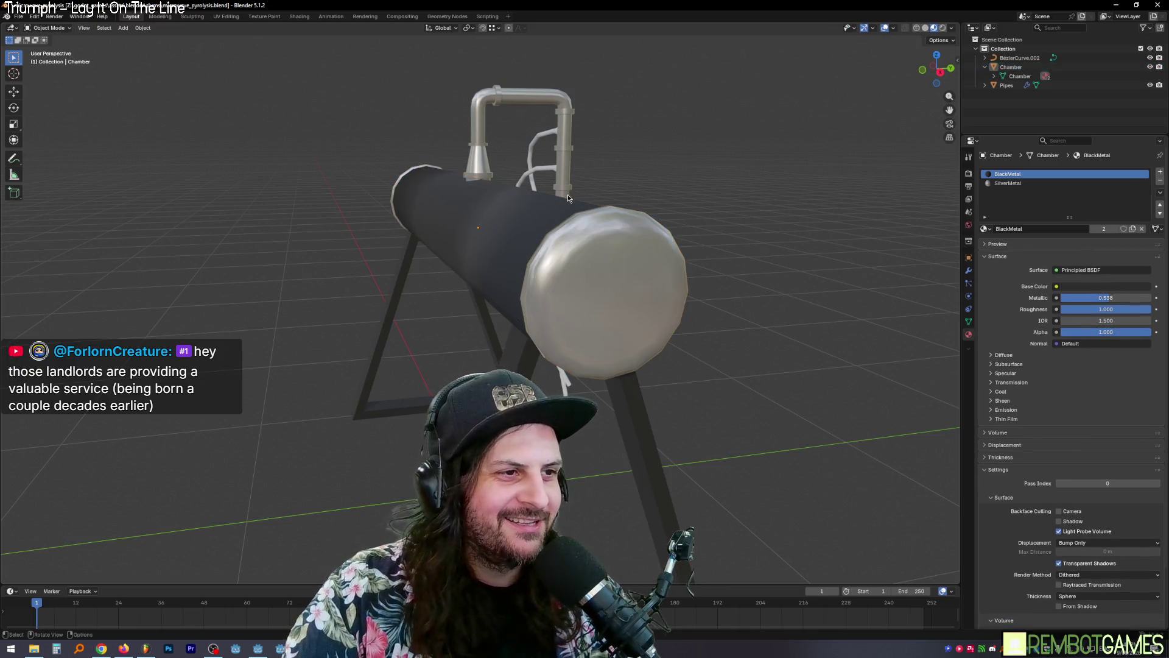
middle_drag(664, 165, 665, 171)
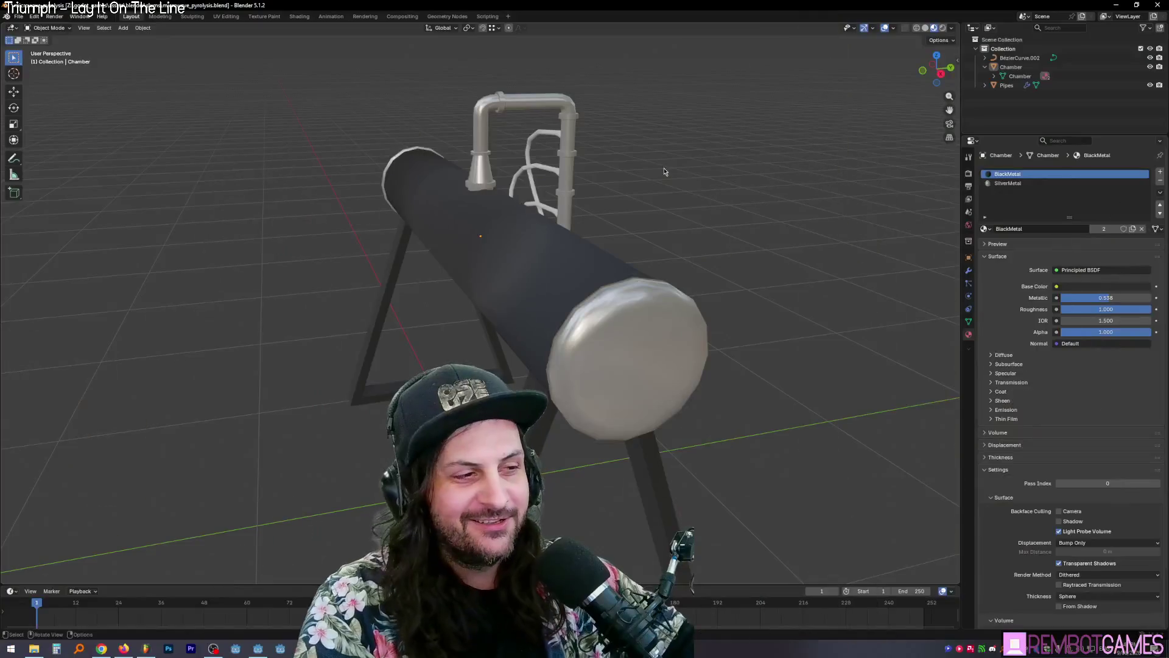
mouse_move(635, 199)
middle_down()
mouse_move(651, 181)
mouse_move(579, 206)
mouse_move(650, 234)
mouse_move(609, 213)
mouse_move(733, 208)
mouse_move(674, 209)
mouse_move(708, 211)
mouse_move(683, 254)
middle_up()
key(Tab)
key(Tab)
key(Tab)
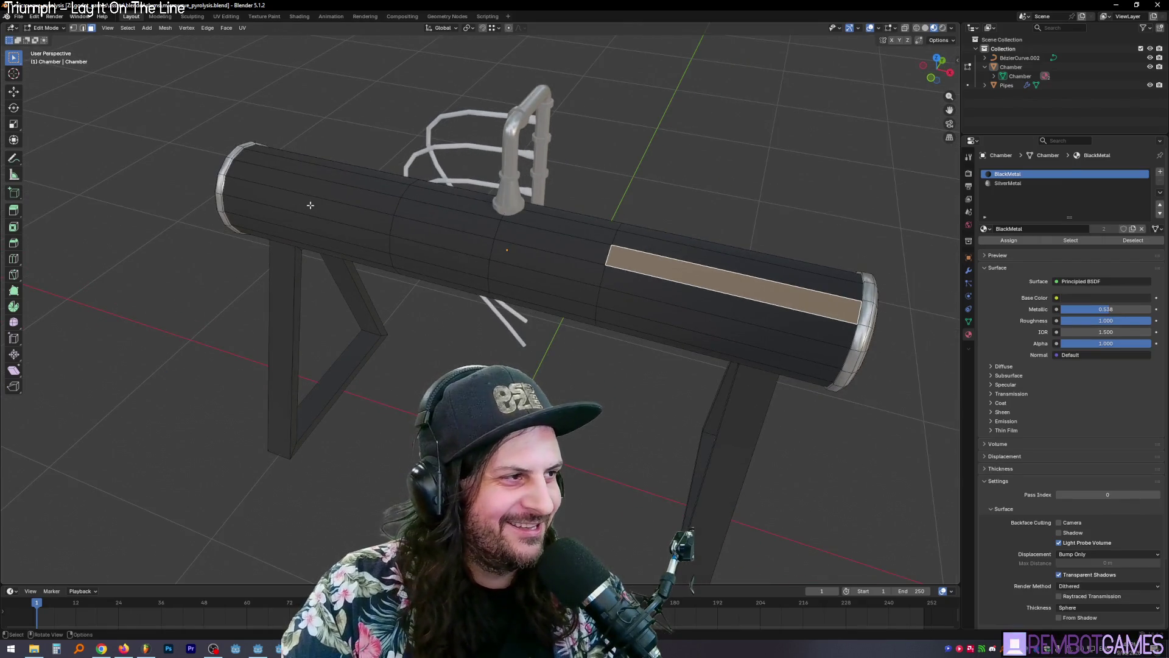
Step: Mark the left end cap's rim edges as sharp
middle_drag(310, 205, 511, 210)
scroll(514, 209, up, 6)
middle_drag(585, 209, 670, 180)
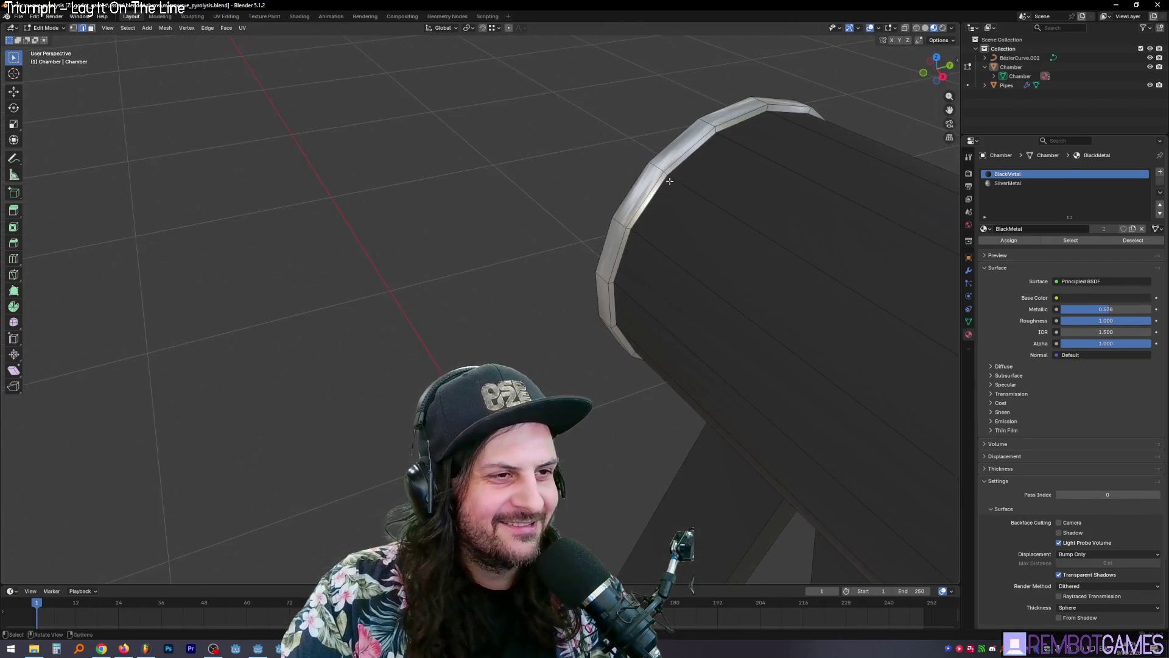
right_click(607, 341)
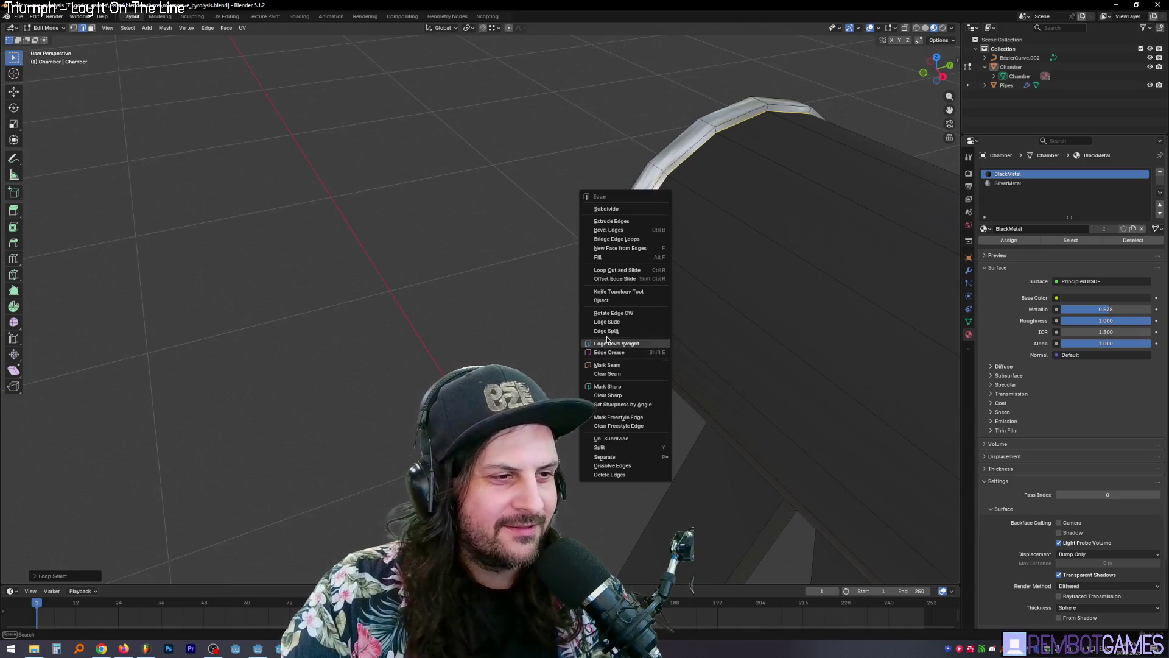
click(624, 386)
Step: Mark the rim edge loop sharp with Ctrl+E and check the shading in Object Mode
mouse_move(624, 387)
middle_down()
mouse_move(463, 292)
mouse_move(292, 238)
middle_up()
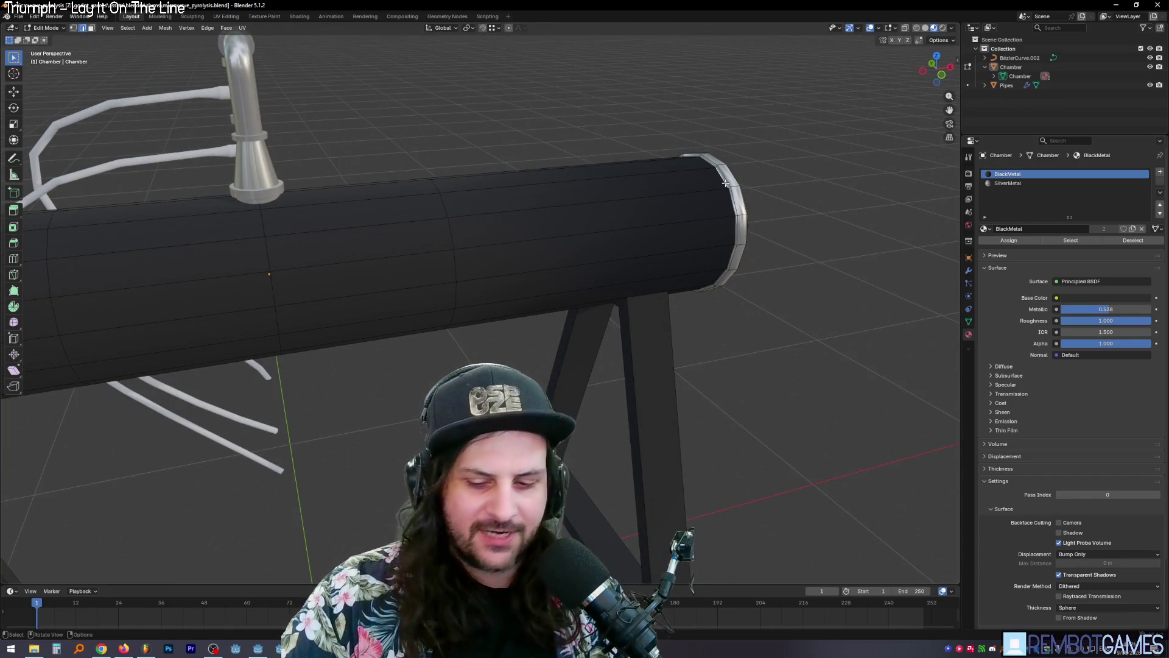
mouse_move(726, 182)
middle_down()
mouse_move(575, 280)
mouse_move(478, 264)
middle_up()
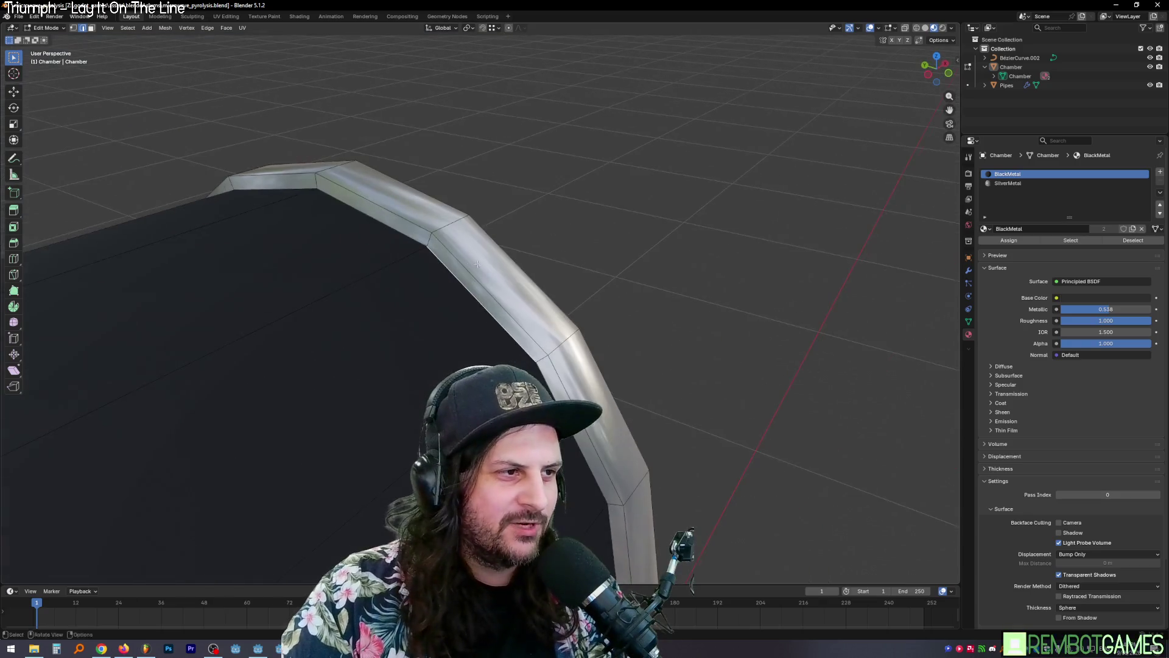
alt+click(372, 218)
key(ctrl+e)
click(349, 221)
key(Tab)
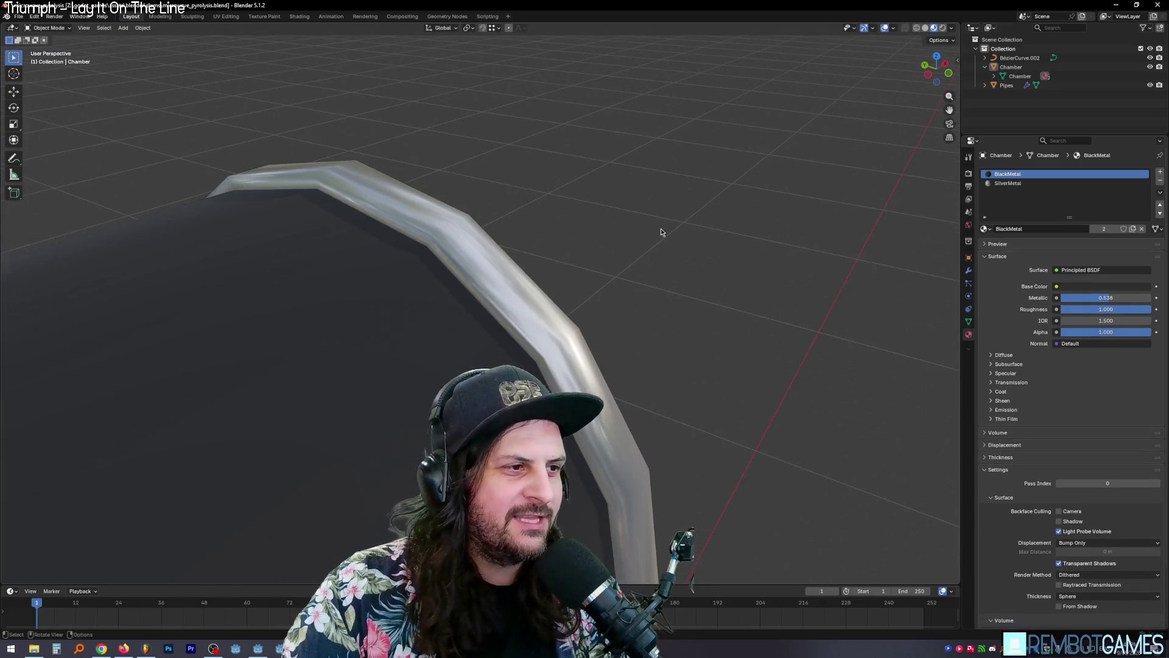
mouse_move(660, 234)
middle_down()
mouse_move(650, 311)
mouse_move(511, 300)
middle_up()
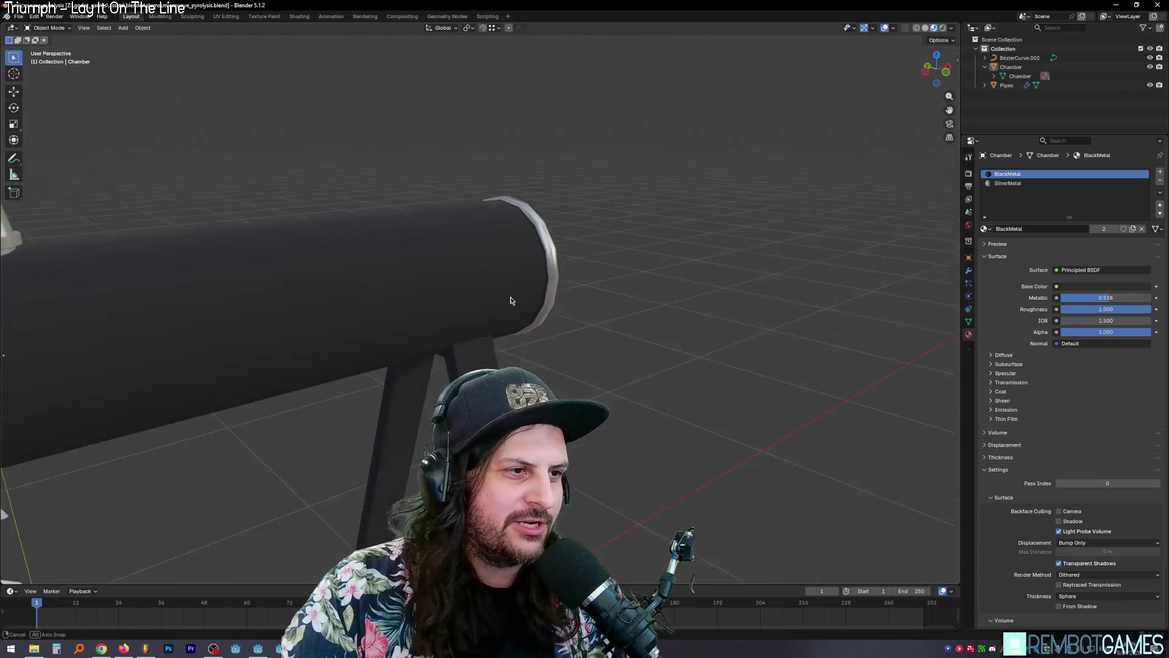
scroll(602, 281, up, 3)
Step: Back in Edit Mode, mark two more end-cap rim edge loops as sharp
key(Tab)
scroll(595, 248, up, 3)
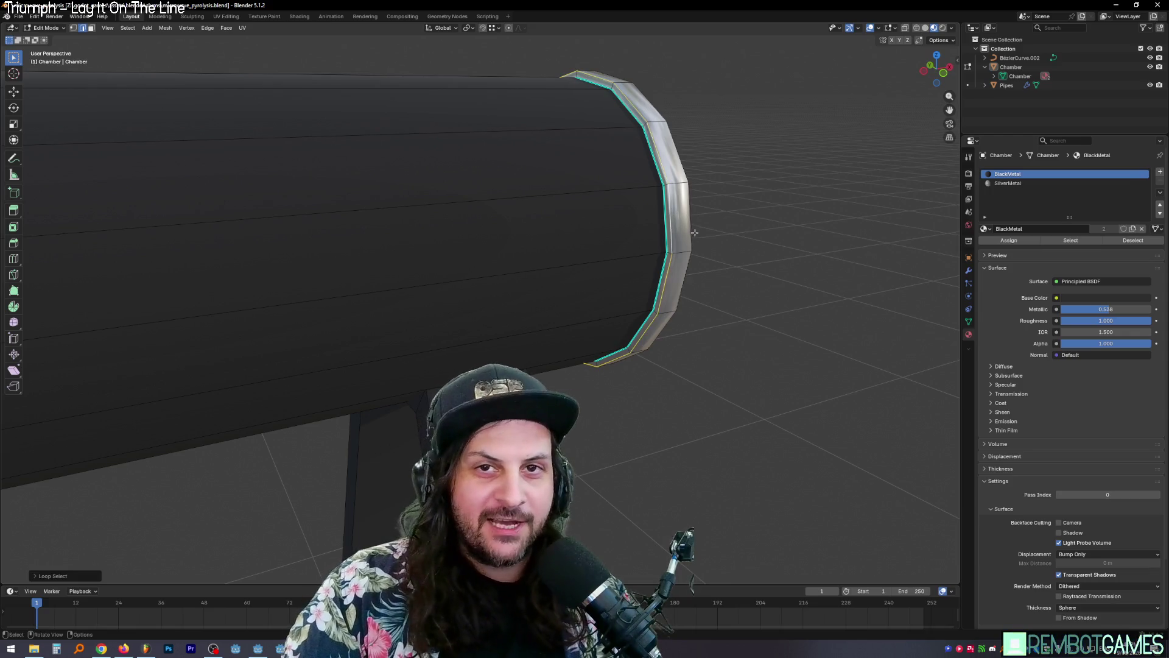
mouse_move(694, 233)
middle_down()
mouse_move(637, 222)
mouse_move(660, 232)
mouse_move(685, 204)
middle_up()
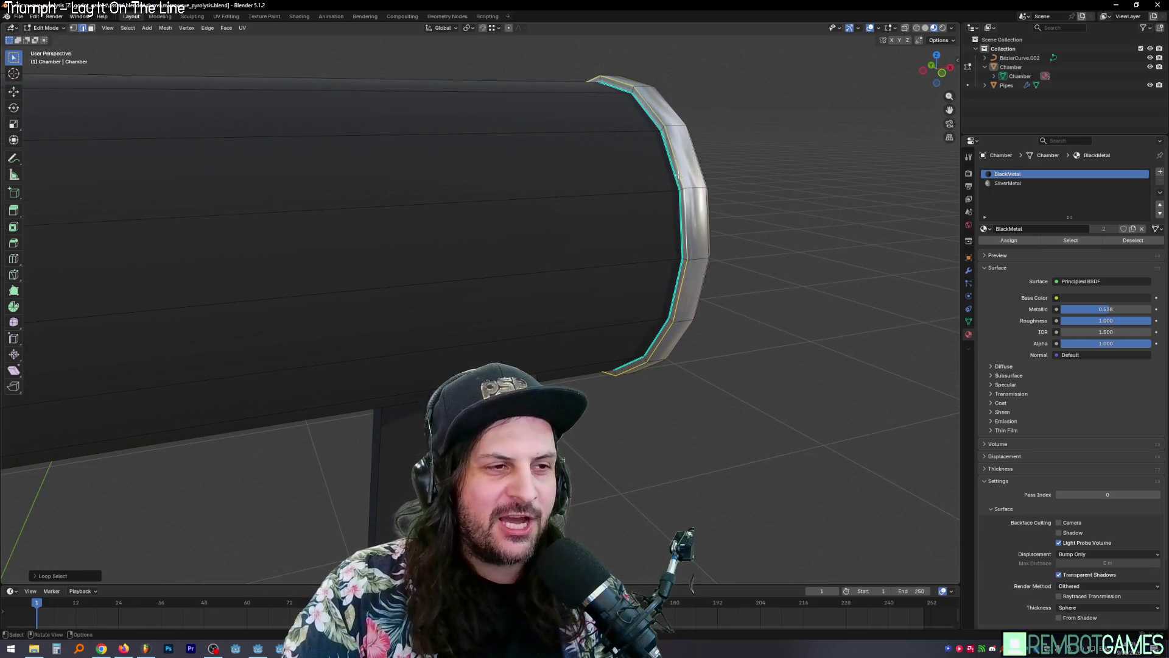
key(ctrl+e)
click(659, 211)
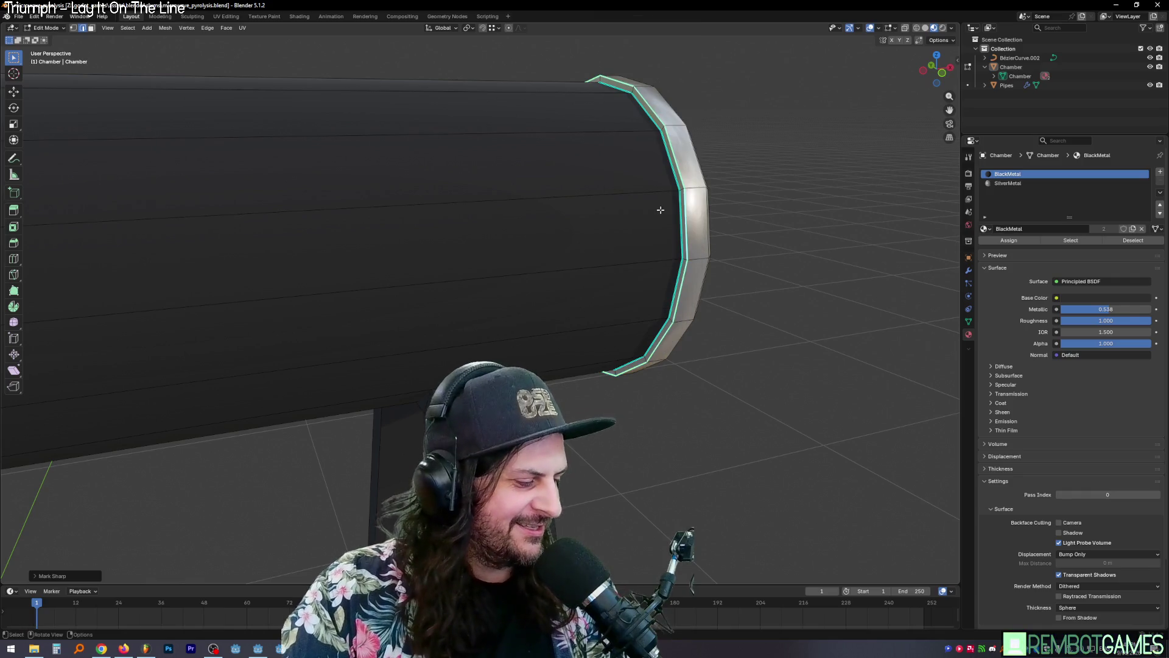
scroll(660, 211, down, 2)
mouse_move(660, 210)
middle_down()
mouse_move(610, 203)
mouse_move(629, 196)
middle_up()
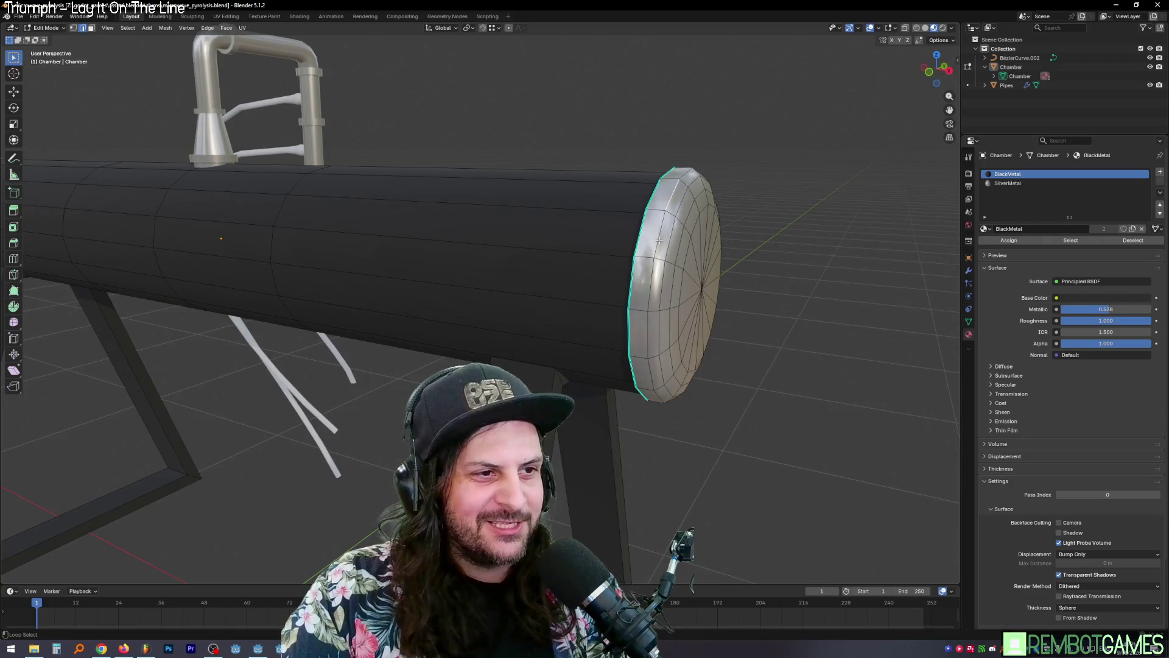
alt+click(659, 240)
middle_drag(659, 241, 662, 223)
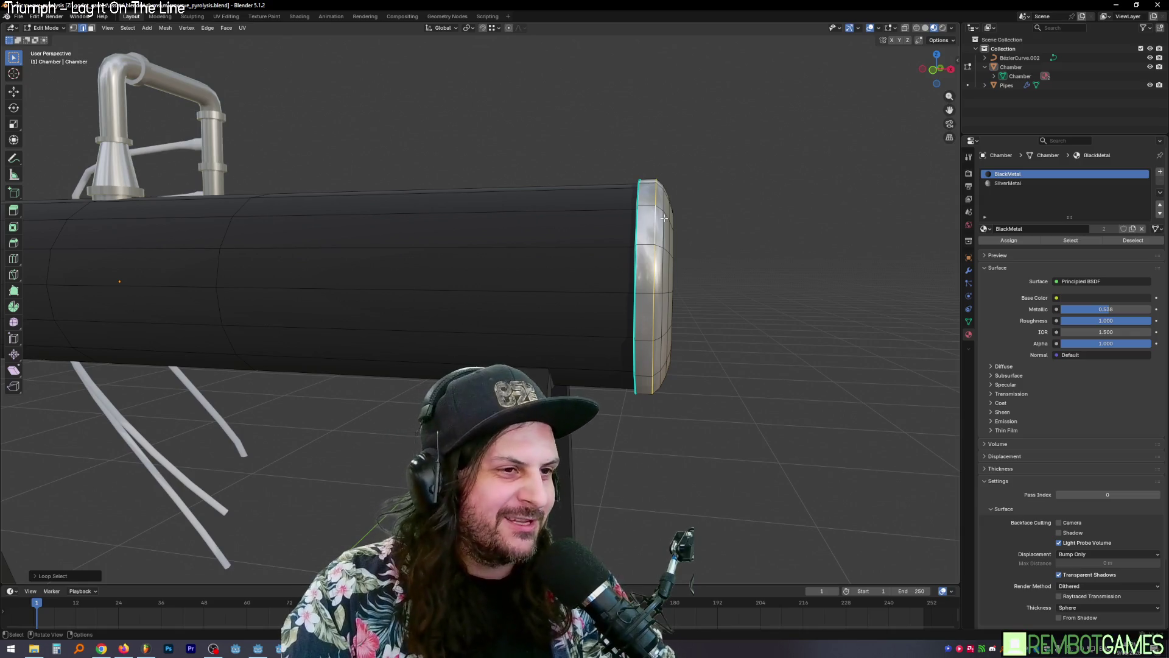
key(ctrl+e)
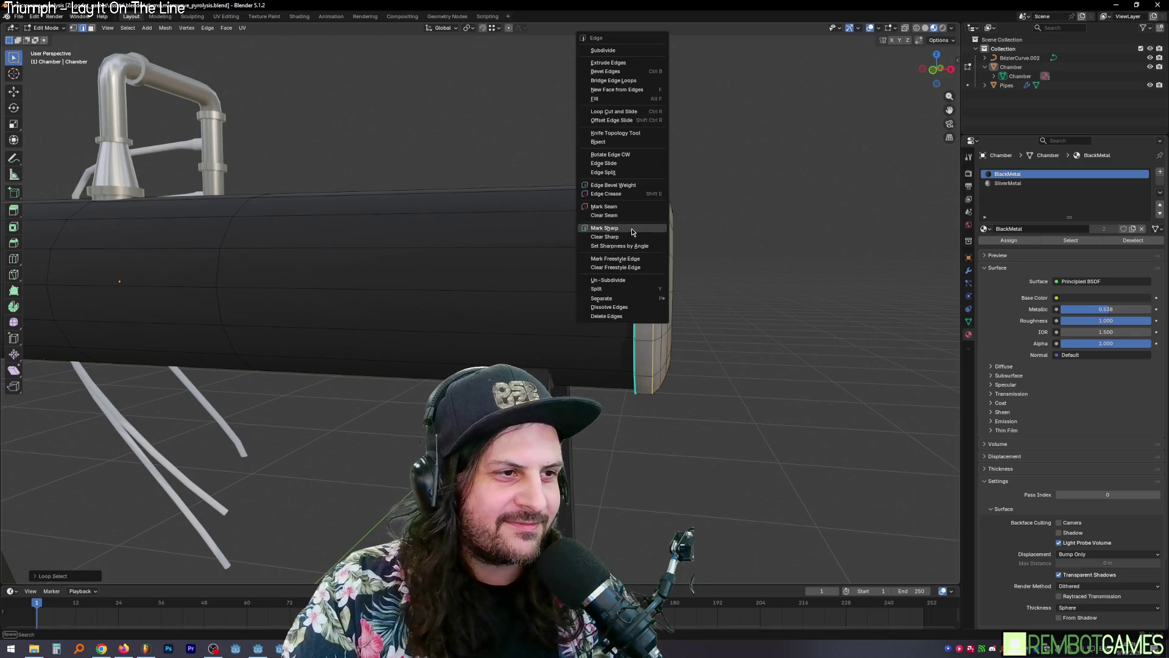
click(632, 227)
Step: Mark the other end's rim loop sharp and inspect the crisp rims in Object Mode
mouse_move(632, 232)
middle_down()
mouse_move(505, 309)
mouse_move(642, 263)
mouse_move(561, 224)
mouse_move(546, 240)
mouse_move(380, 121)
middle_up()
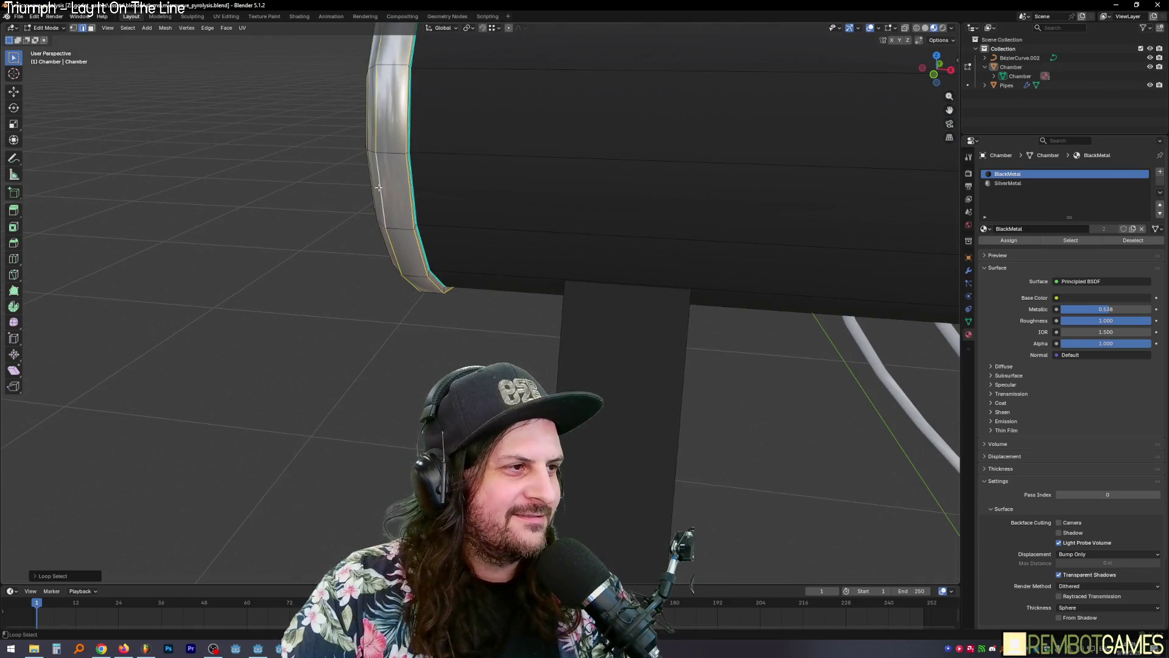
key(ctrl+e)
click(351, 215)
key(Tab)
scroll(575, 240, down, 4)
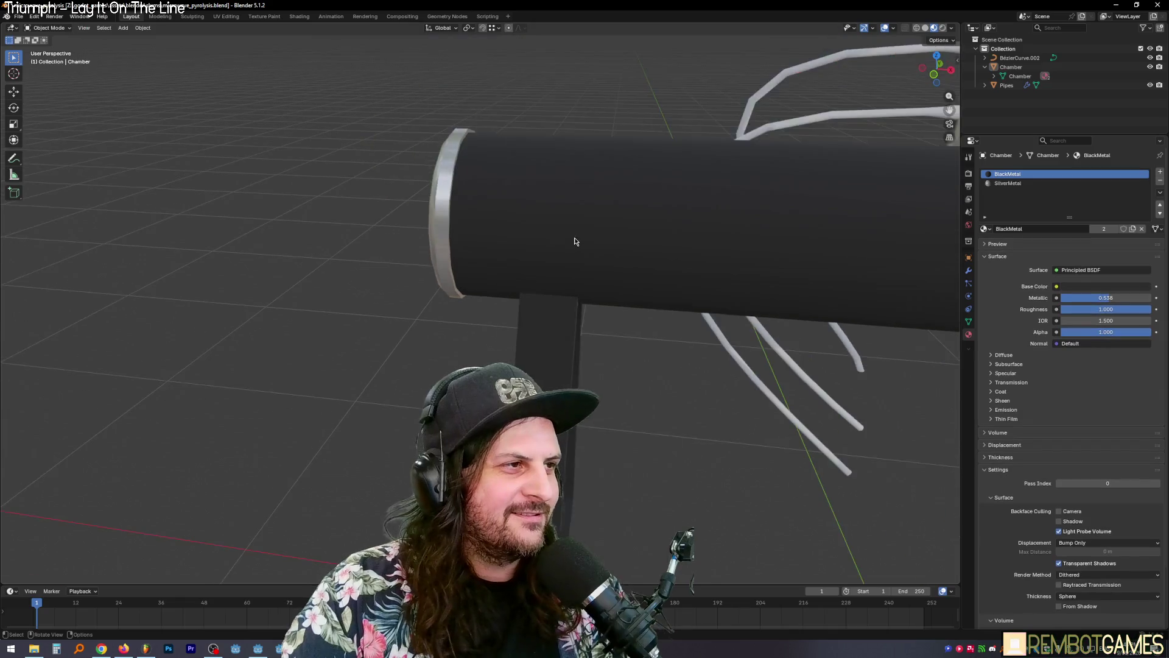
mouse_move(574, 240)
middle_down()
mouse_move(564, 240)
mouse_move(718, 239)
mouse_move(642, 254)
mouse_move(558, 225)
mouse_move(581, 219)
mouse_move(517, 240)
mouse_move(587, 243)
mouse_move(535, 237)
middle_up()
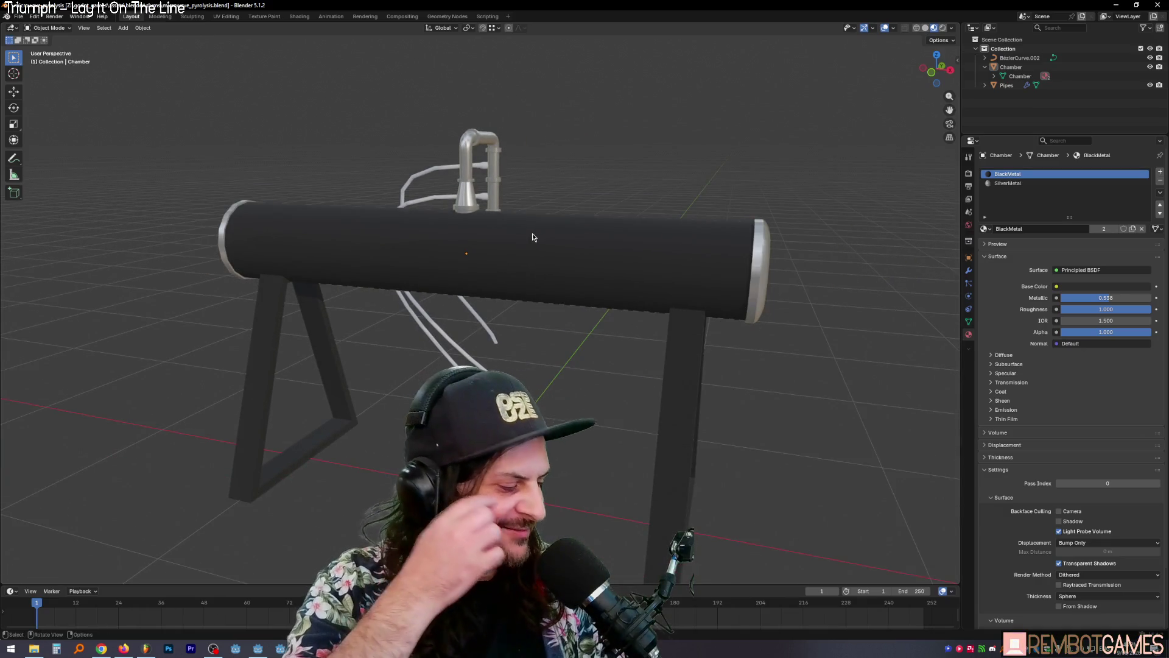
mouse_move(511, 175)
middle_down()
mouse_move(545, 227)
mouse_move(566, 228)
mouse_move(707, 158)
mouse_move(682, 183)
mouse_move(628, 310)
mouse_move(584, 329)
mouse_move(553, 380)
mouse_move(512, 359)
mouse_move(525, 357)
middle_up()
key(Tab)
key(Tab)
key(Tab)
key(Tab)
key(Tab)
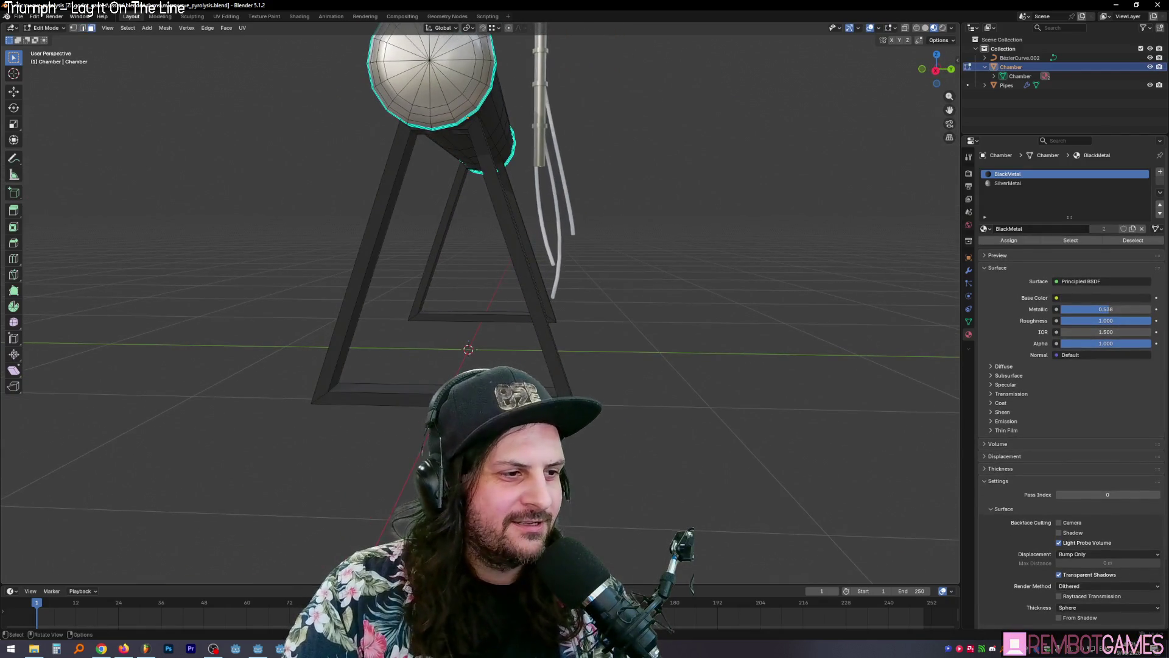
alt+click(380, 388)
mouse_move(380, 388)
middle_down()
mouse_move(499, 341)
mouse_move(463, 335)
mouse_move(460, 302)
middle_up()
key(Tab)
key(Tab)
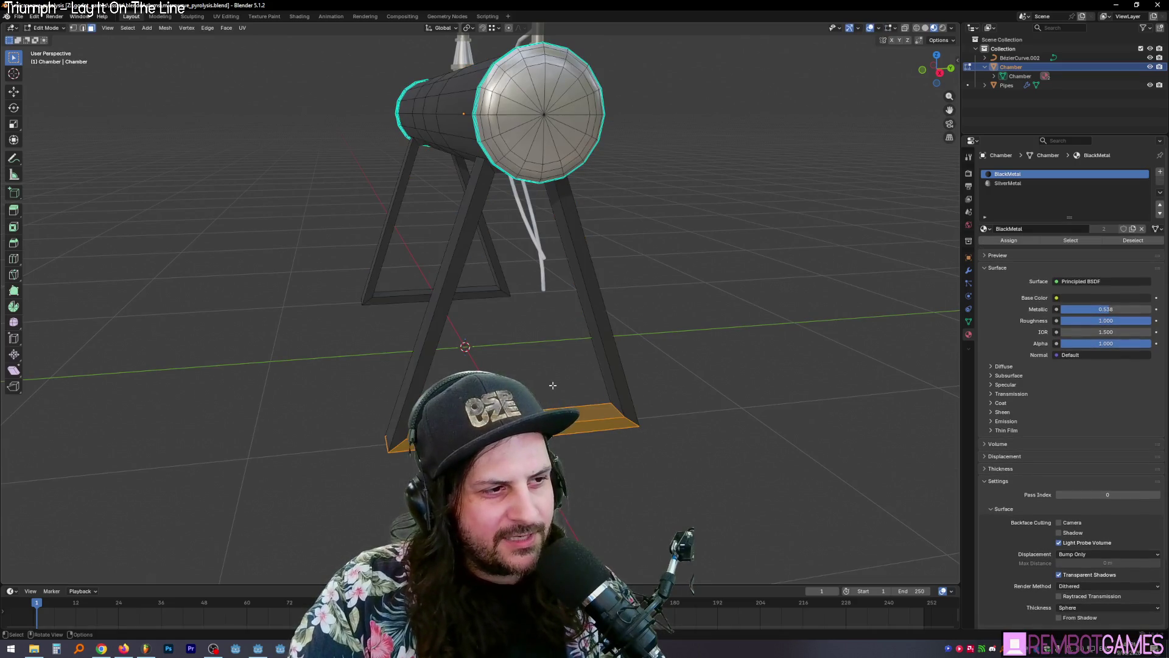
mouse_move(559, 404)
middle_down()
mouse_move(545, 400)
mouse_move(552, 406)
middle_up()
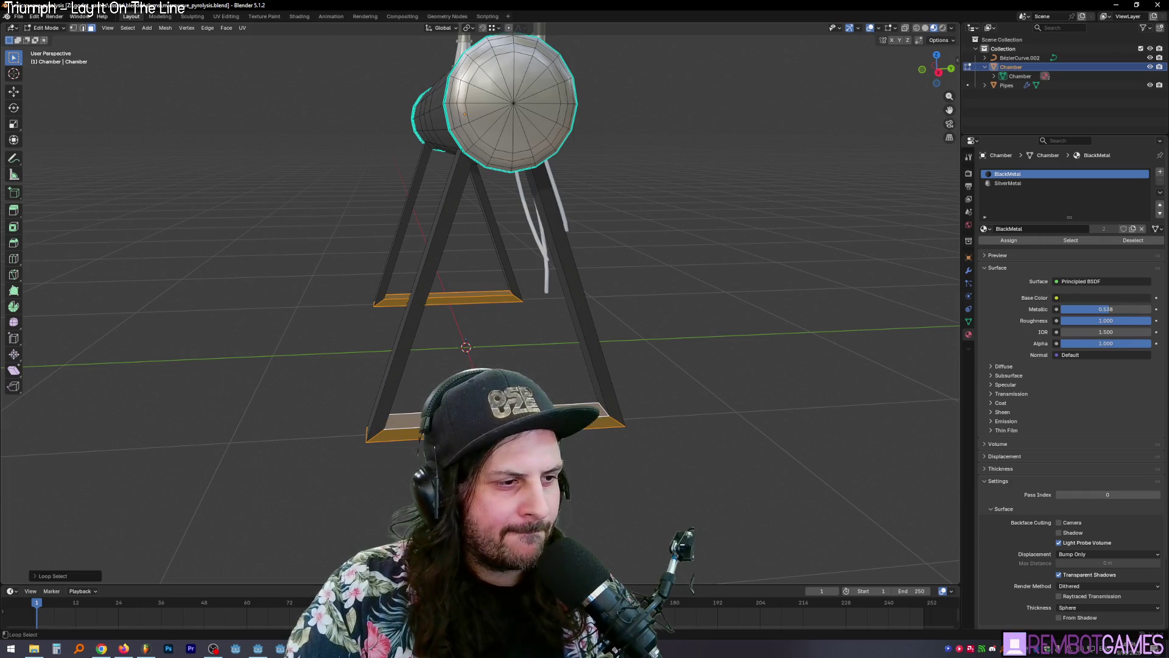
key(g)
key(z)
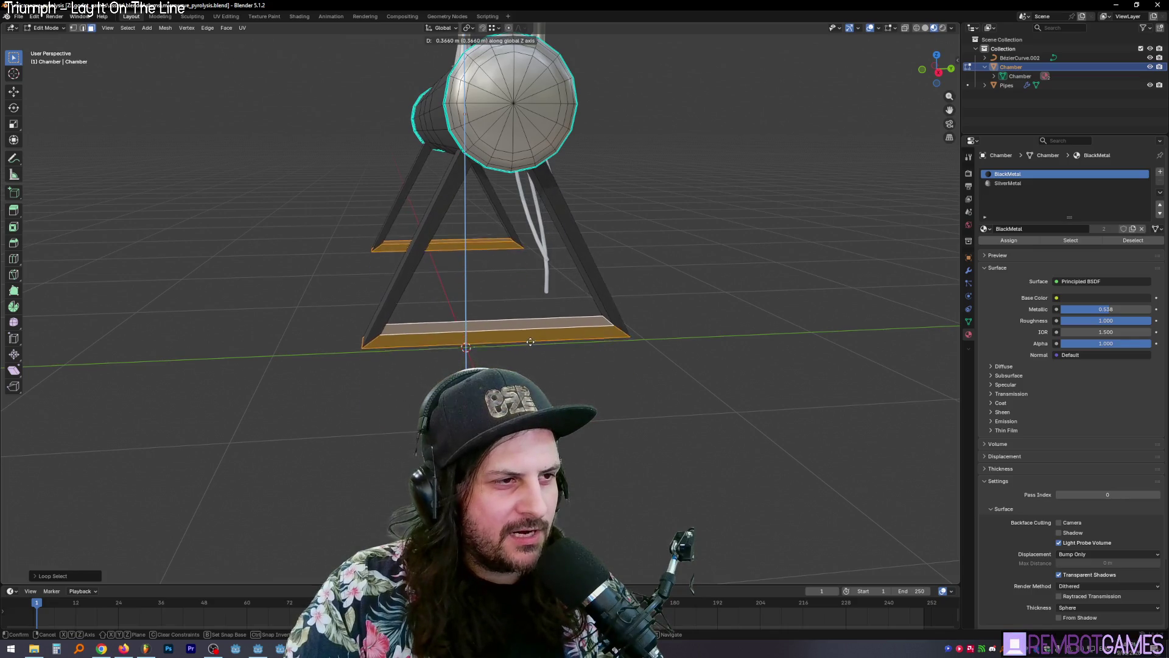
click(530, 339)
mouse_move(531, 339)
middle_down()
mouse_move(532, 326)
mouse_move(550, 336)
mouse_move(504, 284)
middle_up()
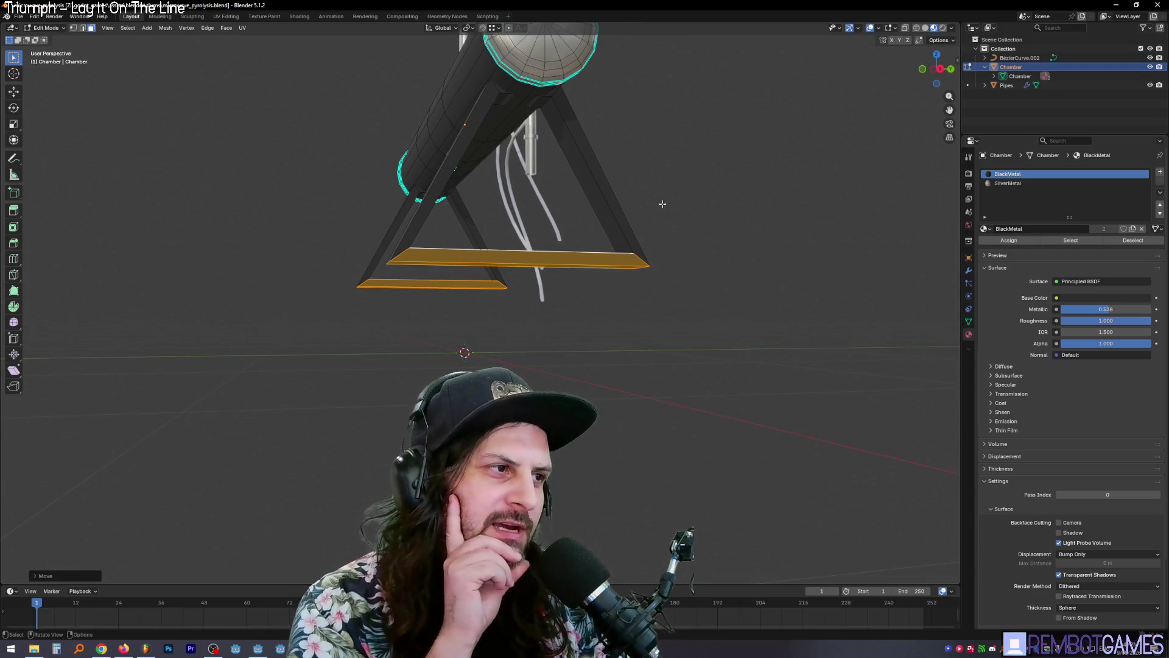
key(ctrl+z)
mouse_move(537, 210)
middle_down()
mouse_move(450, 346)
mouse_move(514, 344)
mouse_move(526, 323)
mouse_move(527, 366)
mouse_move(518, 336)
mouse_move(579, 345)
middle_up()
key(Tab)
scroll(530, 363, up, 4)
scroll(656, 313, up, 3)
scroll(631, 308, down, 2)
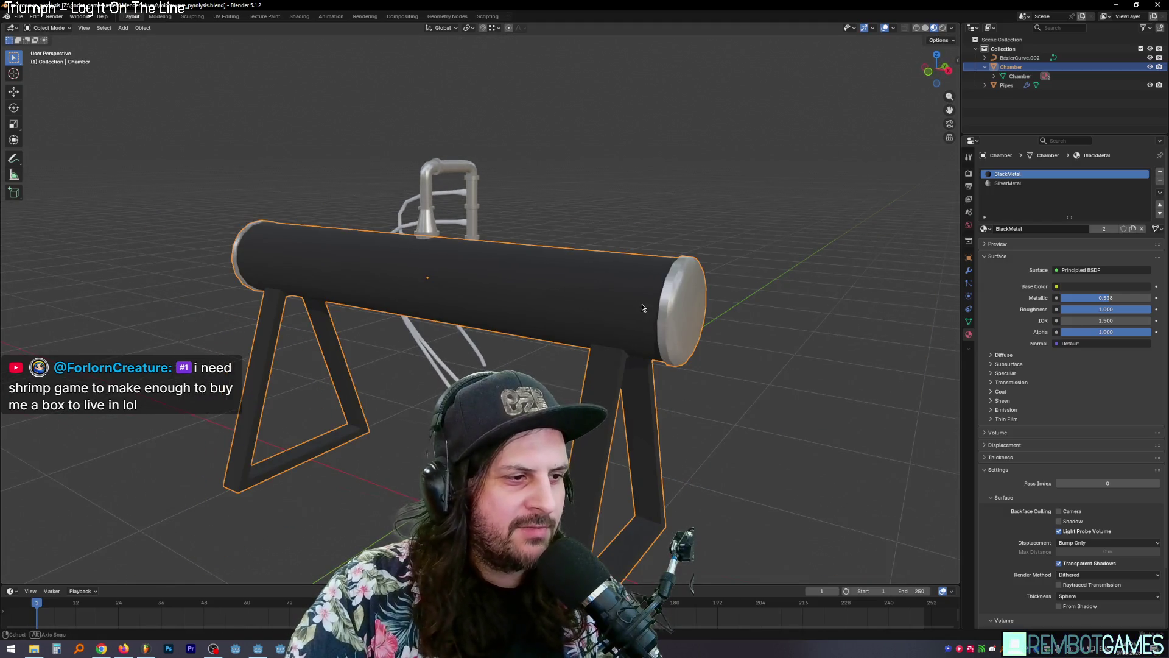
Step: Orbit to a near-front view of the Chamber and enter Edit Mode on its mesh
mouse_move(630, 308)
middle_down()
mouse_move(667, 313)
mouse_move(655, 306)
middle_up()
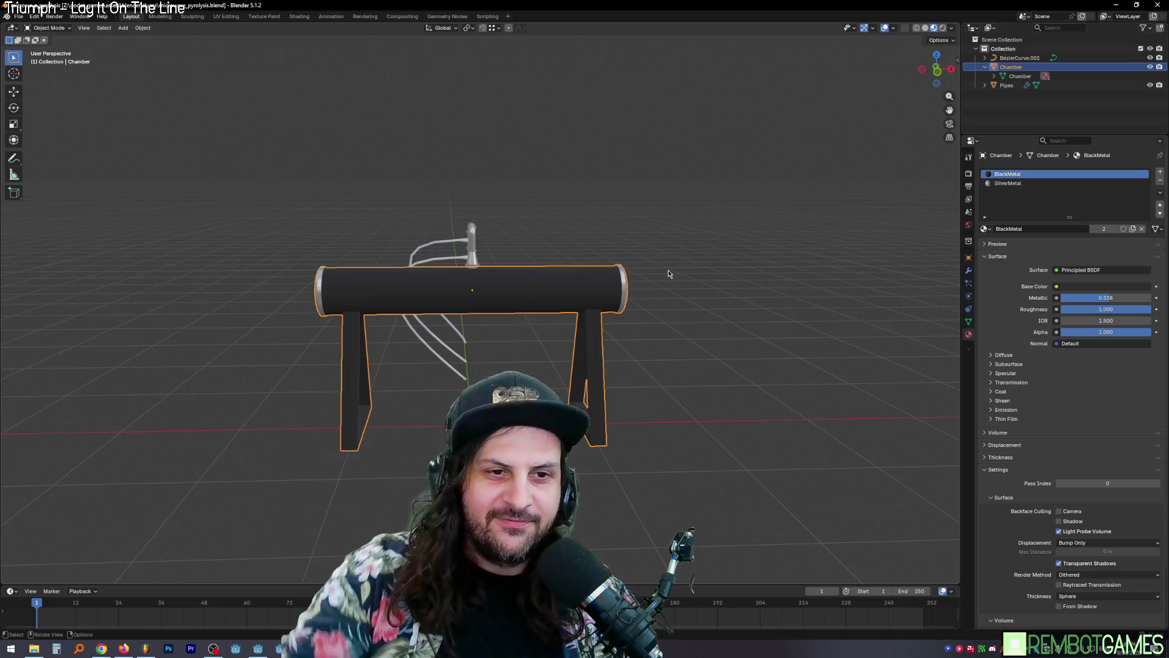
mouse_move(647, 292)
middle_down()
mouse_move(616, 307)
mouse_move(611, 380)
mouse_move(587, 374)
mouse_move(604, 363)
mouse_move(536, 381)
middle_up()
key(Tab)
scroll(579, 374, down, 2)
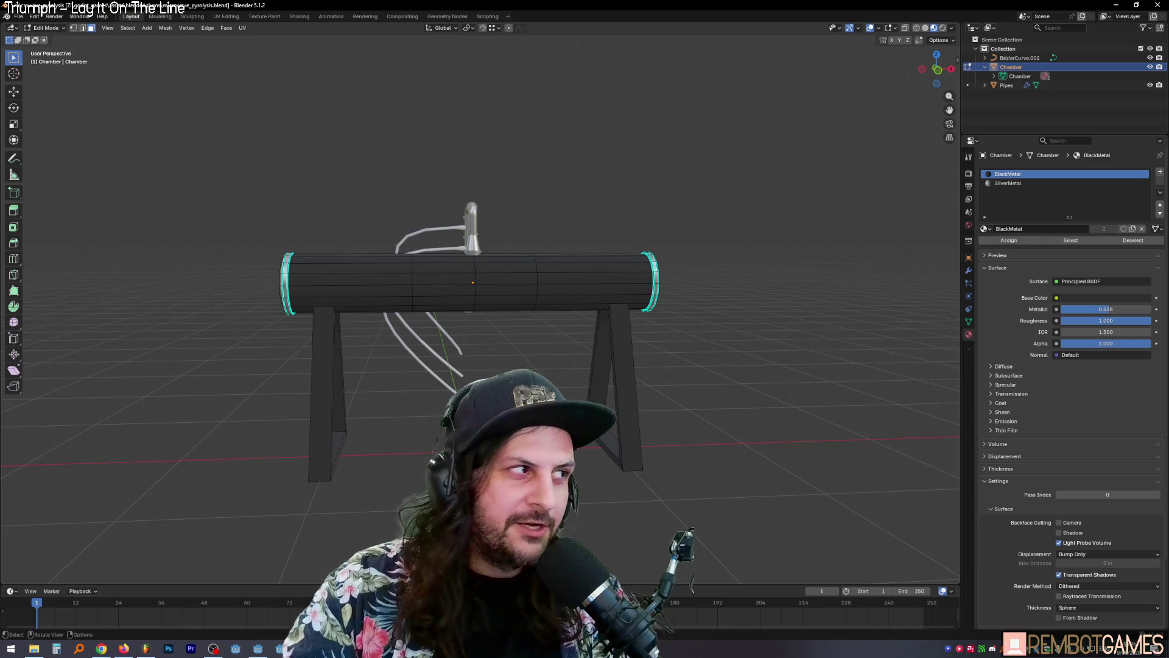
Step: Add a new loop cut around the chamber cylinder
click(14, 259)
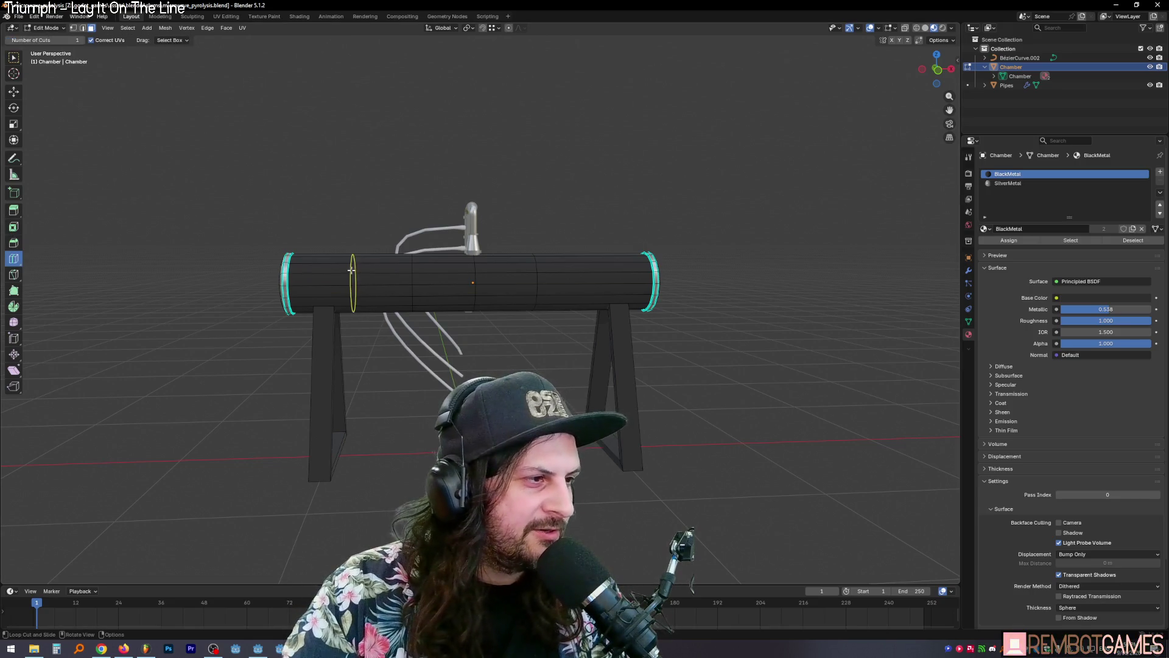
drag(351, 277, 417, 280)
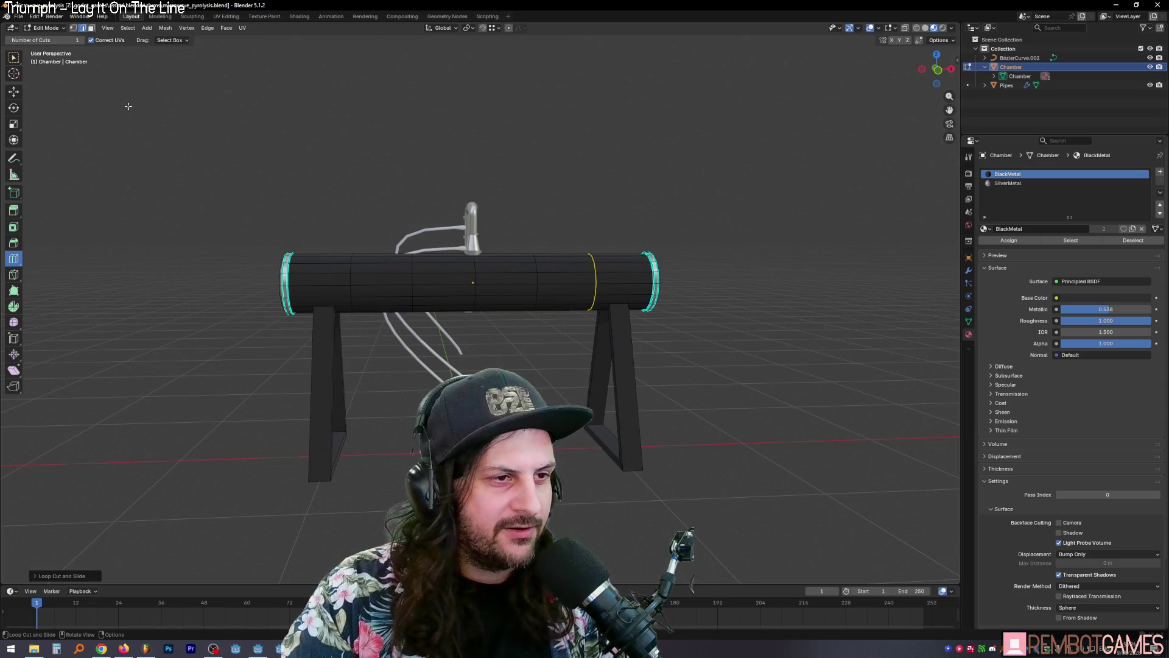
key(w)
key(Tab)
key(Tab)
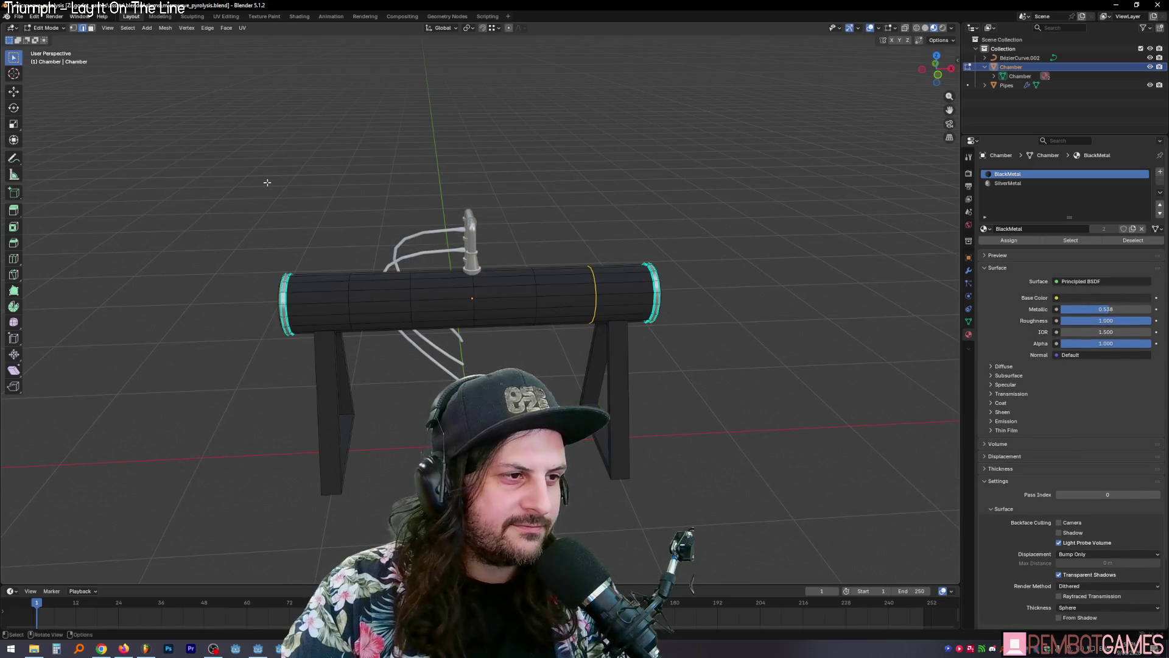
middle_drag(260, 183, 304, 198)
scroll(630, 293, up, 3)
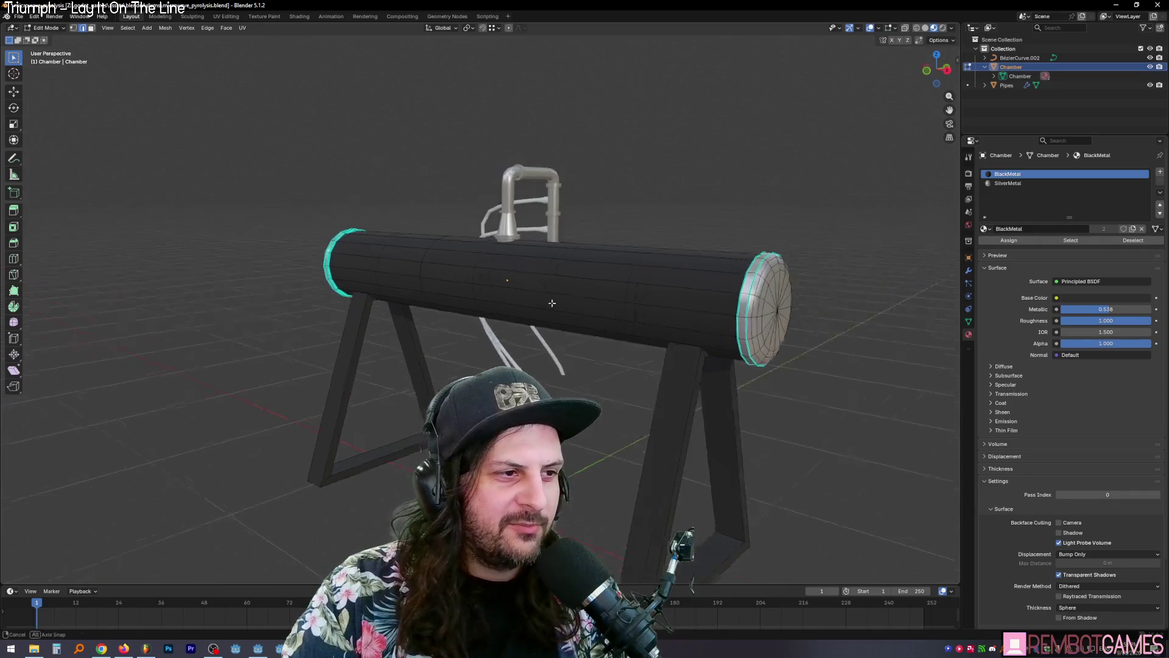
middle_drag(630, 293, 646, 289)
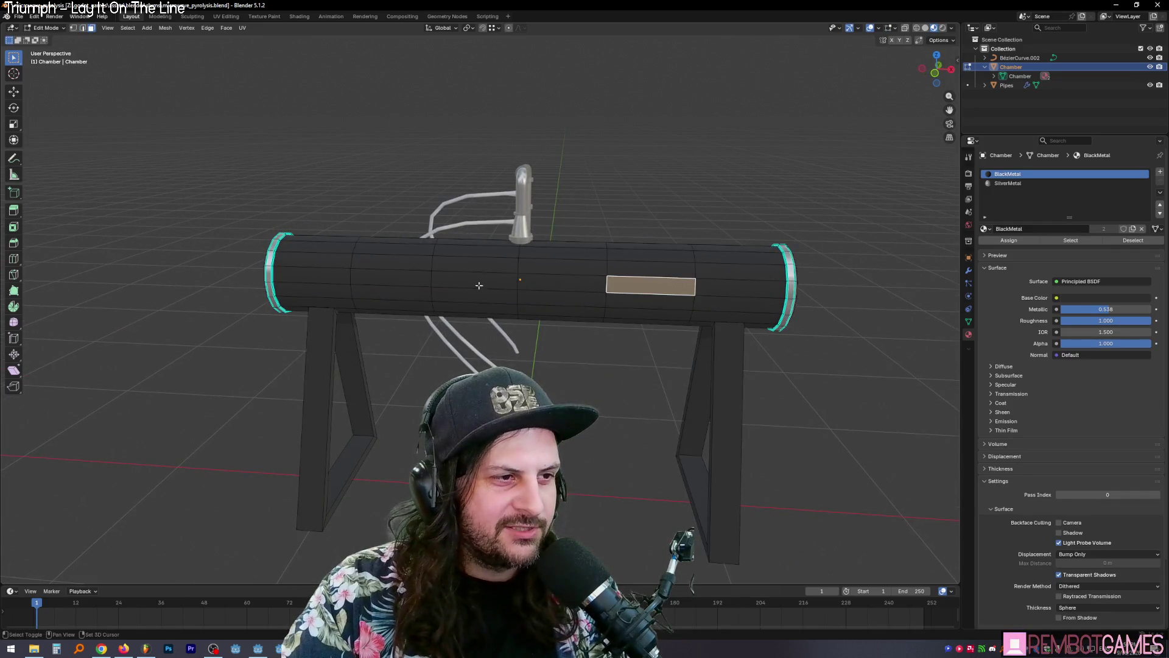
Step: Select a long strip of side faces and start an inset, then cancel it
shift+click(530, 285)
shift+click(472, 285)
shift+click(407, 284)
middle_drag(407, 284, 631, 289)
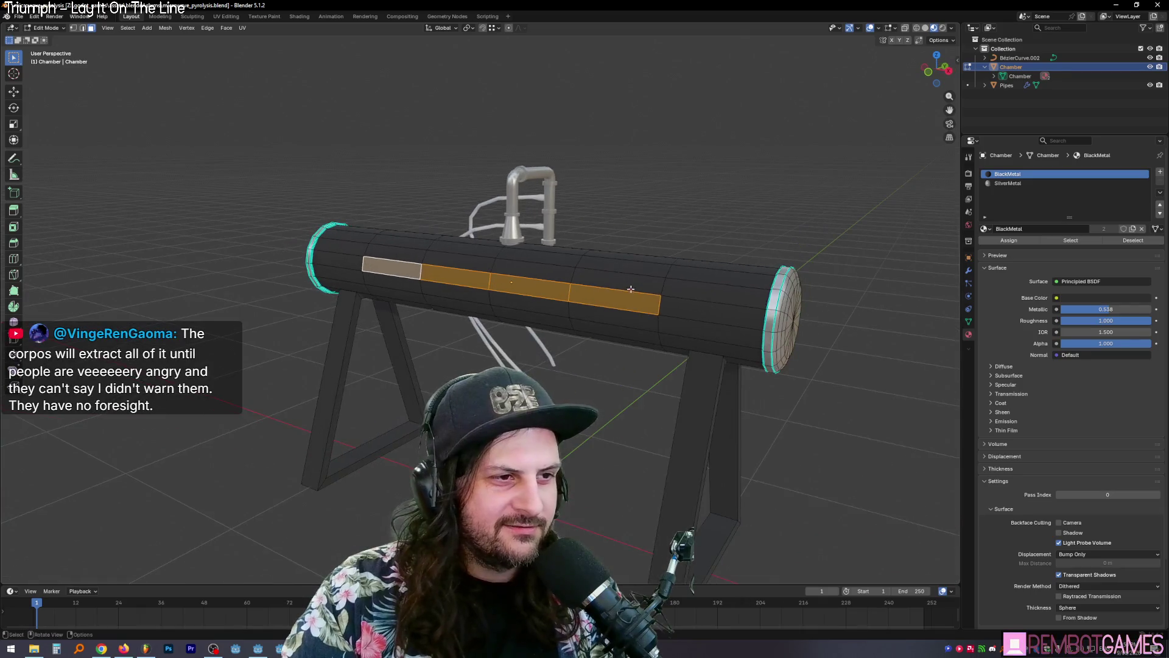
click(618, 281)
shift+click(614, 299)
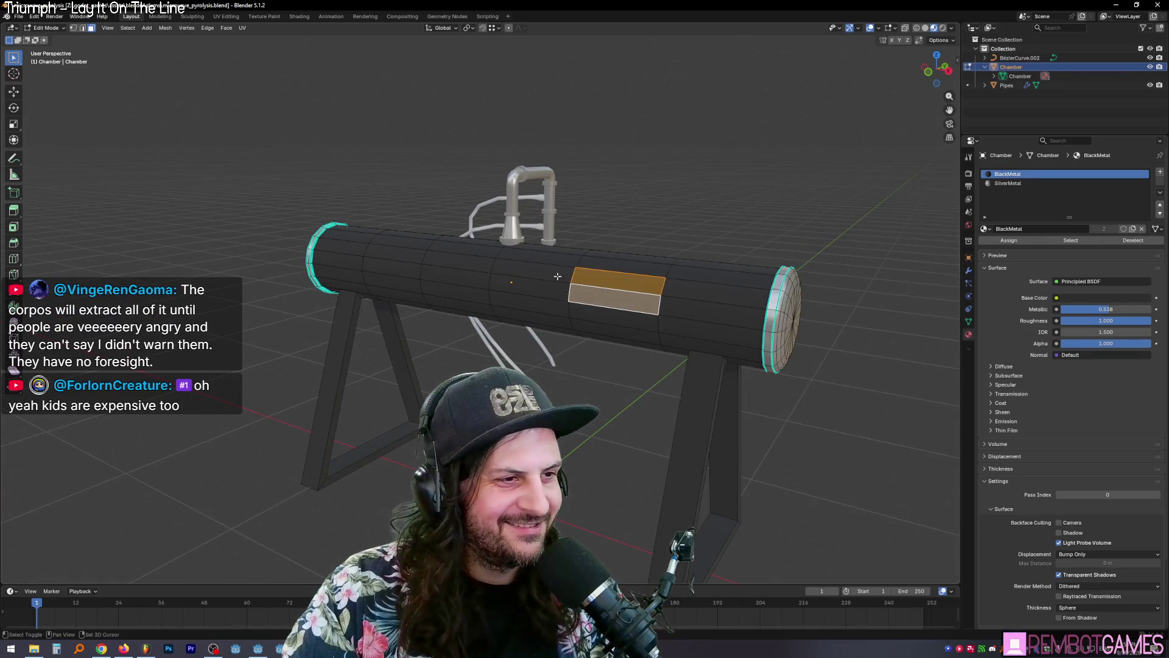
shift+click(548, 286)
shift+click(466, 270)
shift+click(396, 266)
mouse_move(463, 278)
middle_down()
mouse_move(568, 282)
mouse_move(686, 258)
mouse_move(724, 268)
middle_up()
key(i)
right_click(712, 261)
Step: Inset two adjacent side faces near the right end into a small rectangular panel
click(648, 275)
shift+click(647, 296)
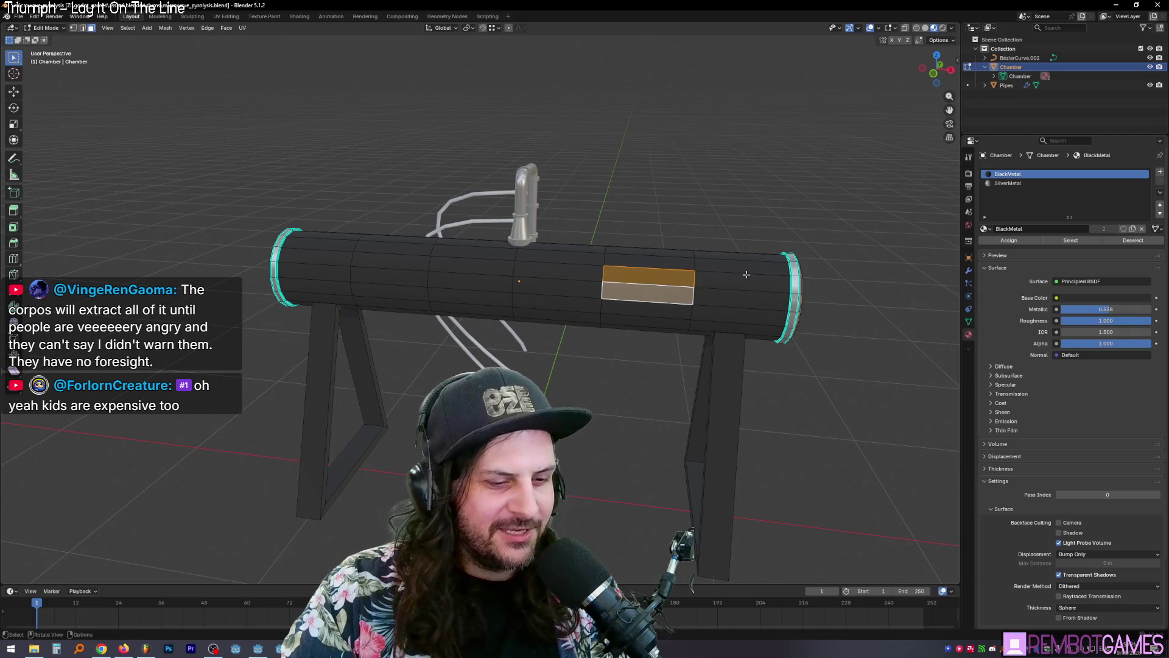
key(i)
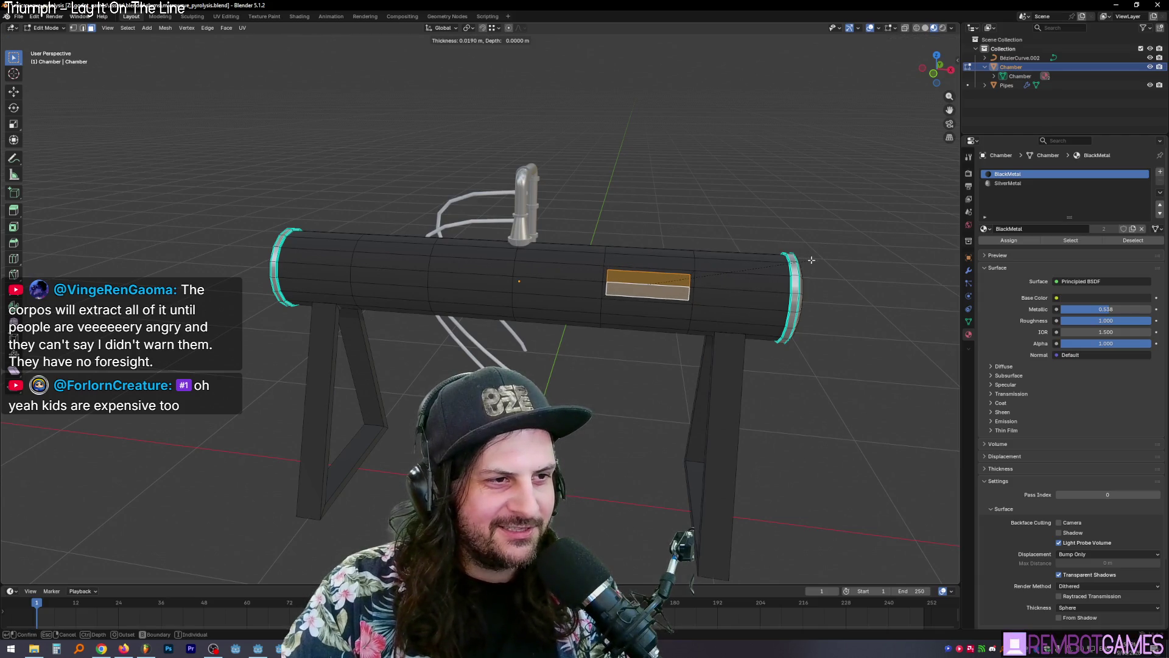
click(812, 260)
mouse_move(791, 267)
middle_down()
mouse_move(629, 297)
mouse_move(525, 279)
mouse_move(339, 112)
middle_up()
click(649, 291)
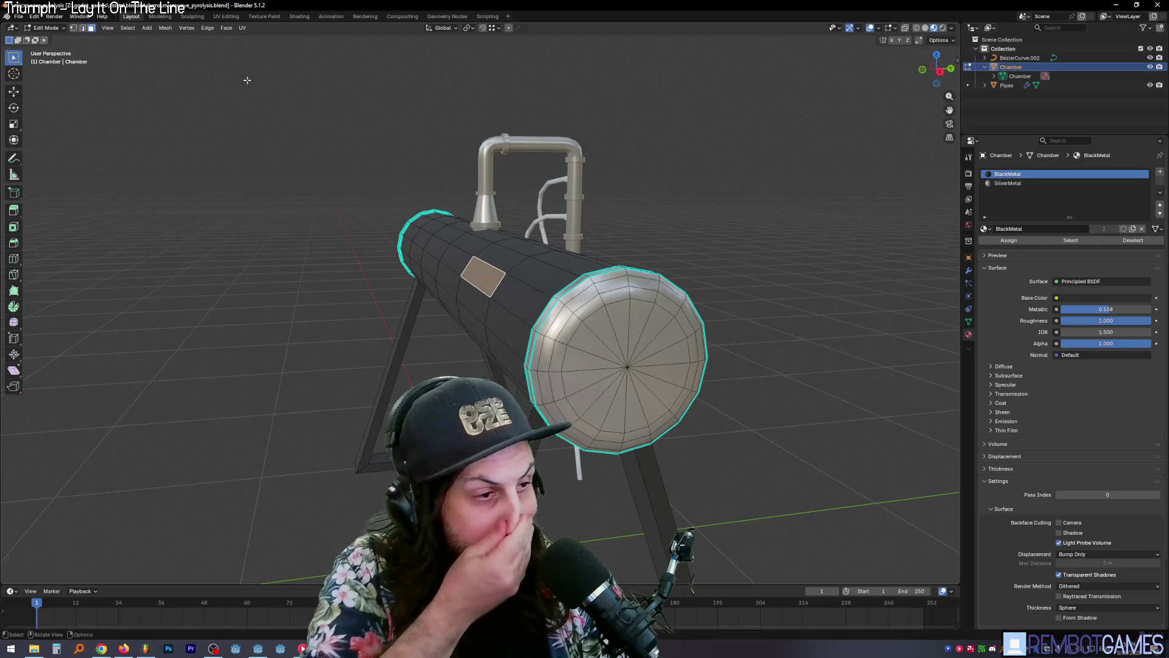
Step: Extrude the selected inset panel face in place
mouse_move(203, 95)
middle_down()
mouse_move(481, 266)
mouse_move(451, 263)
middle_up()
key(e)
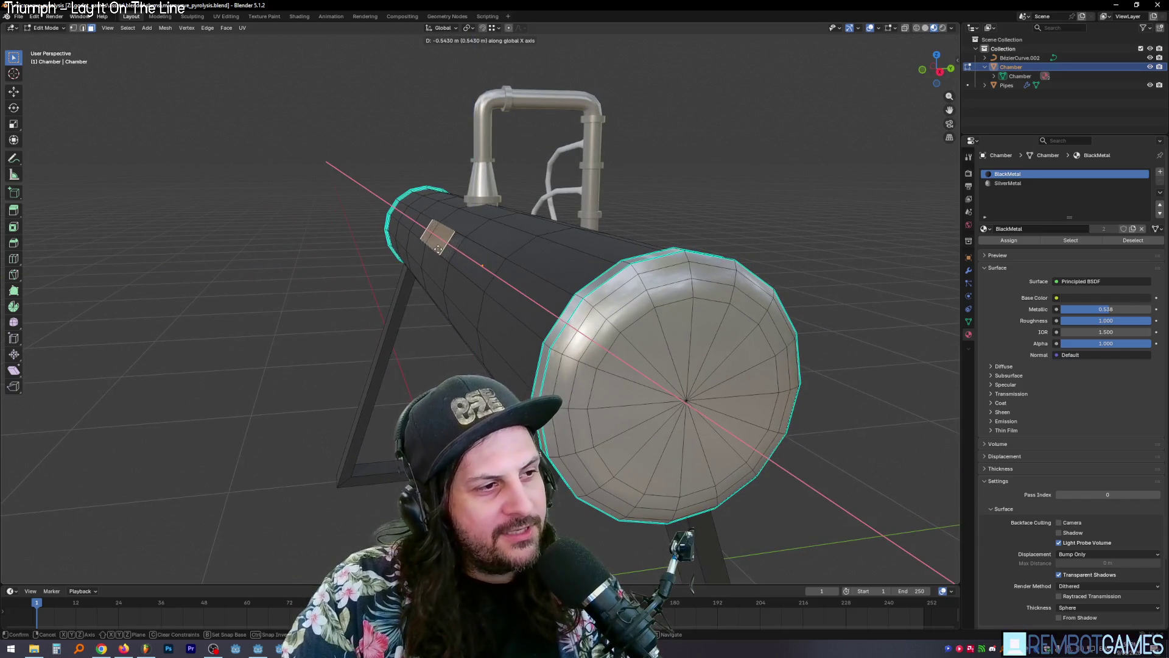
right_click(452, 263)
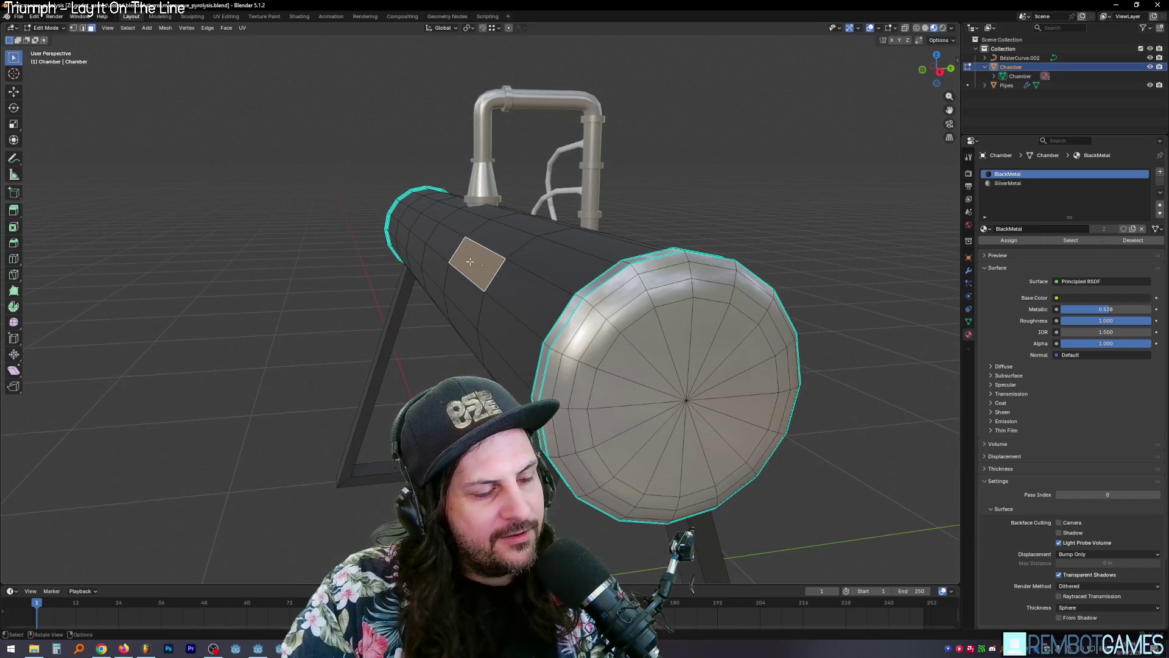
mouse_move(470, 261)
middle_down()
mouse_move(572, 274)
mouse_move(573, 289)
mouse_move(627, 308)
middle_up()
scroll(573, 289, down, 5)
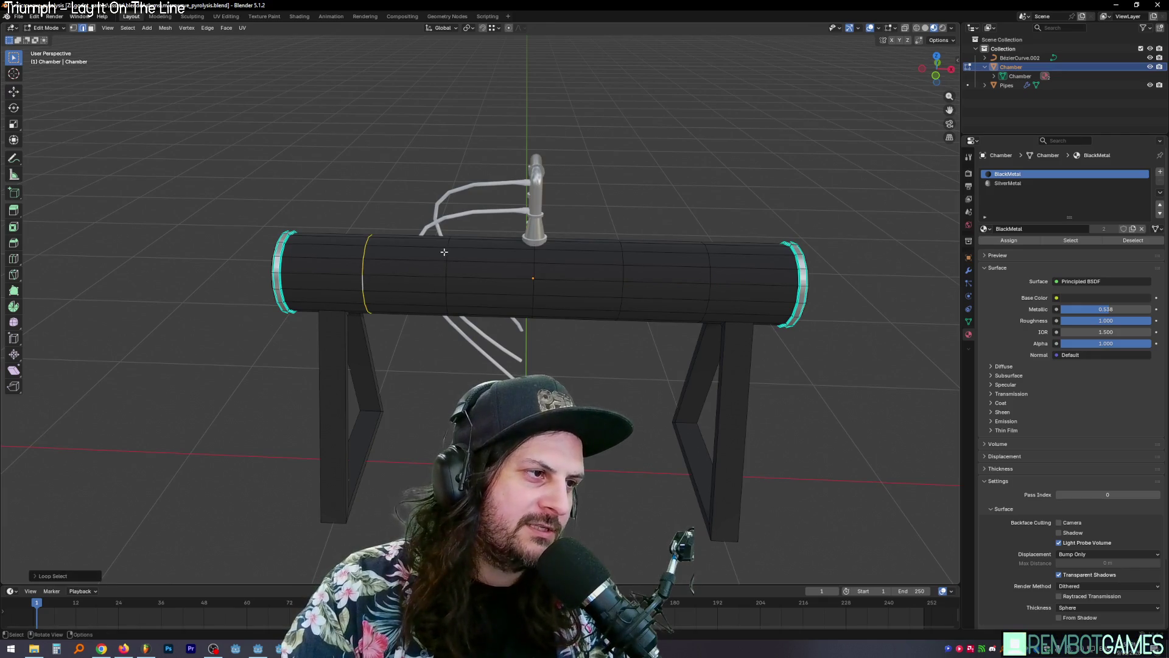
Step: Scale the selected edge loops along X and return to Object Mode
key(s)
key(x)
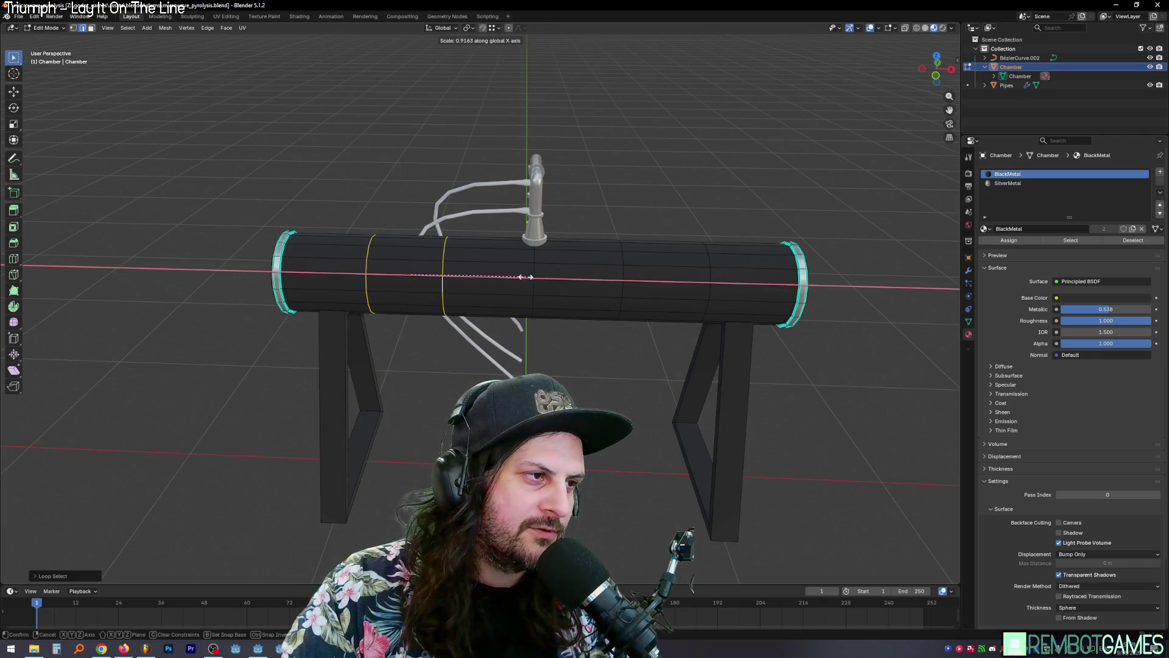
click(469, 276)
mouse_move(469, 276)
middle_down()
mouse_move(754, 199)
mouse_move(646, 264)
mouse_move(610, 251)
middle_up()
key(Tab)
key(Tab)
key(Tab)
click(766, 203)
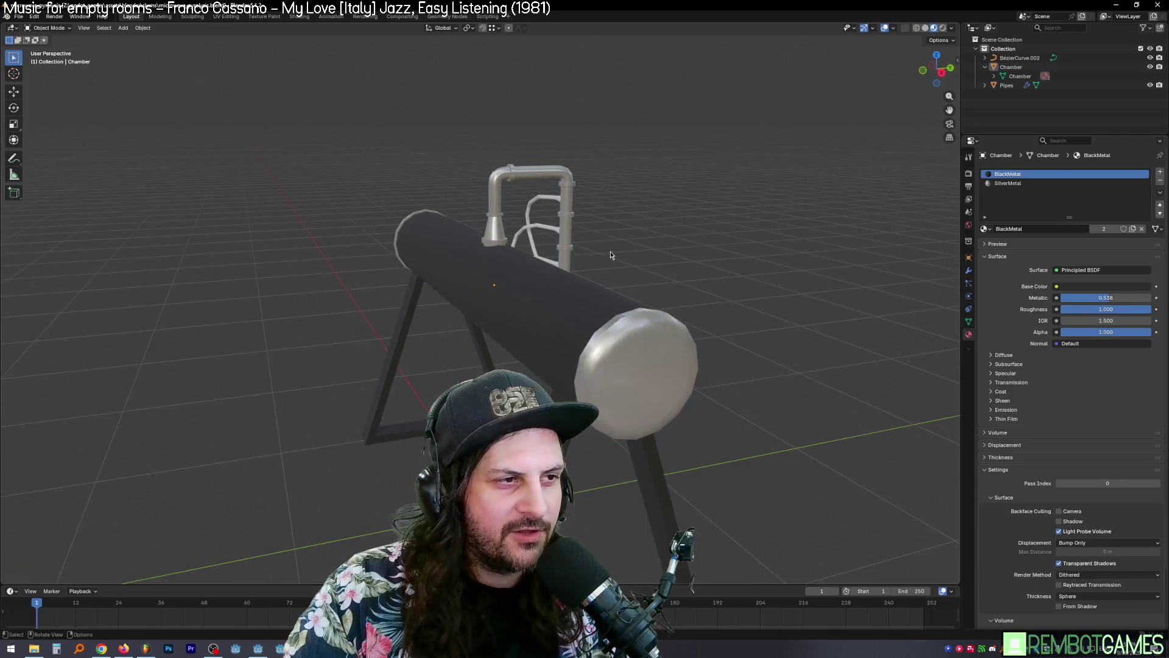
key(Tab)
scroll(515, 253, up, 2)
mouse_move(516, 252)
middle_down()
mouse_move(494, 225)
mouse_move(485, 231)
mouse_move(515, 246)
mouse_move(732, 220)
middle_up()
key(Tab)
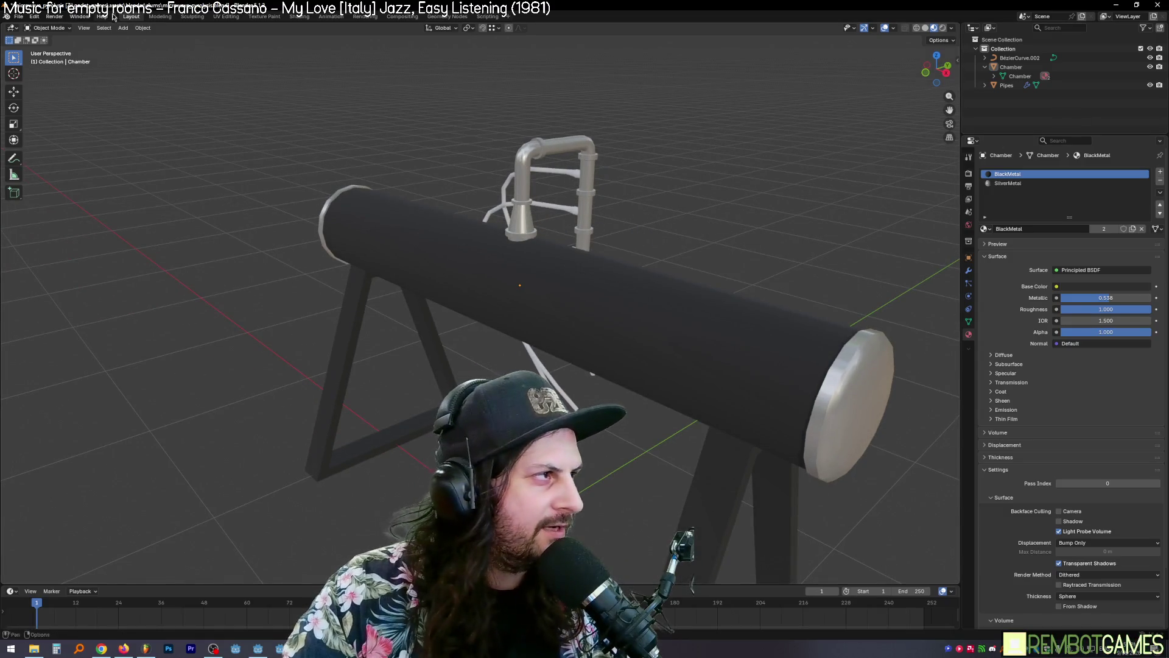
Step: Add a cube, scale it down, and bring up the reference photo of the magnetron boxes
click(123, 28)
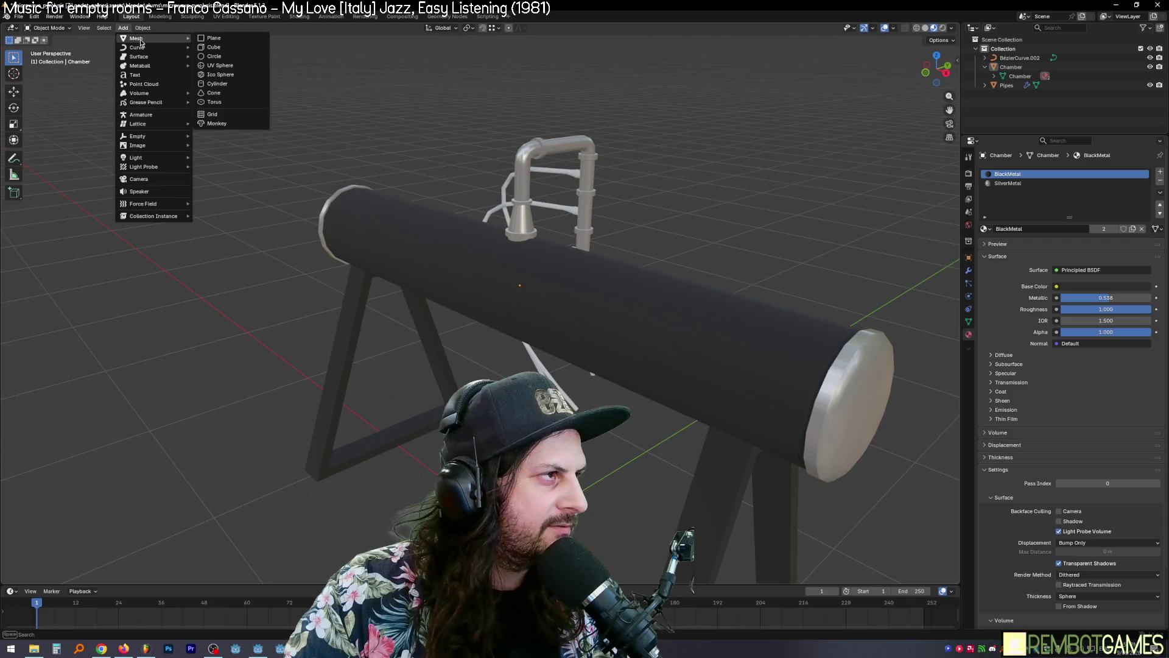
click(210, 49)
key(s)
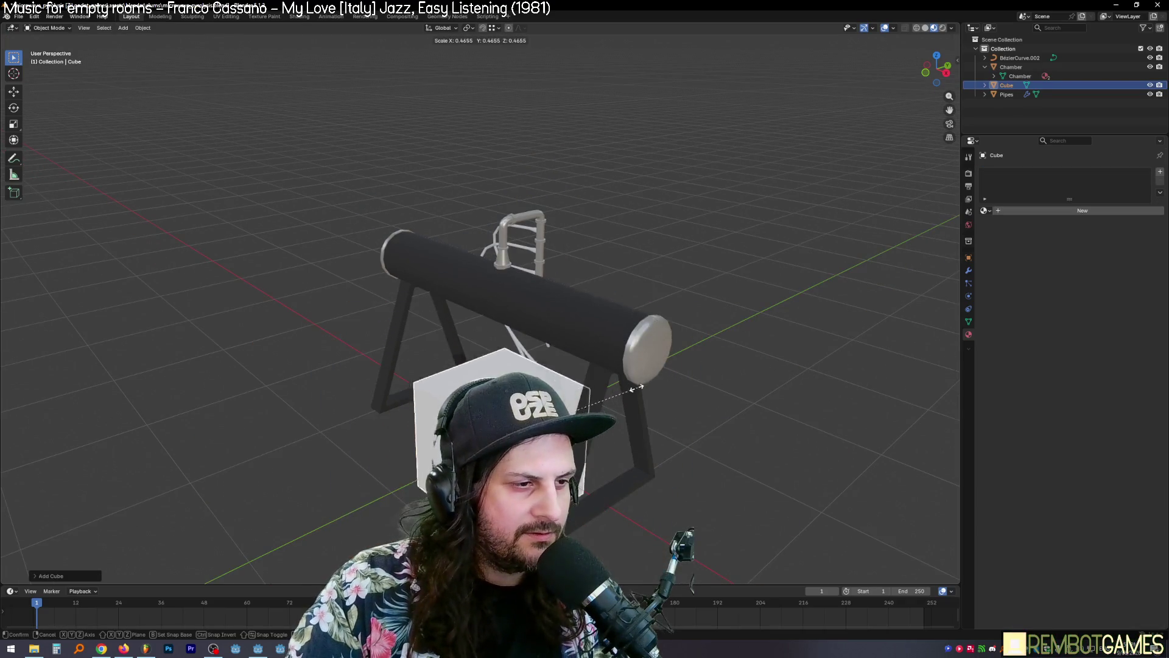
key(Return)
middle_drag(475, 332, 509, 329)
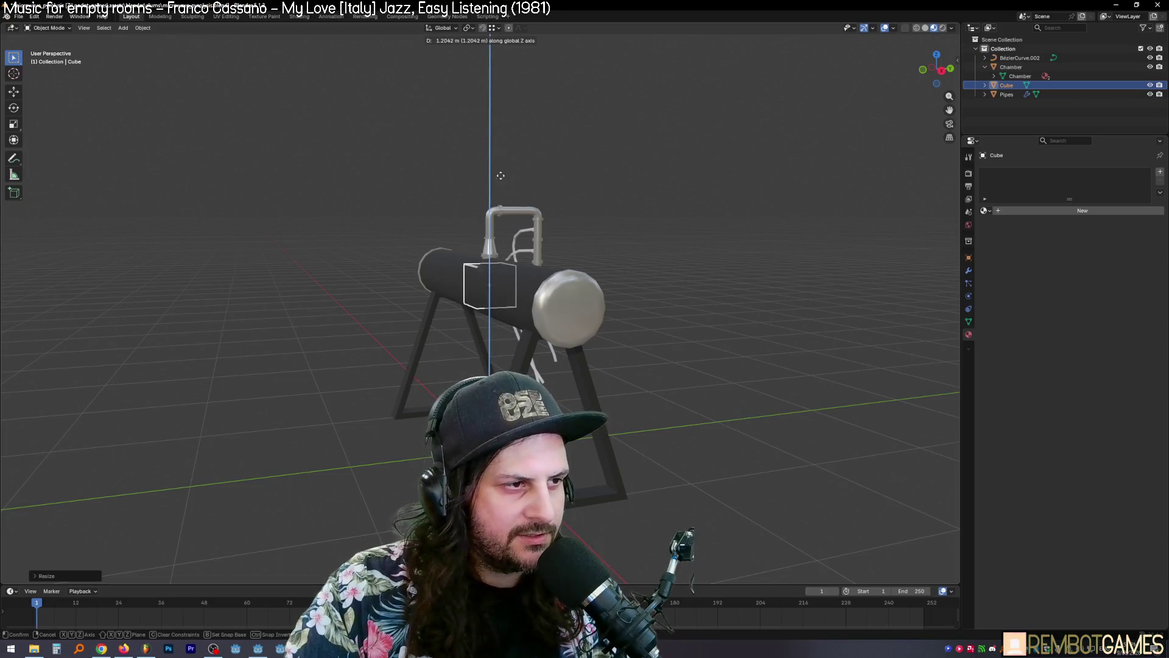
mouse_move(509, 329)
middle_down()
mouse_move(591, 379)
mouse_move(584, 437)
mouse_move(524, 463)
middle_up()
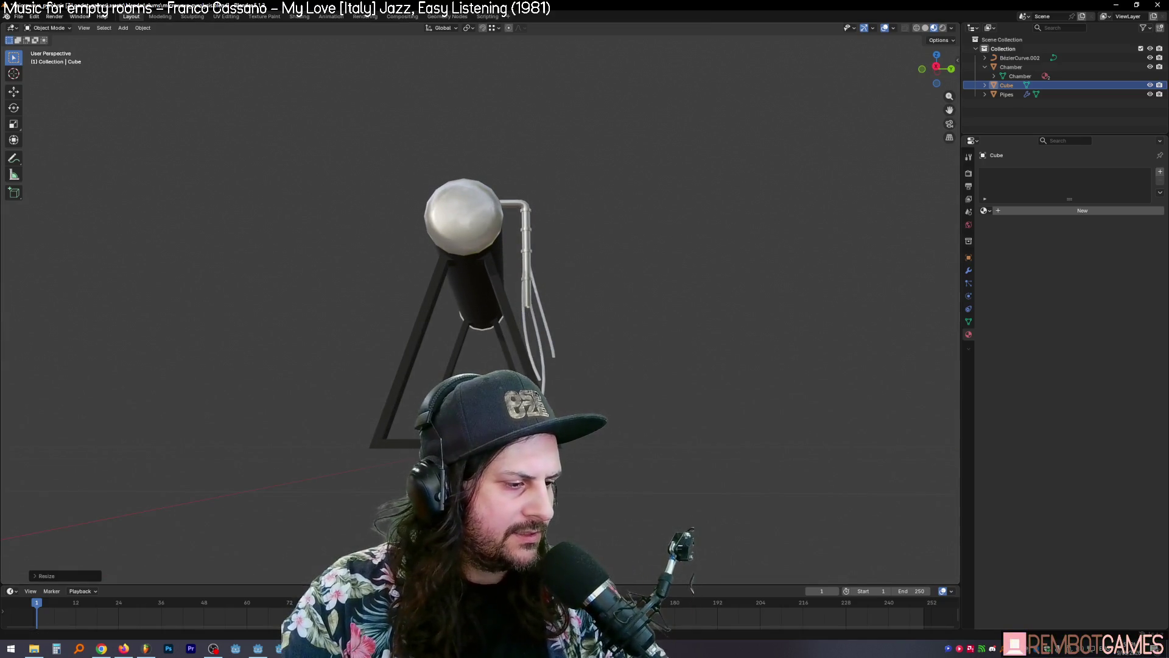
key(alt+Tab)
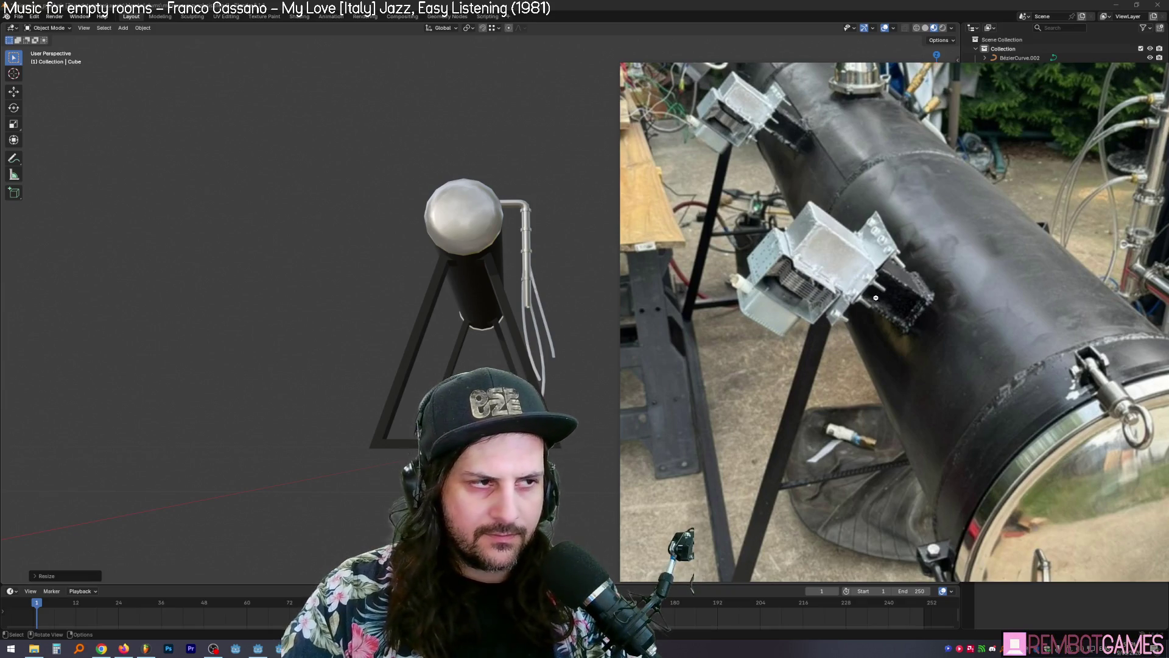
Step: Try moving the cube along X, including a 1 m offset, then undo the move
key(g)
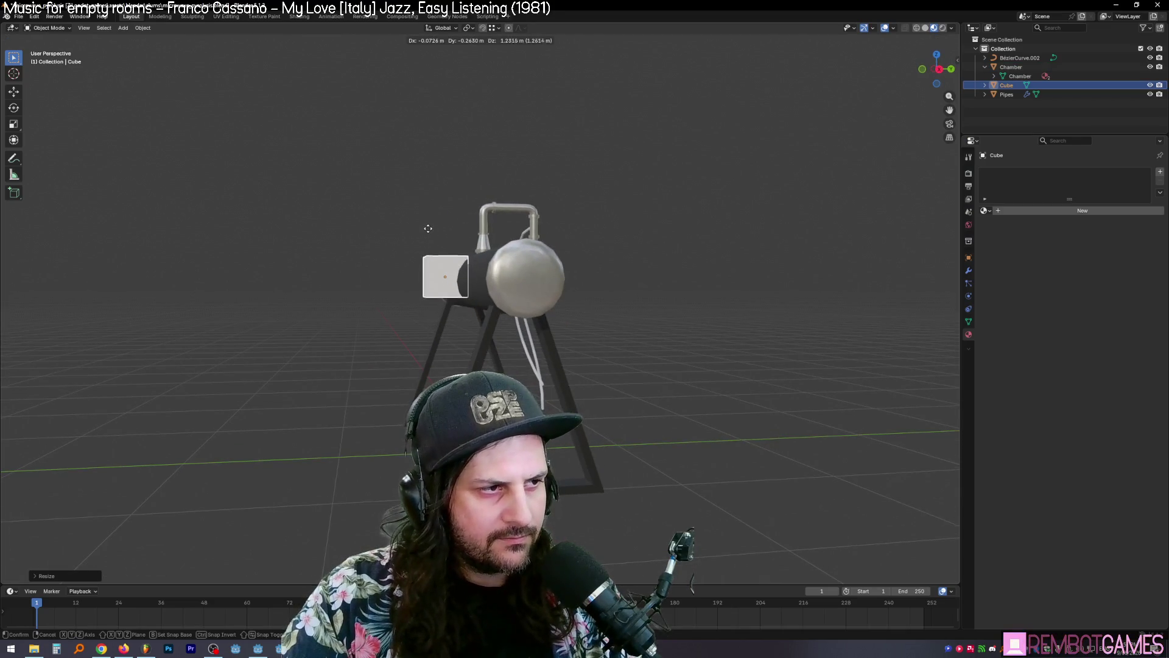
click(435, 260)
mouse_move(434, 260)
middle_down()
mouse_move(569, 360)
mouse_move(563, 349)
middle_up()
key(x)
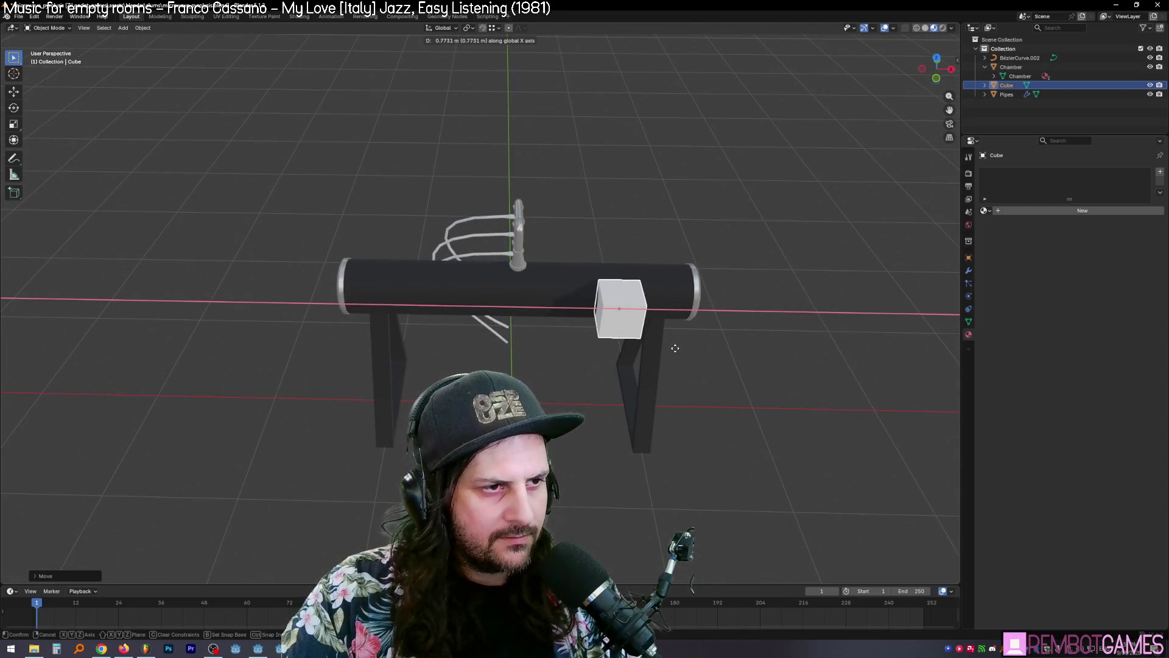
click(680, 348)
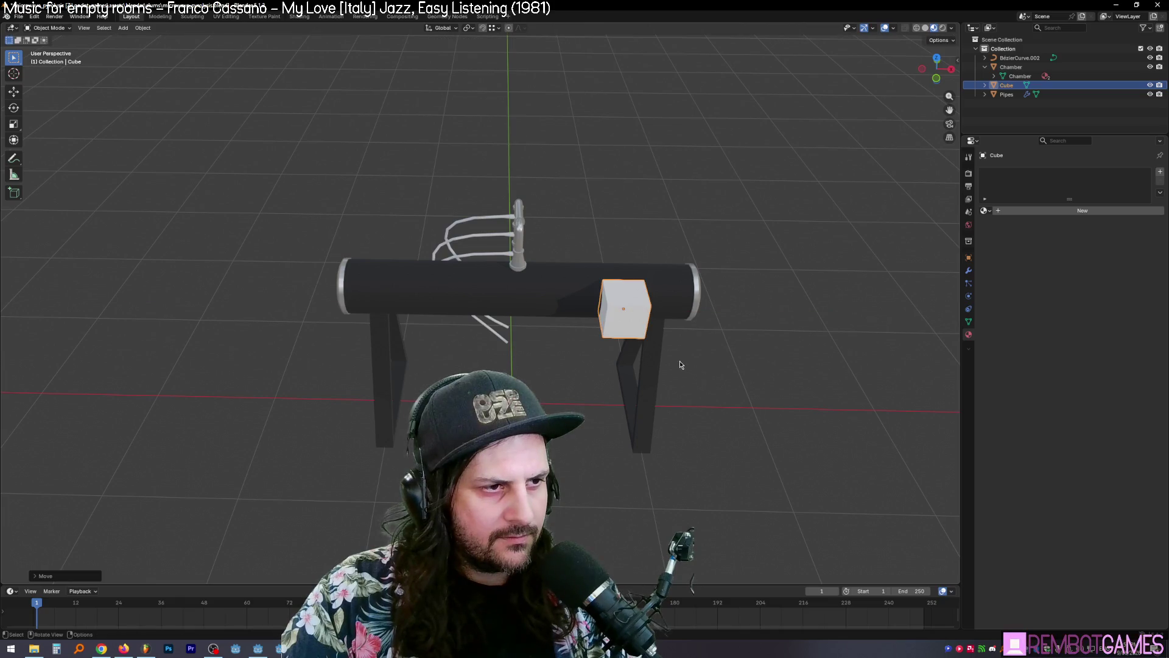
text(g)
text(x1)
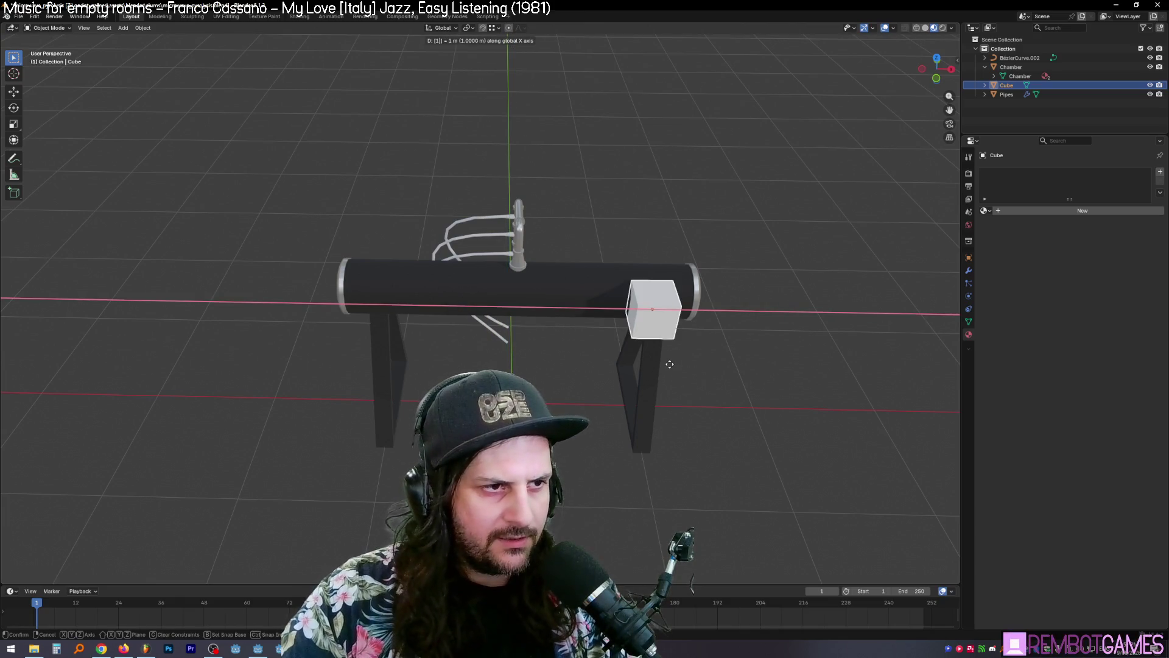
click(670, 363)
mouse_move(669, 364)
middle_down()
mouse_move(666, 298)
mouse_move(649, 294)
middle_up()
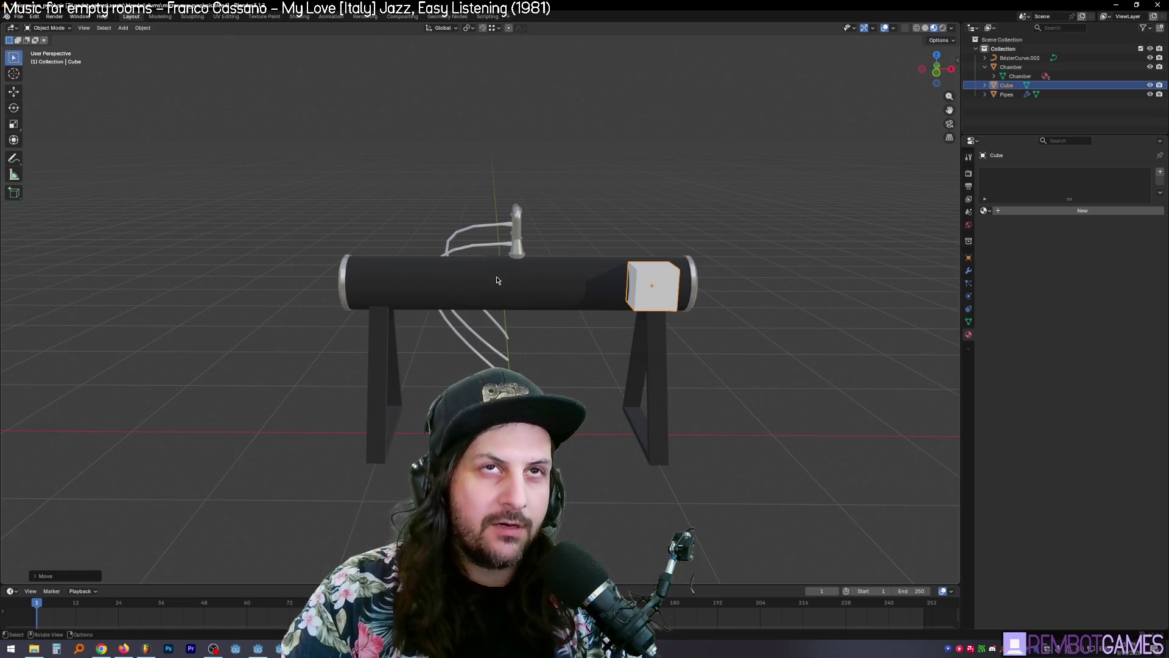
key(ctrl+z)
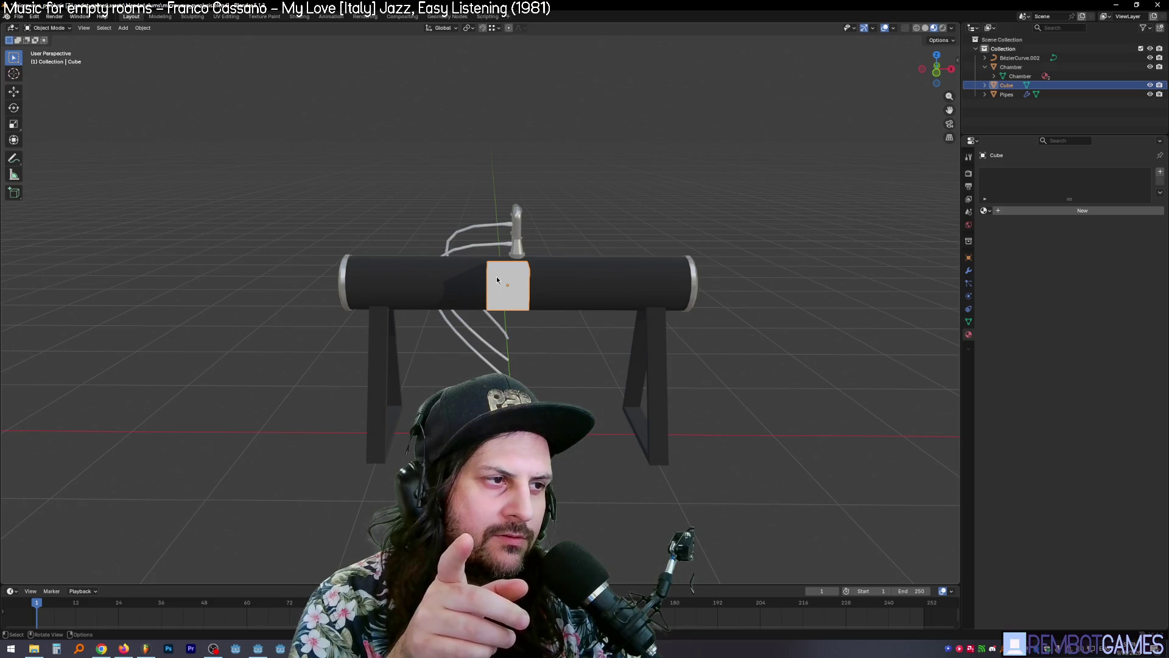
Step: Duplicate the box, undo the copy, and cancel a trial 0.25 X move
key(shift+d)
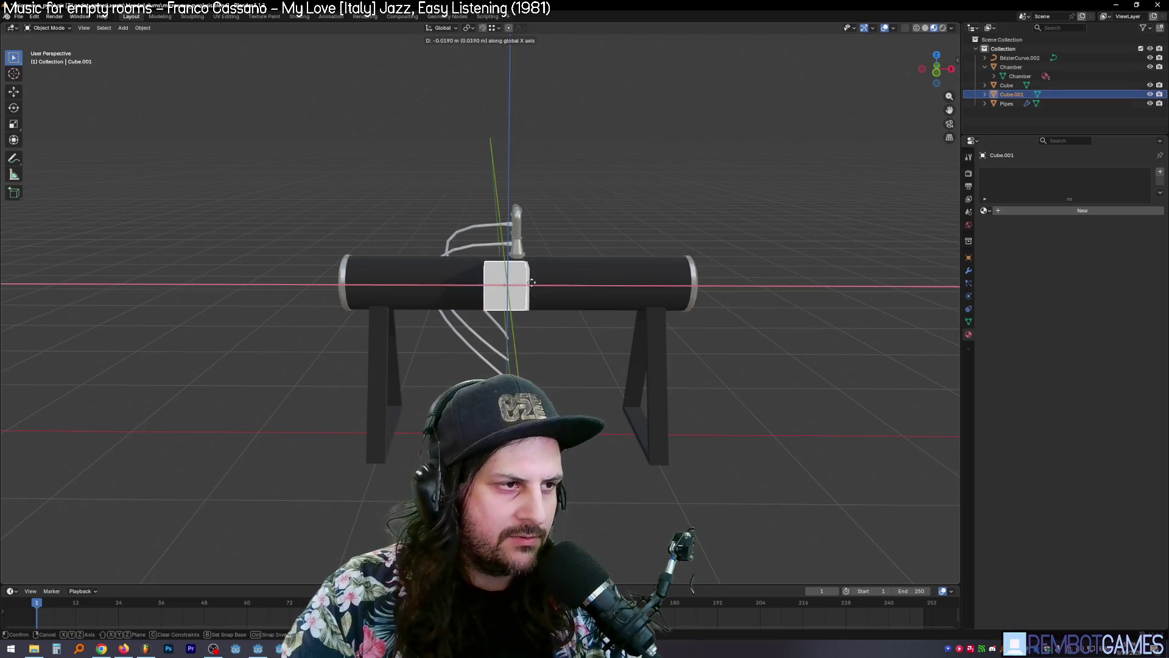
click(450, 285)
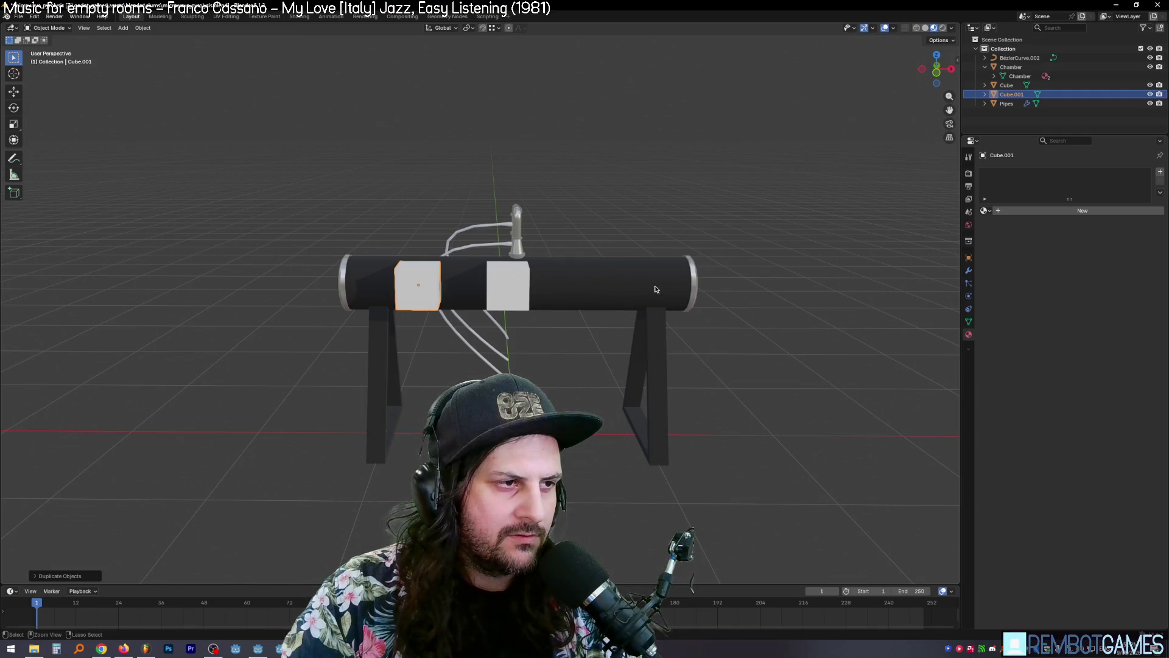
key(ctrl+z)
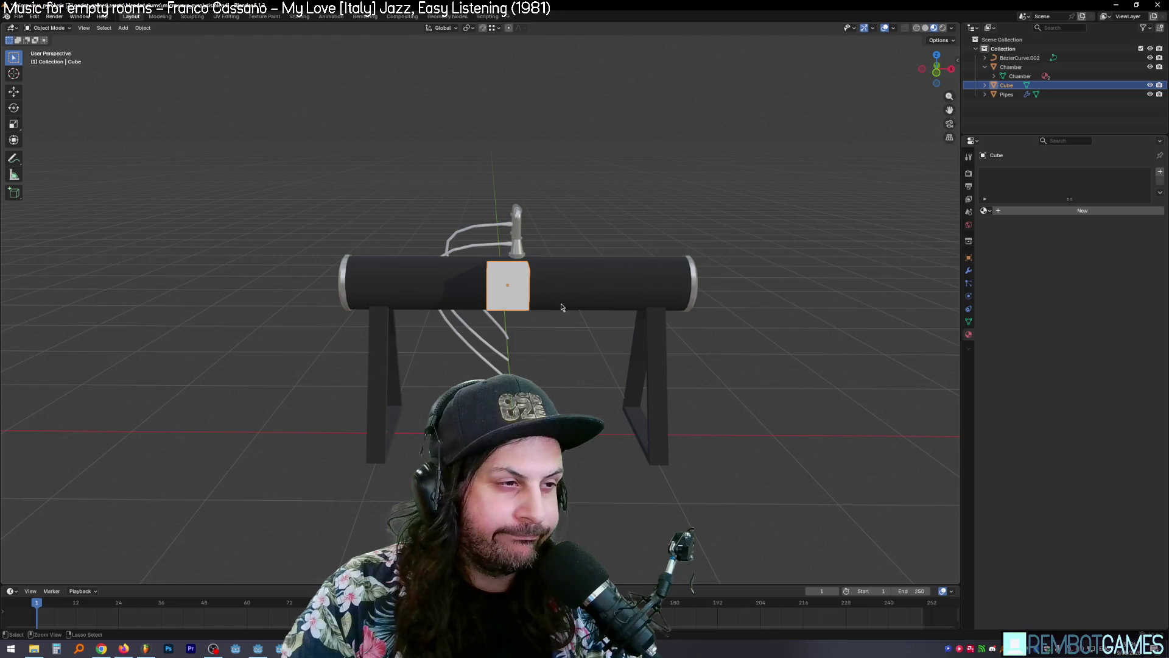
middle_drag(561, 307, 558, 319)
text(gx)
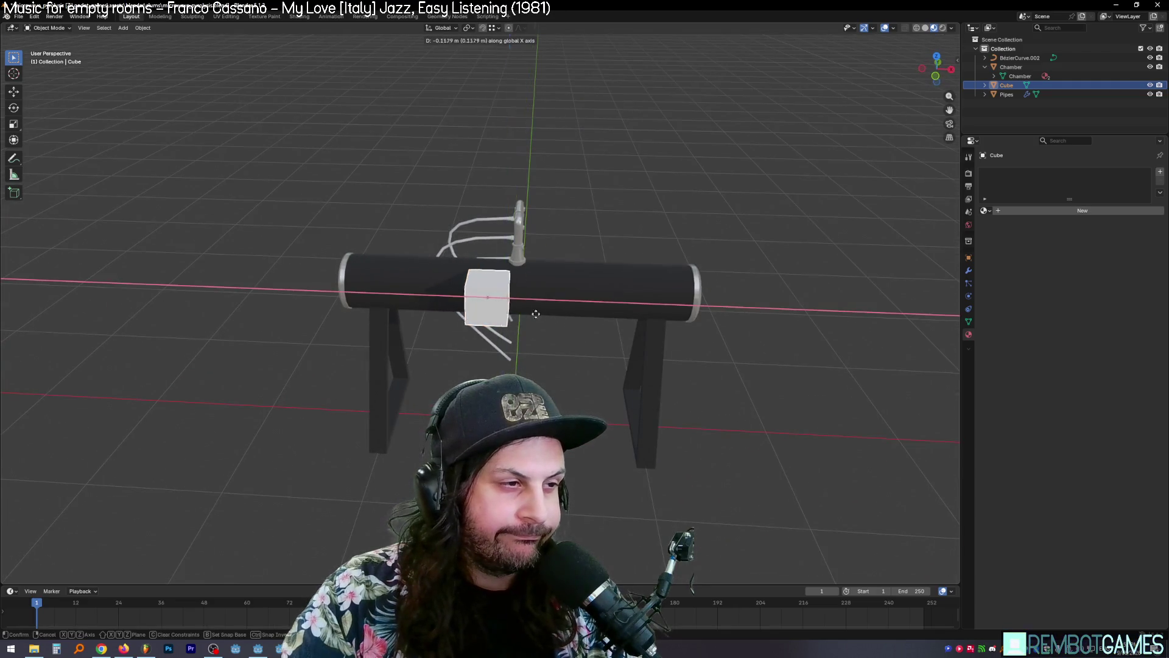
text(0.25)
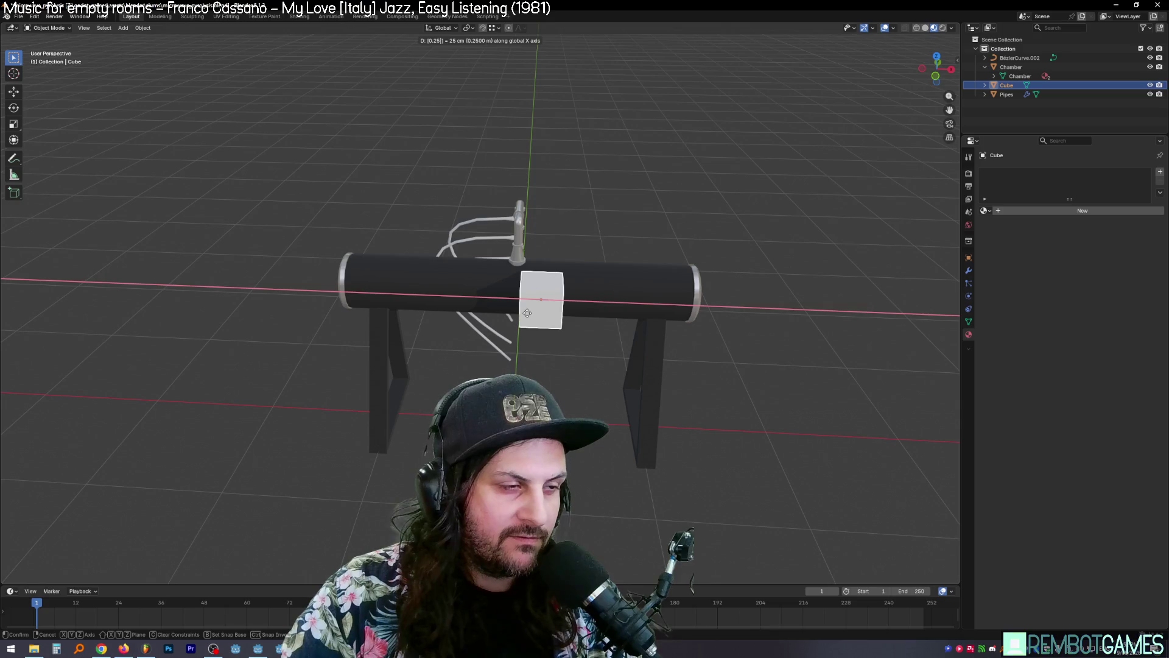
key(BackSpace)
key(BackSpace)
key(BackSpace)
click(522, 313)
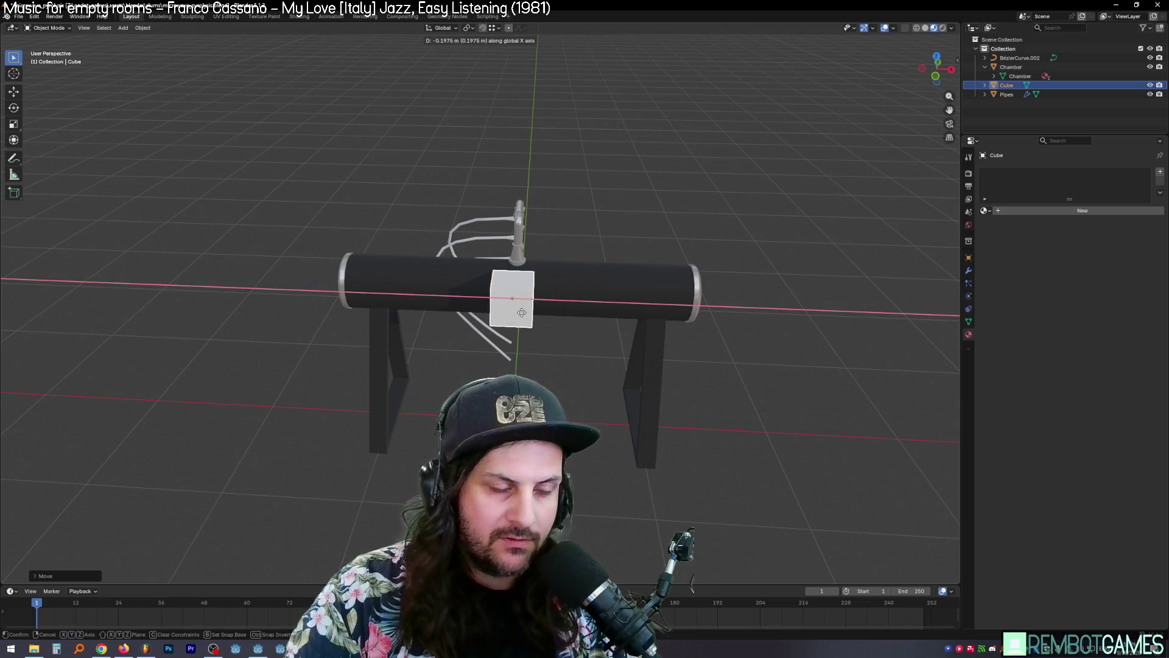
key(Escape)
Step: Slide the box along X to sit centred on the chamber below the vertical pipe
key(g)
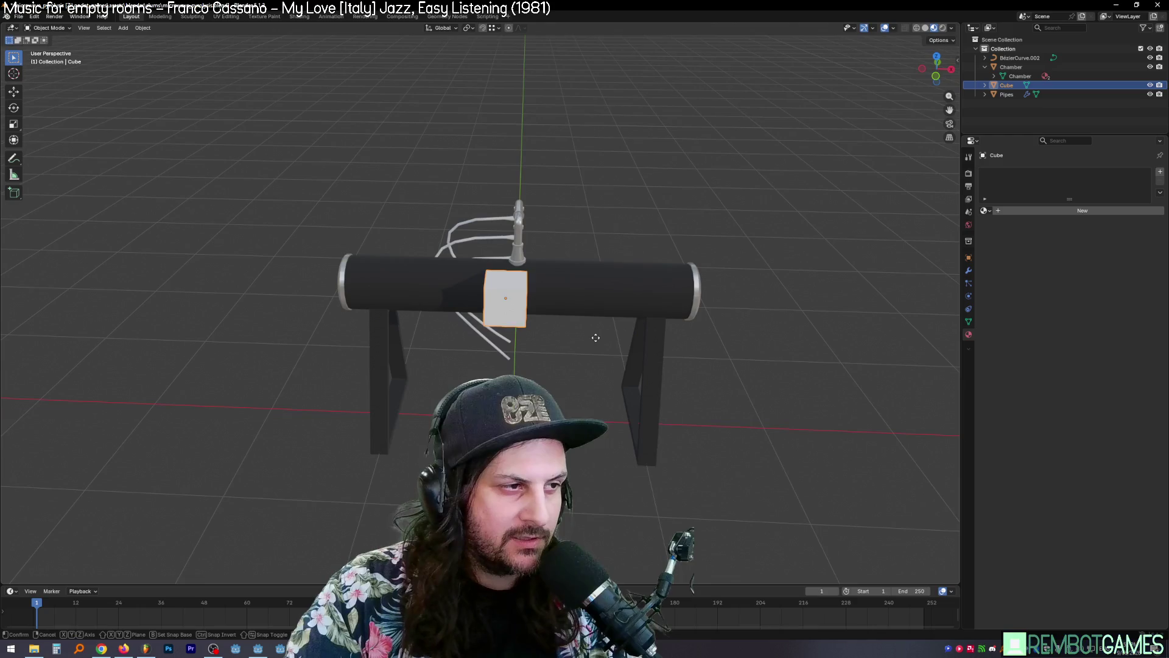
text(x)
text(1)
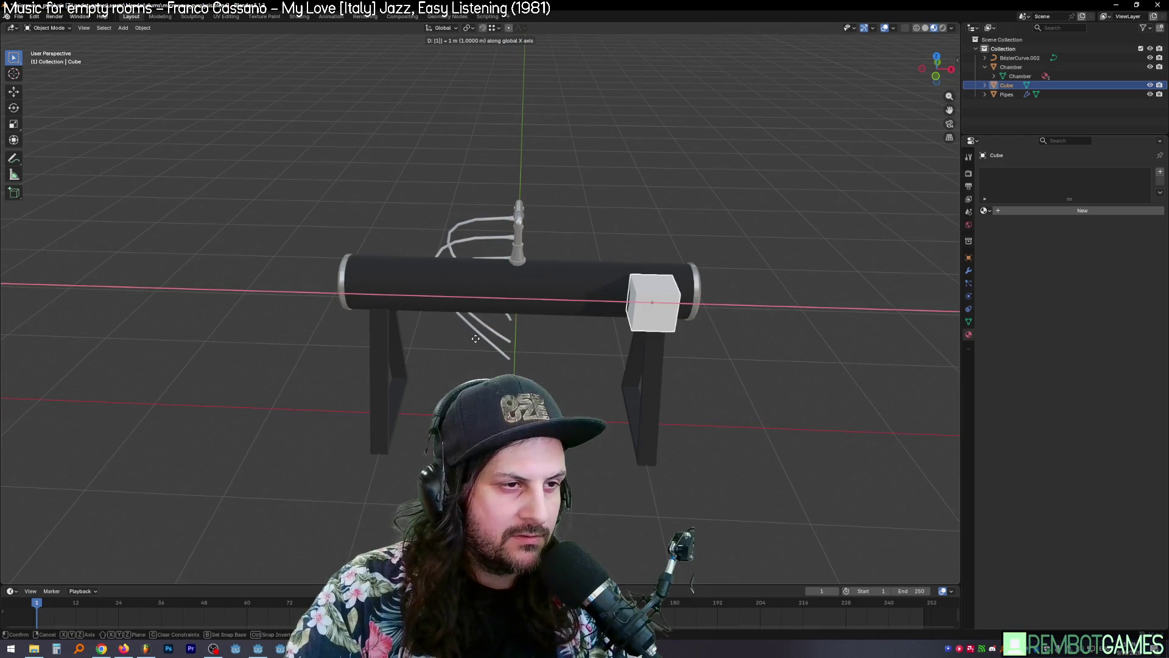
key(Return)
mouse_move(566, 341)
middle_down()
mouse_move(606, 348)
mouse_move(600, 356)
middle_up()
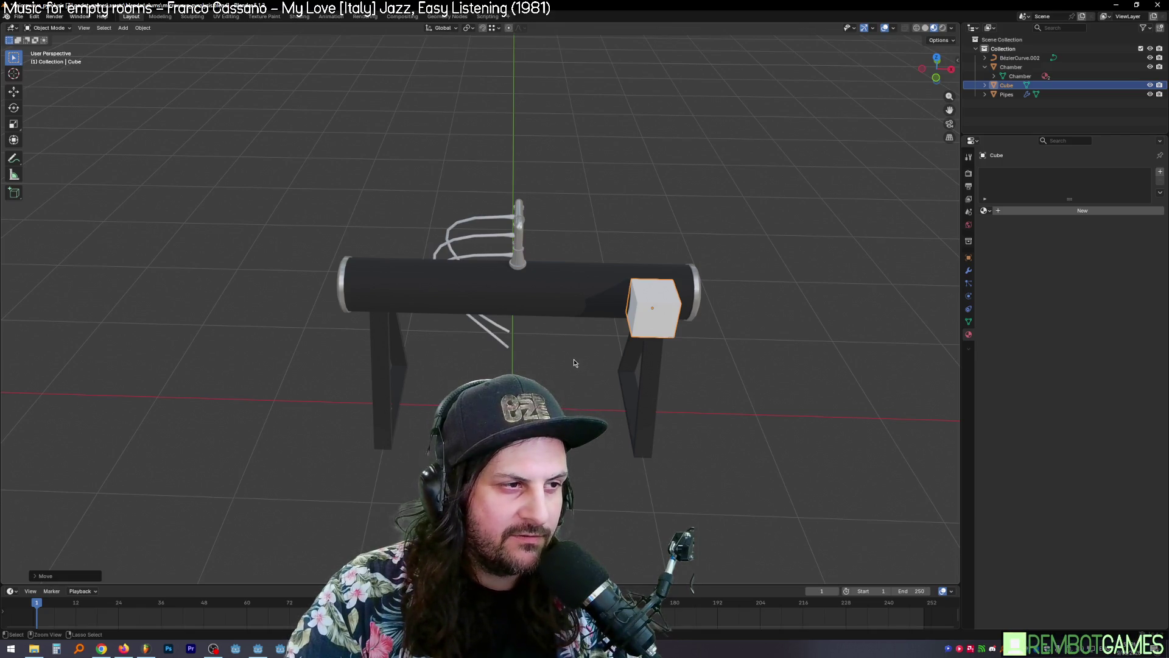
key(ctrl+z)
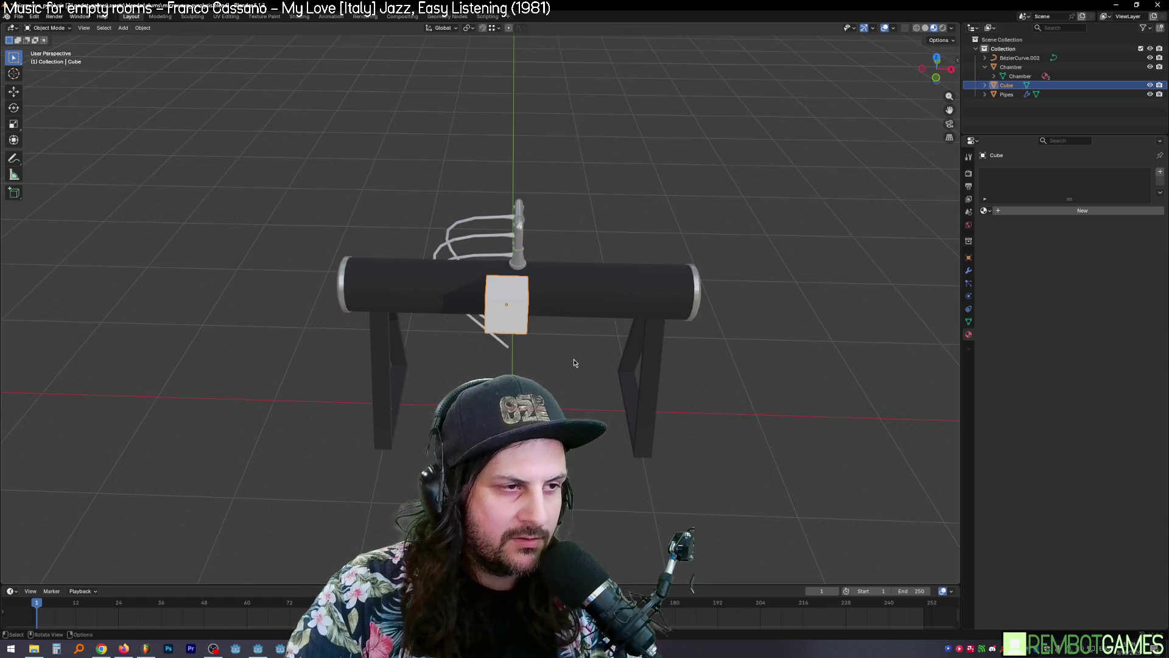
key(g)
key(x)
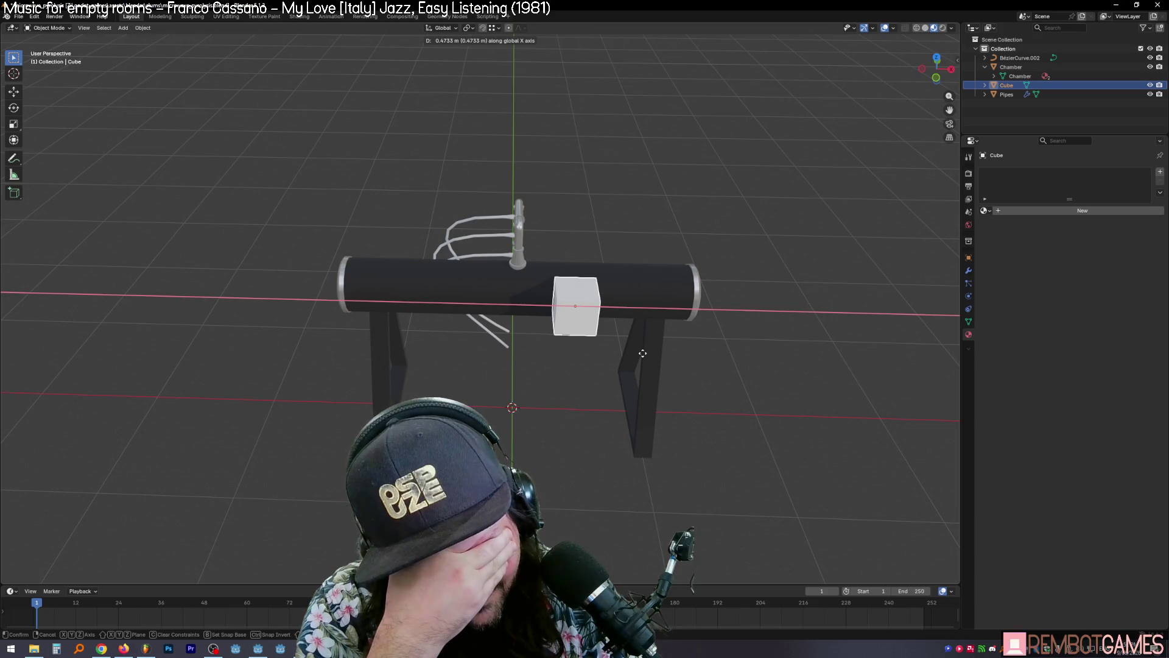
click(578, 344)
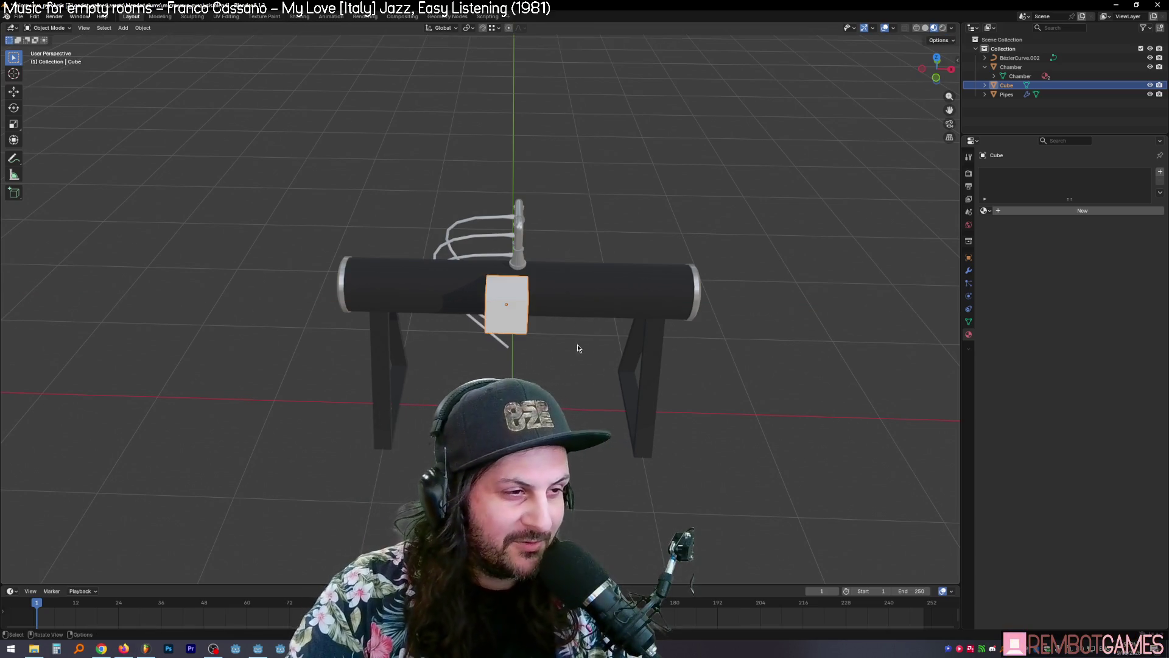
mouse_move(578, 345)
middle_down()
mouse_move(579, 317)
mouse_move(610, 311)
middle_up()
middle_drag(655, 300, 689, 291)
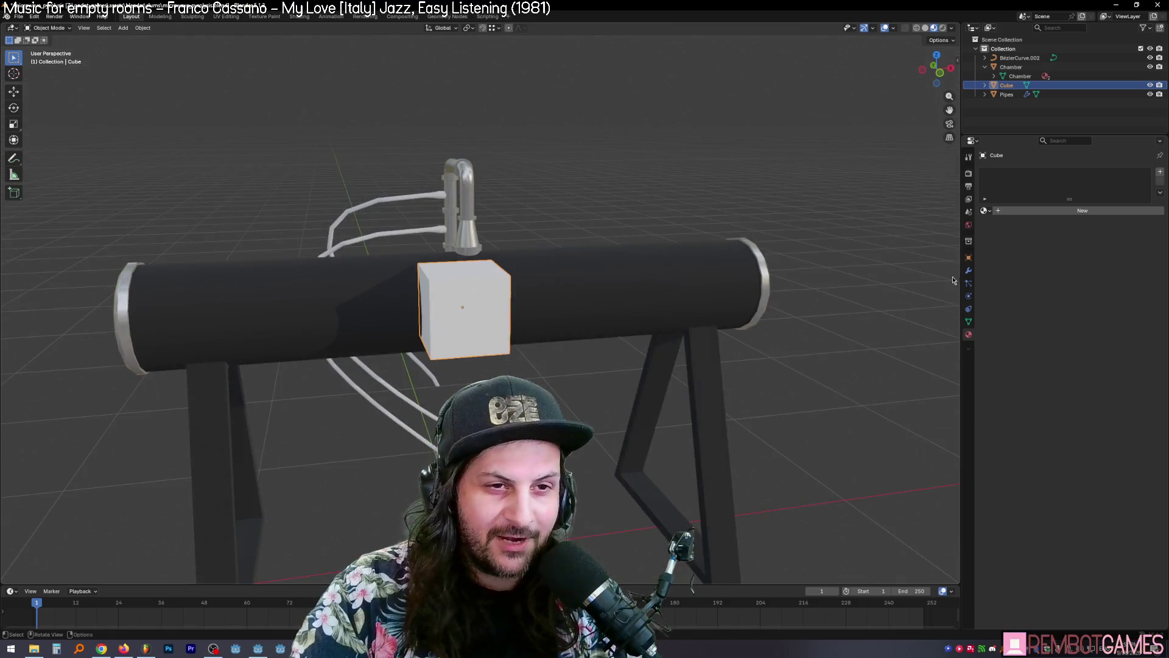
click(969, 270)
click(1020, 171)
text(arra)
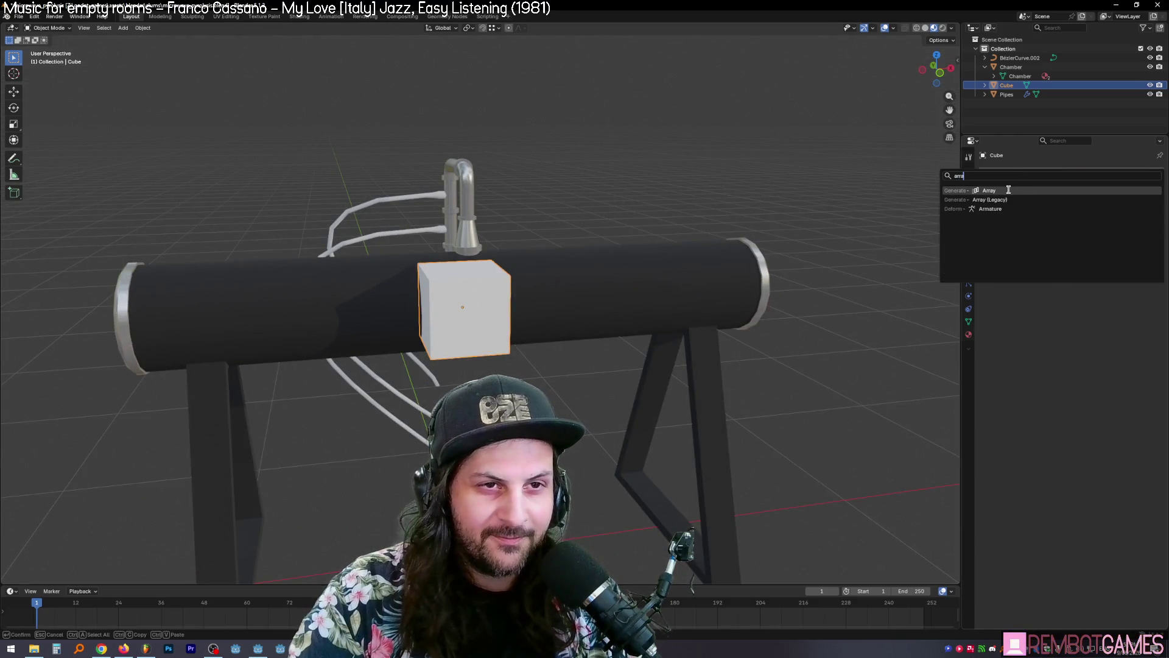
key(Return)
middle_drag(941, 205, 914, 207)
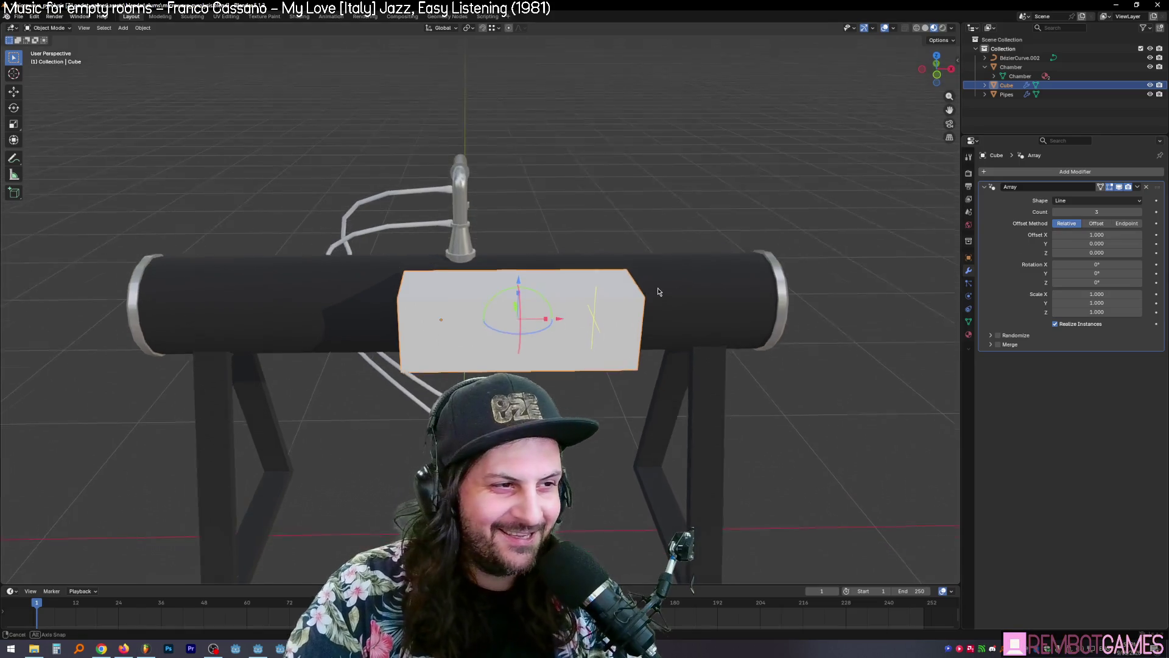
key(g)
key(x)
key(1)
key(minus)
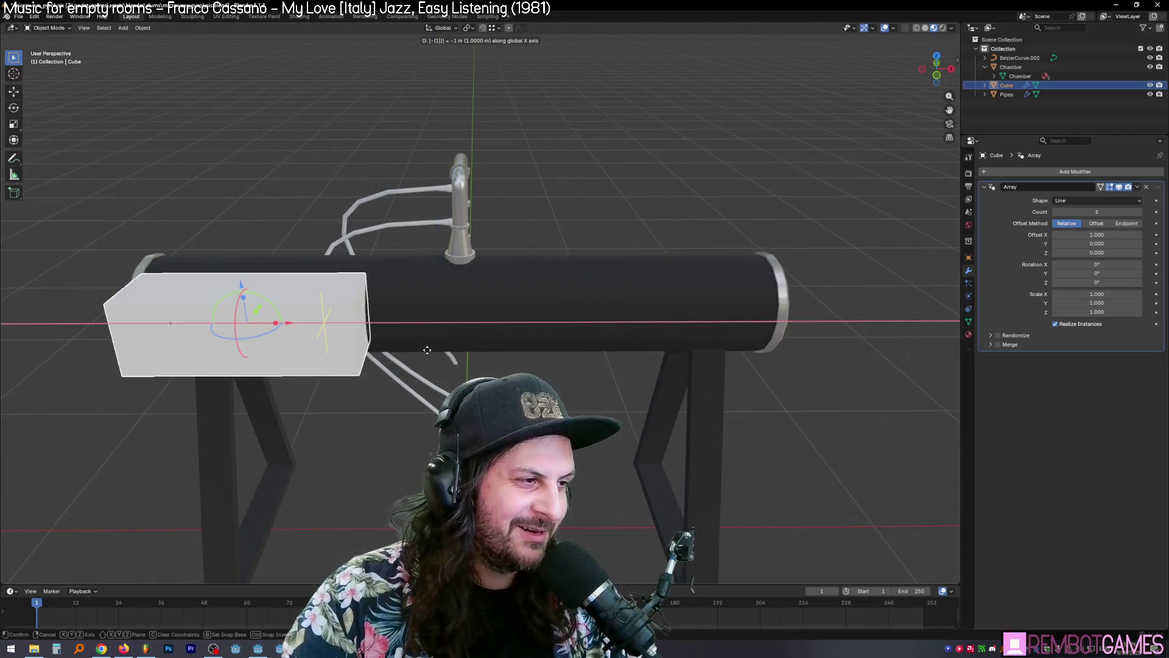
key(Return)
drag(1095, 235, 1136, 235)
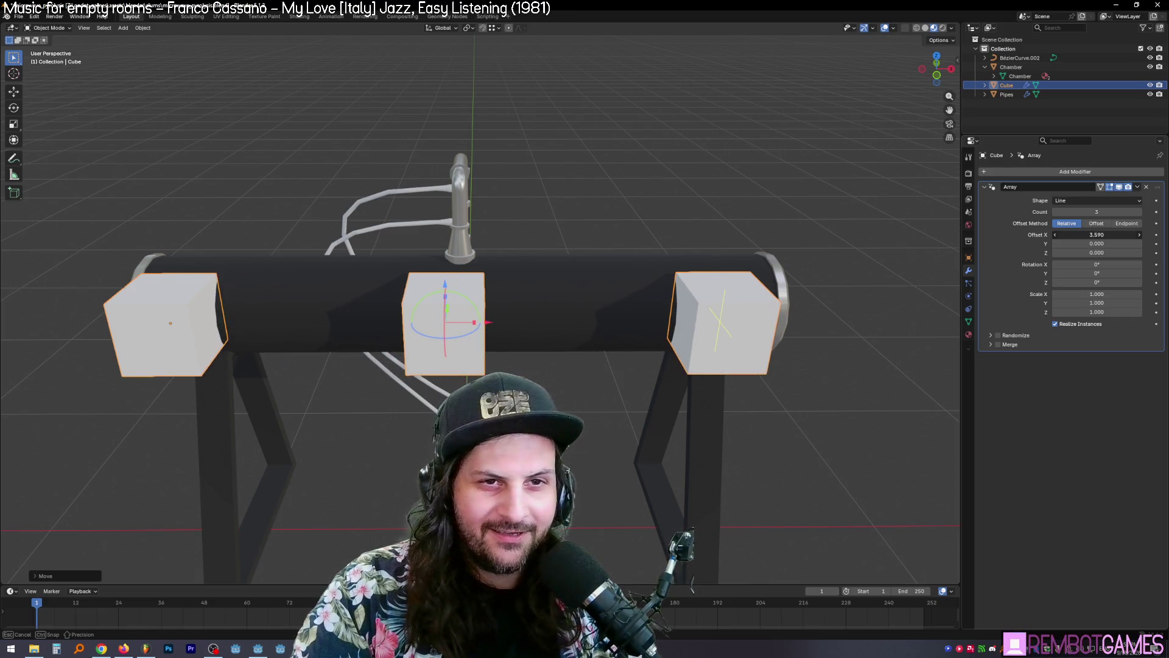
click(1087, 235)
text(0.5)
key(Return)
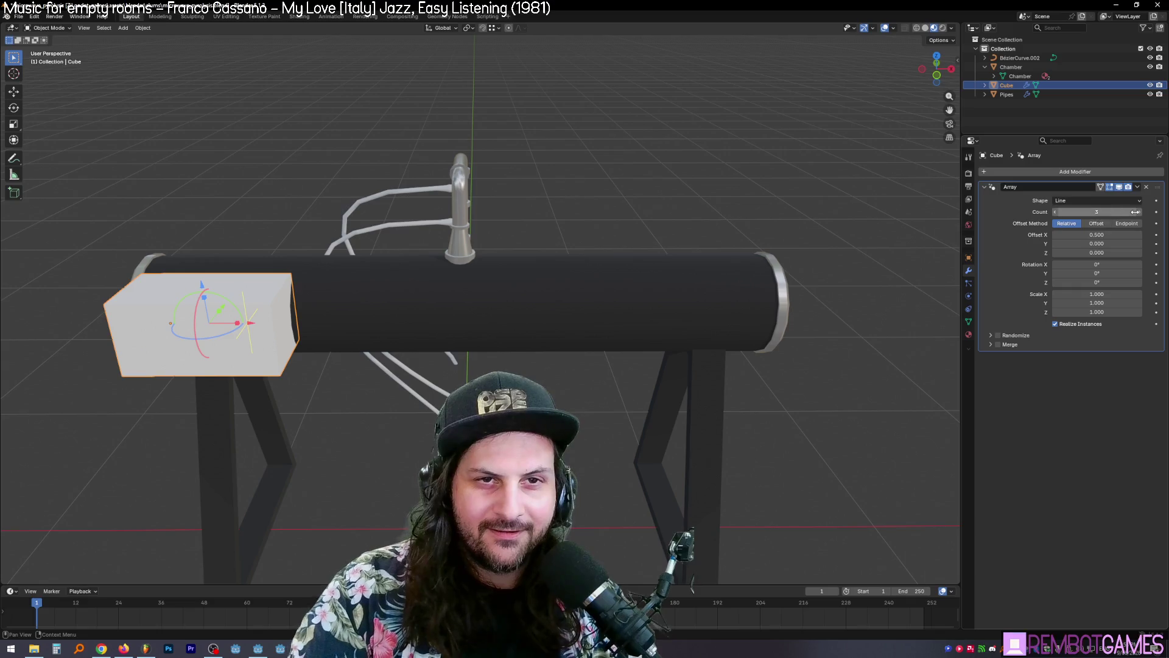
click(1139, 212)
drag(1096, 235, 1114, 235)
key(Return)
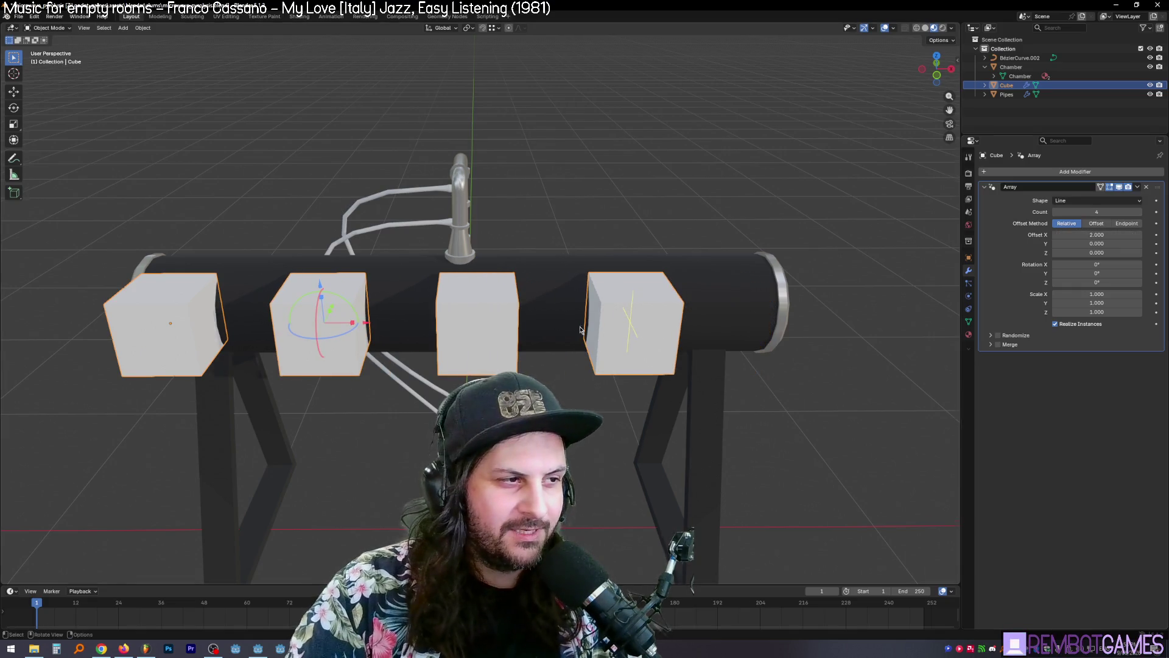
mouse_move(396, 341)
middle_down()
mouse_move(587, 354)
mouse_move(471, 353)
middle_up()
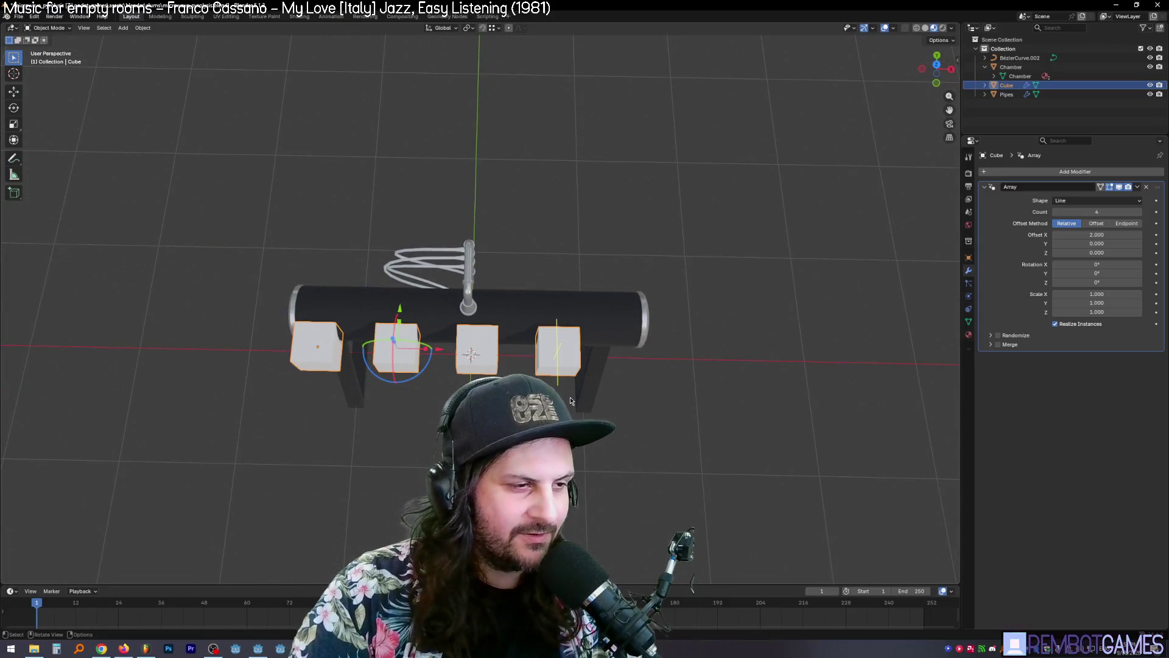
ctrl+middle_drag(579, 420, 579, 450)
mouse_move(469, 348)
middle_down()
mouse_move(523, 301)
mouse_move(463, 329)
middle_up()
key(ctrl+z)
key(ctrl+z)
key(ctrl+z)
key(ctrl+z)
key(Tab)
Step: Scale the new cube down and tilt it 45 degrees
scroll(455, 271, up, 5)
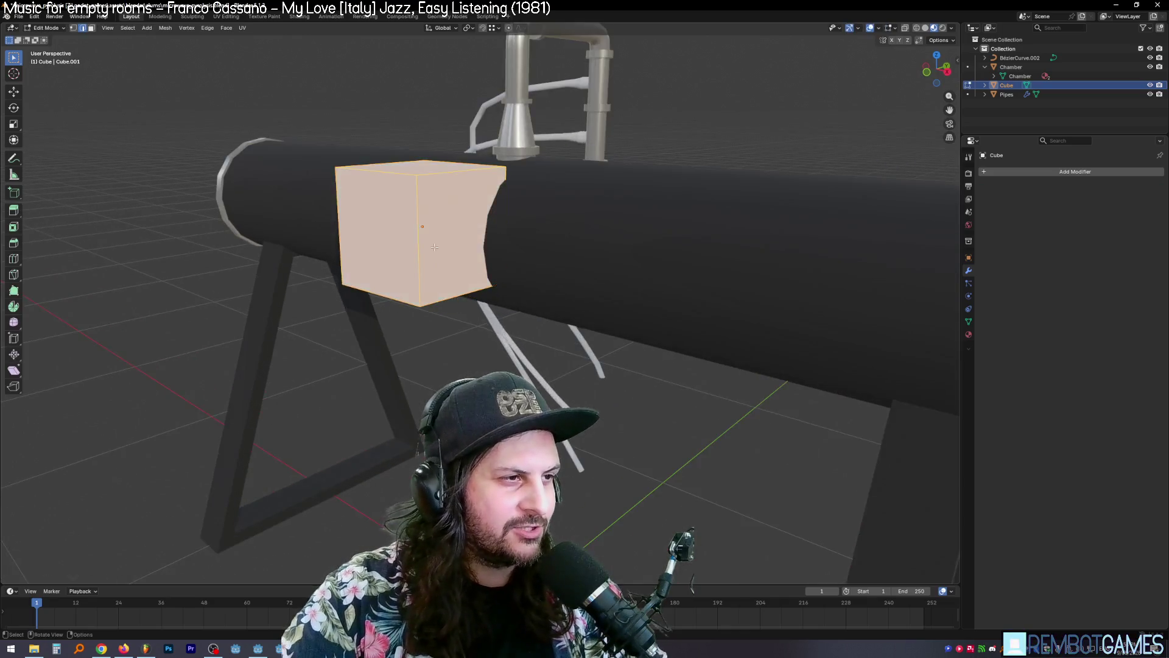
scroll(517, 280, down, 3)
key(s)
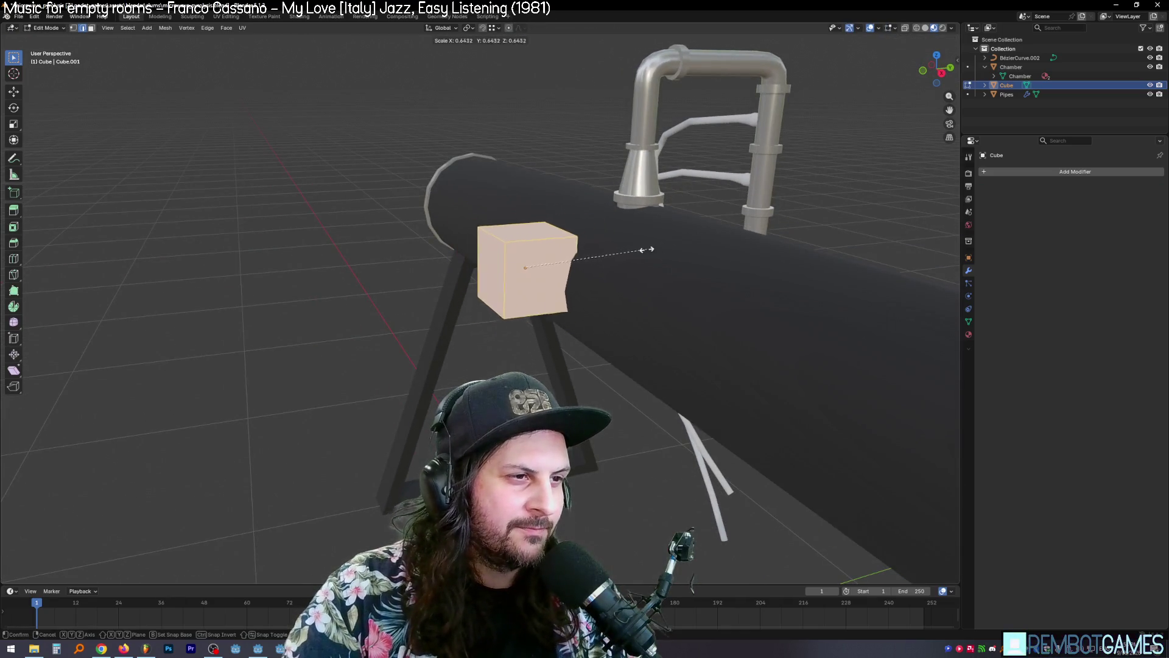
click(615, 256)
mouse_move(616, 257)
middle_down()
mouse_move(595, 272)
mouse_move(601, 247)
middle_up()
key(grave)
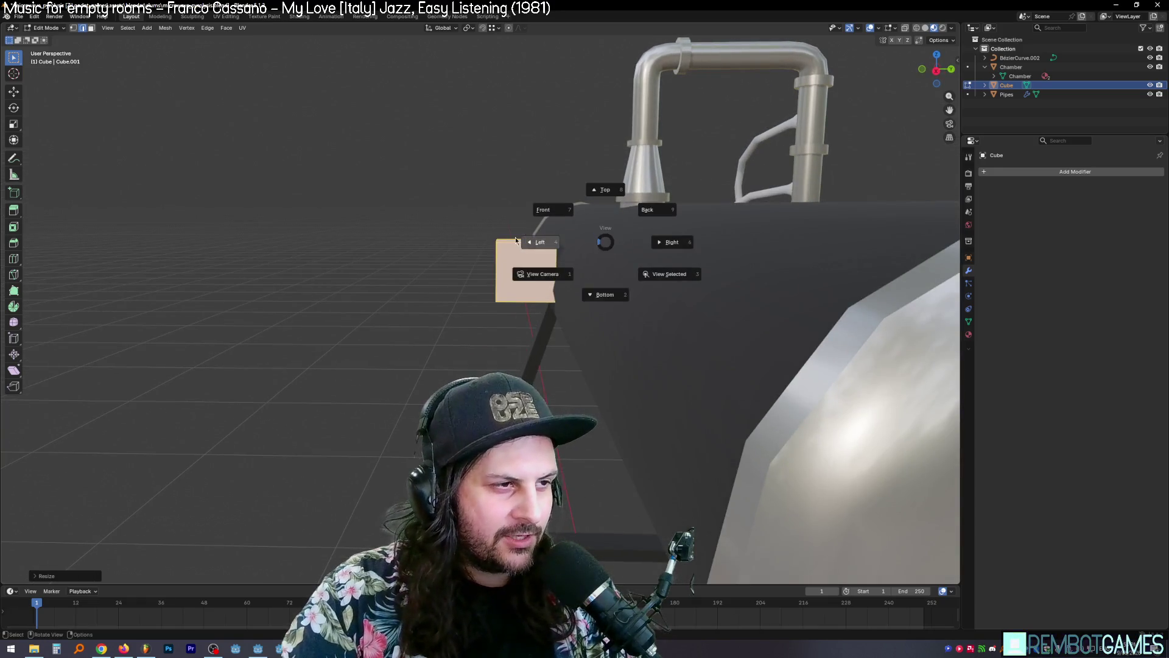
click(547, 242)
key(grave)
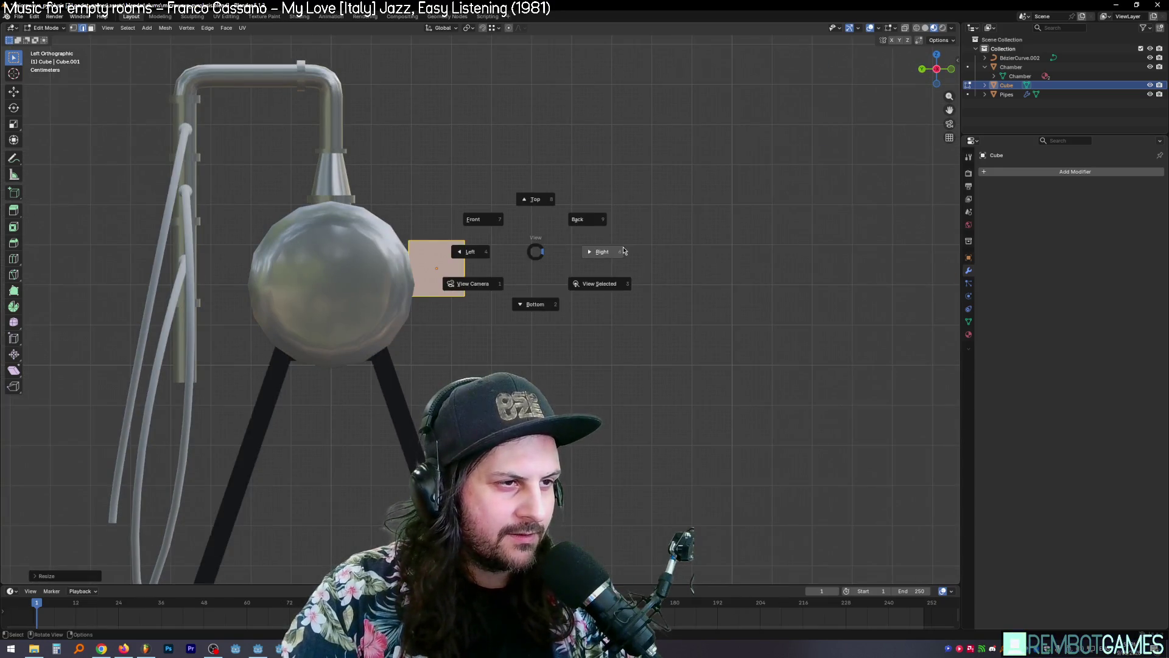
click(600, 248)
text(r)
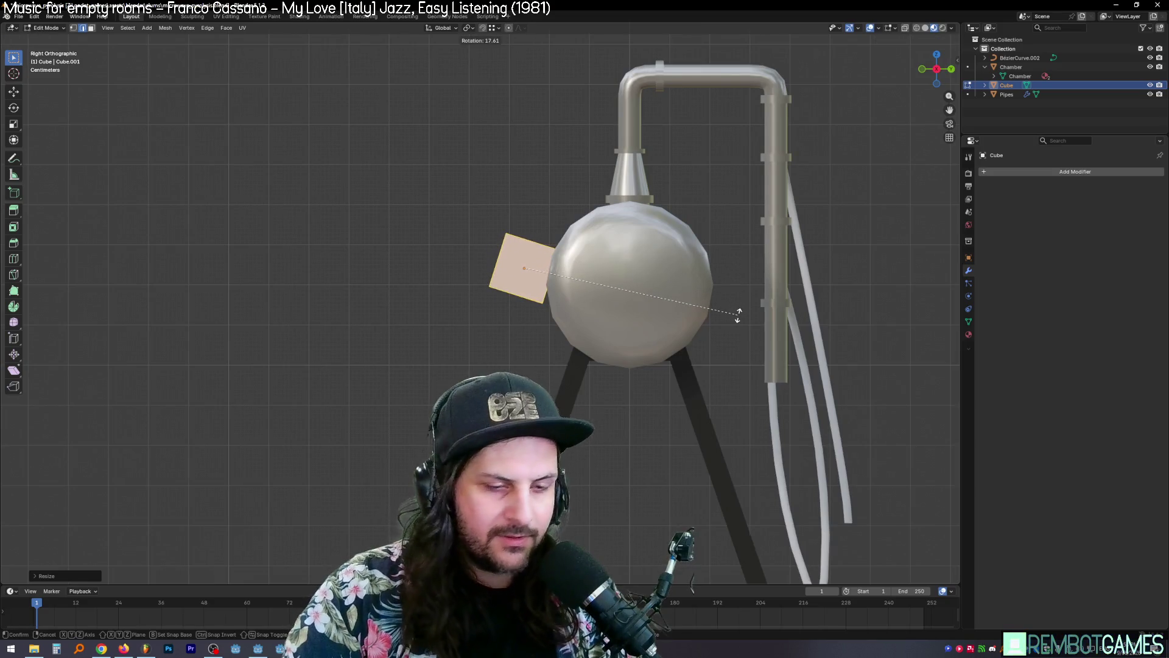
text(45)
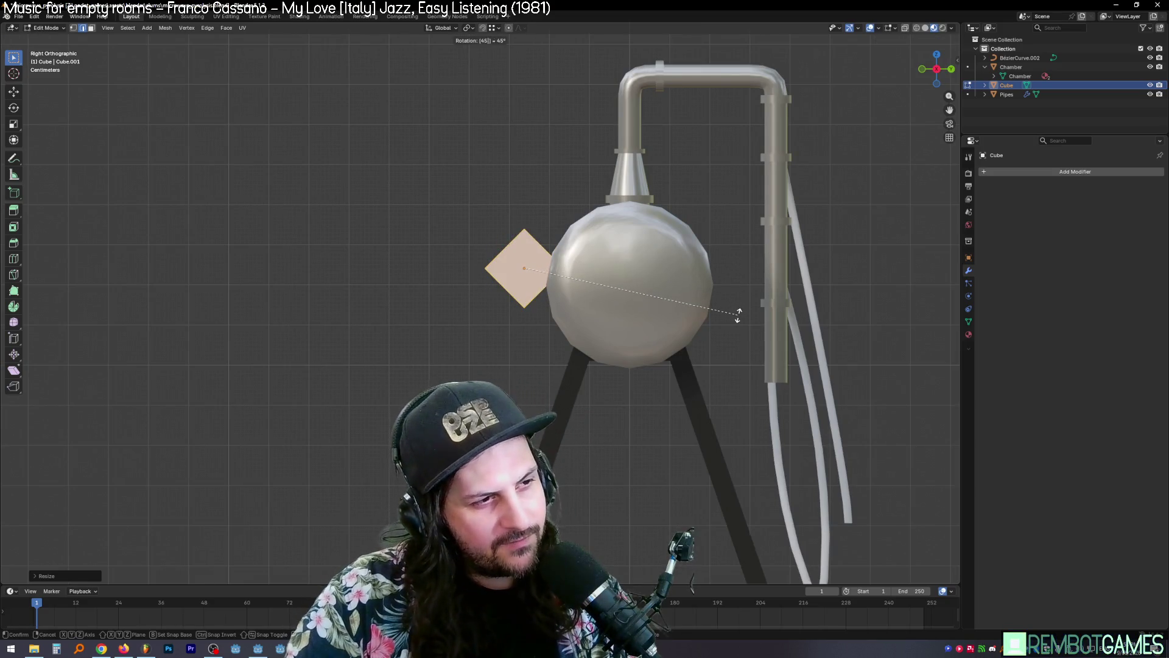
key(Return)
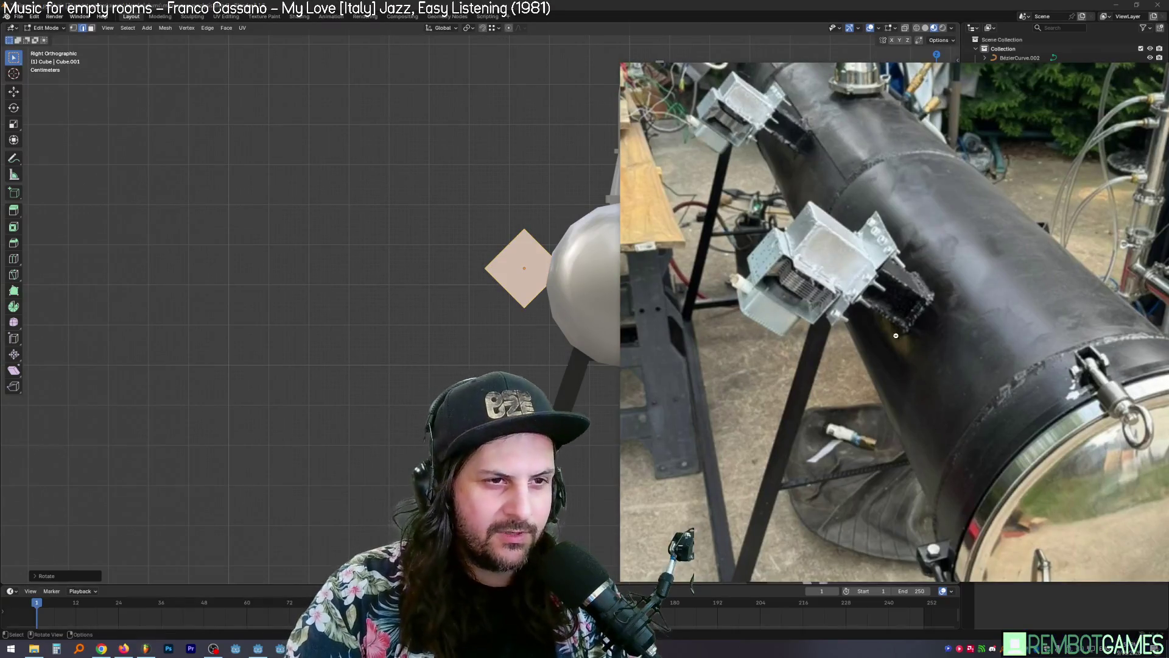
Step: Move the tilted box against the chamber's side, matching the reference photo
key(alt+Tab)
key(g)
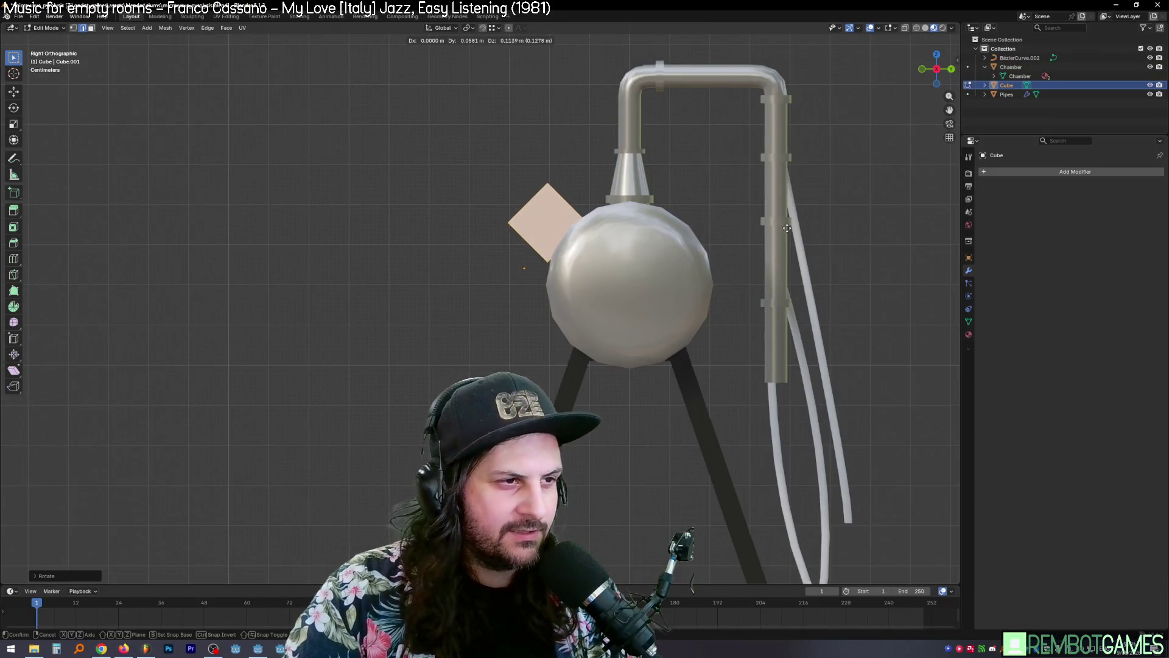
click(792, 216)
key(alt+Tab)
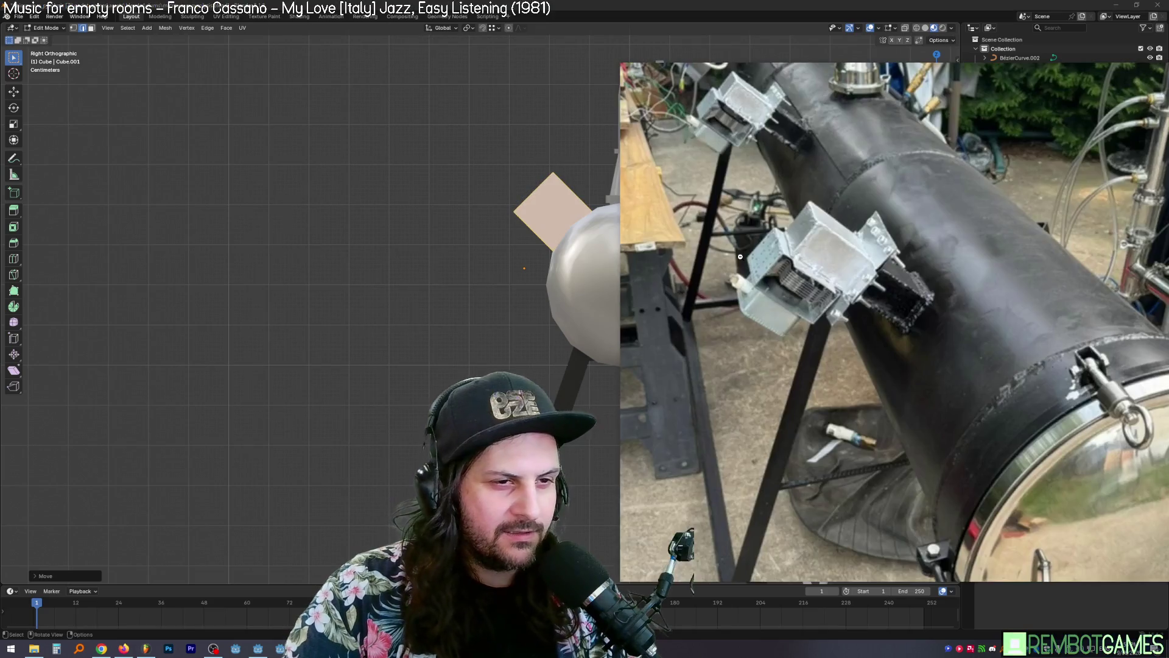
key(alt+Tab)
mouse_move(740, 257)
middle_down()
mouse_move(721, 294)
mouse_move(795, 315)
mouse_move(511, 305)
middle_up()
scroll(603, 302, up, 3)
mouse_move(603, 302)
middle_down()
mouse_move(583, 309)
mouse_move(645, 350)
mouse_move(652, 363)
mouse_move(637, 365)
middle_up()
key(KP_Decimal)
scroll(583, 309, down, 5)
Step: Rescale the cube to about 0.898 and reposition it beside the chamber in Left Orthographic view
key(s)
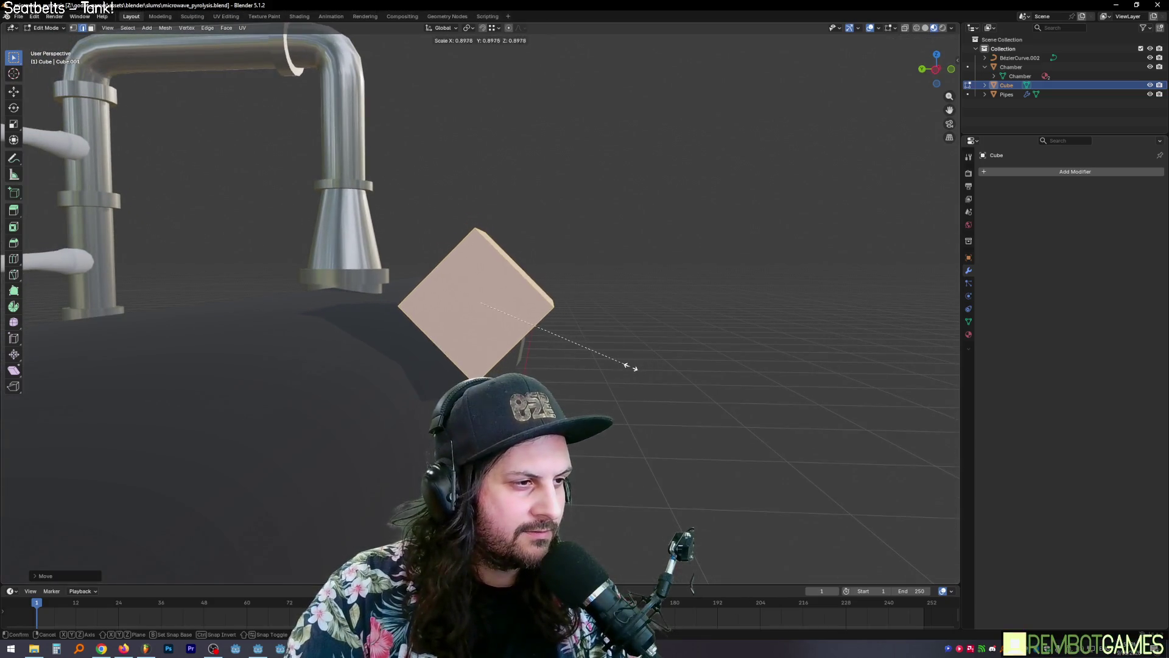
click(631, 359)
key(grave)
click(556, 316)
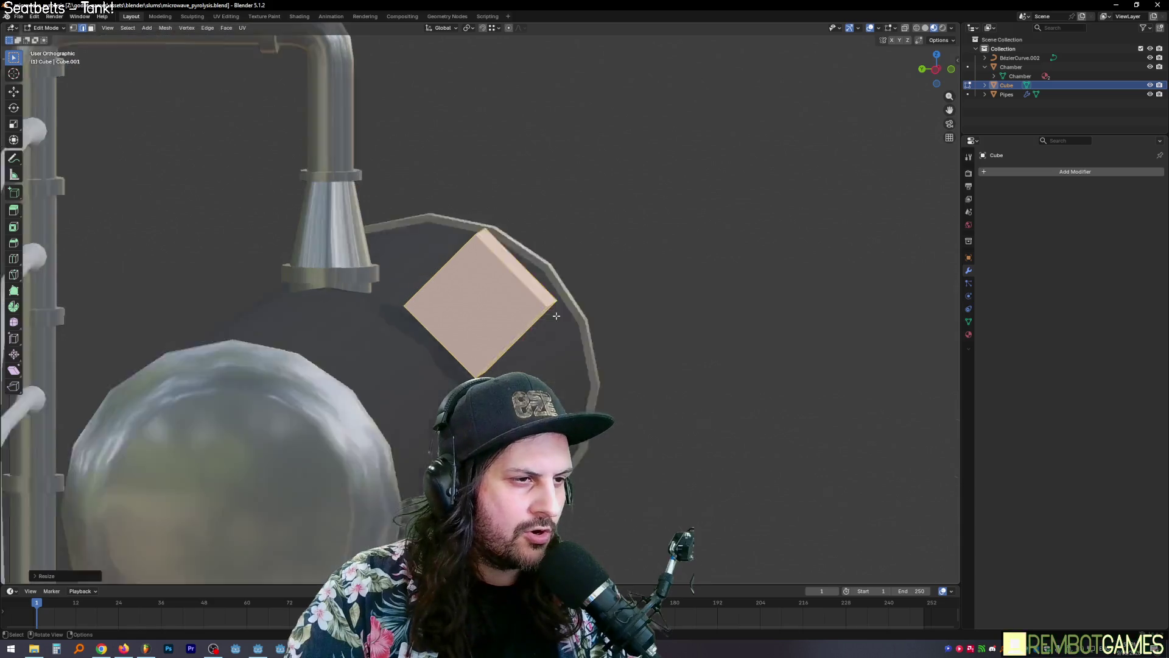
key(g)
click(629, 329)
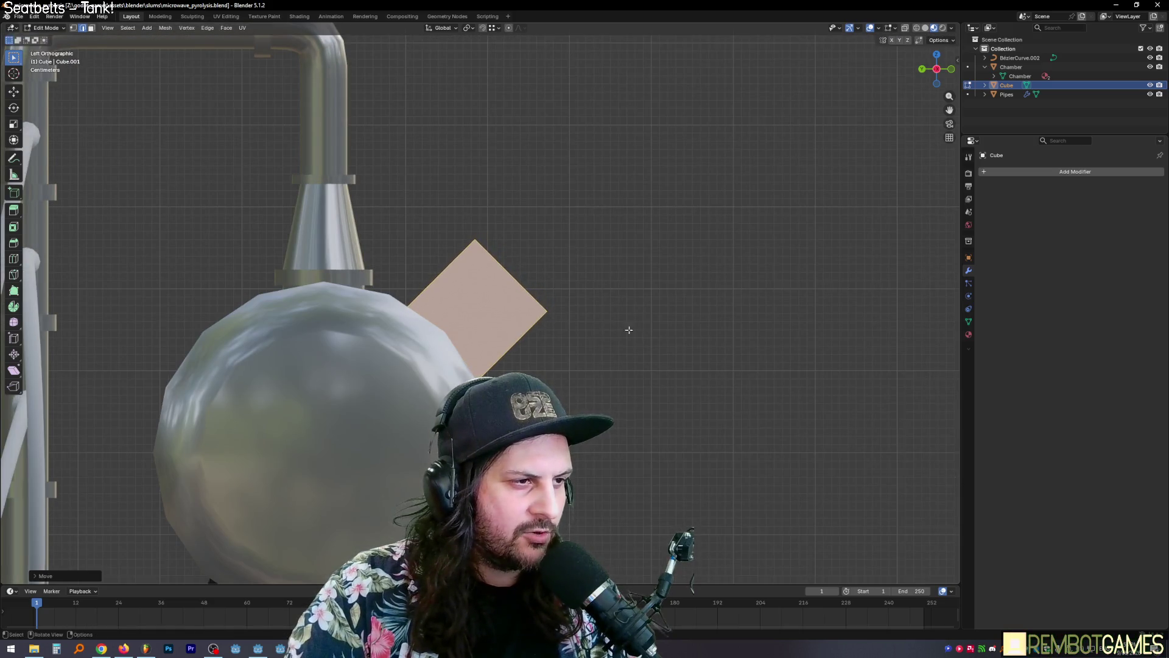
middle_drag(629, 330, 469, 309)
key(grave)
click(531, 330)
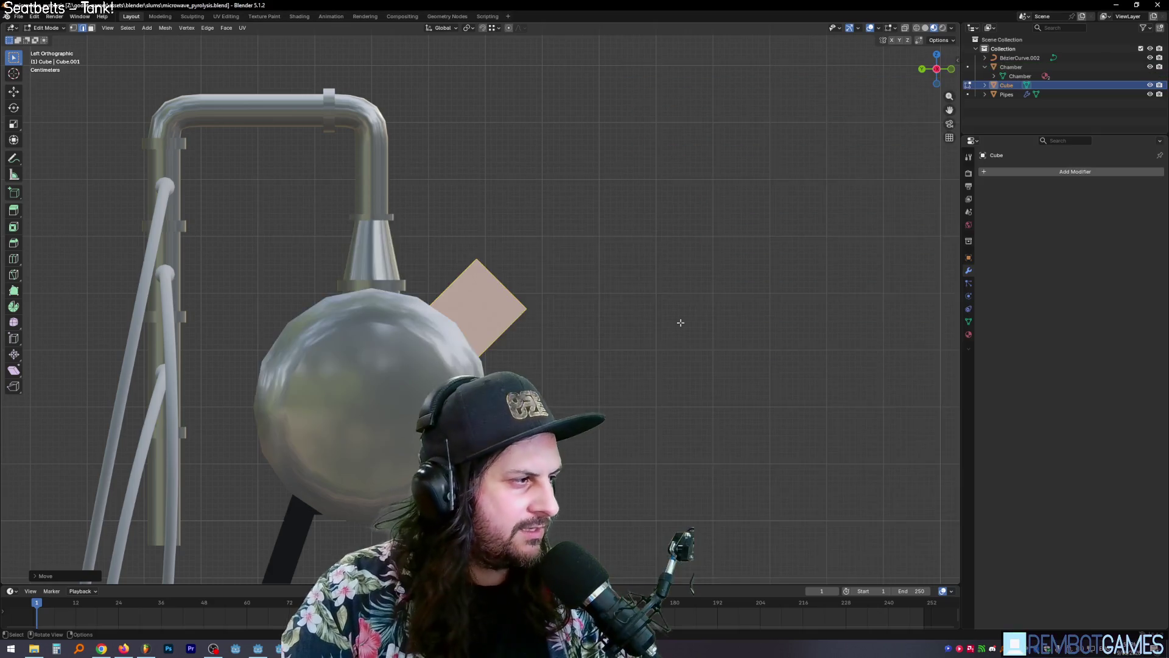
mouse_move(678, 320)
middle_down()
mouse_move(616, 331)
mouse_move(642, 328)
mouse_move(622, 342)
middle_up()
Step: Try rotating the cube about Y, then undo back to its upright orientation
key(r)
key(y)
click(602, 381)
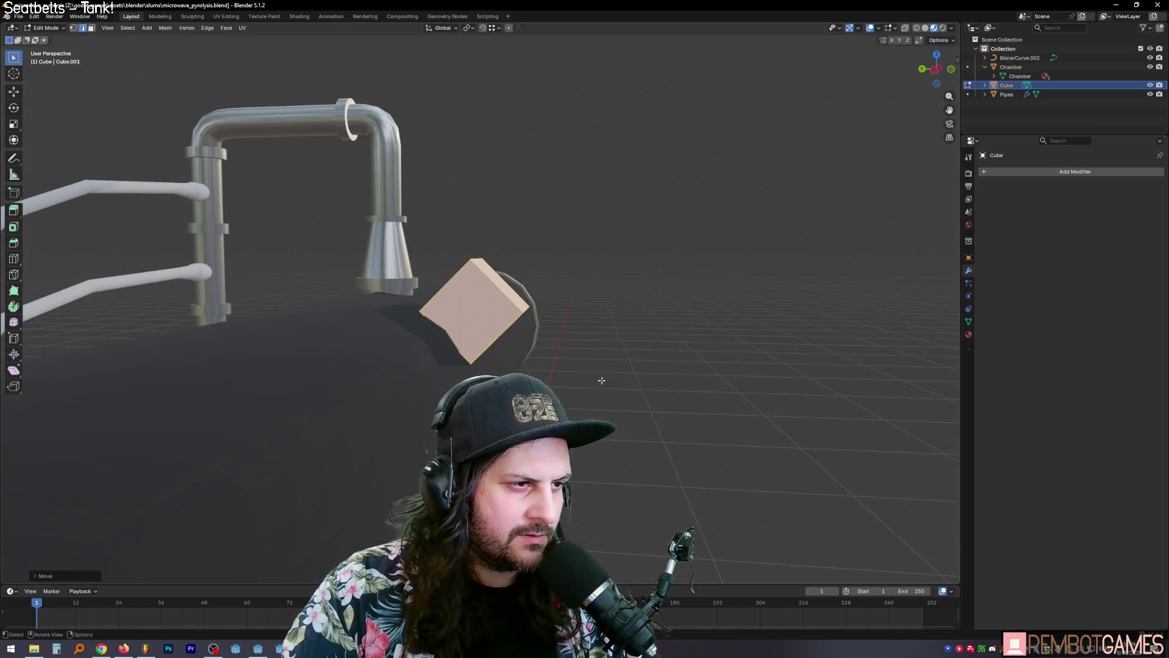
key(r)
key(y)
click(580, 361)
key(ctrl+z)
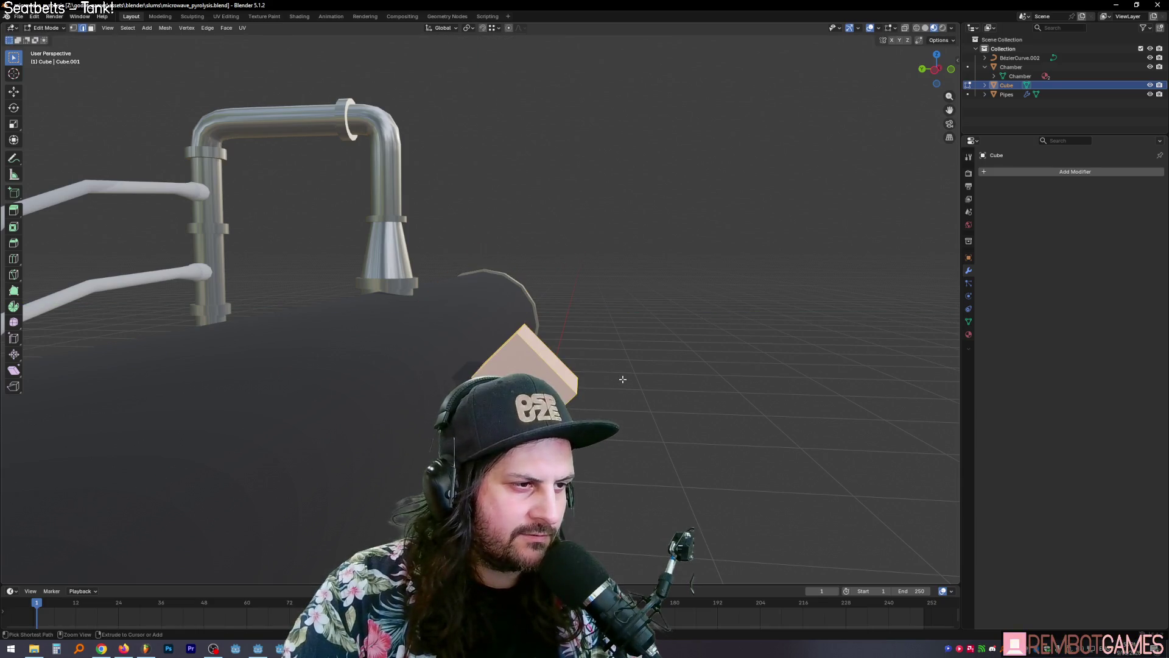
key(ctrl+z)
Step: Flatten the cube along Z to about 0.526 and narrow it along Y
key(s)
key(z)
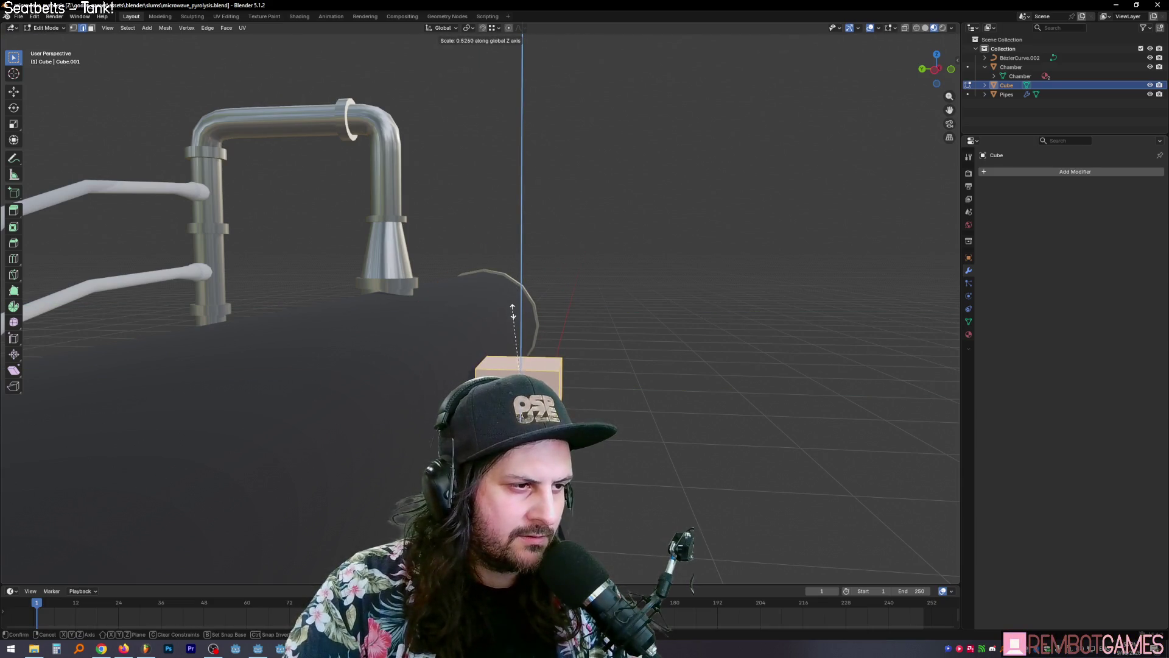
click(512, 310)
key(s)
key(y)
click(591, 376)
mouse_move(590, 376)
middle_down()
mouse_move(650, 383)
mouse_move(572, 402)
mouse_move(621, 370)
mouse_move(585, 384)
middle_up()
Step: Slide the low box along Y into place against the chamber's side
key(g)
key(y)
click(619, 390)
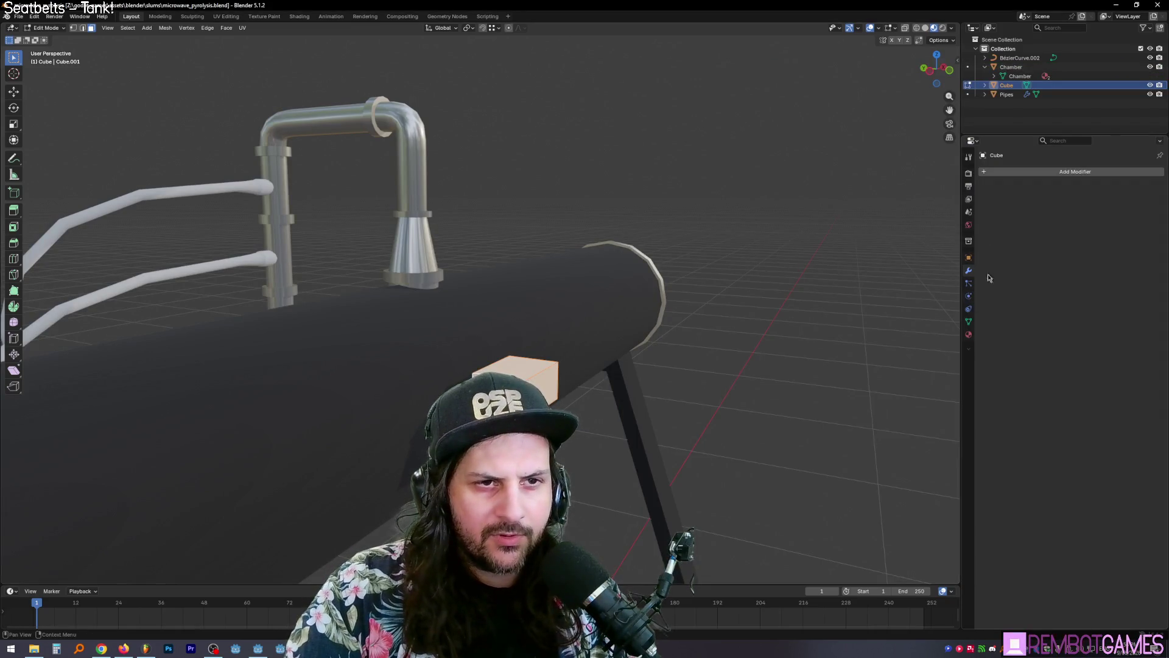
click(969, 334)
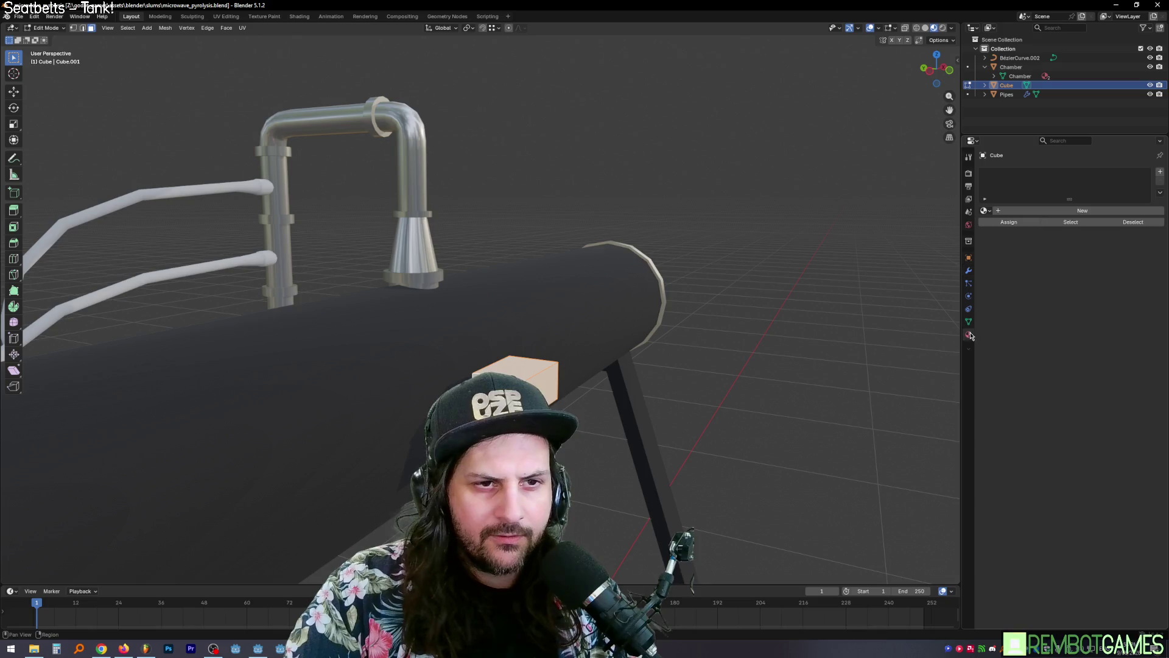
Step: Add a material slot to the box and assign BlackMetal
click(1156, 174)
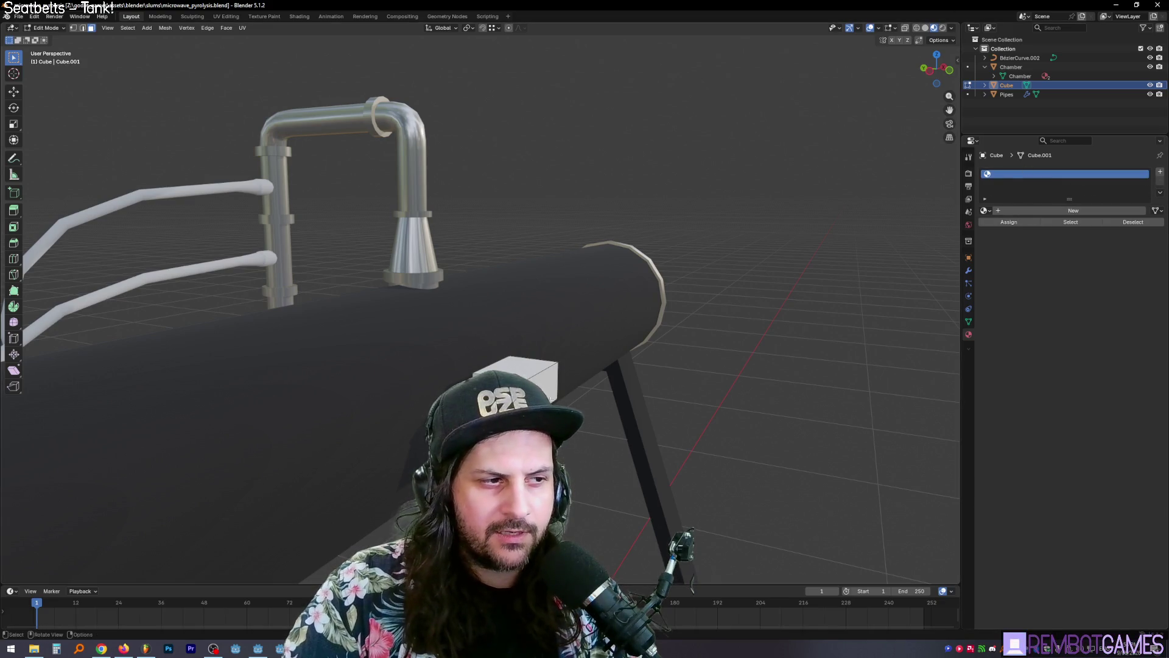
click(985, 210)
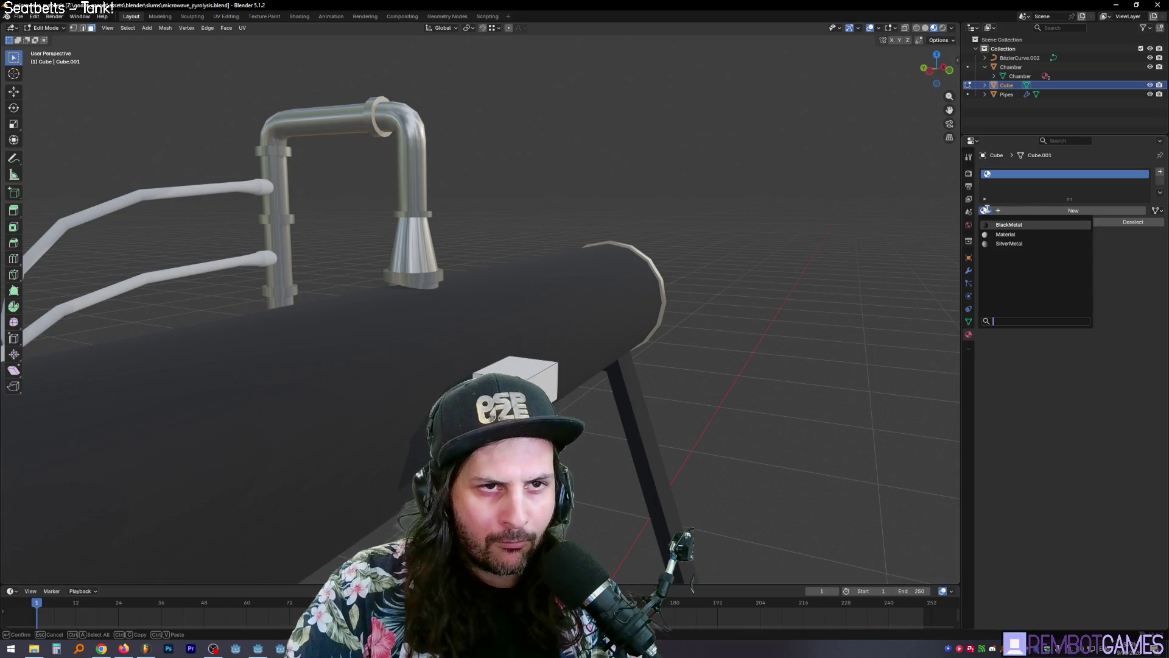
click(1001, 229)
mouse_move(776, 277)
middle_down()
mouse_move(581, 391)
mouse_move(630, 385)
middle_up()
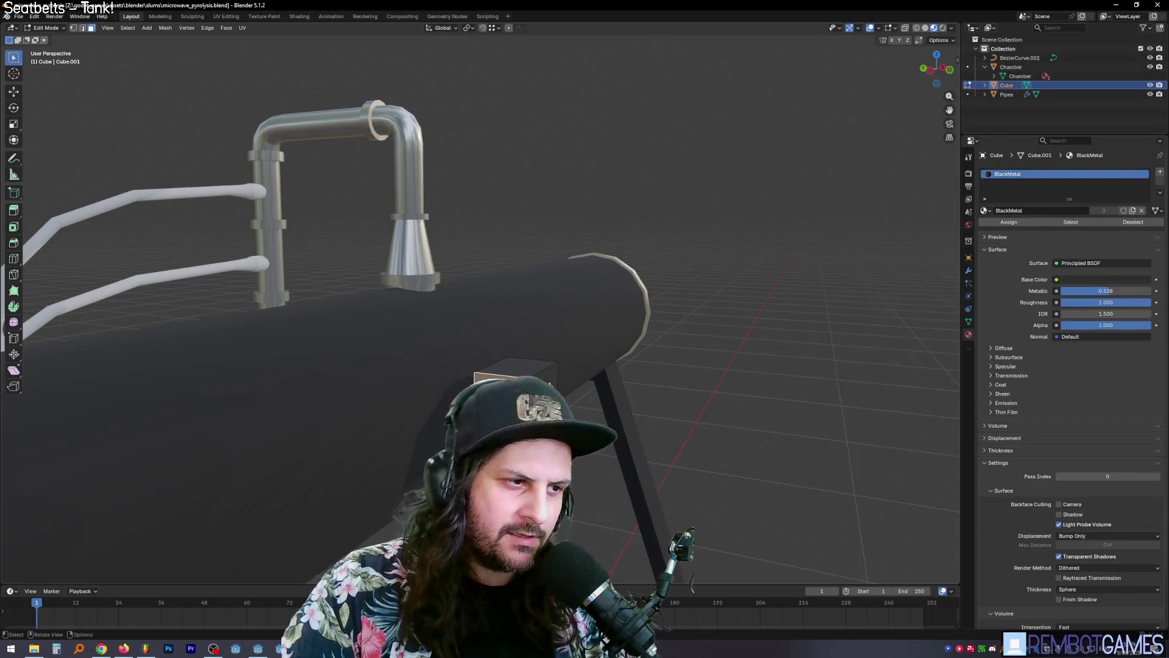
Step: Pull the box's end face outward along the Y axis
key(g)
key(y)
click(603, 405)
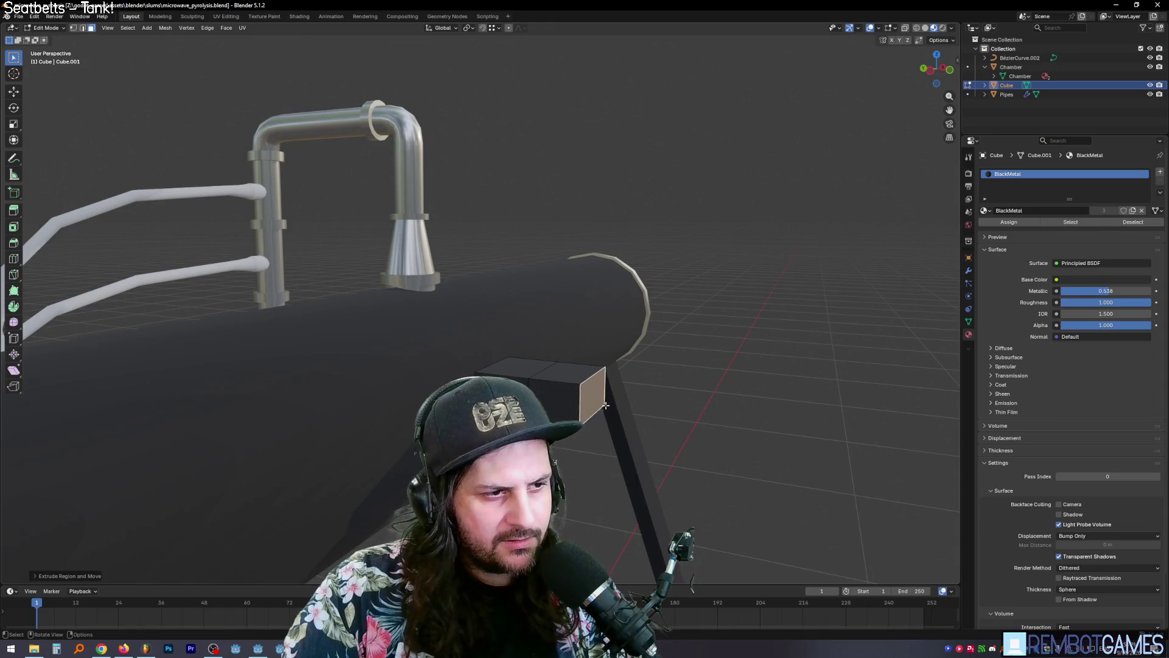
scroll(607, 392, down, 3)
mouse_move(607, 392)
middle_down()
mouse_move(639, 412)
mouse_move(606, 380)
middle_up()
scroll(639, 411, up, 3)
scroll(604, 390, up, 5)
Step: Extrude the box's top face upward along Z, then undo it
click(606, 380)
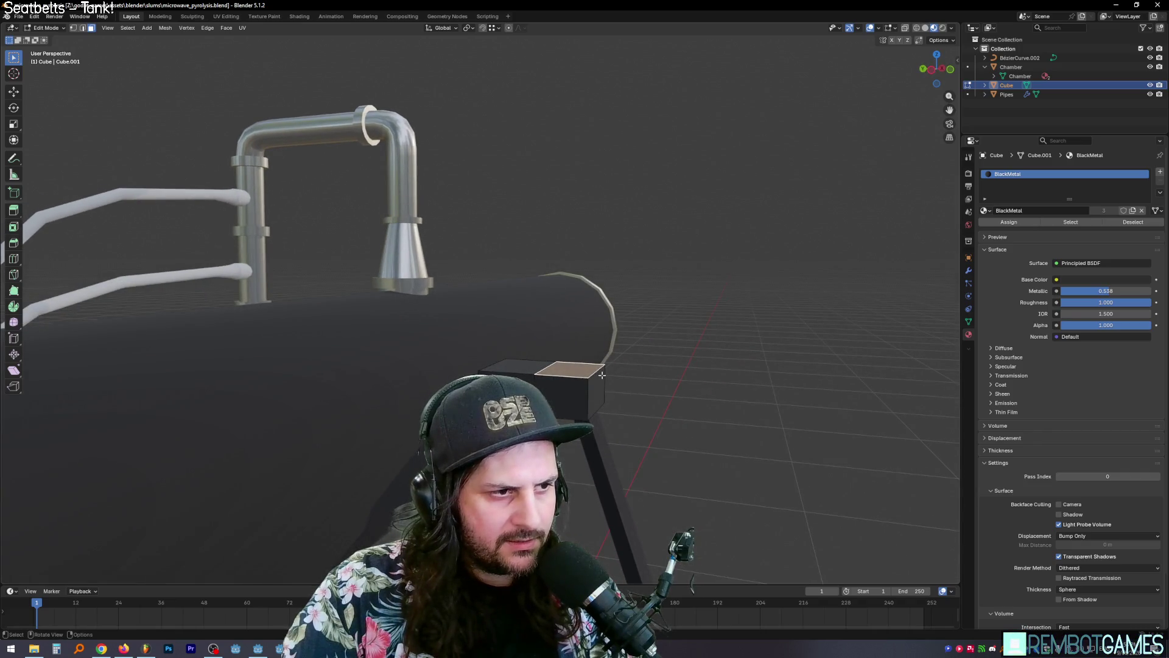
key(e)
key(z)
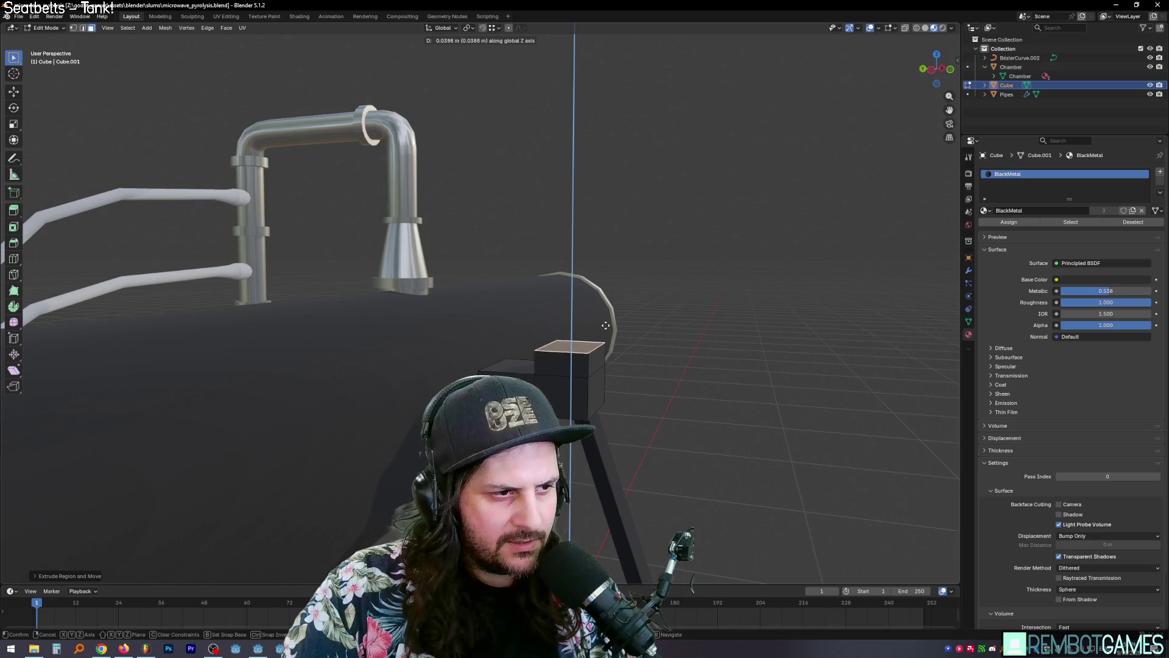
click(606, 325)
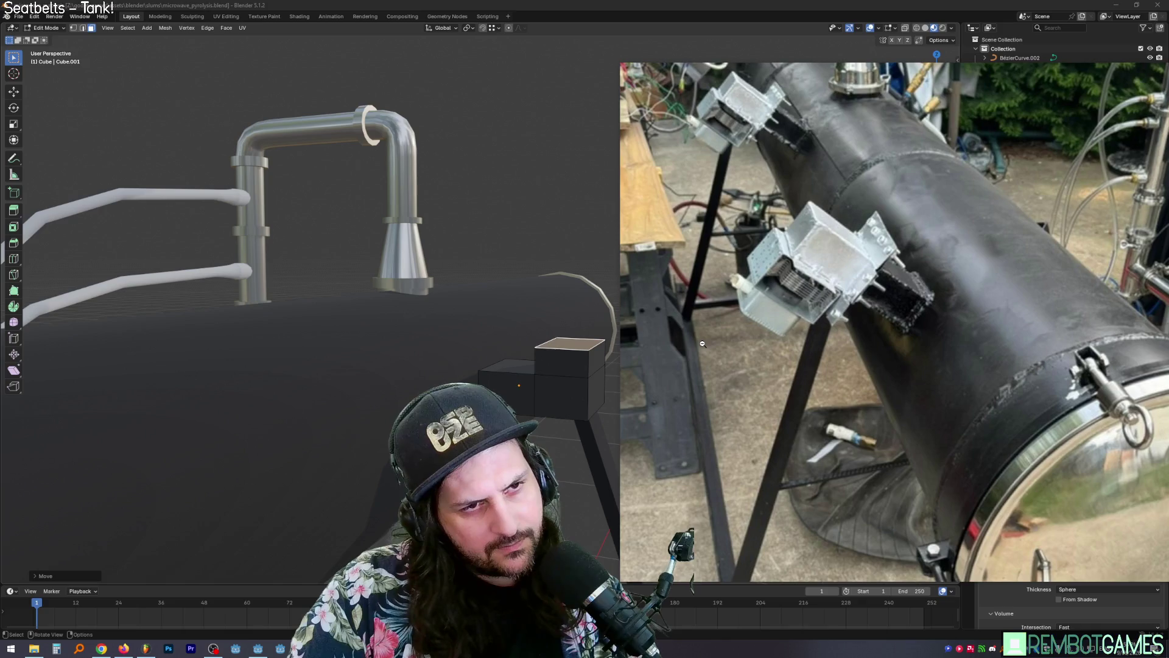
key(ctrl+z)
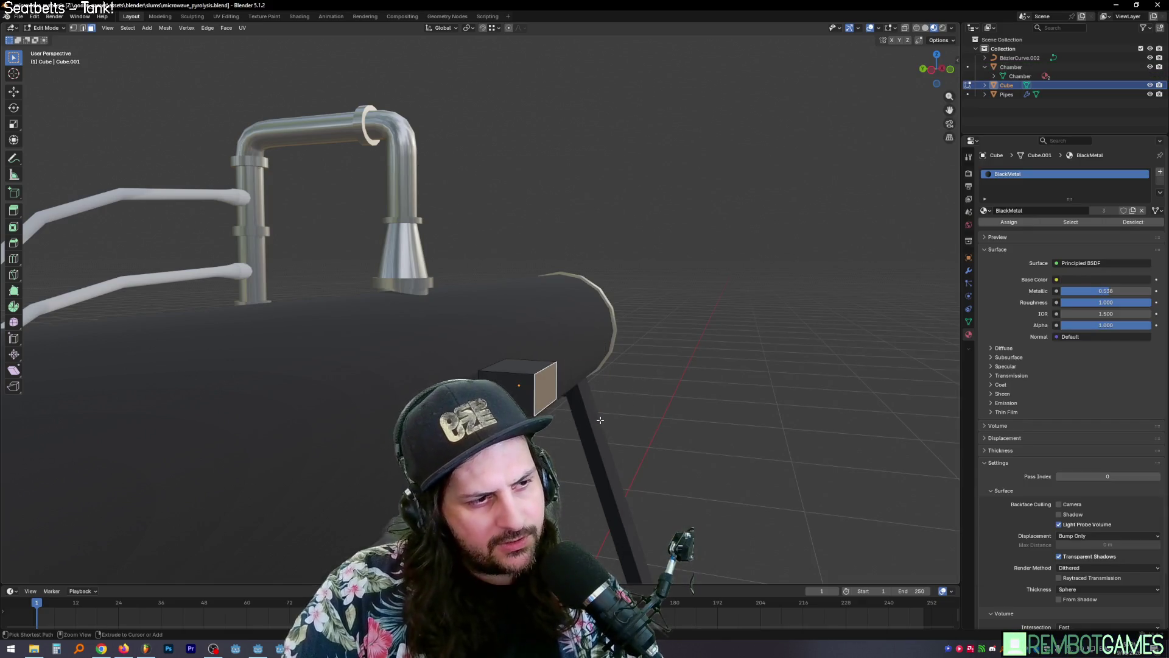
Step: Move the end face out along Y, shift the edge loop along Y, and select the whole box
scroll(594, 396, up, 2)
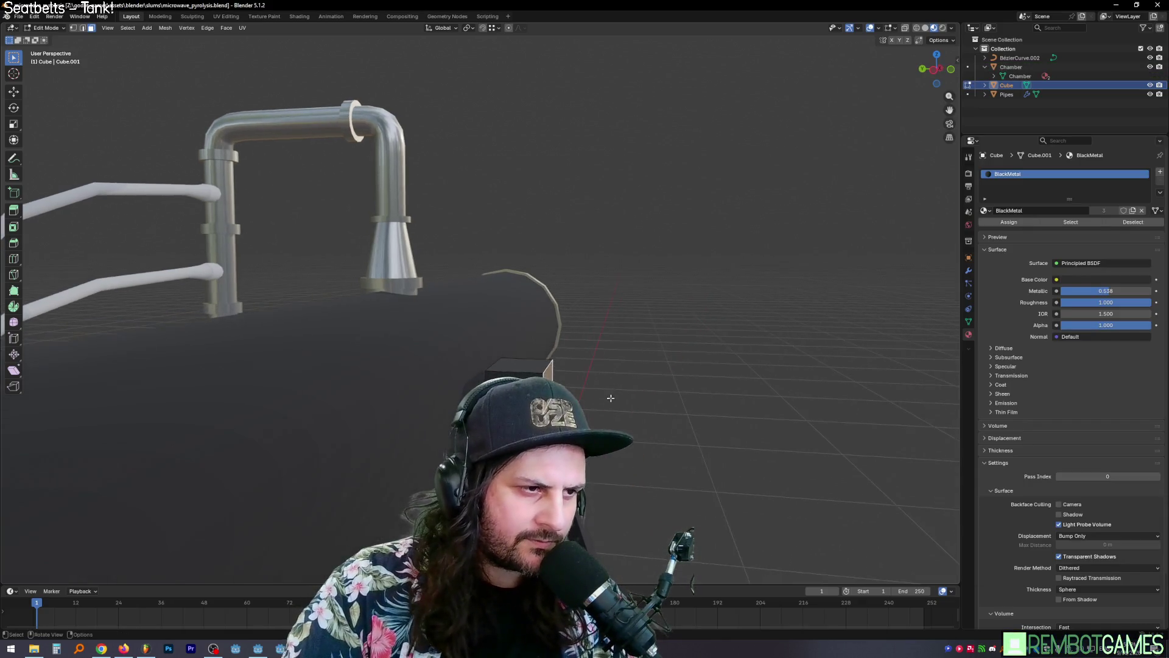
key(g)
key(y)
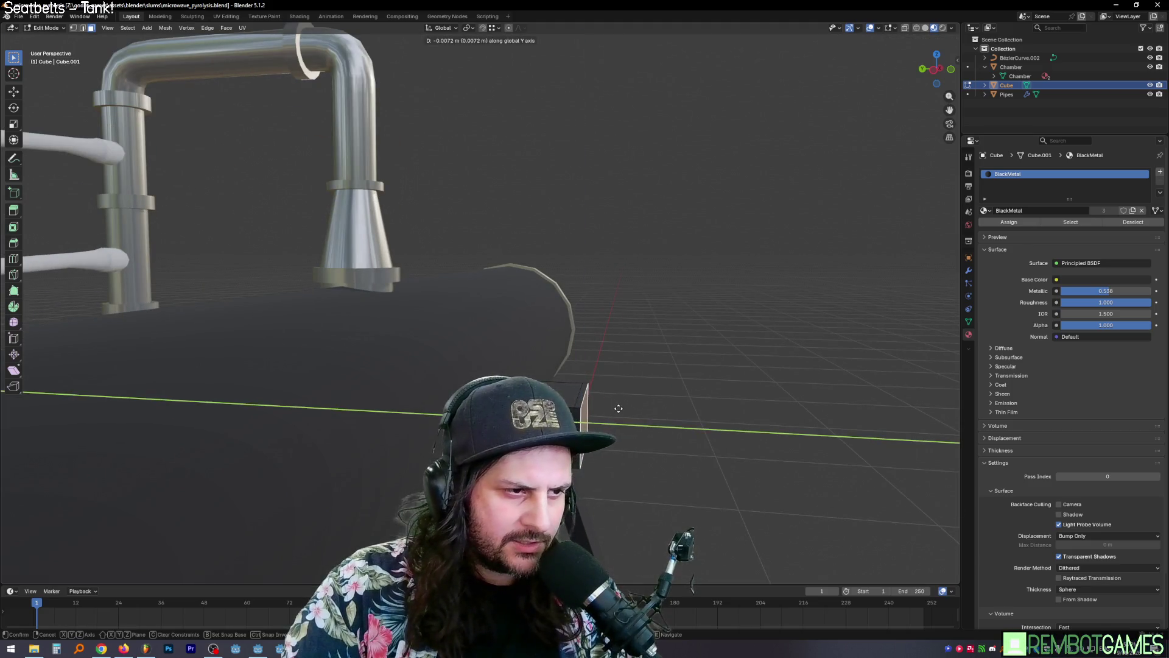
click(618, 408)
mouse_move(618, 408)
middle_down()
mouse_move(593, 422)
mouse_move(630, 443)
middle_up()
alt+click(573, 401)
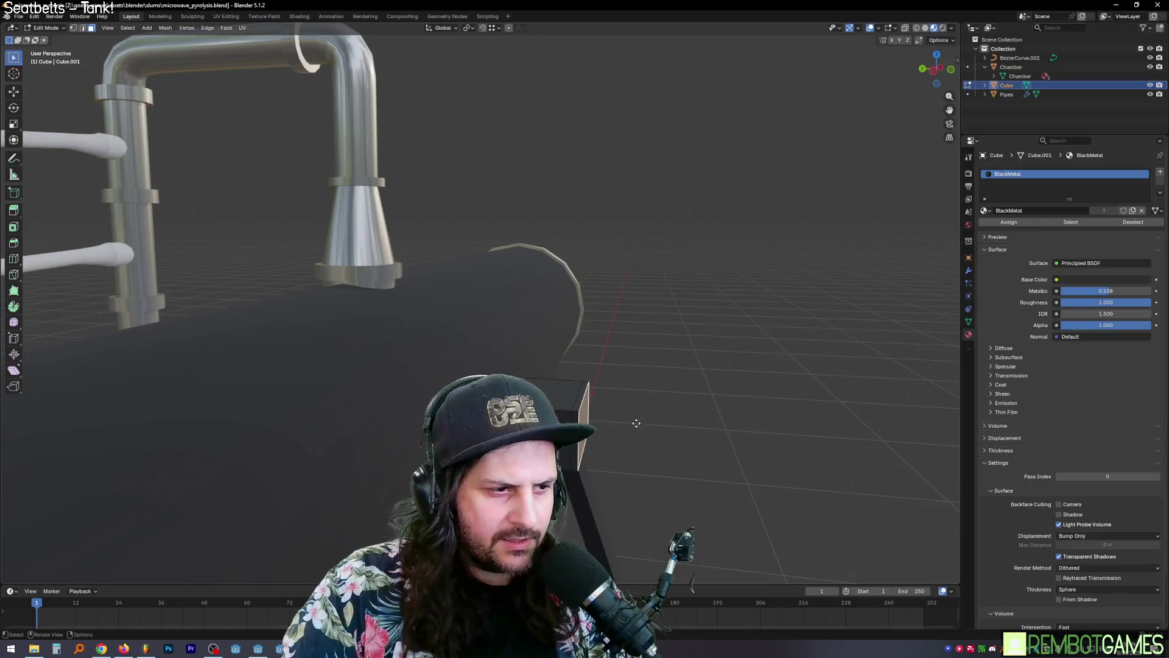
key(g)
key(y)
click(705, 440)
middle_drag(699, 444, 765, 342)
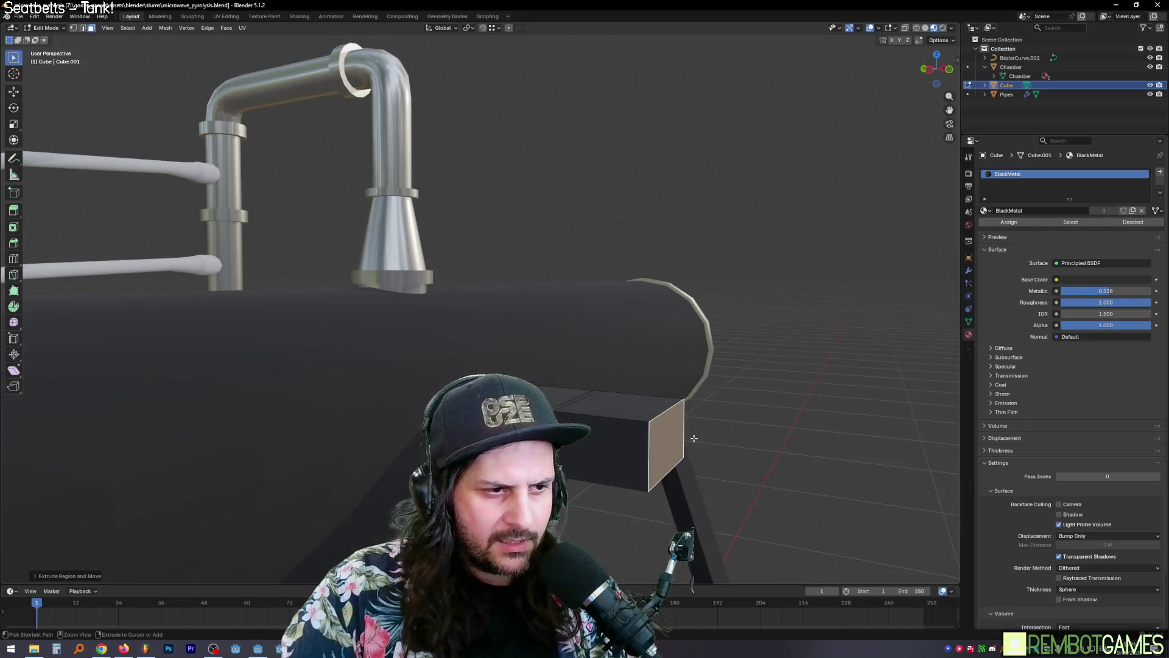
key(ctrl+KP_Add)
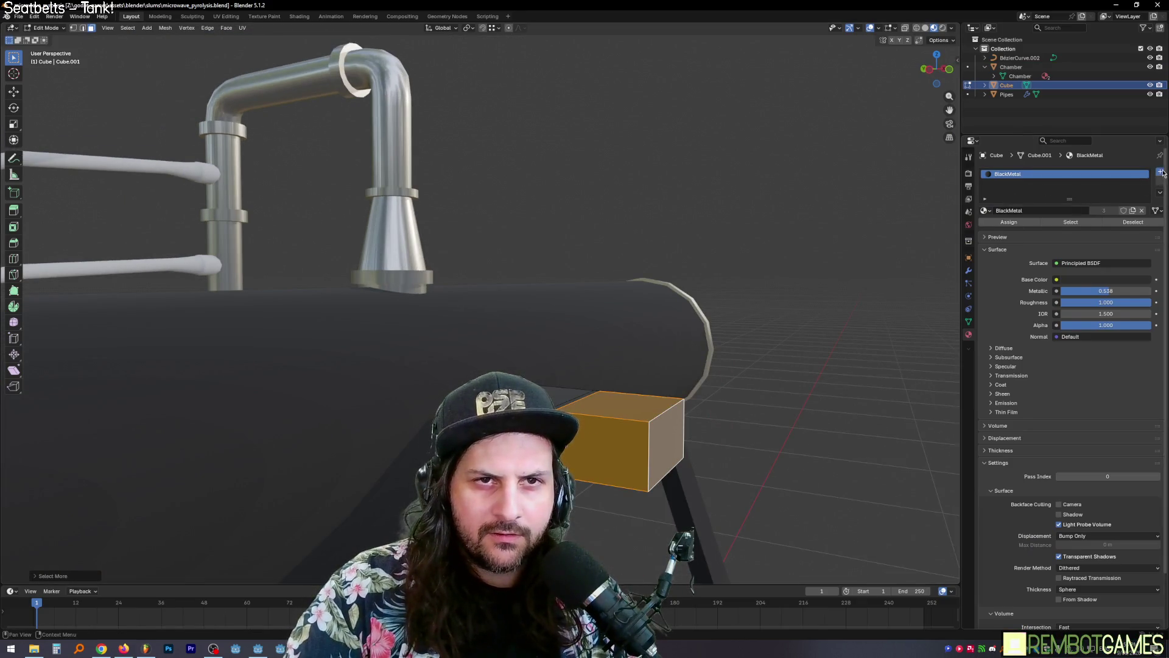
Step: Add another material slot and apply SilverMetal to the selected box part
click(1161, 172)
click(984, 228)
click(1008, 258)
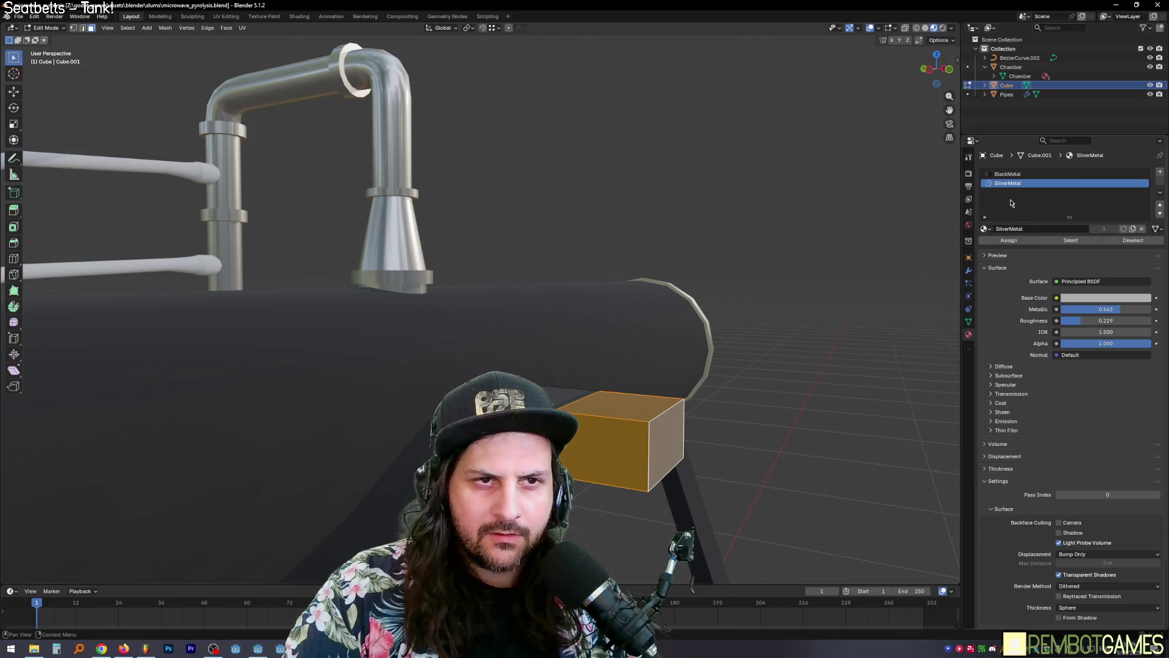
click(1009, 240)
mouse_move(700, 429)
middle_down()
mouse_move(683, 413)
mouse_move(603, 396)
mouse_move(645, 434)
middle_up()
Step: Switch to edge select and pick the box's edge ring
key(2)
click(576, 400)
alt+click(640, 429)
ctrl+click(578, 368)
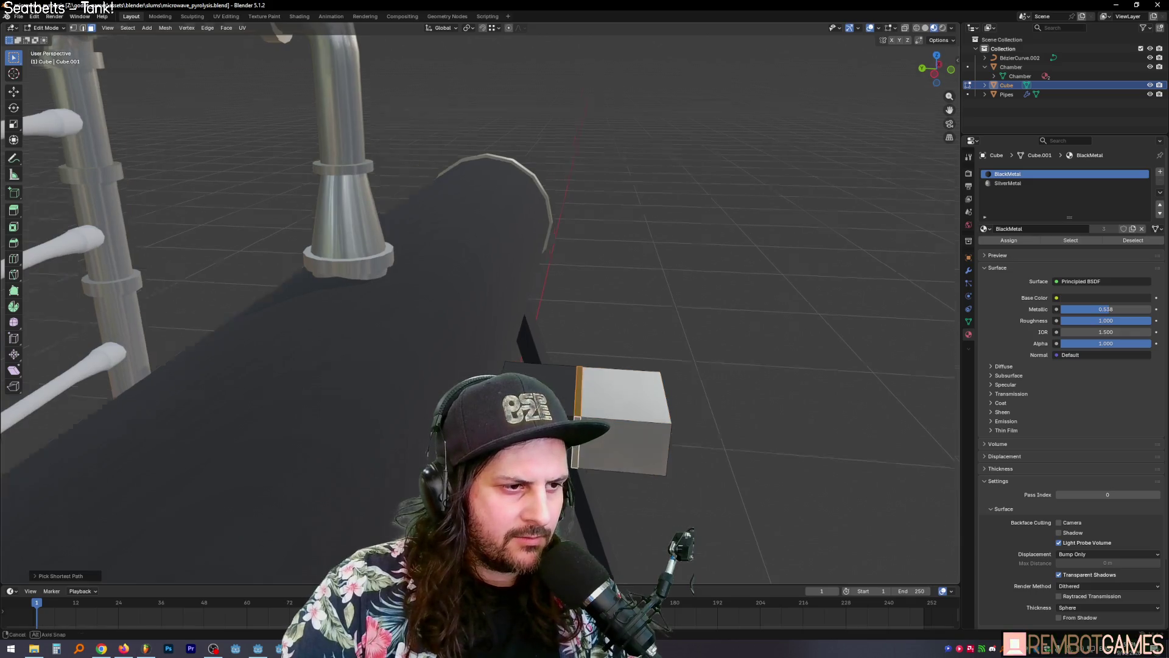
scroll(601, 367, up, 3)
middle_drag(626, 365, 548, 426)
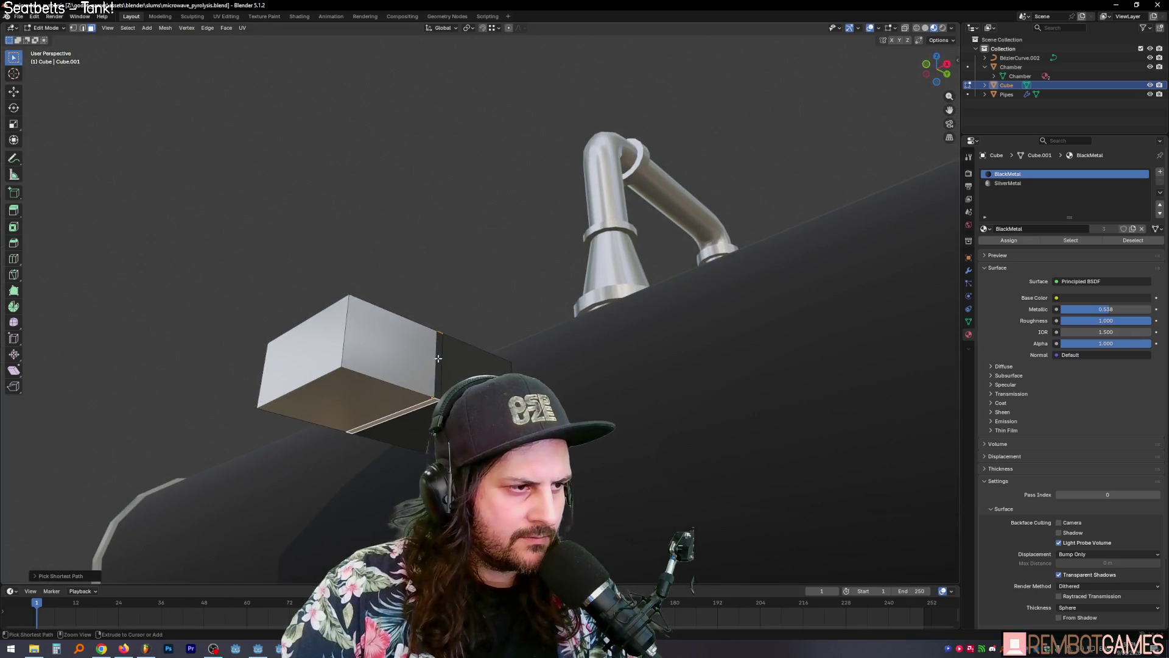
middle_drag(445, 363, 414, 390)
Step: Extrude the faces along their normals twice to form a thin flange, then frame the box
right_click(414, 390)
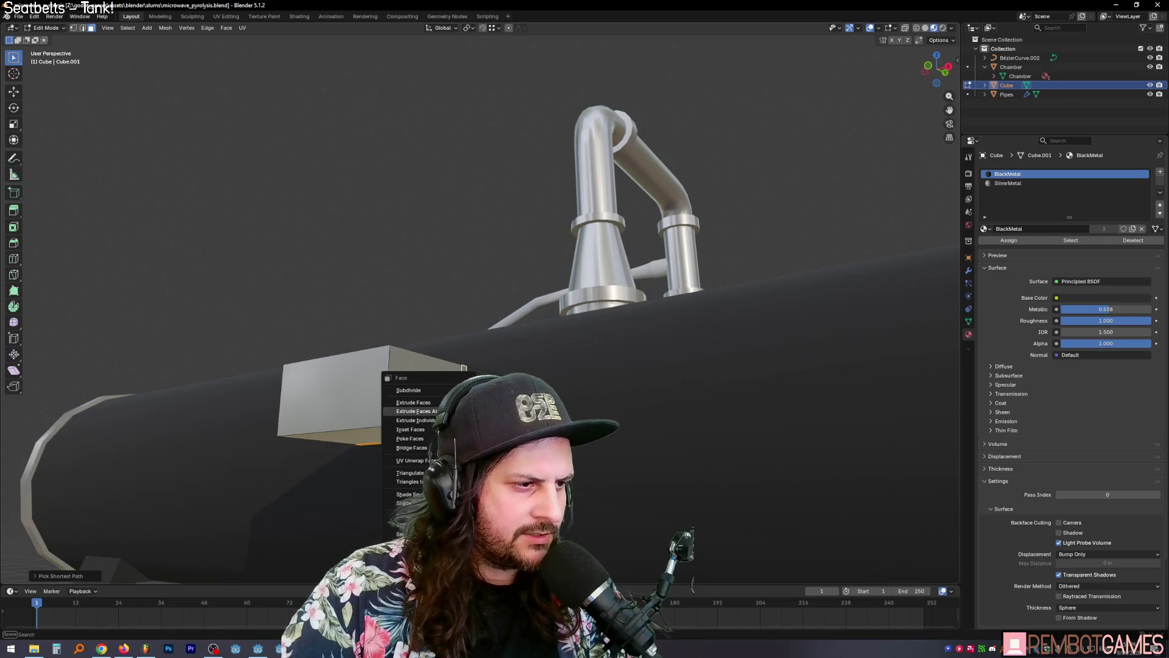
click(416, 411)
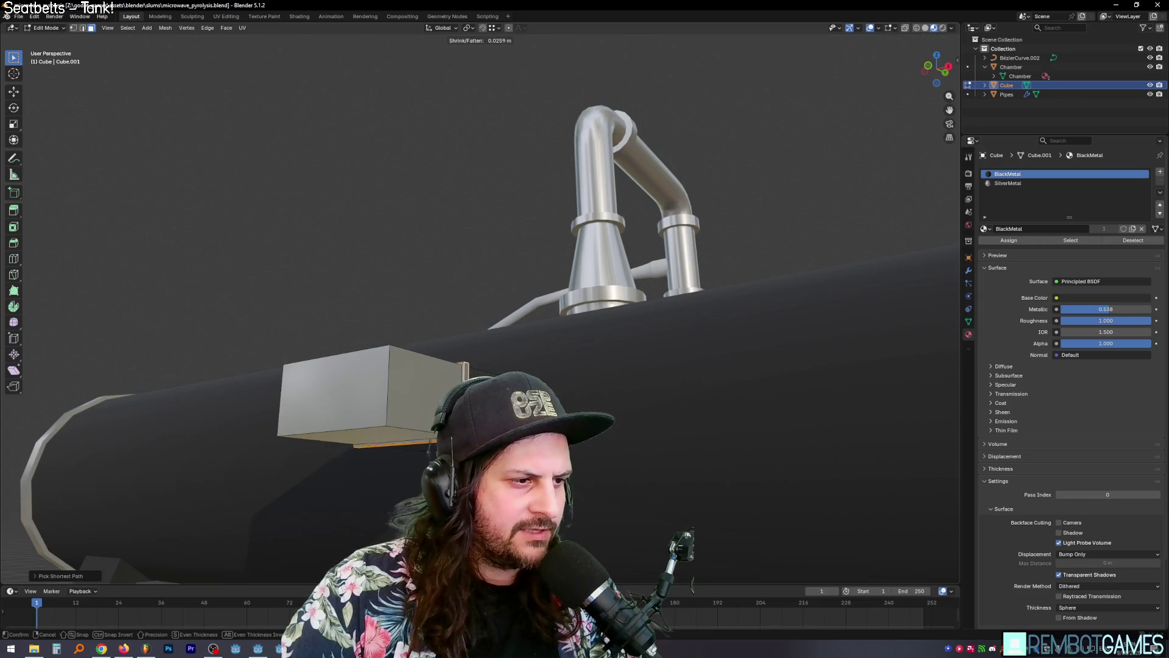
click(527, 351)
mouse_move(528, 351)
middle_down()
mouse_move(566, 369)
mouse_move(756, 375)
middle_up()
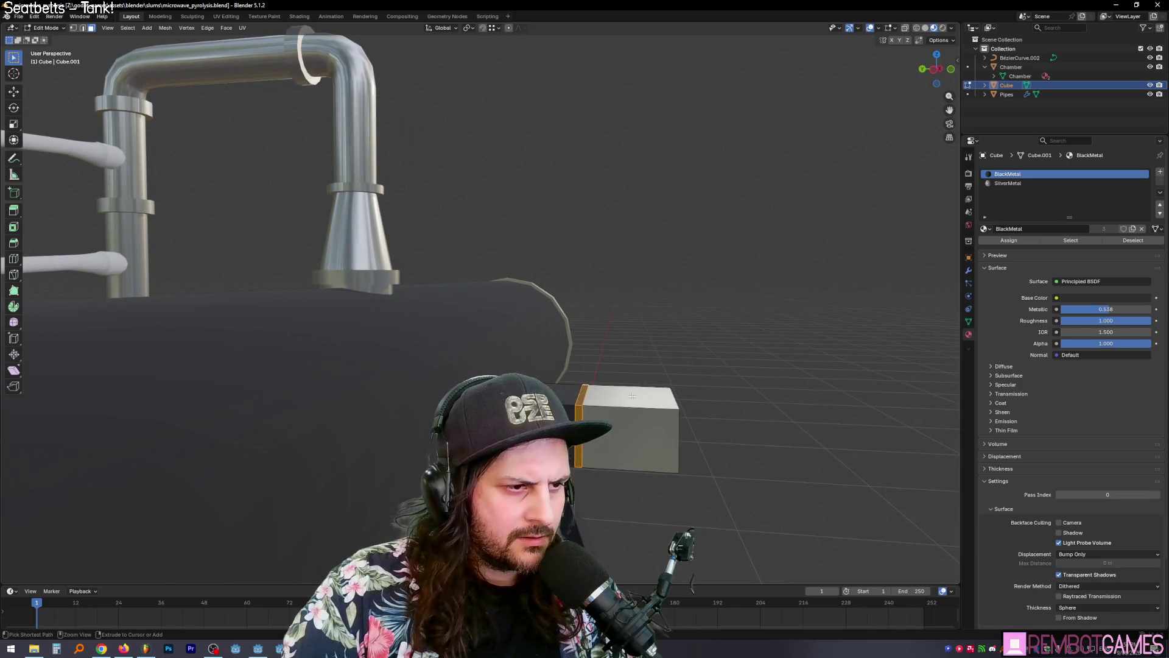
mouse_move(585, 394)
middle_down()
mouse_move(706, 401)
mouse_move(534, 375)
middle_up()
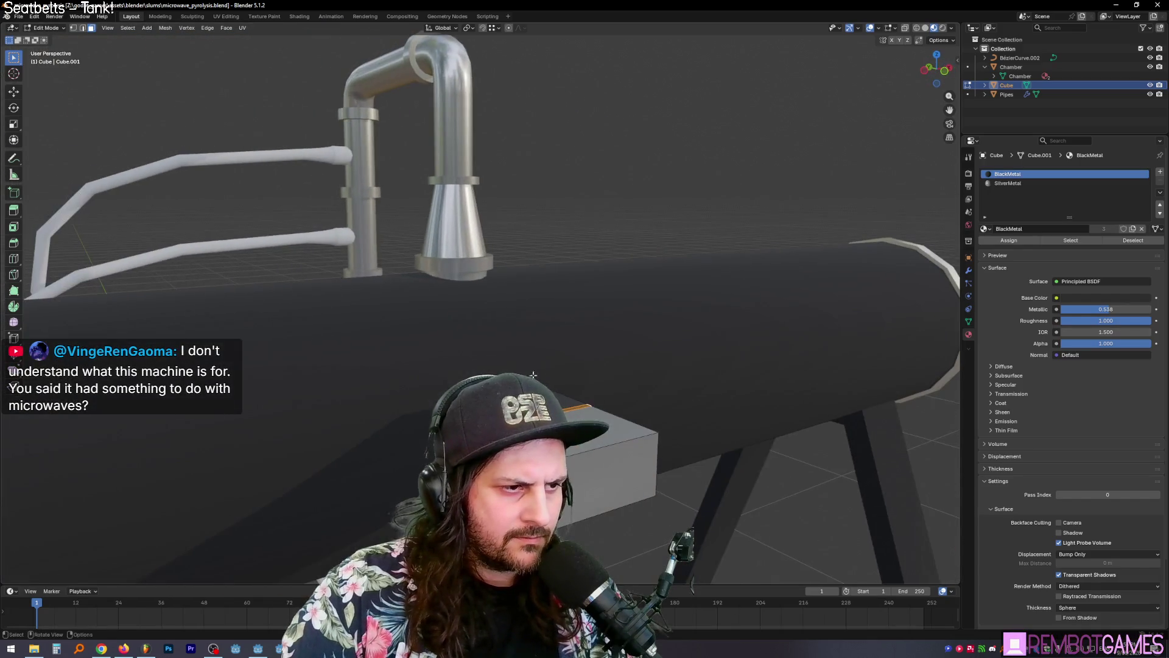
click(559, 399)
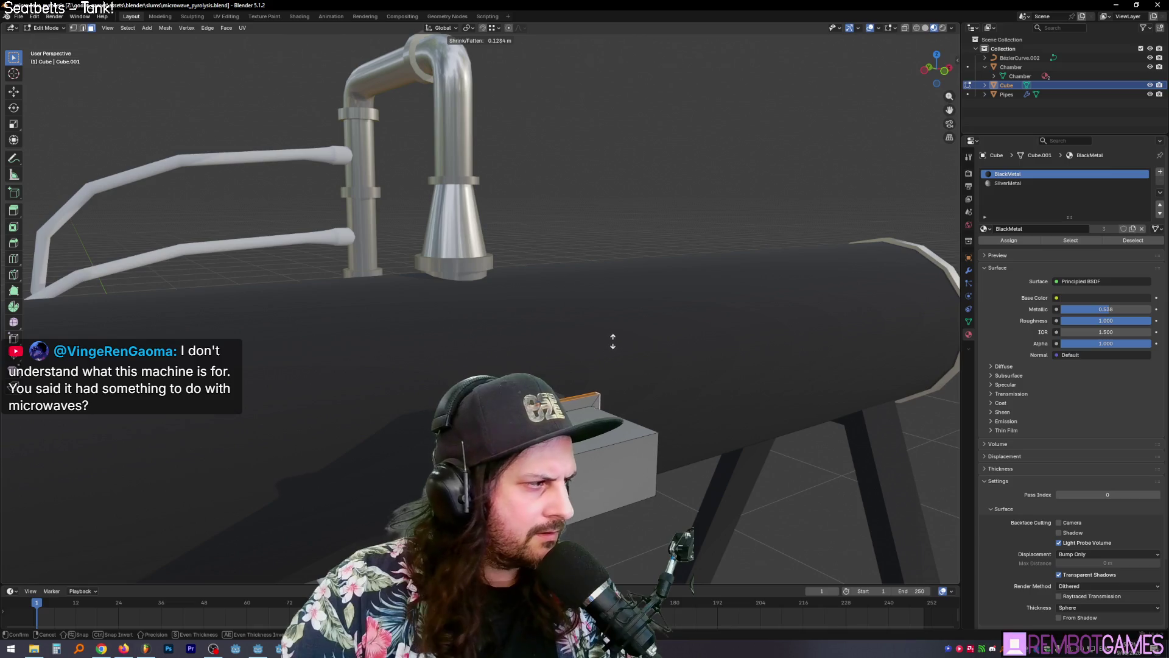
click(617, 335)
key(KP_Decimal)
mouse_move(670, 183)
middle_down()
mouse_move(700, 174)
mouse_move(595, 182)
mouse_move(548, 232)
mouse_move(609, 274)
mouse_move(577, 296)
mouse_move(620, 286)
middle_up()
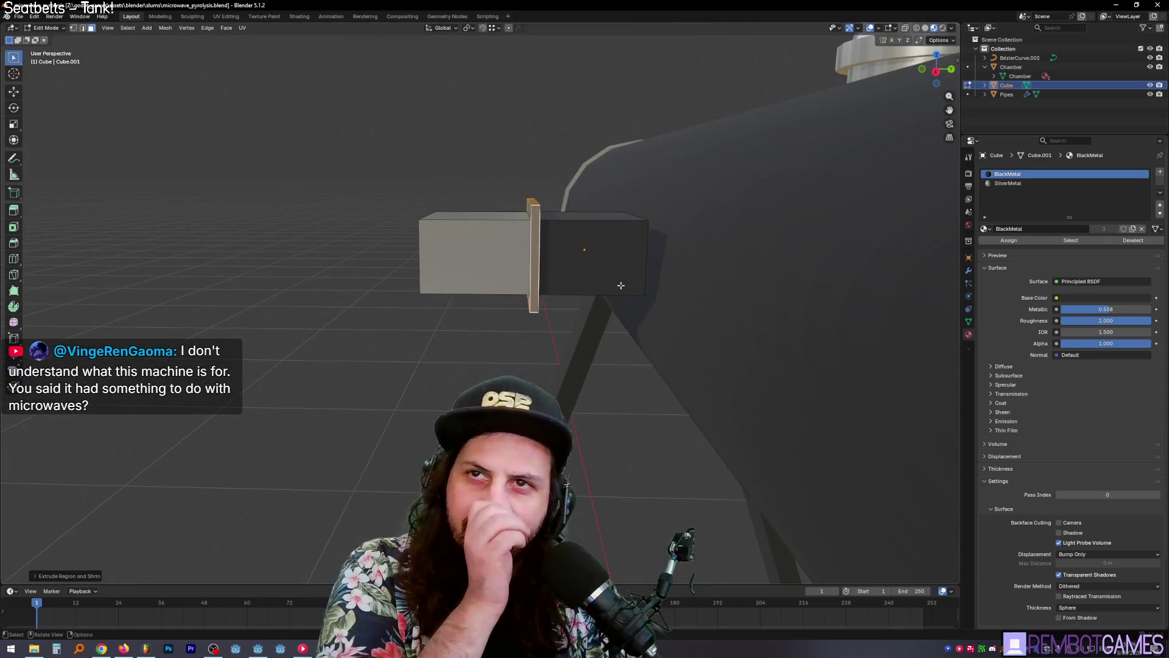
Step: Bring Chrome forward, glance back at the Blender model, then return to the Gemini page
click(112, 650)
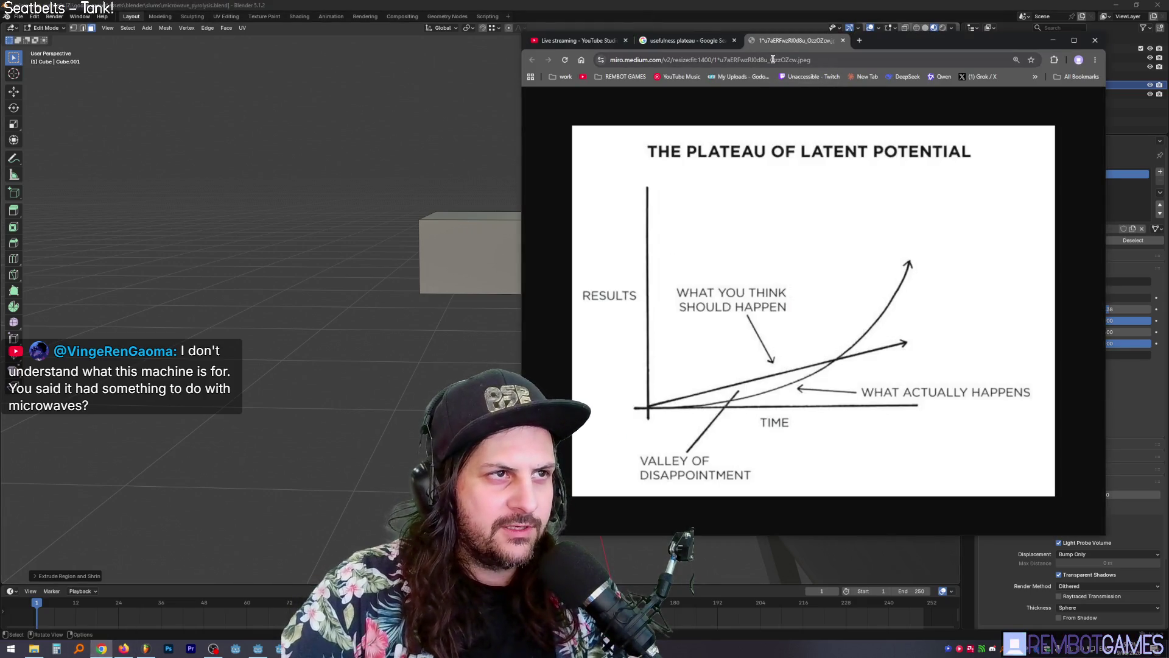
key(alt+Tab)
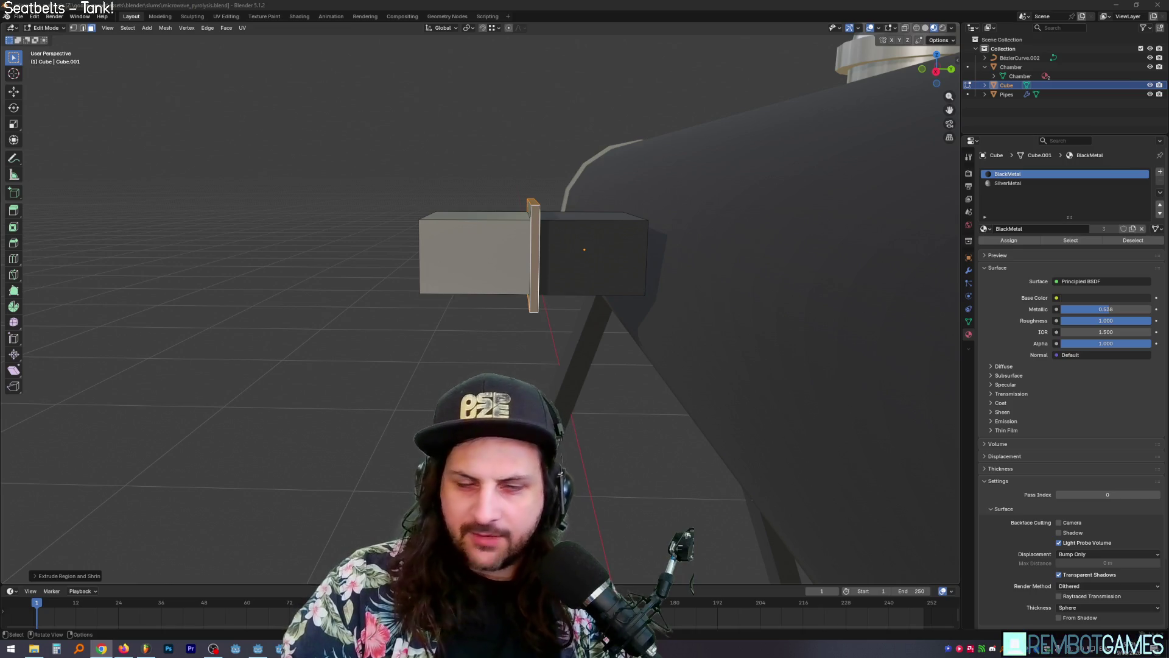
key(alt+Tab)
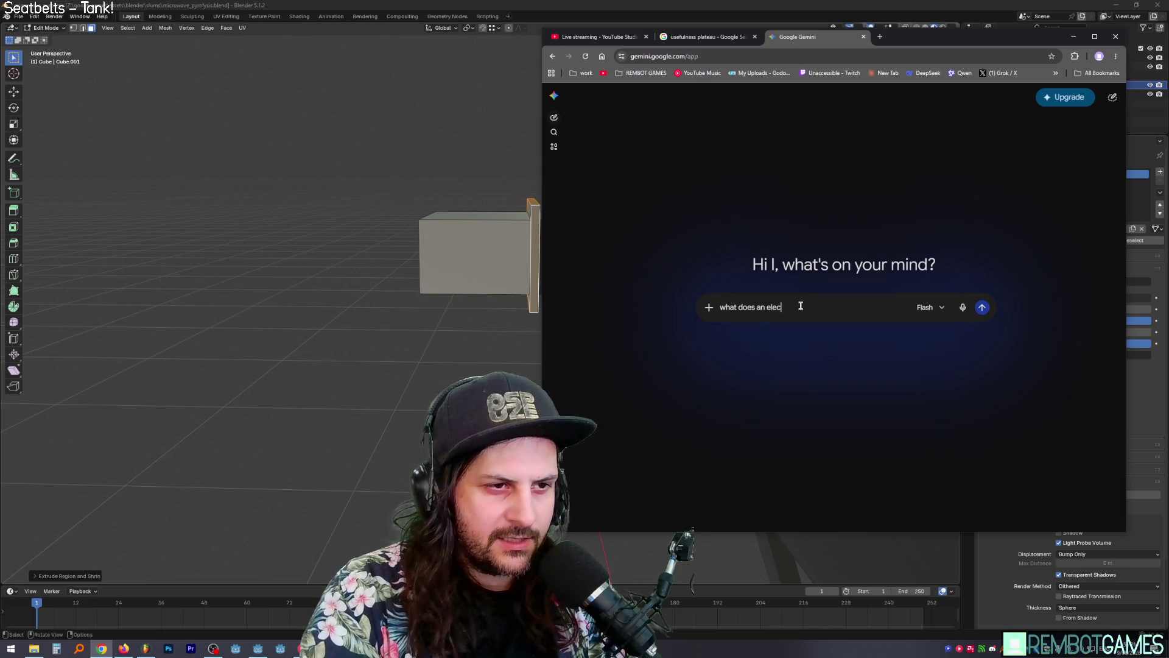
Step: Ask Gemini what an electro pyrolysis machine actually does with plastic
text(rolysis machine actually do?)
key(shift+Return)
text(plastic in ? out)
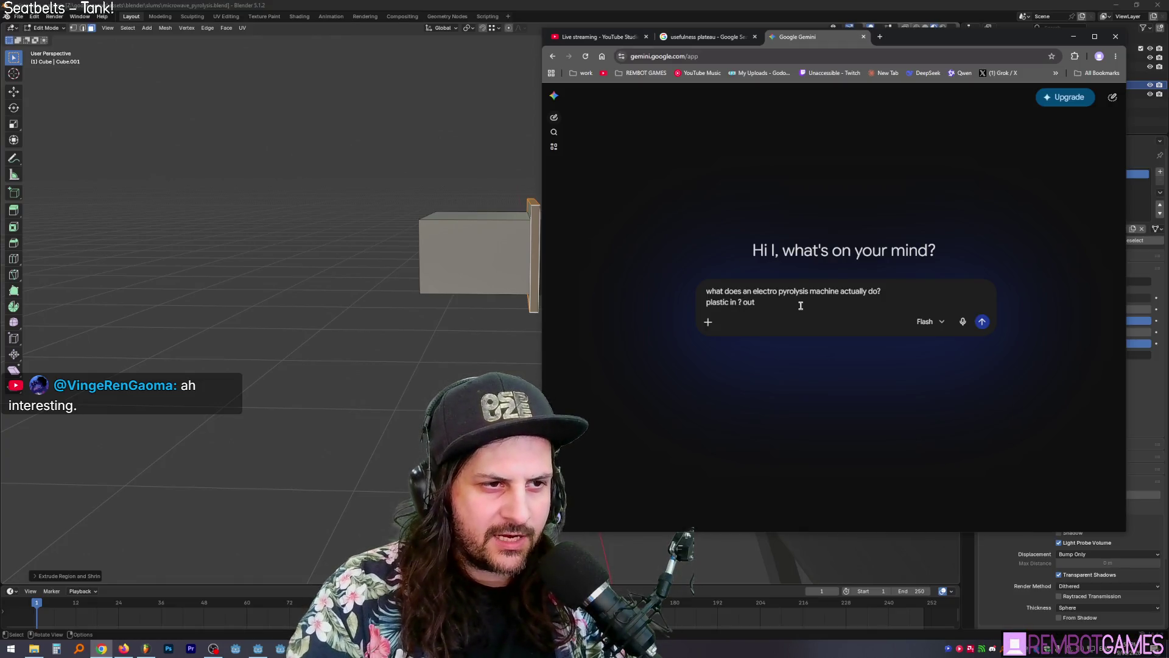
key(Return)
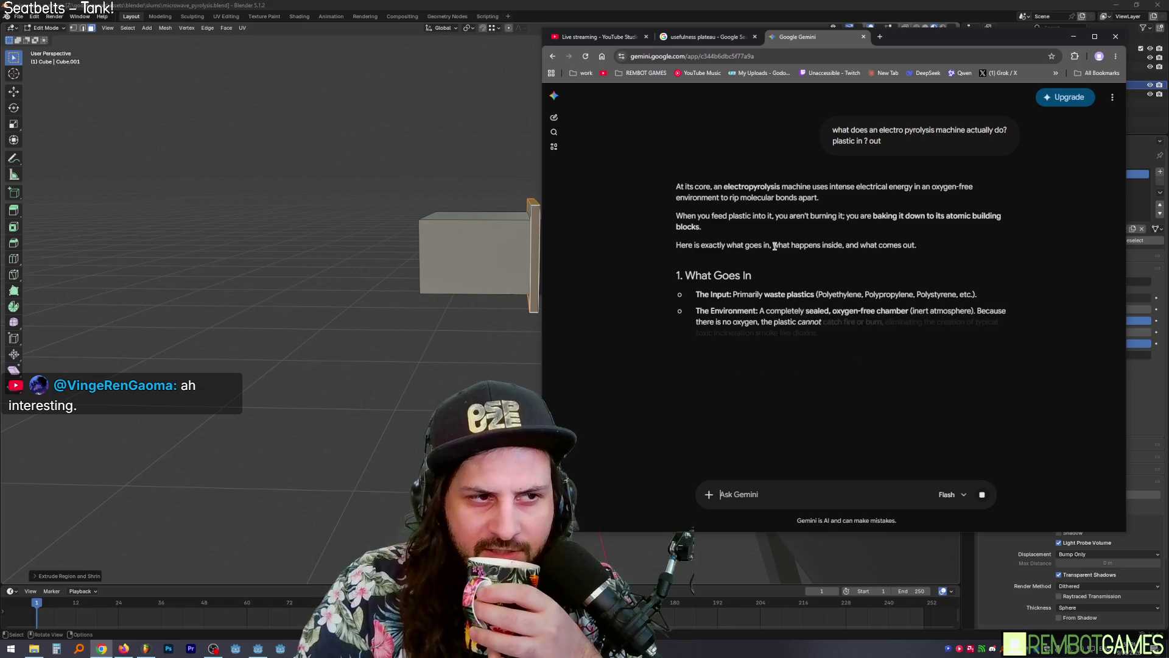
Step: Read through the answer to its outputs table and narrow the browser to reveal the model
scroll(785, 251, down, 1)
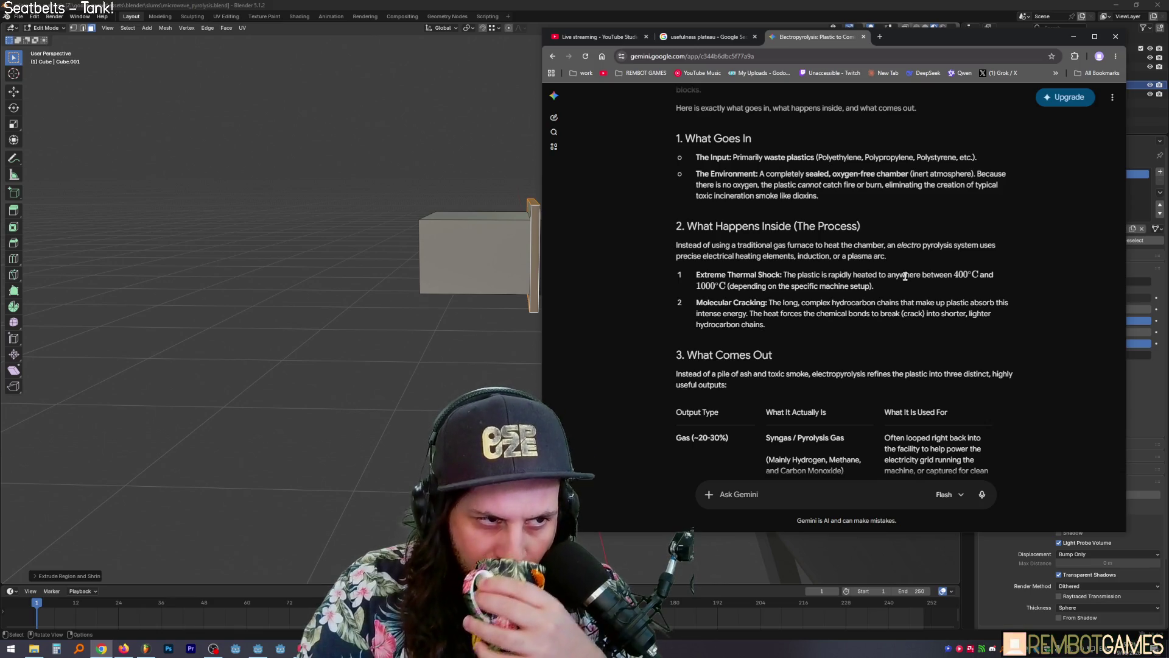
scroll(715, 268, down, 1)
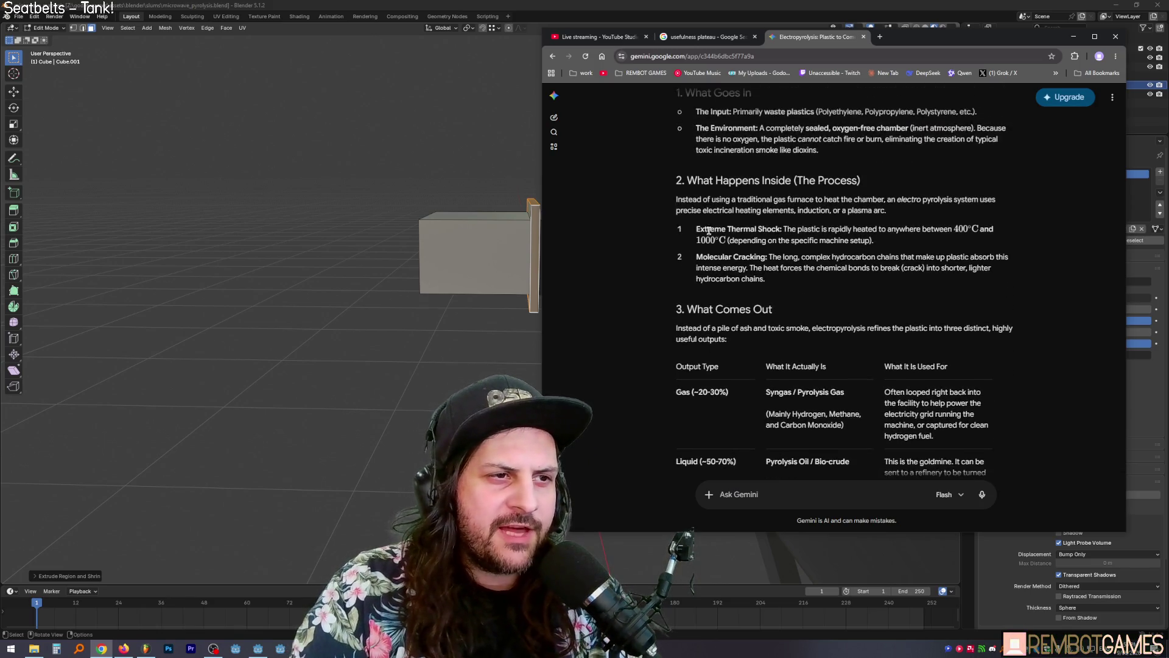
drag(696, 257, 757, 256)
click(757, 257)
scroll(757, 256, down, 2)
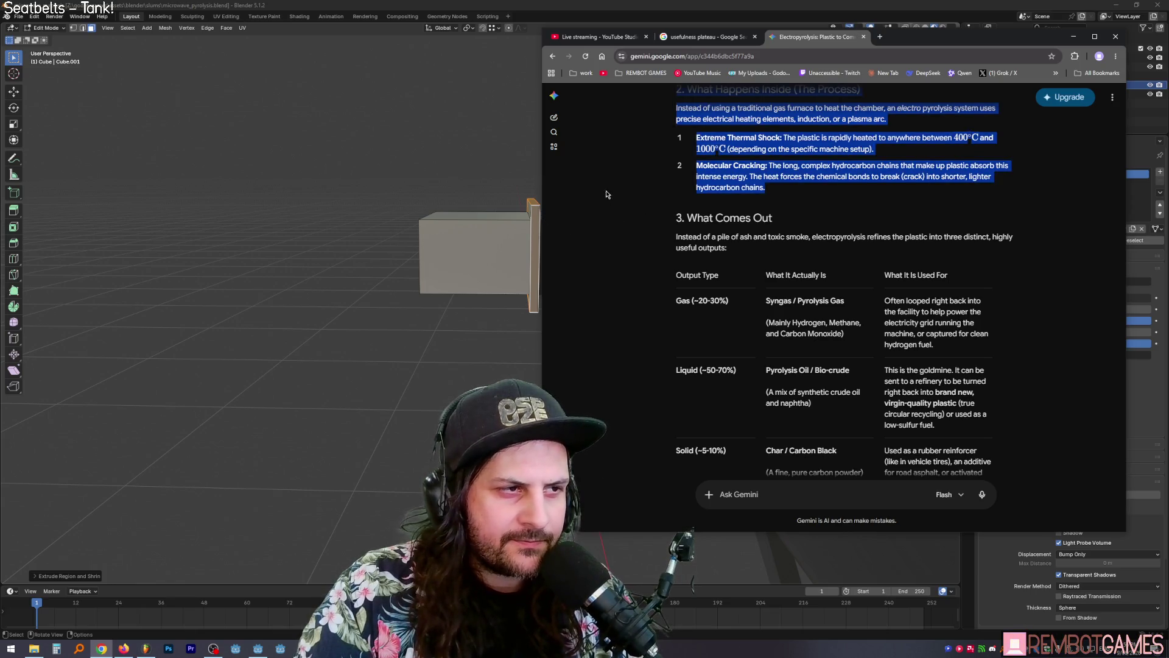
drag(543, 163, 648, 164)
click(794, 187)
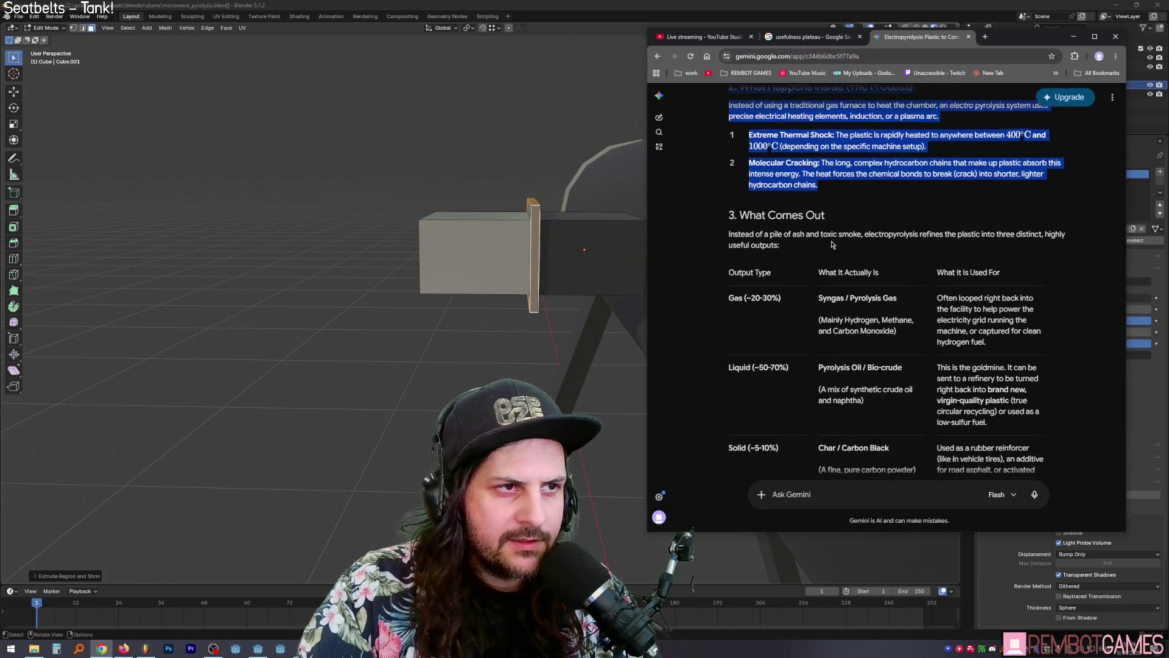
Step: Highlight the Char / Carbon Black entry in Gemini's outputs table
scroll(810, 201, down, 2)
mouse_move(775, 208)
mouse_down()
mouse_move(731, 210)
mouse_move(890, 362)
mouse_move(920, 362)
mouse_move(821, 360)
mouse_up()
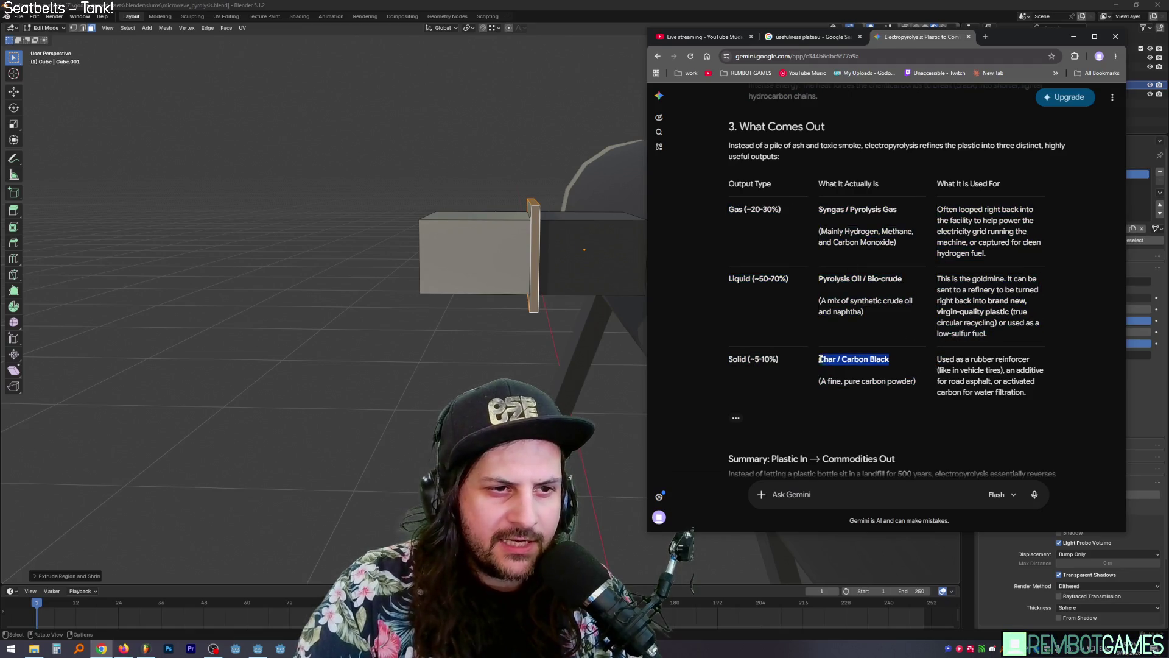
click(860, 360)
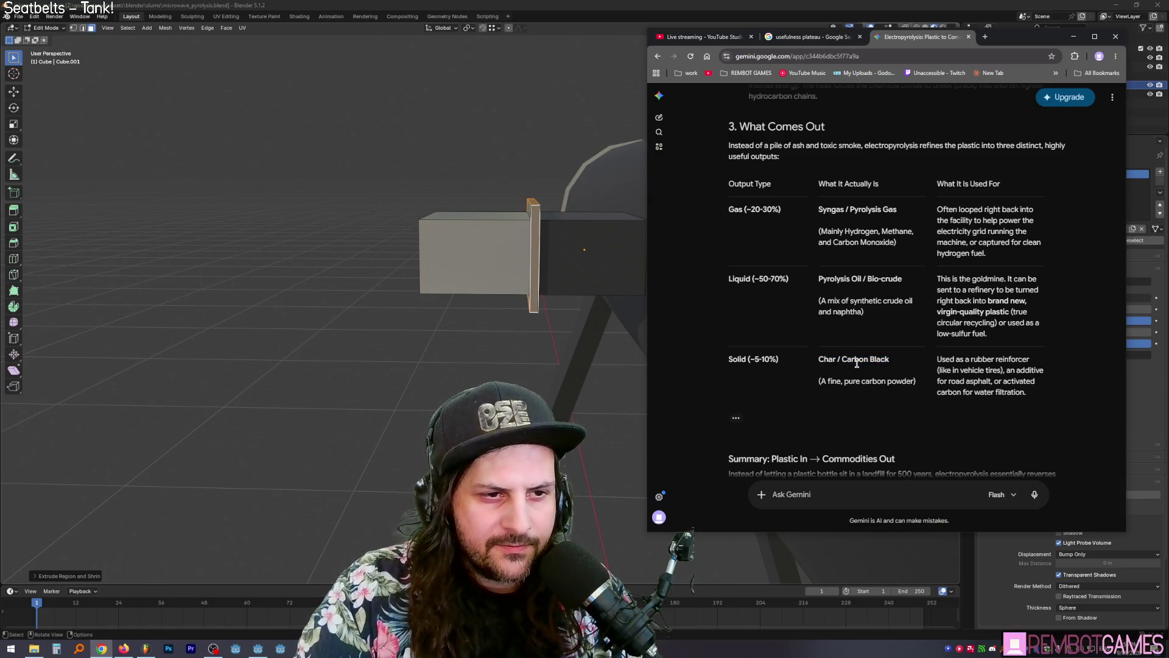
triple_click(857, 360)
triple_click(894, 382)
triple_click(859, 360)
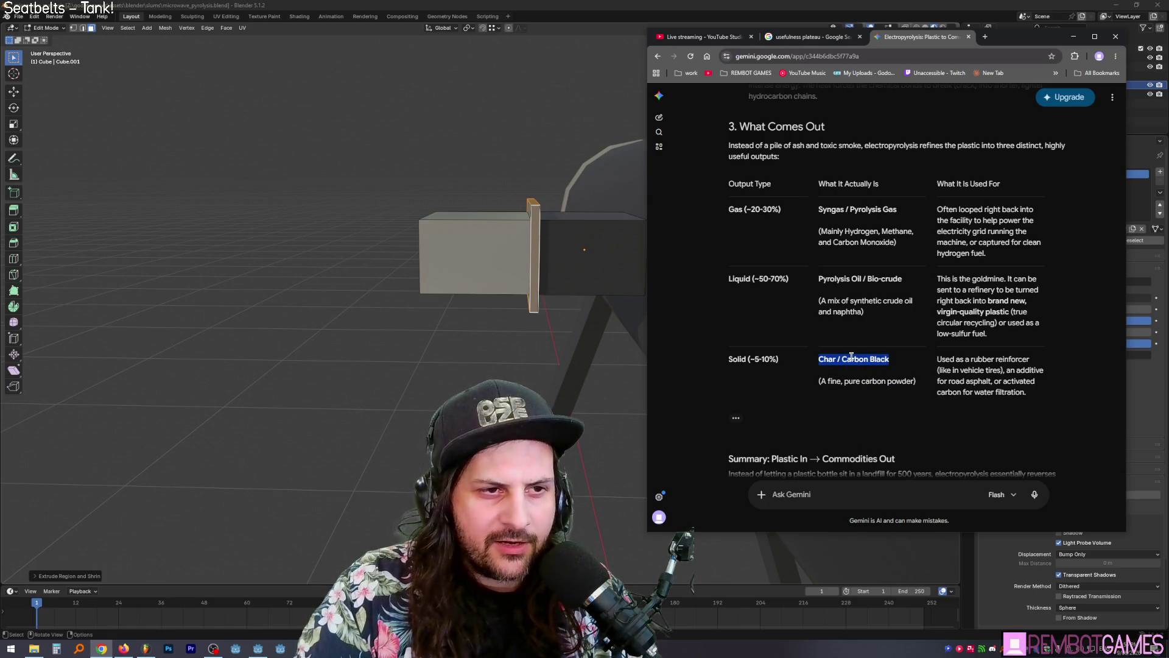
drag(853, 357, 877, 376)
click(876, 376)
Step: Highlight the Pyrolysis Oil / Bio-crude entry and its crude oil and naphtha line
mouse_move(821, 278)
mouse_down()
mouse_move(850, 279)
mouse_move(862, 312)
mouse_up()
click(861, 312)
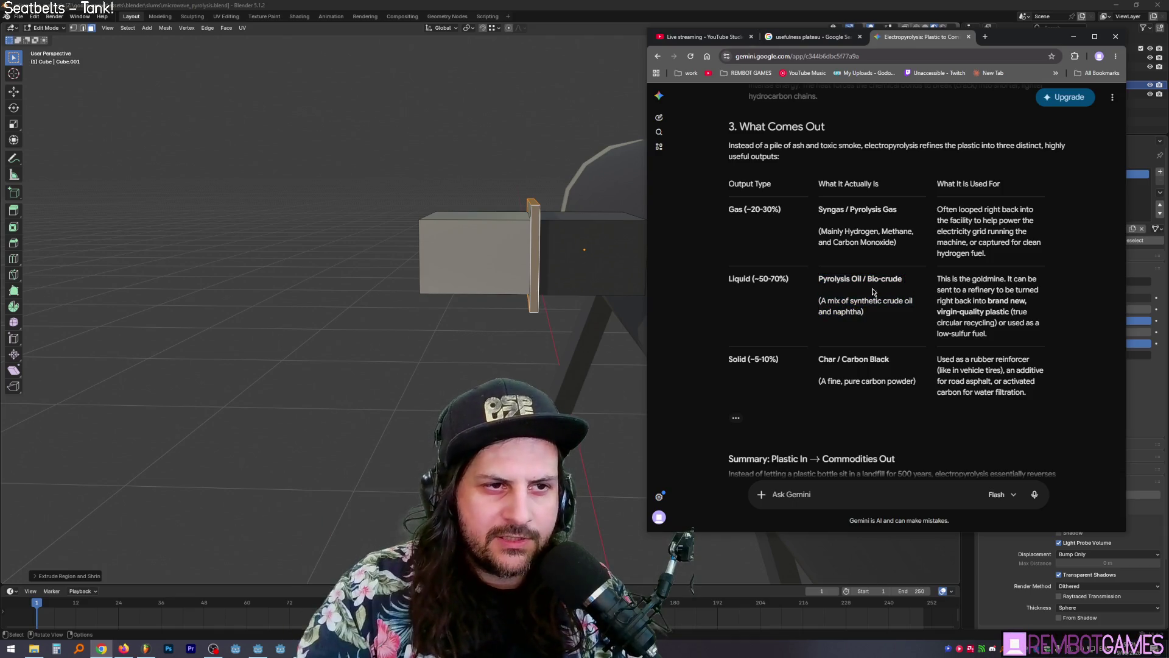
drag(820, 279, 911, 281)
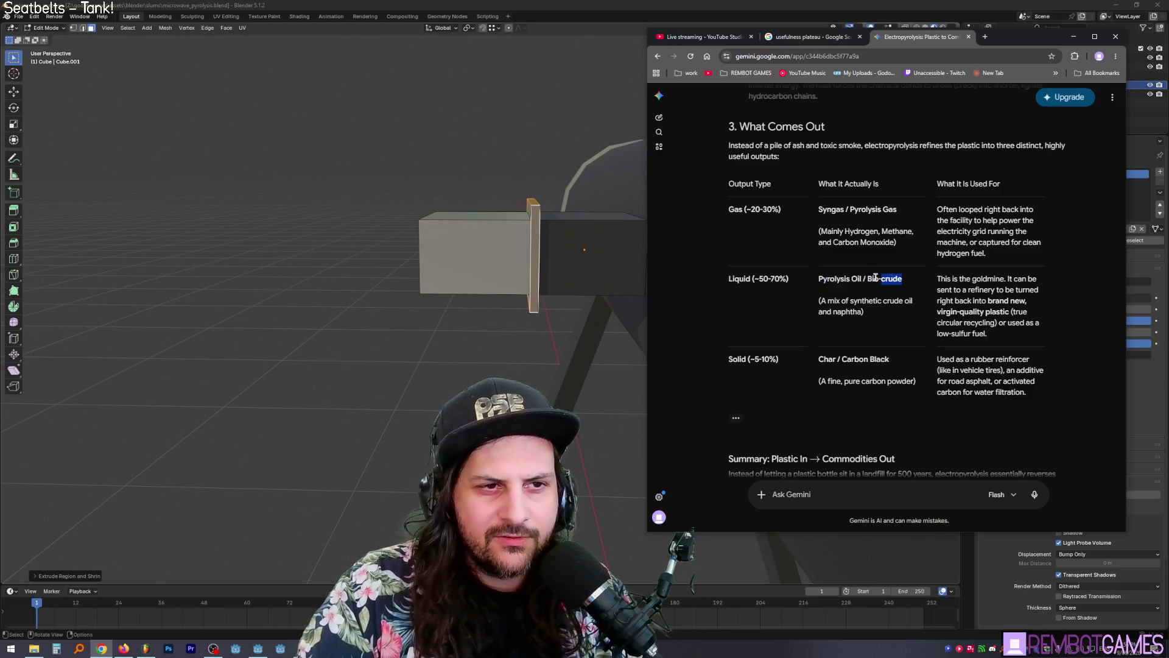
double_click(892, 279)
click(895, 282)
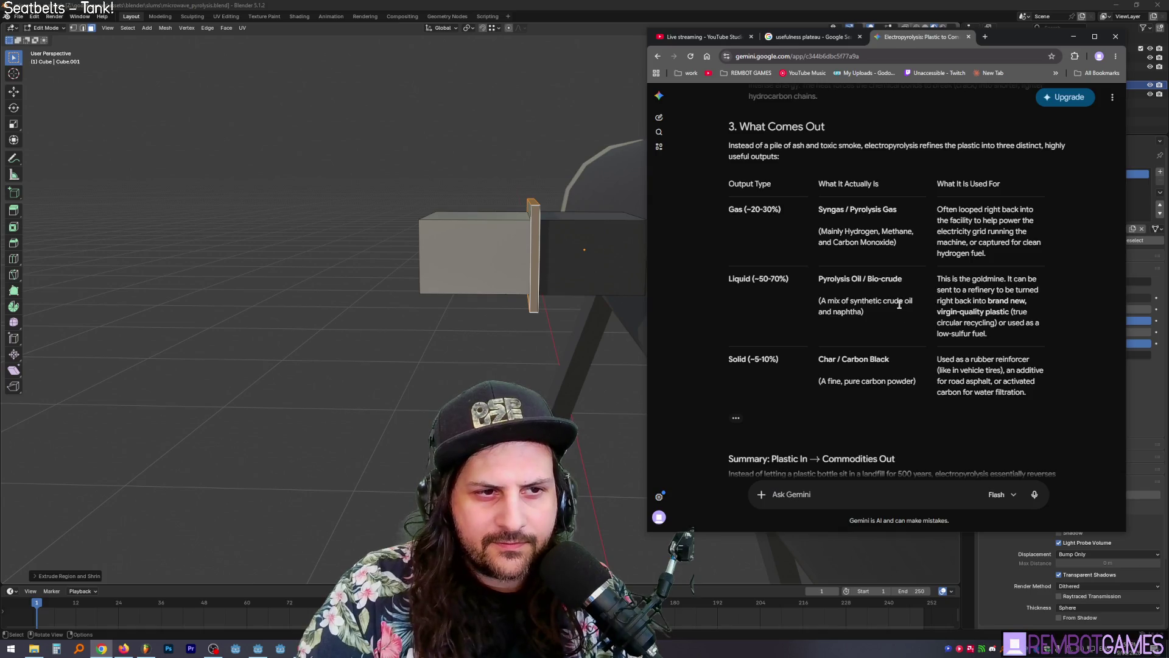
triple_click(899, 301)
click(875, 310)
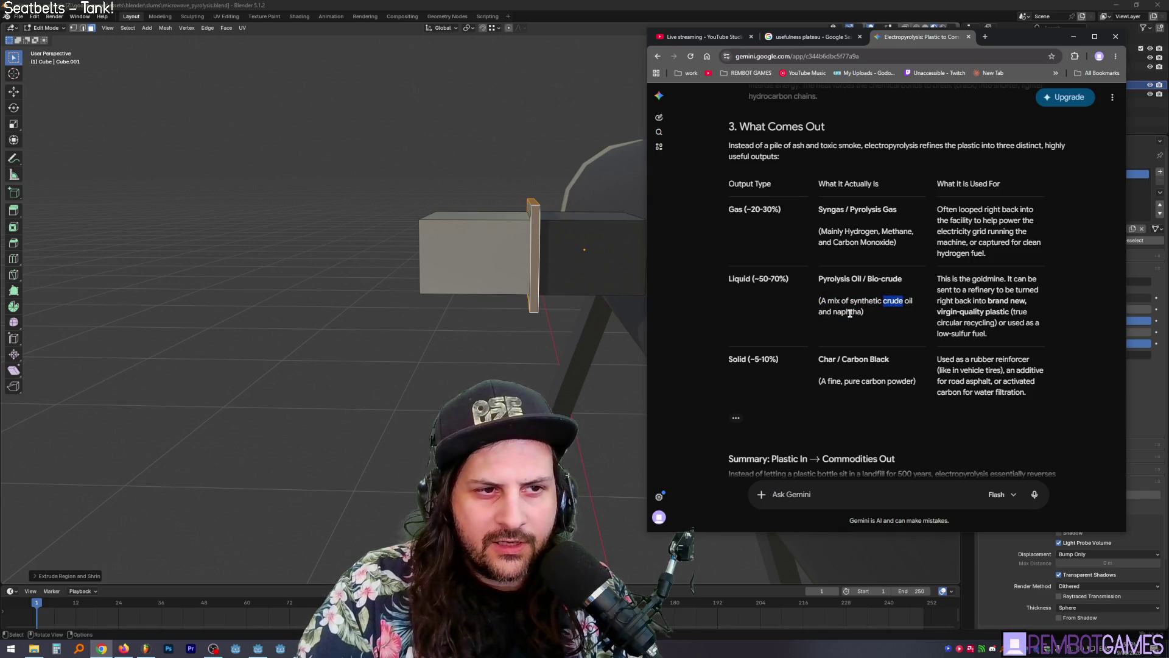
Step: Search 'naphtha' in a new tab, then return to the Gemini answer
double_click(849, 311)
mouse_move(849, 312)
mouse_down()
mouse_move(1022, 38)
mouse_move(1005, 39)
mouse_up()
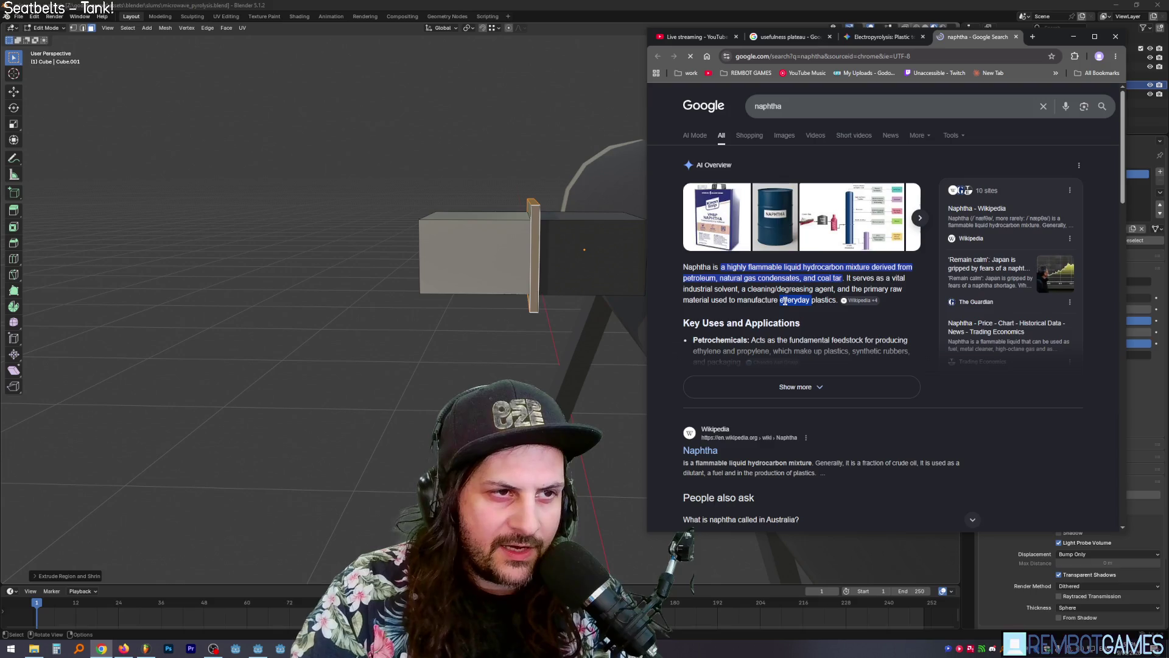
key(ctrl+shift+Tab)
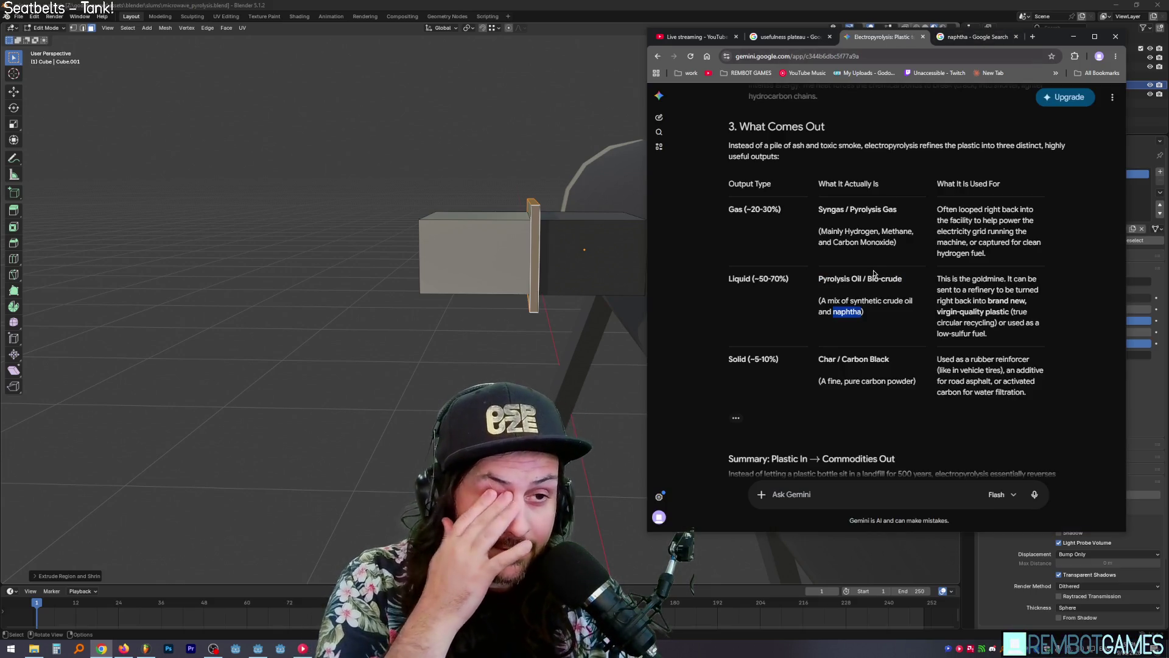
drag(893, 298, 846, 312)
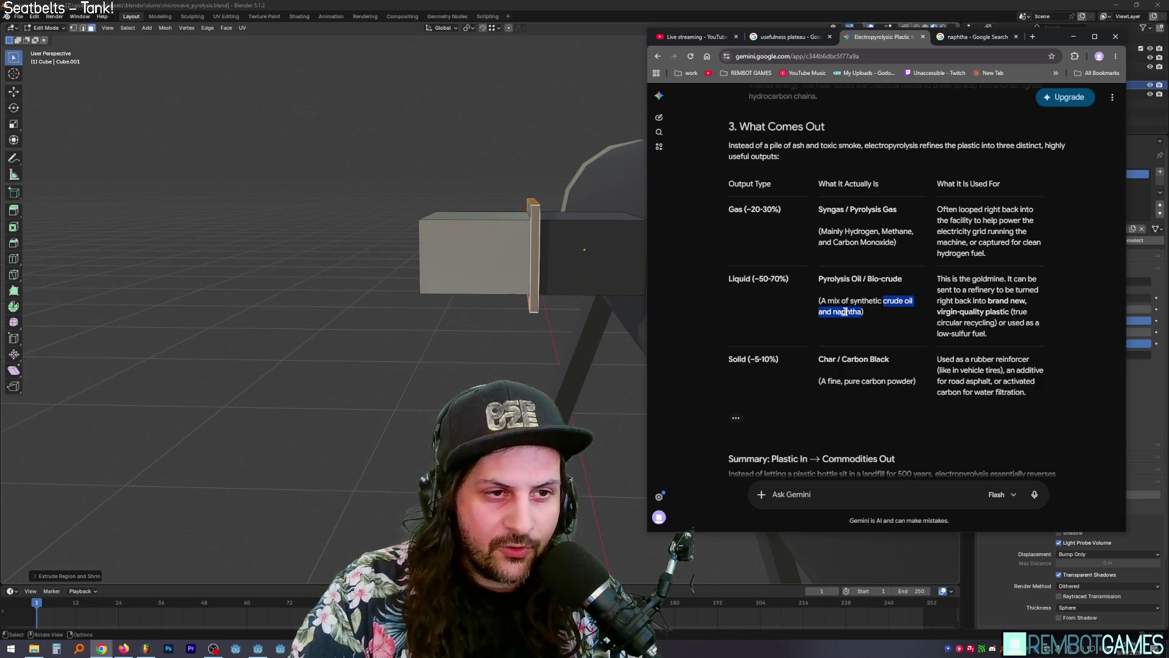
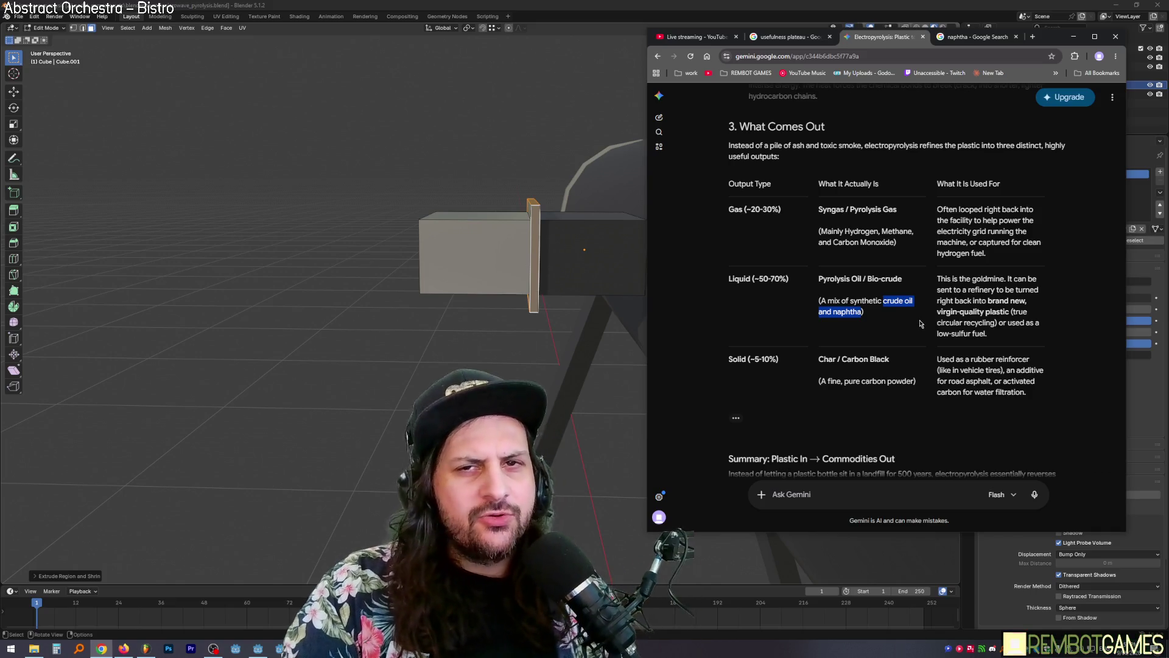
Step: Read the Syngas lines in Gemini's outputs table, then return to the Blender reactor scene
triple_click(877, 242)
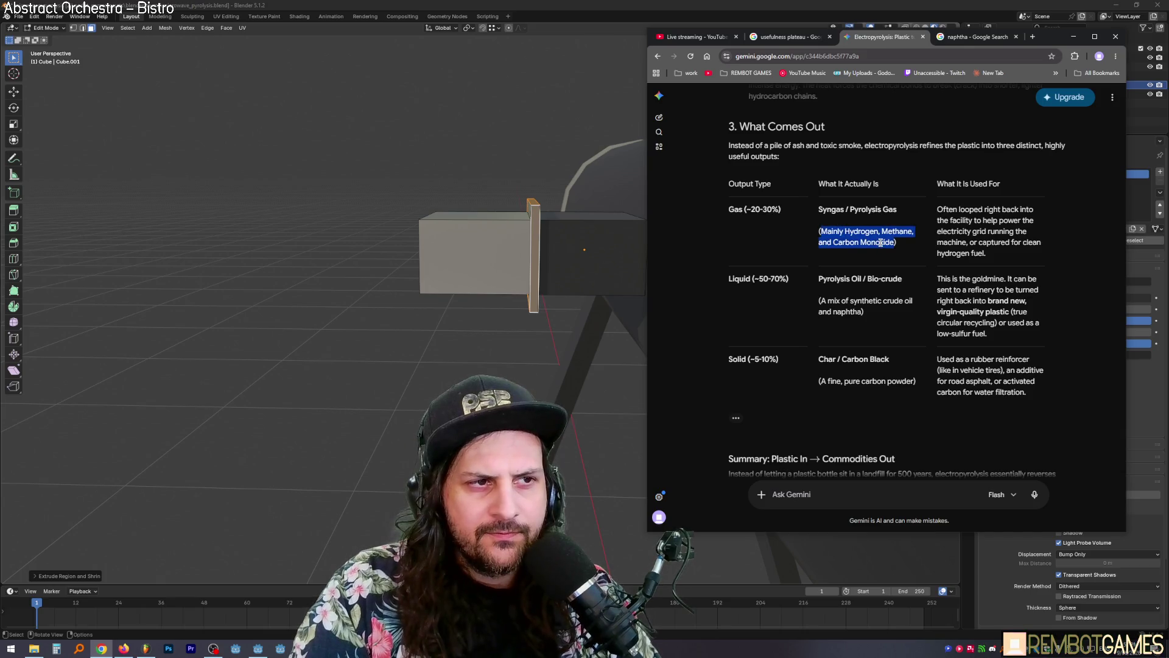
click(865, 232)
triple_click(841, 234)
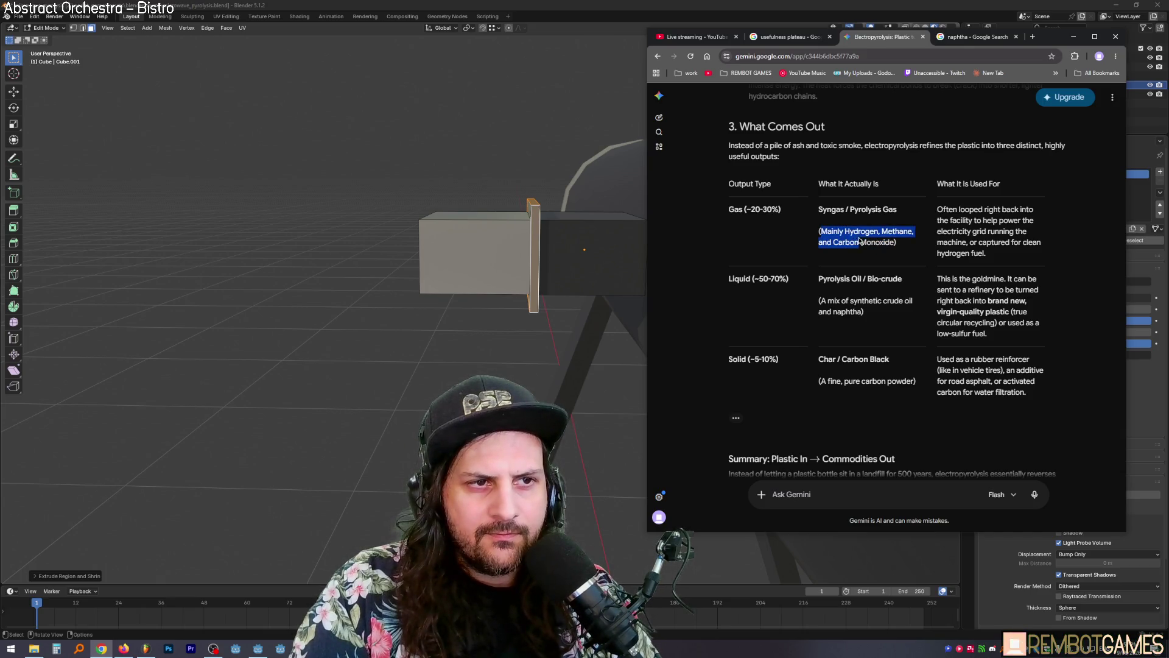
click(853, 236)
click(772, 9)
mouse_move(646, 243)
middle_down()
mouse_move(631, 235)
mouse_move(607, 249)
middle_up()
Step: Orbit and zoom around the reactor to view its silver end caps, then bring Gemini forward
scroll(687, 254, down, 5)
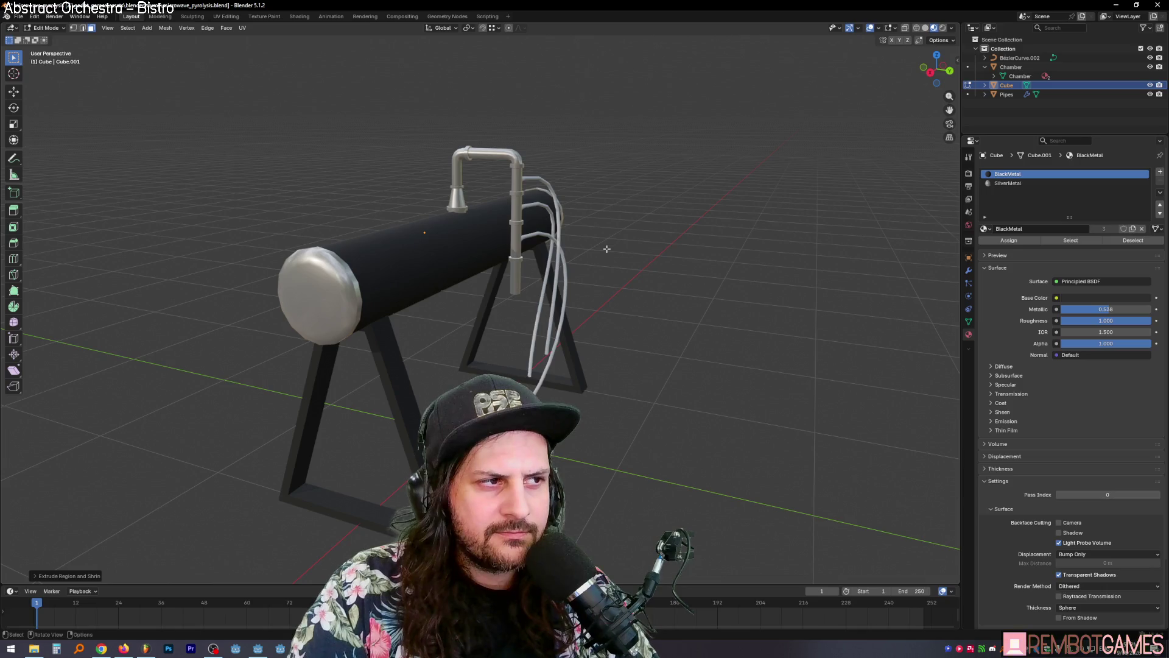
scroll(521, 220, up, 5)
mouse_move(524, 225)
middle_down()
mouse_move(577, 264)
mouse_move(461, 68)
middle_up()
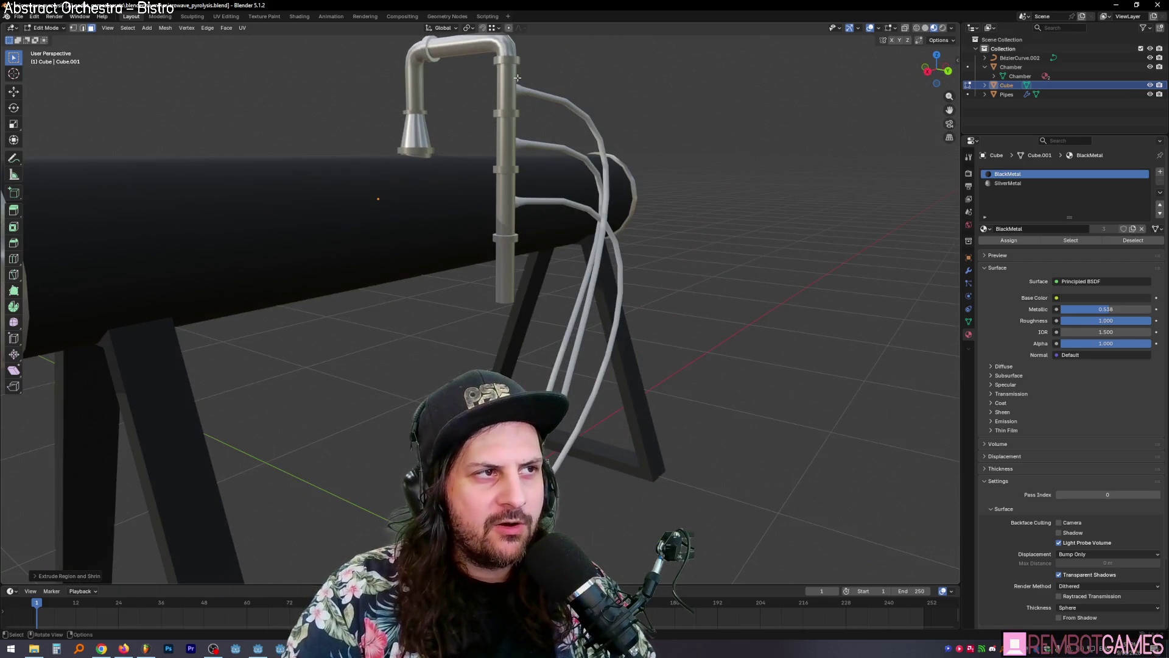
middle_drag(514, 299, 532, 299)
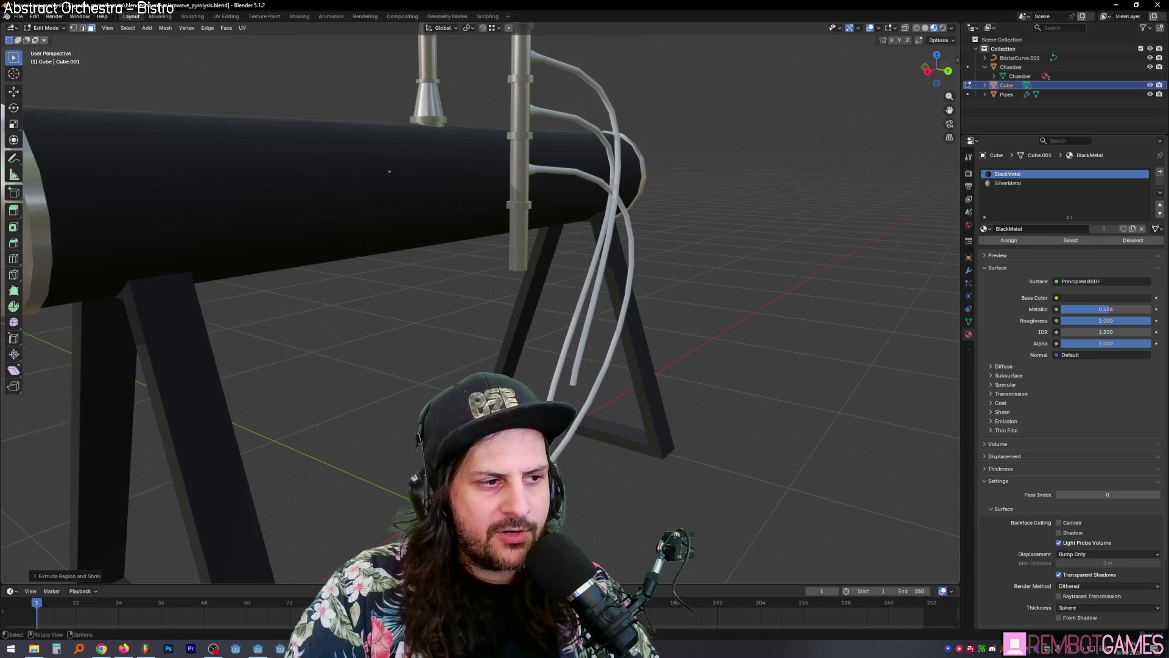
scroll(648, 236, down, 4)
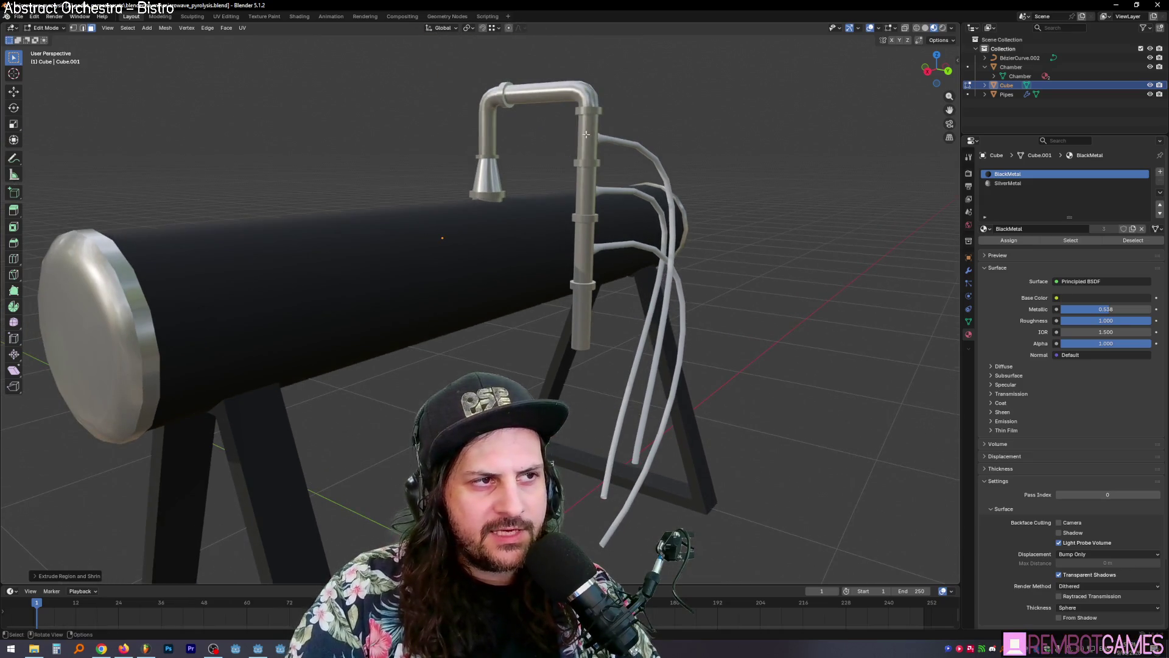
key(alt+Tab)
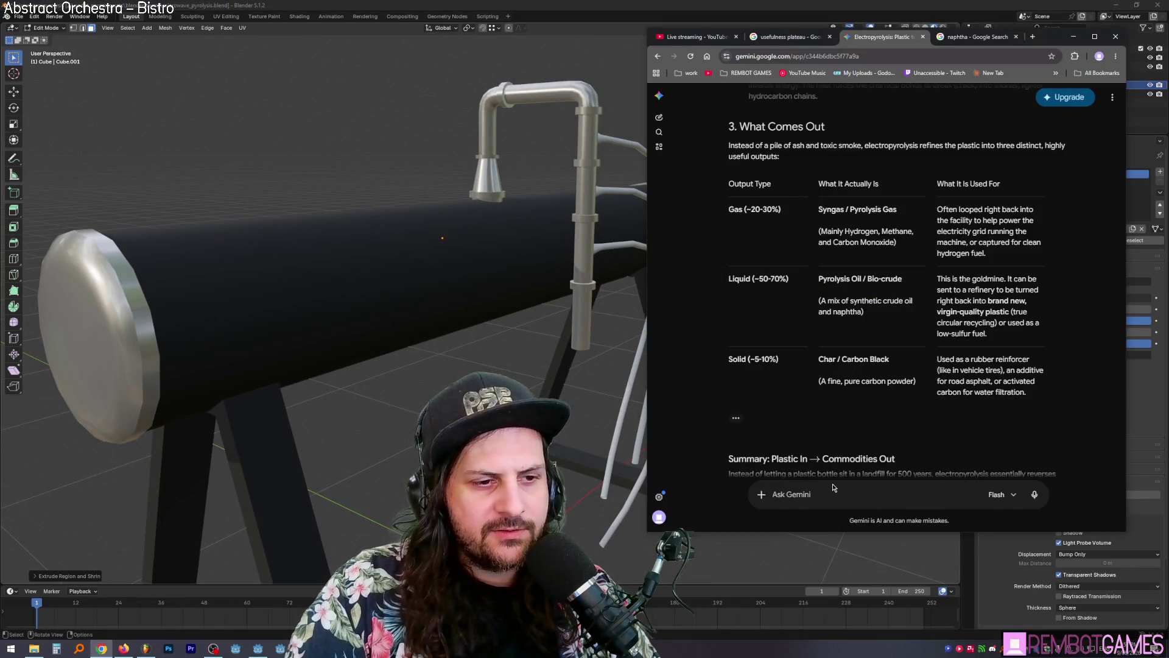
Step: Ask Gemini for a basic video-game plan image with hopper, chamber and outputs, then minimise Chrome
scroll(831, 407, down, 1)
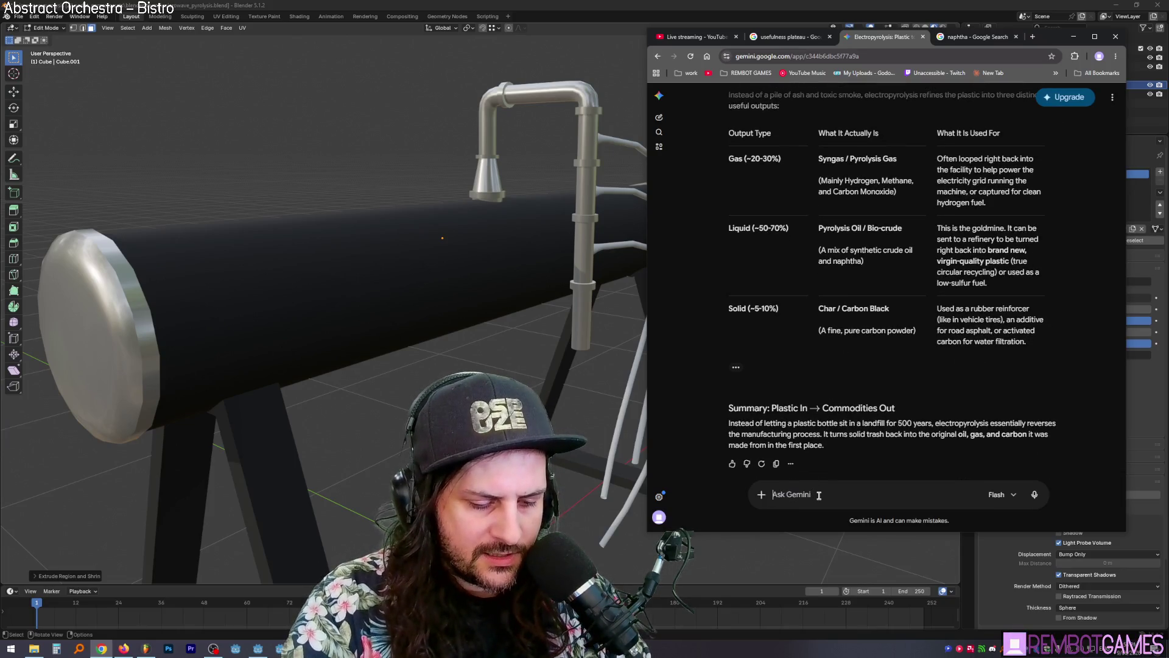
text(generate animage)
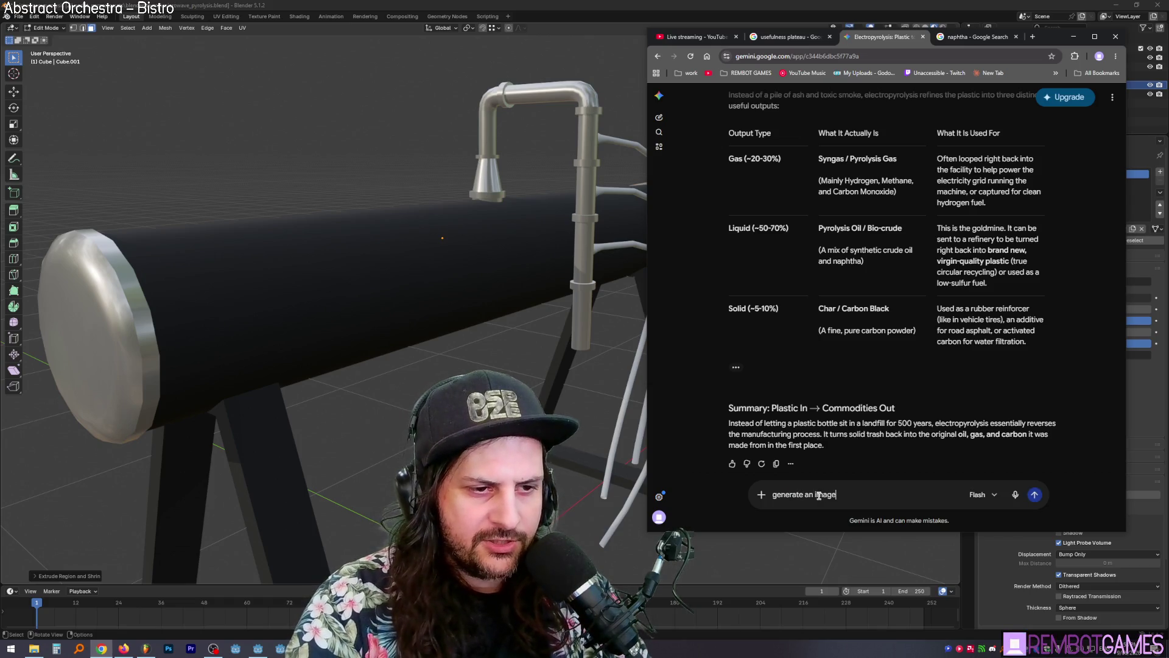
text( of a basic plan, for li)
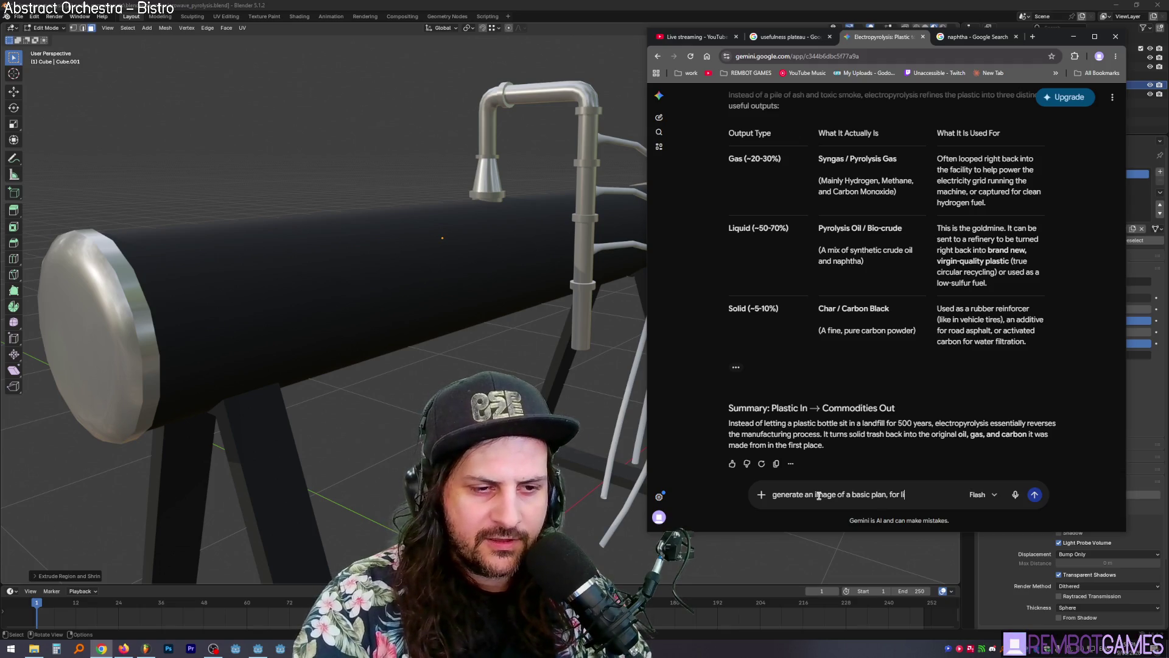
text(videogame we hav)
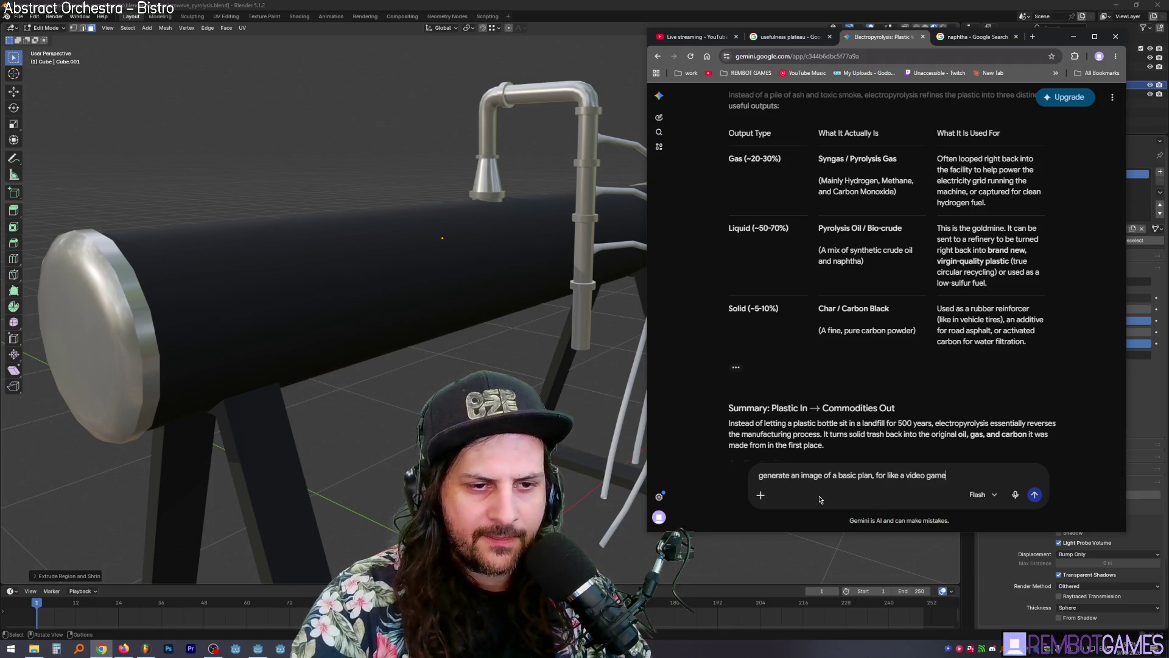
text(opp)
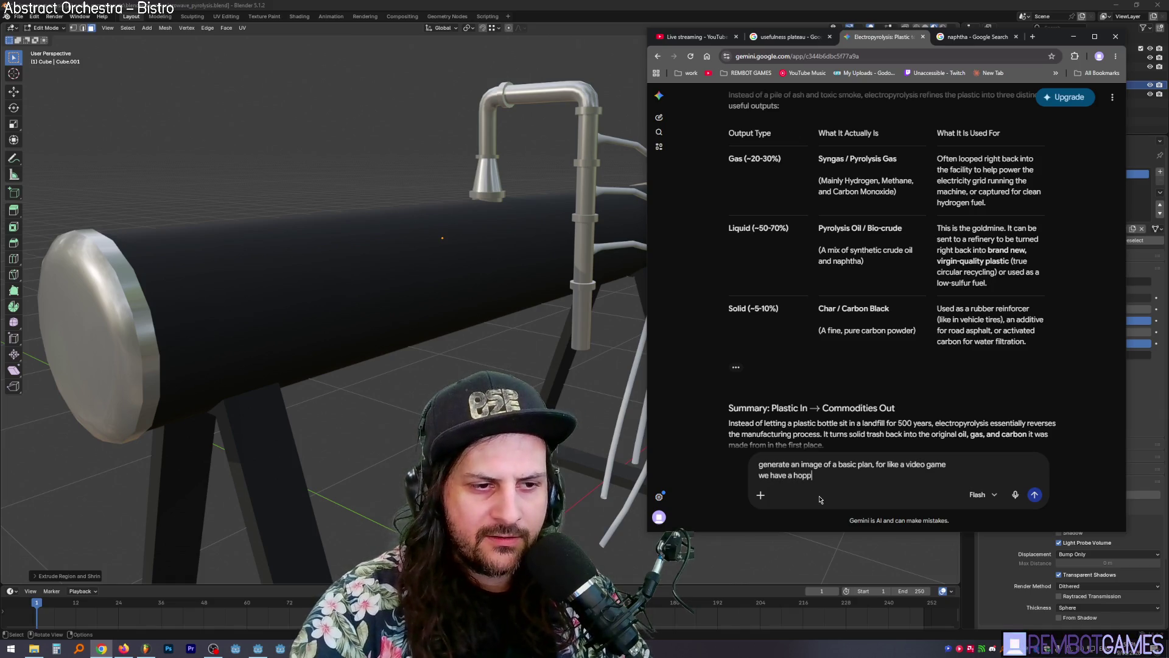
text(haam)
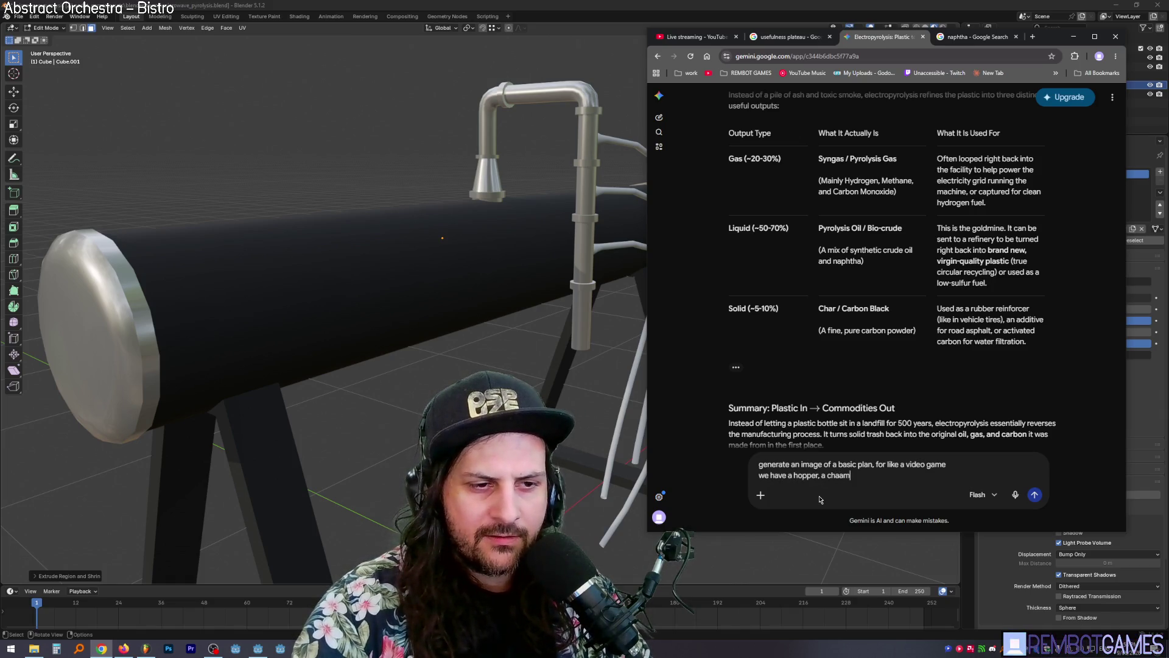
text(ber and then outputs?)
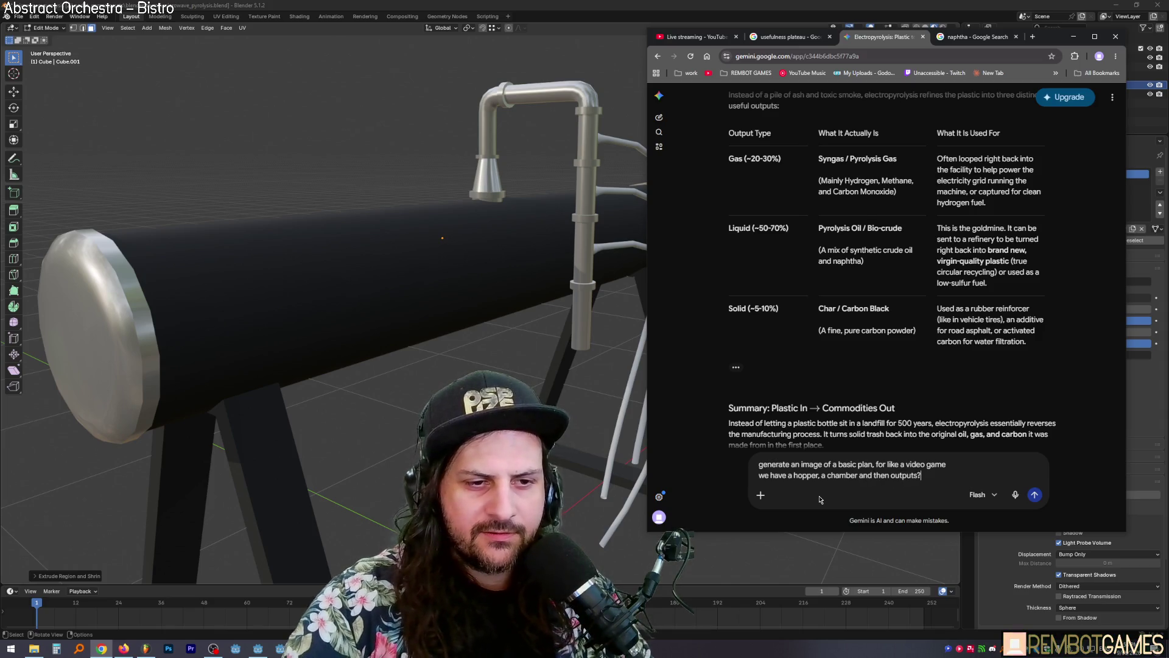
key(Return)
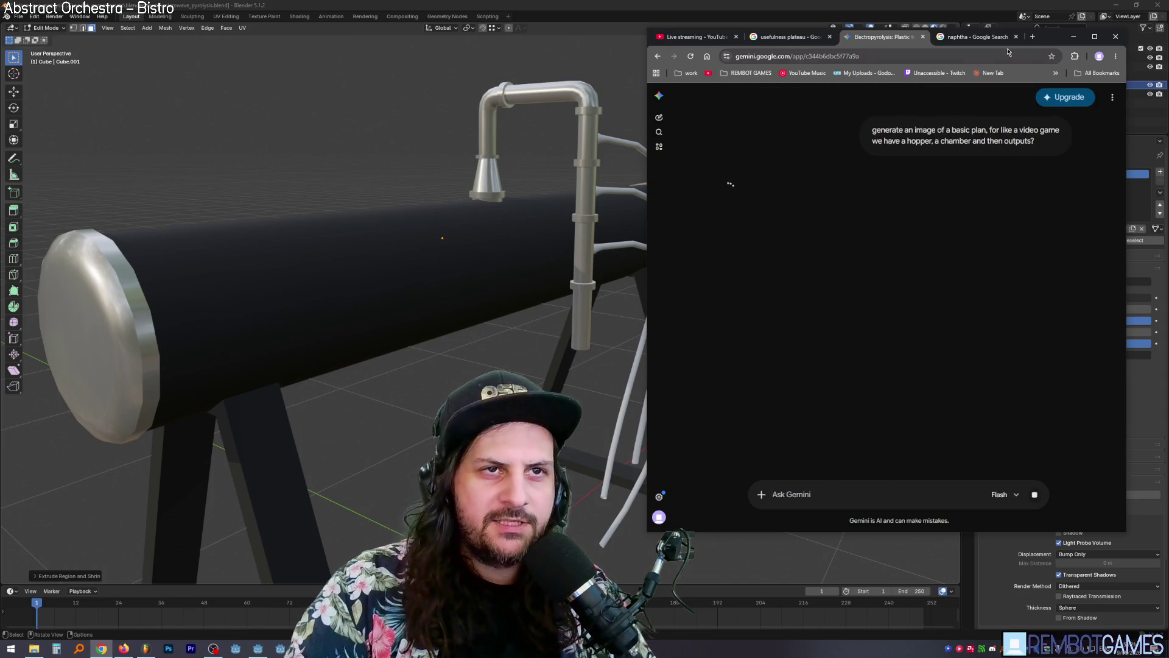
click(1073, 36)
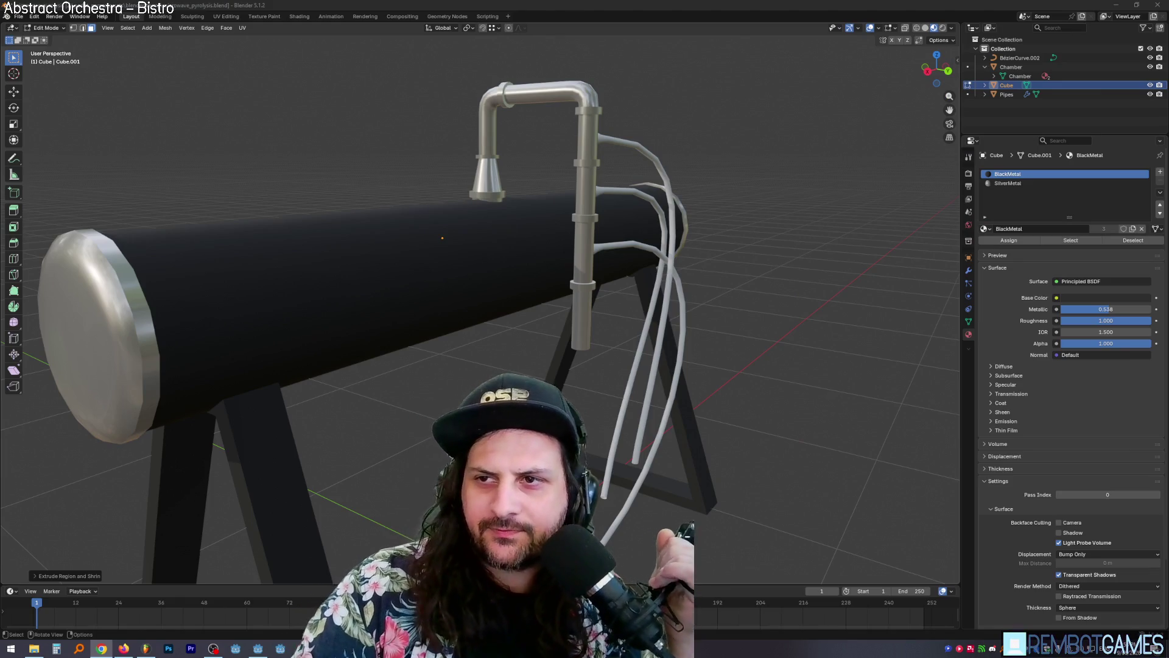
Step: Compare the magnetron box on the chamber with the reference photo, then view Gemini's refinery plan
mouse_move(649, 286)
middle_down()
mouse_move(668, 292)
mouse_move(602, 305)
mouse_move(620, 241)
middle_up()
scroll(620, 241, up, 3)
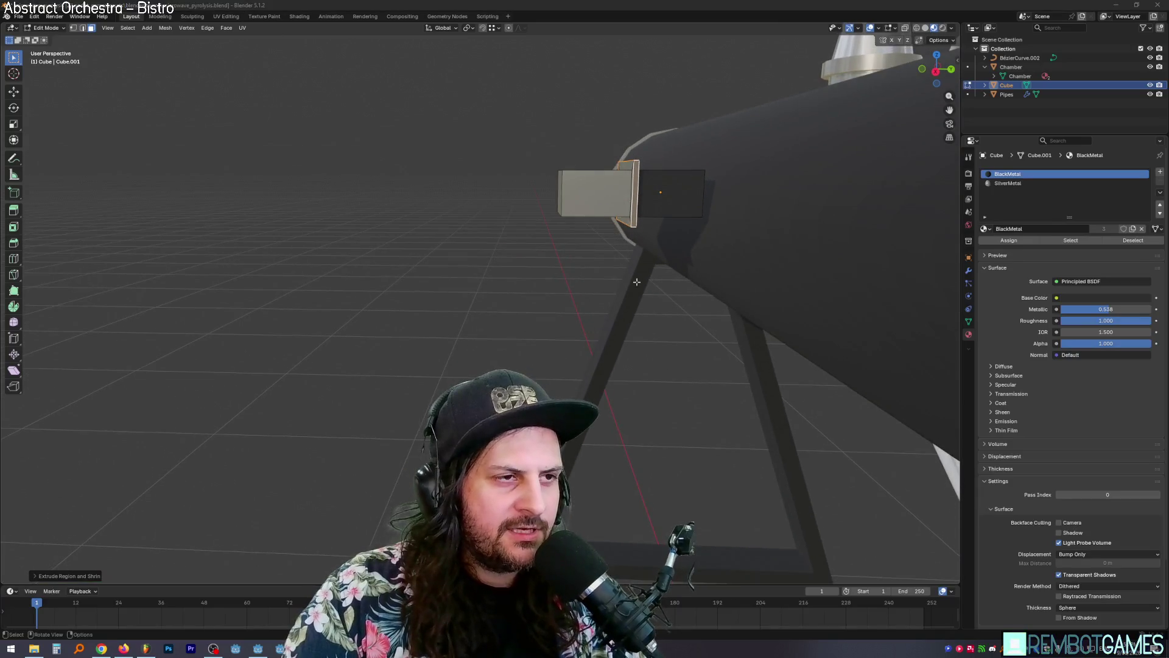
key(alt+Tab)
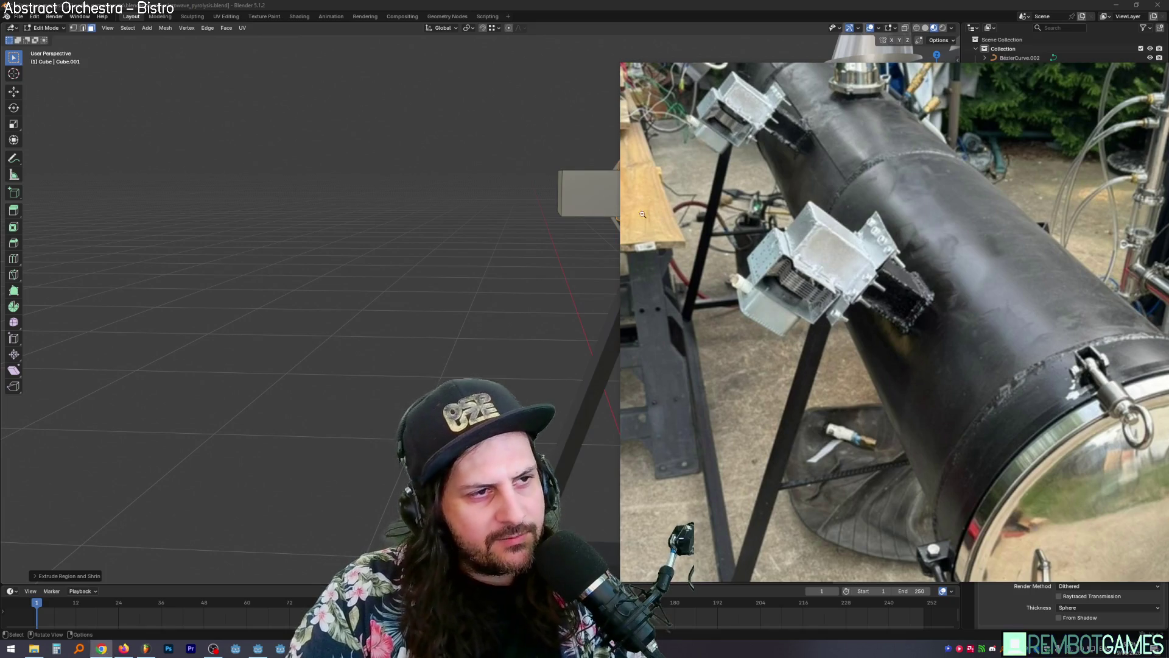
middle_drag(546, 235, 628, 198)
key(alt+Tab)
key(alt+Tab)
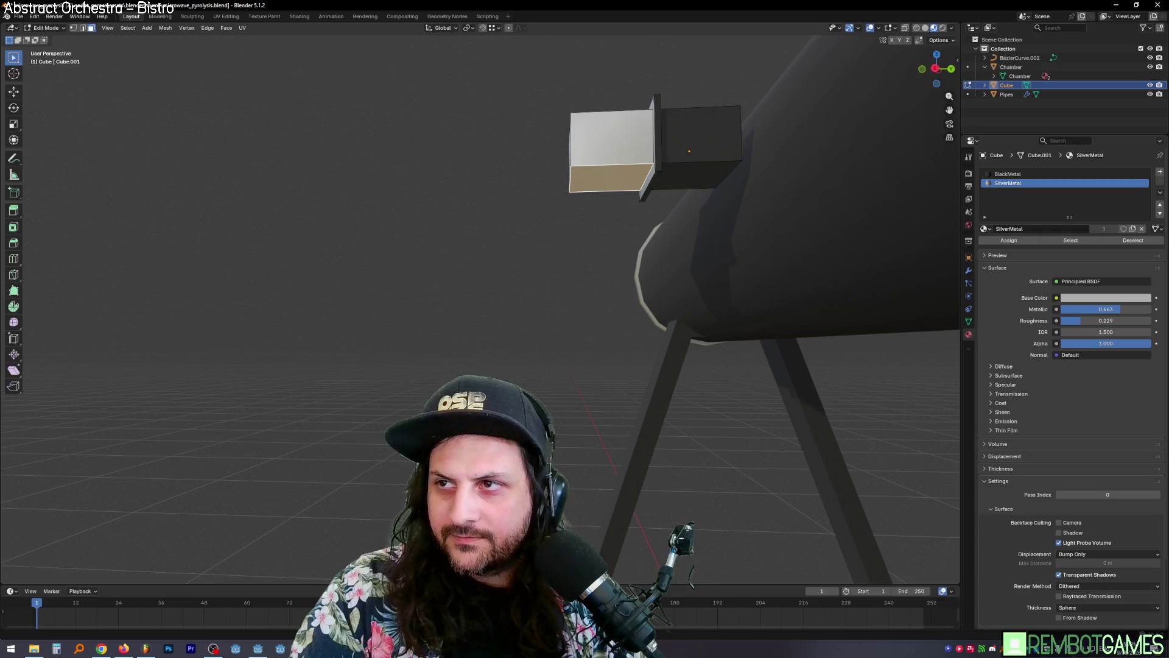
key(alt+Tab)
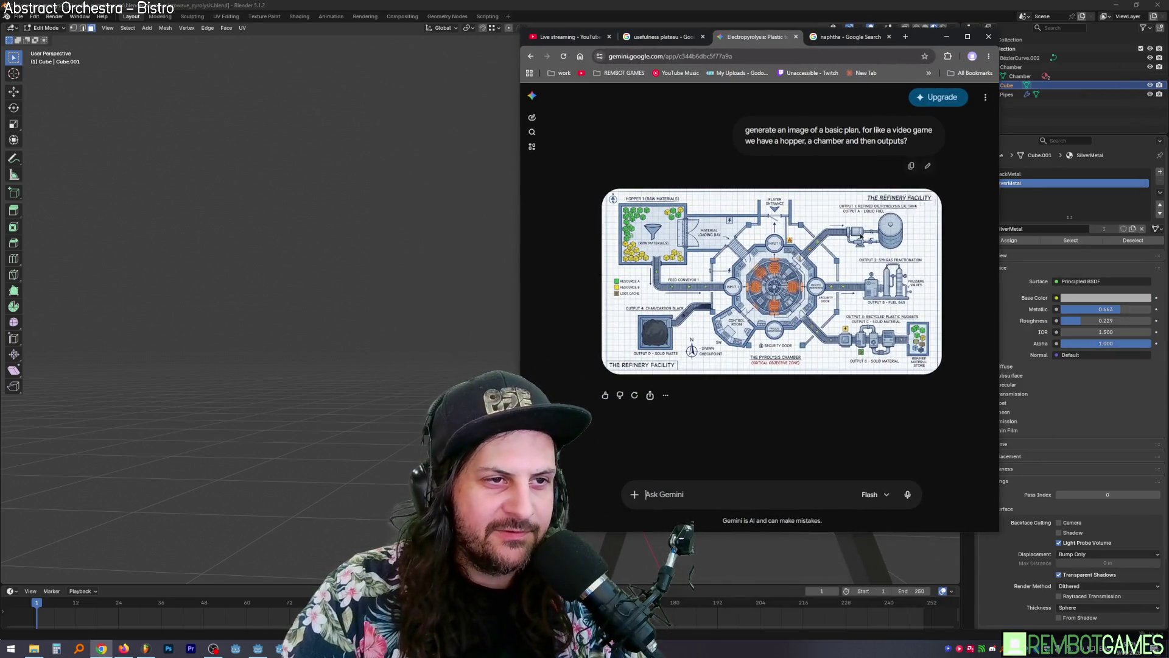
Step: Open the refinery plan image in the editor with red chosen and the browser maximised
click(794, 283)
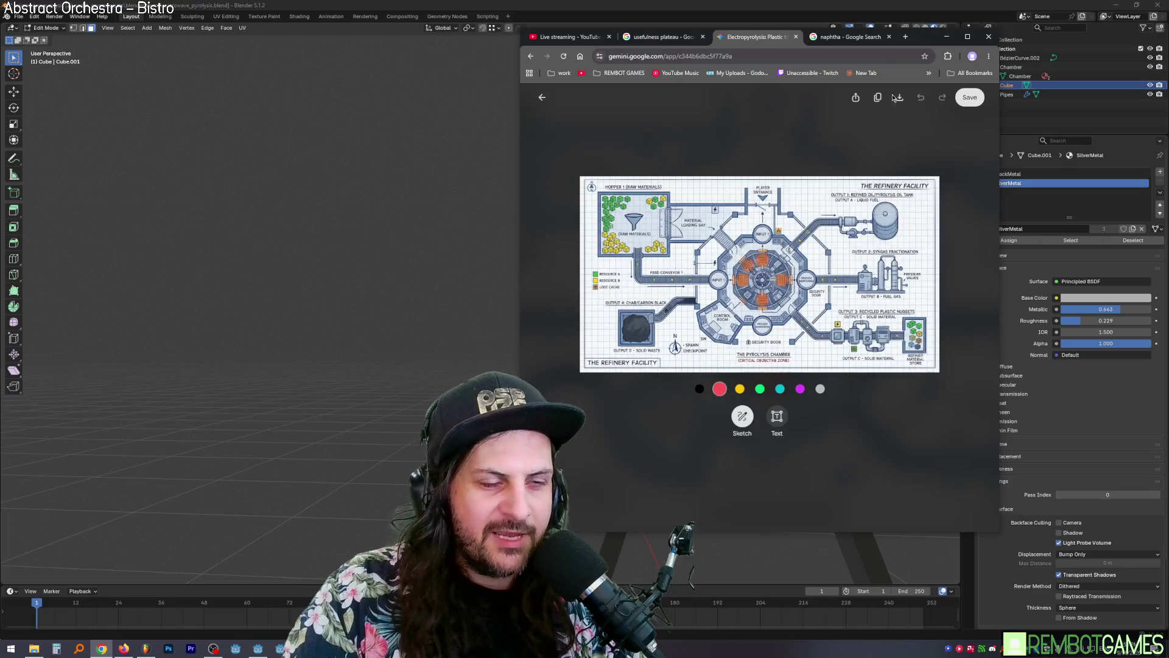
click(838, 258)
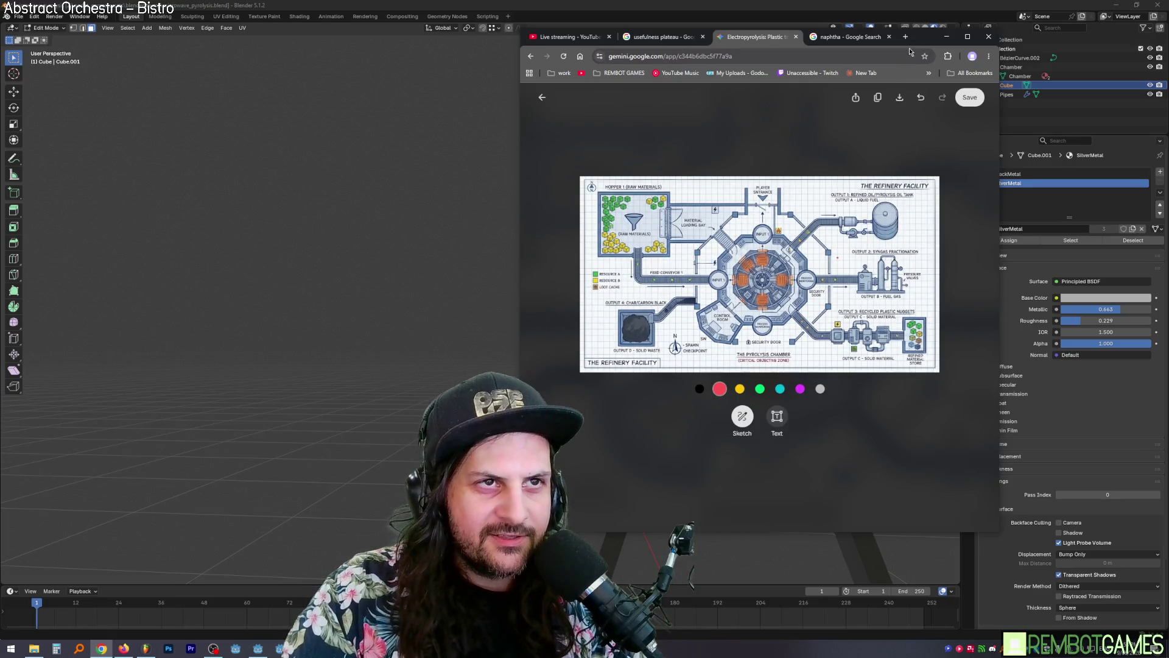
double_click(914, 38)
ctrl+scroll(769, 298, up, 2)
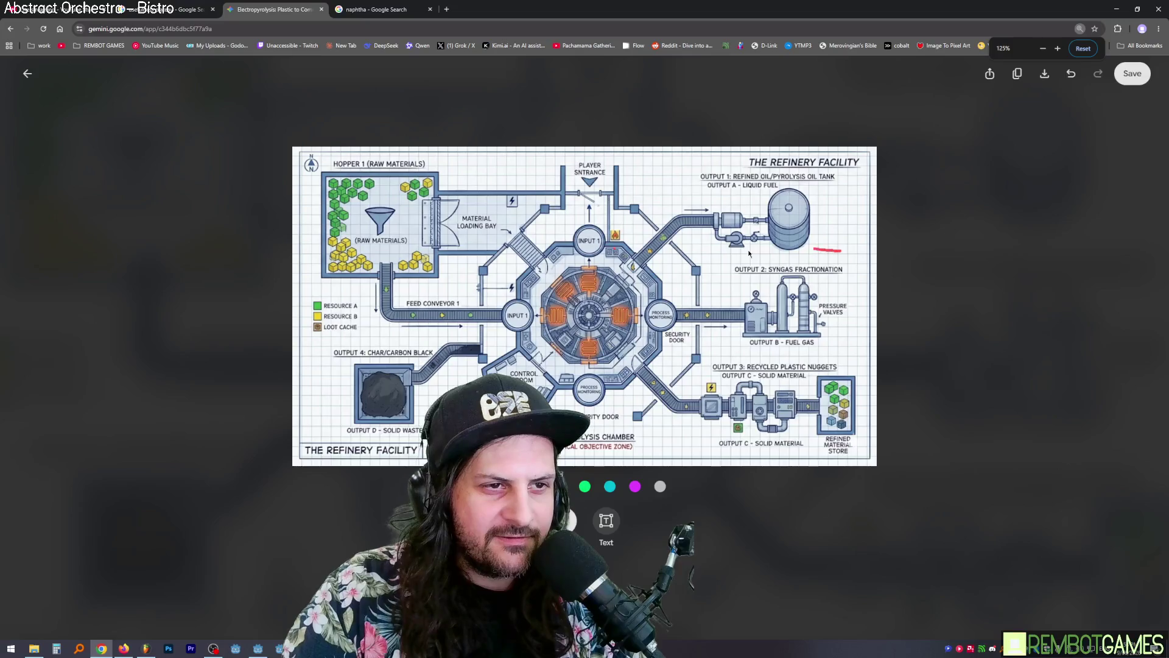
Step: Circle Output 2: Syngas and INPUT 1 in red and draw arrows from the hopper to INPUT 1
mouse_move(749, 253)
mouse_down()
mouse_move(847, 286)
mouse_move(843, 250)
mouse_up()
ctrl+scroll(871, 293, up, 2)
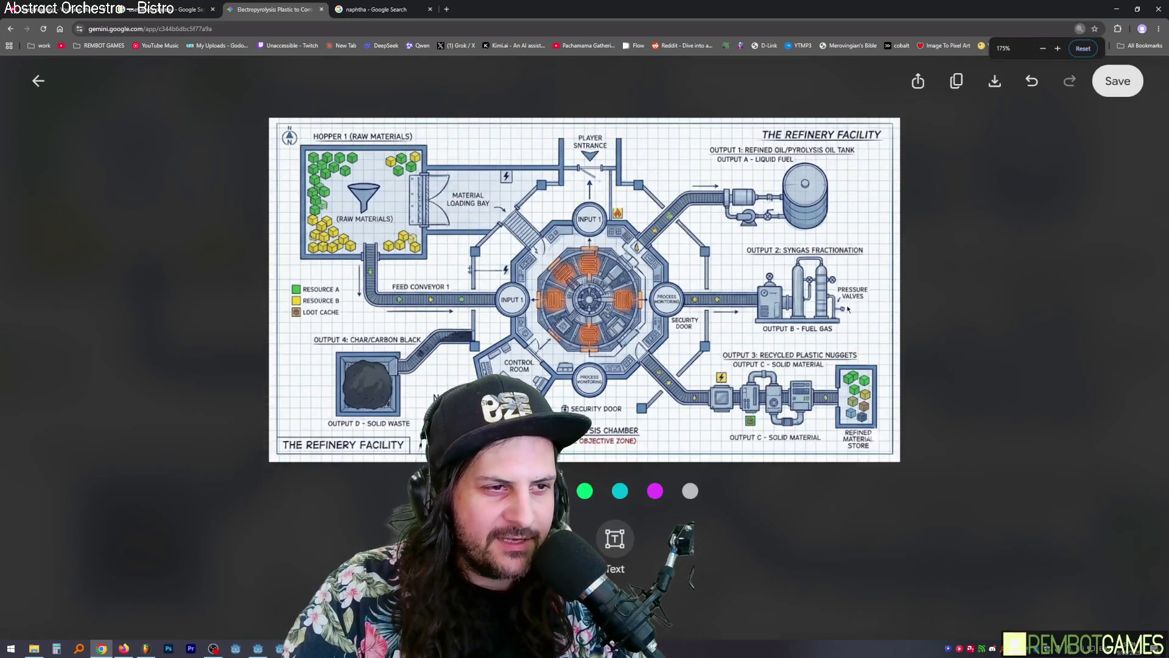
ctrl+scroll(831, 314, down, 1)
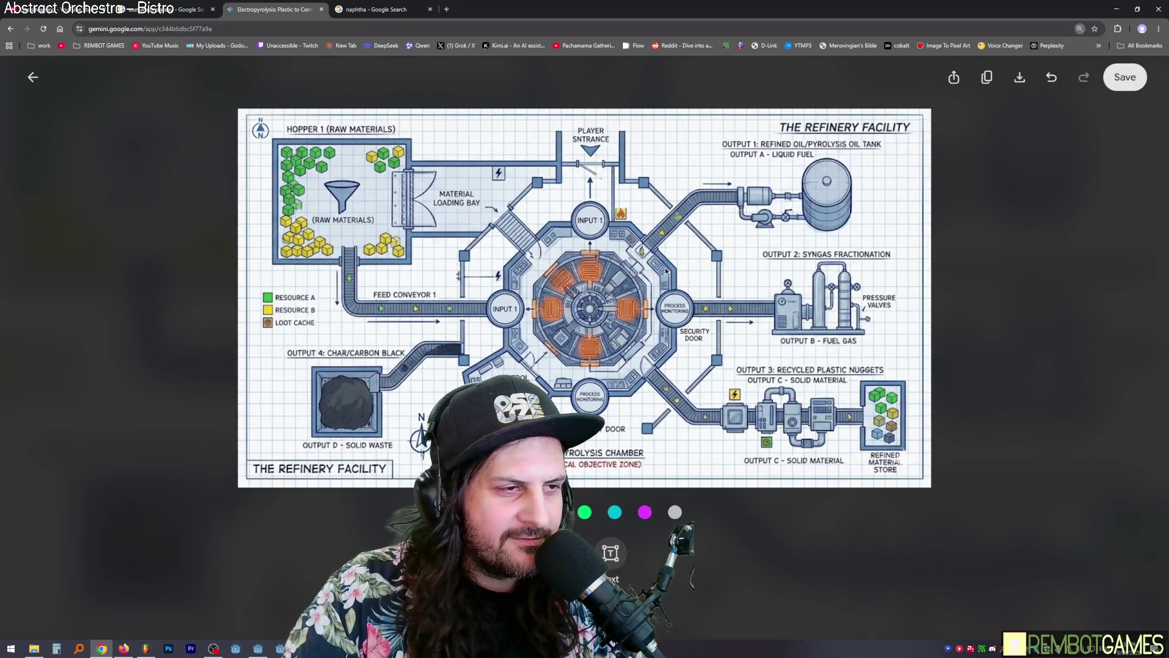
mouse_move(603, 193)
mouse_down()
mouse_move(551, 207)
mouse_move(602, 192)
mouse_up()
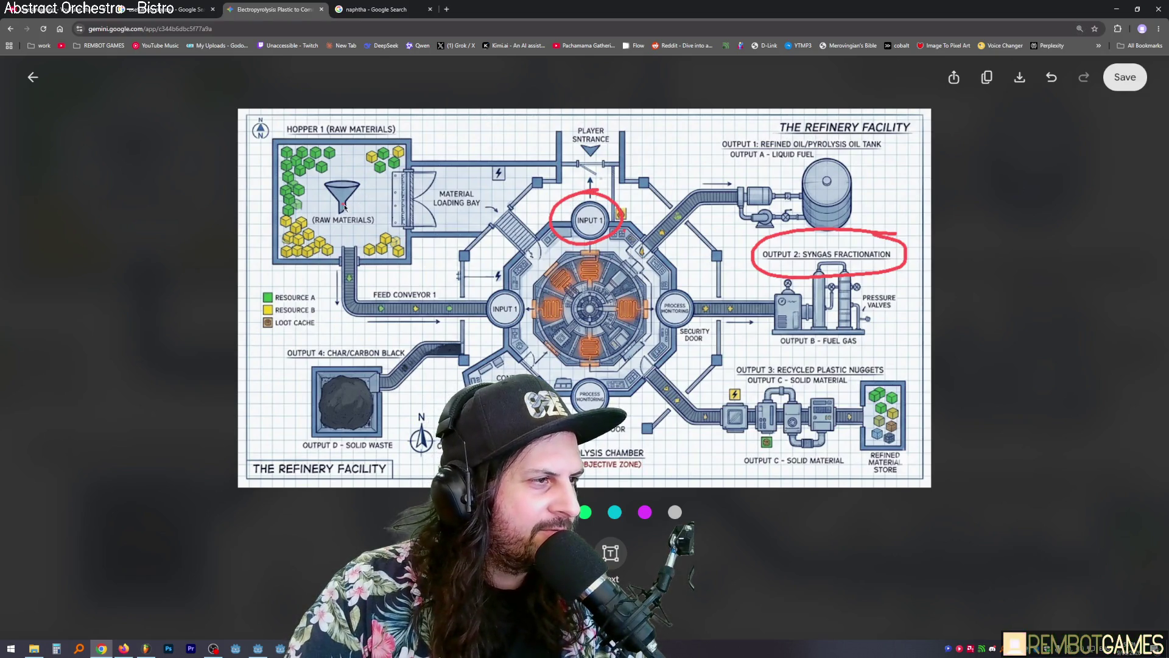
mouse_move(345, 207)
mouse_down()
mouse_move(472, 198)
mouse_move(550, 251)
mouse_move(533, 261)
mouse_up()
mouse_move(356, 235)
mouse_down()
mouse_move(406, 314)
mouse_move(499, 322)
mouse_up()
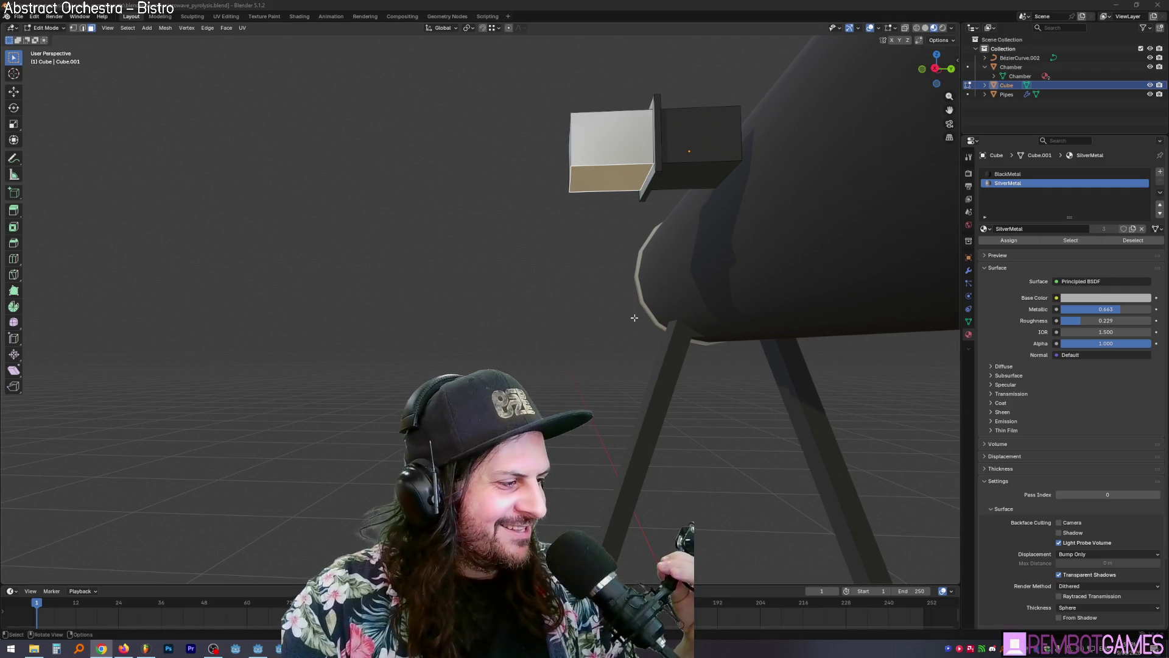
Step: Move the magnetron box's face along the Y axis to a new position
mouse_move(652, 297)
middle_down()
mouse_move(660, 307)
mouse_move(591, 305)
mouse_move(592, 321)
middle_up()
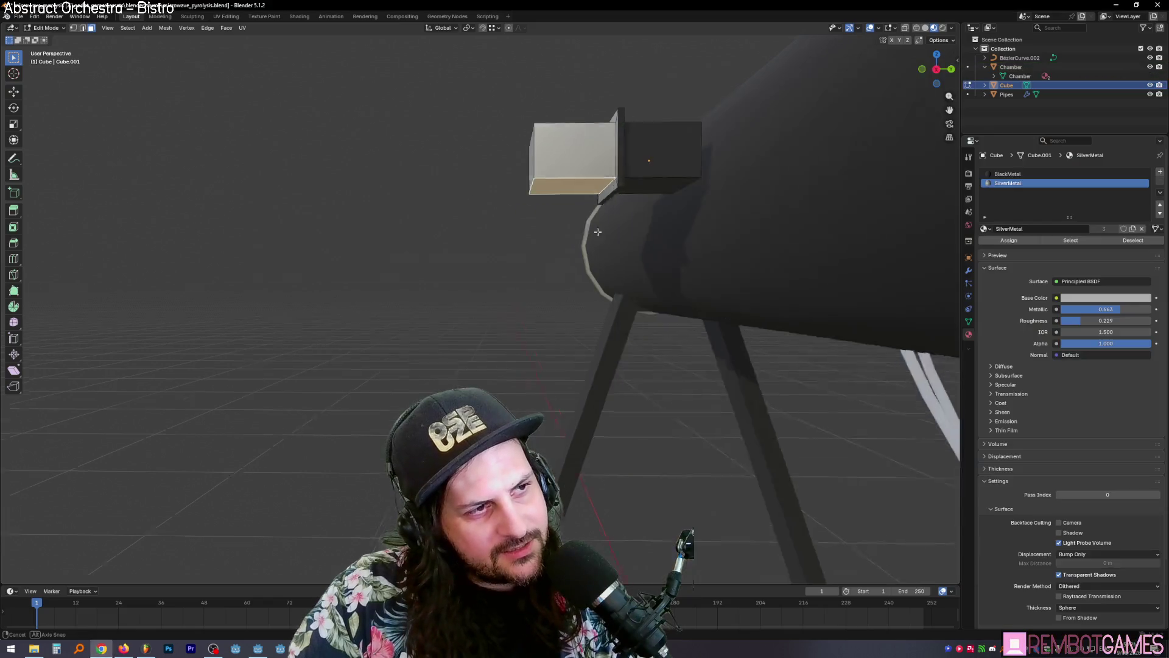
middle_drag(608, 238, 592, 251)
middle_drag(552, 183, 585, 189)
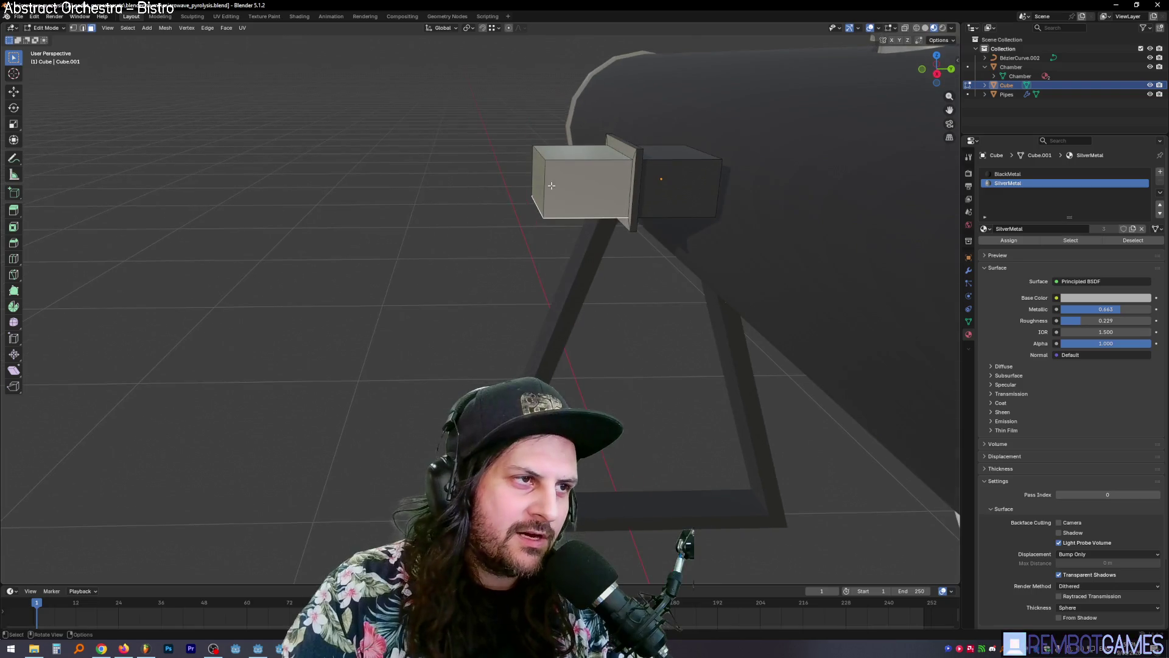
key(g)
key(y)
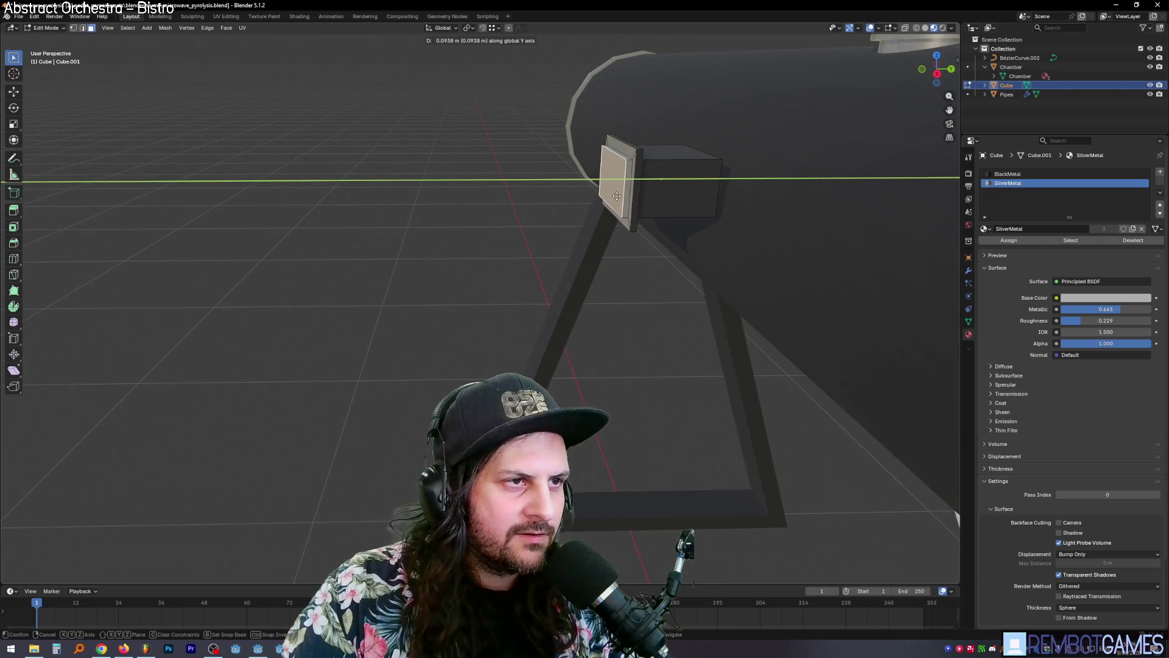
click(608, 195)
key(e)
key(y)
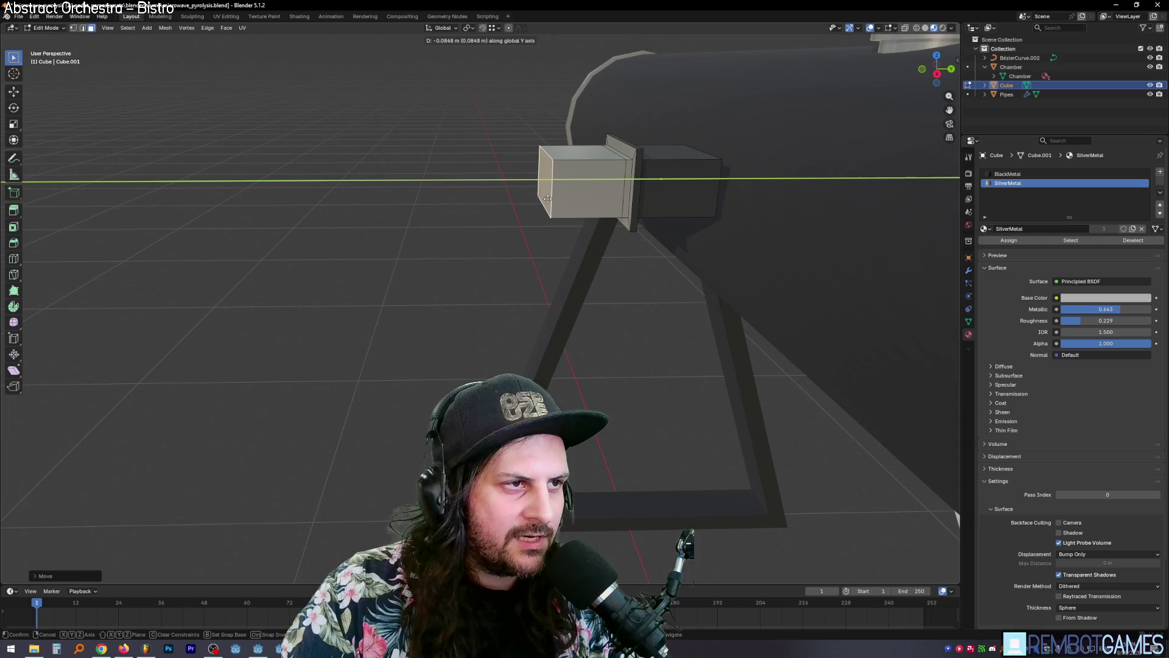
Step: Extrude the box's bottom face down about 0.065 m, then compare the Right Ortho view with the reference photo
middle_drag(563, 173, 581, 183)
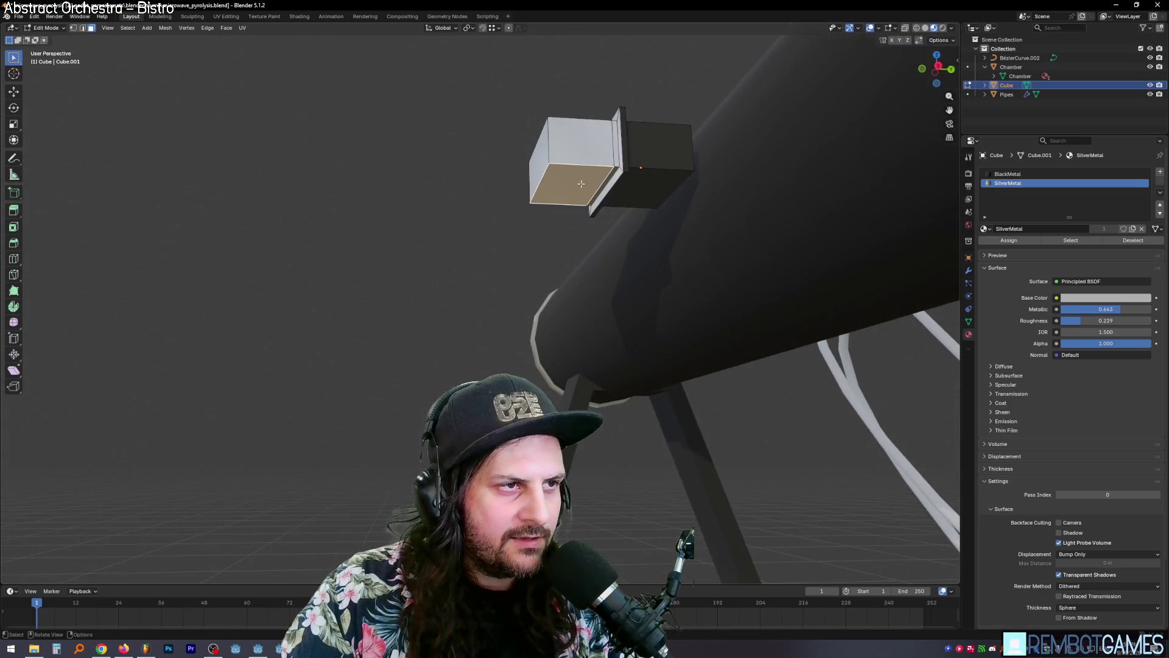
key(e)
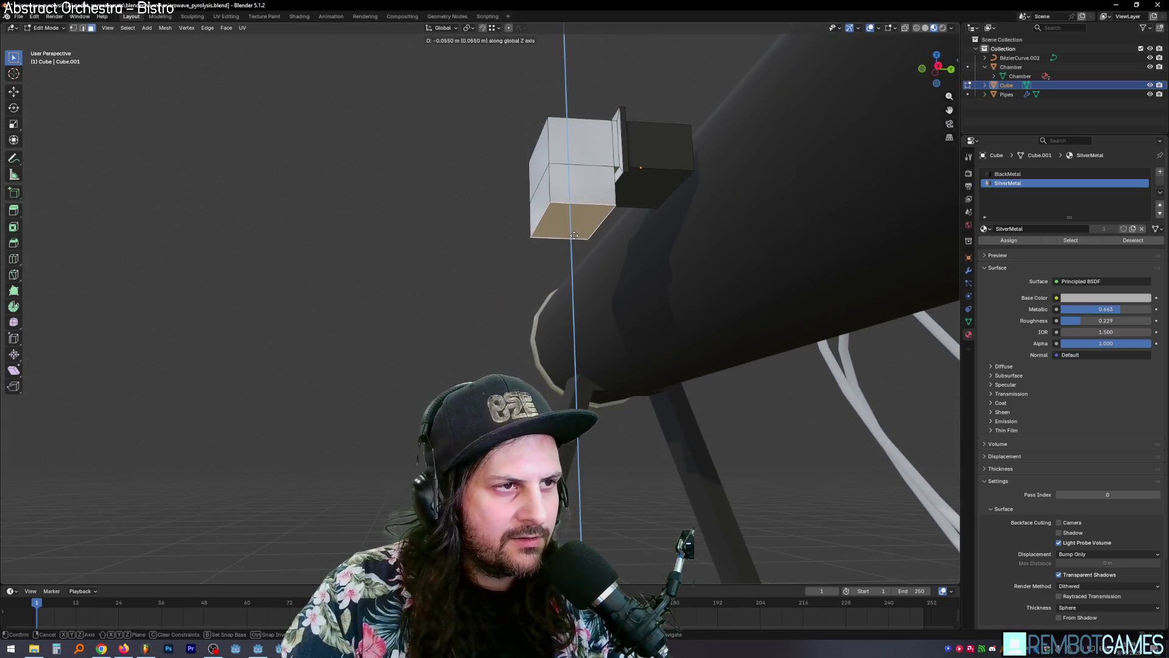
click(574, 245)
key(KP_3)
key(alt+Tab)
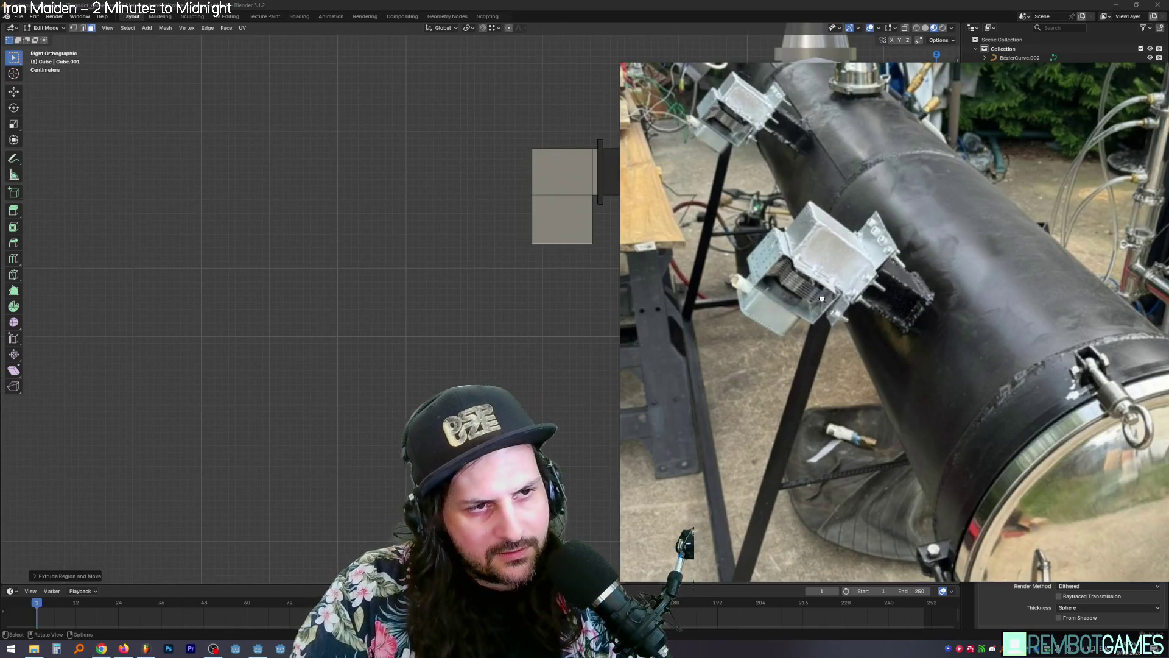
middle_drag(583, 284, 570, 222)
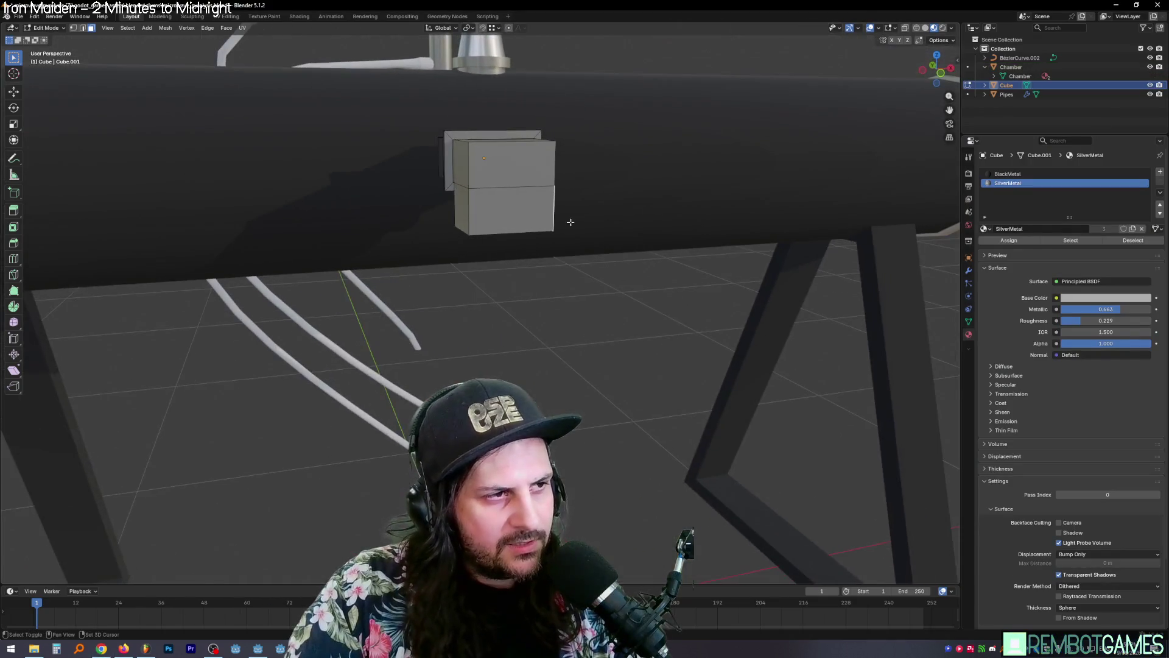
Step: Select the inner top face of the box's open lower section
mouse_move(463, 209)
middle_down()
mouse_move(633, 207)
mouse_move(575, 203)
mouse_move(603, 242)
mouse_move(612, 152)
mouse_move(600, 102)
middle_up()
right_click(634, 207)
click(603, 242)
scroll(625, 206, up, 3)
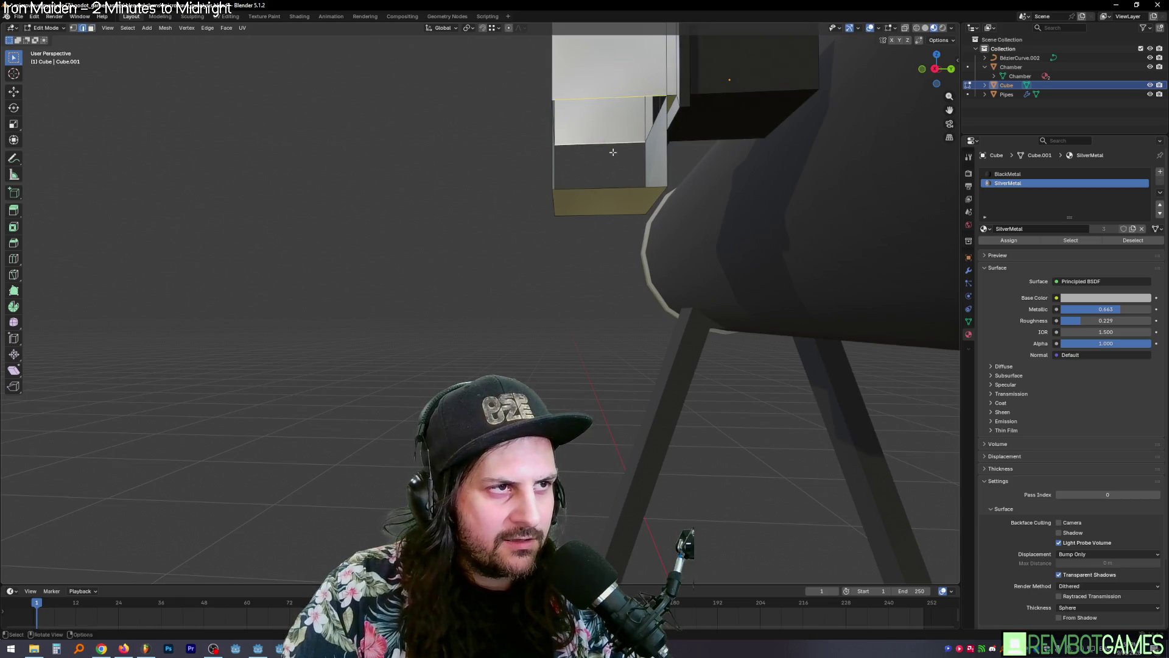
mouse_move(613, 151)
middle_down()
mouse_move(599, 151)
mouse_move(618, 123)
middle_up()
shift+click(615, 129)
Step: Recalculate that face's normals to point outside via Alt+N, undoing and redoing the change
key(ctrl+e)
key(Escape)
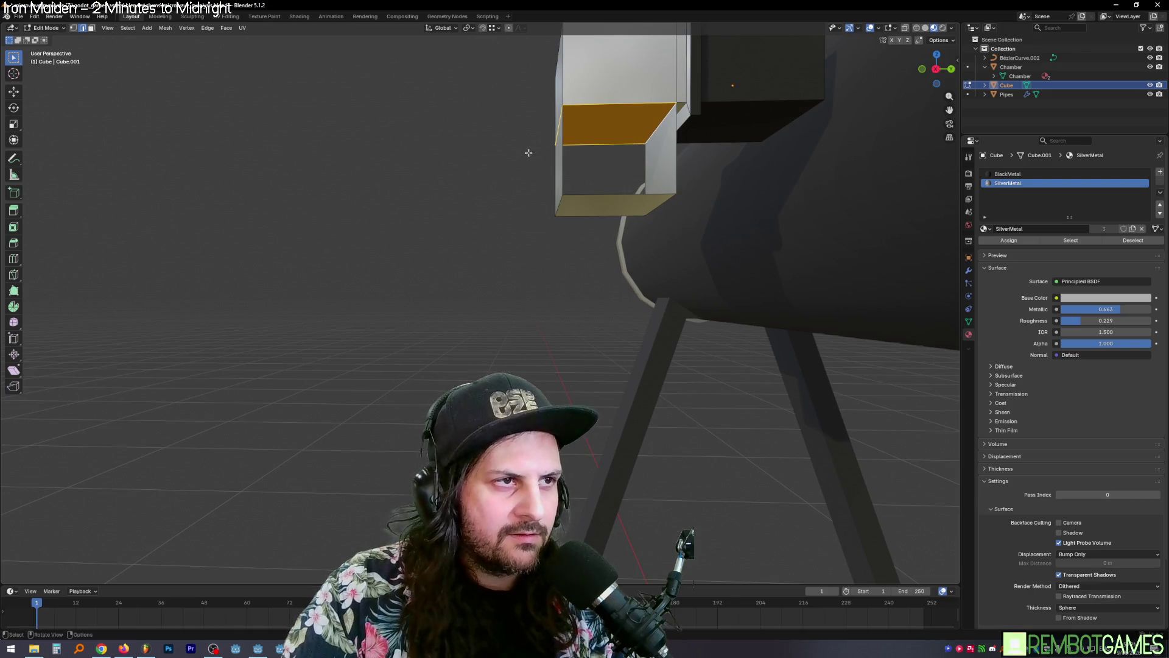
key(alt+n)
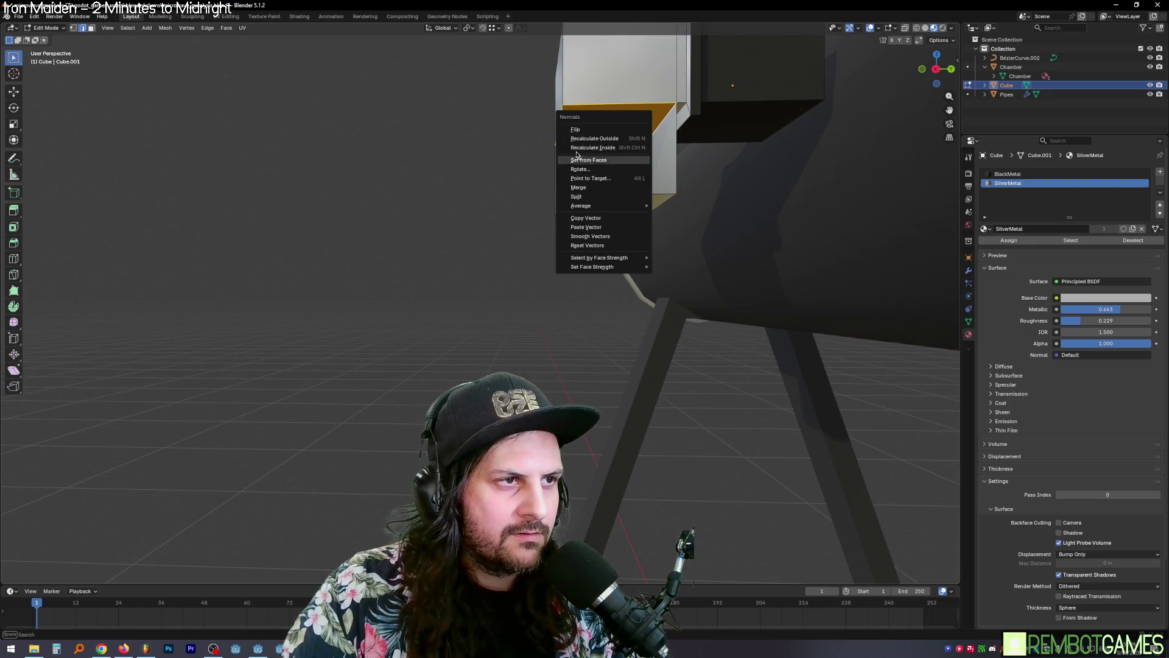
click(595, 139)
key(ctrl+z)
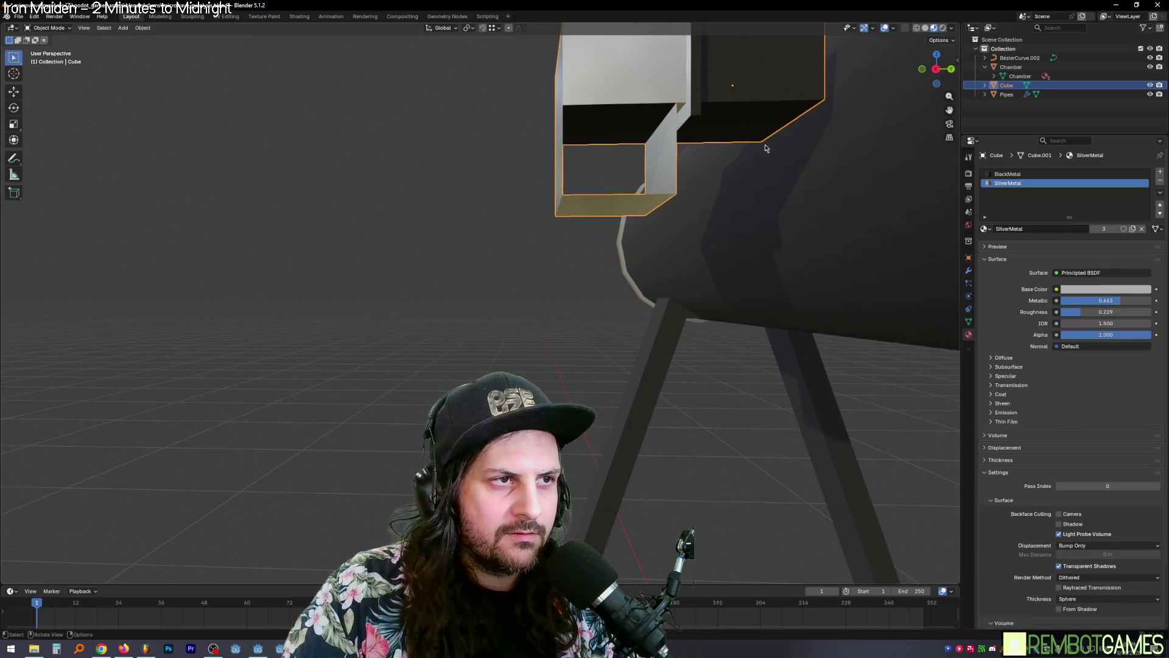
key(ctrl+shift+z)
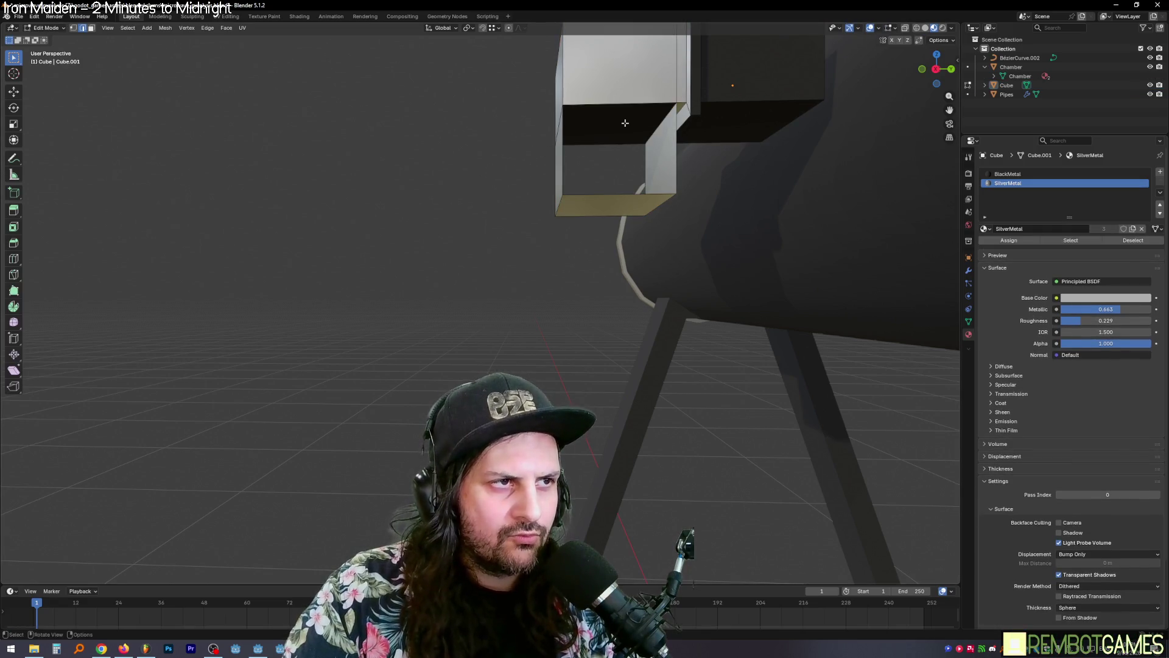
Step: Assign the SilverMetal material to the selected inner face
key(Tab)
click(676, 143)
key(Tab)
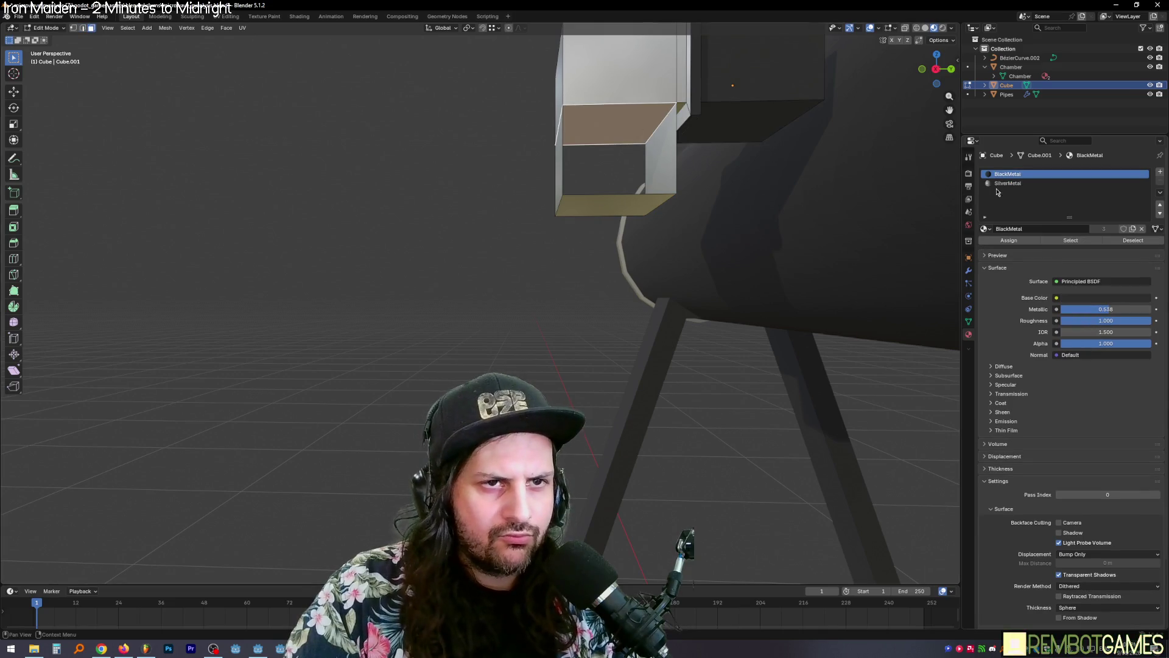
click(1008, 184)
click(1009, 240)
key(Tab)
Step: Select the opening's inner faces and extrude them along normals to about -0.0055 m thickness
mouse_move(491, 192)
middle_down()
mouse_move(506, 206)
mouse_move(611, 204)
mouse_move(558, 182)
mouse_move(692, 198)
middle_up()
click(552, 192)
key(Tab)
click(552, 195)
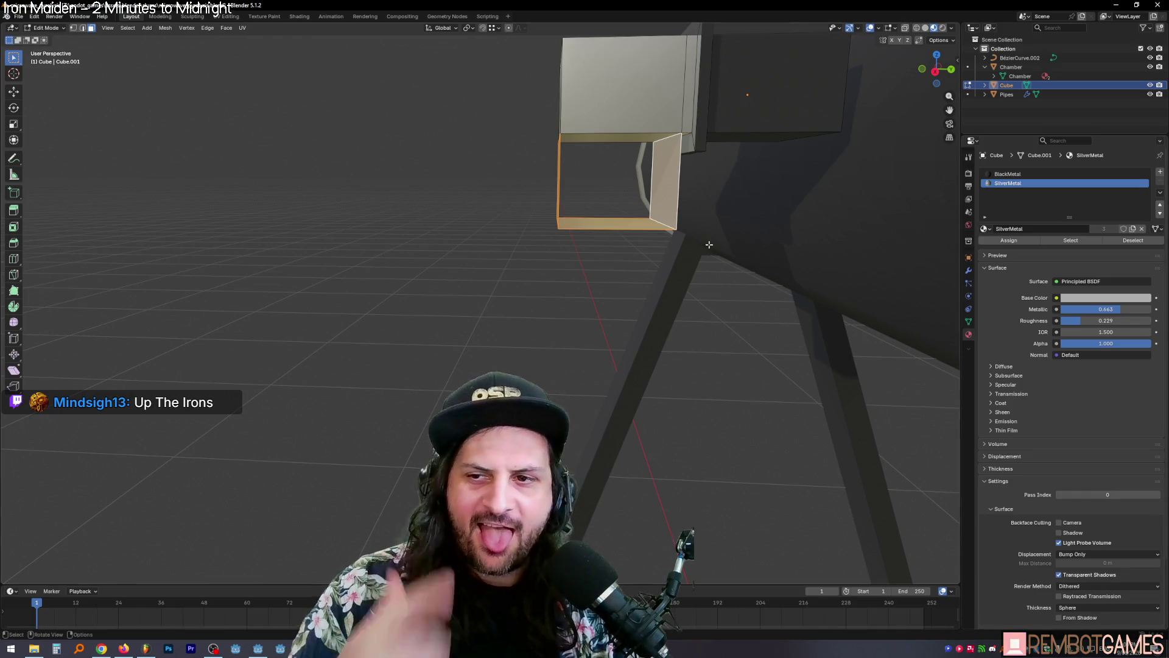
mouse_move(670, 180)
middle_down()
mouse_move(642, 141)
mouse_move(634, 148)
mouse_move(659, 160)
mouse_move(565, 200)
mouse_move(621, 201)
mouse_move(630, 177)
mouse_move(640, 195)
middle_up()
right_click(634, 148)
key(Escape)
right_click(661, 175)
click(660, 175)
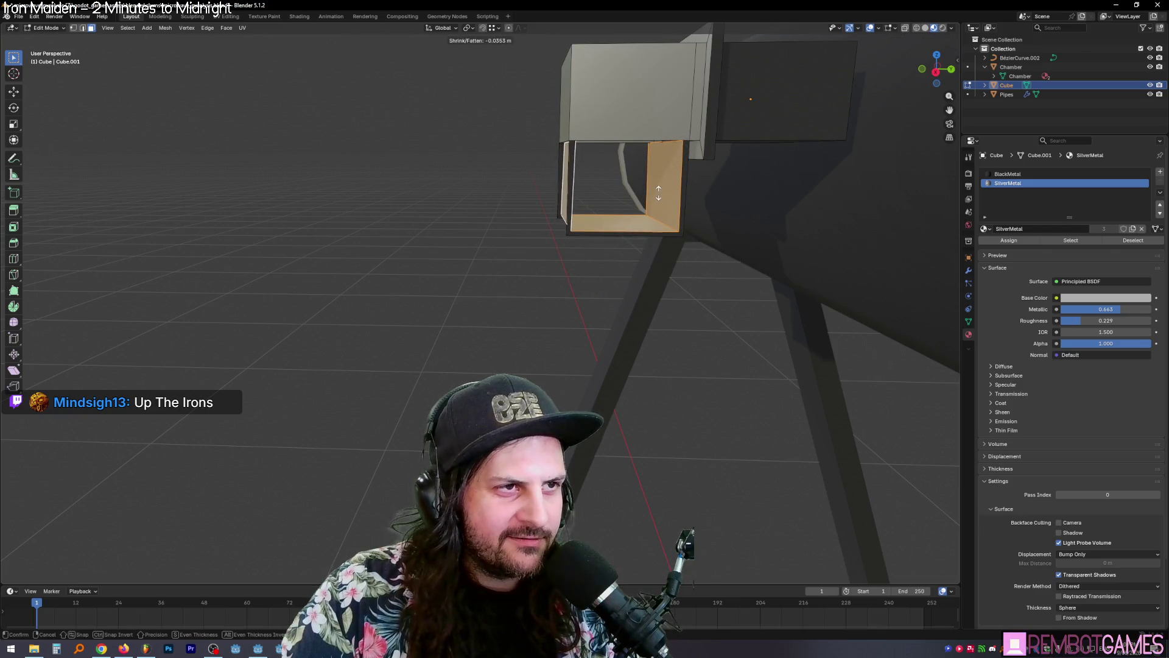
Step: Confirm the wall thickness and grow the face selection to include the opening's right inner wall
click(659, 193)
mouse_move(658, 192)
middle_down()
mouse_move(596, 126)
mouse_move(540, 134)
mouse_move(653, 156)
mouse_move(621, 196)
mouse_move(613, 233)
mouse_move(666, 205)
mouse_move(695, 161)
mouse_move(599, 186)
middle_up()
key(ctrl+KP_Add)
ctrl+click(695, 161)
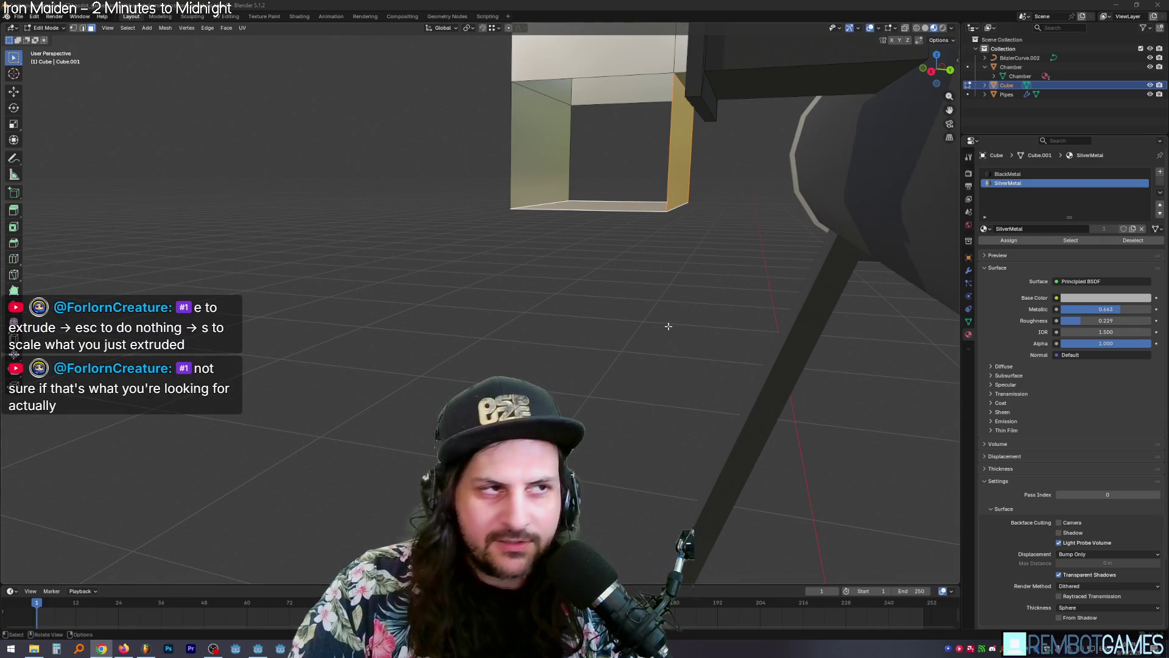
Step: Enable Face Orientation in Viewport Overlays so the frame's back-facing faces show red
middle_drag(668, 327, 633, 266)
middle_drag(564, 152, 683, 223)
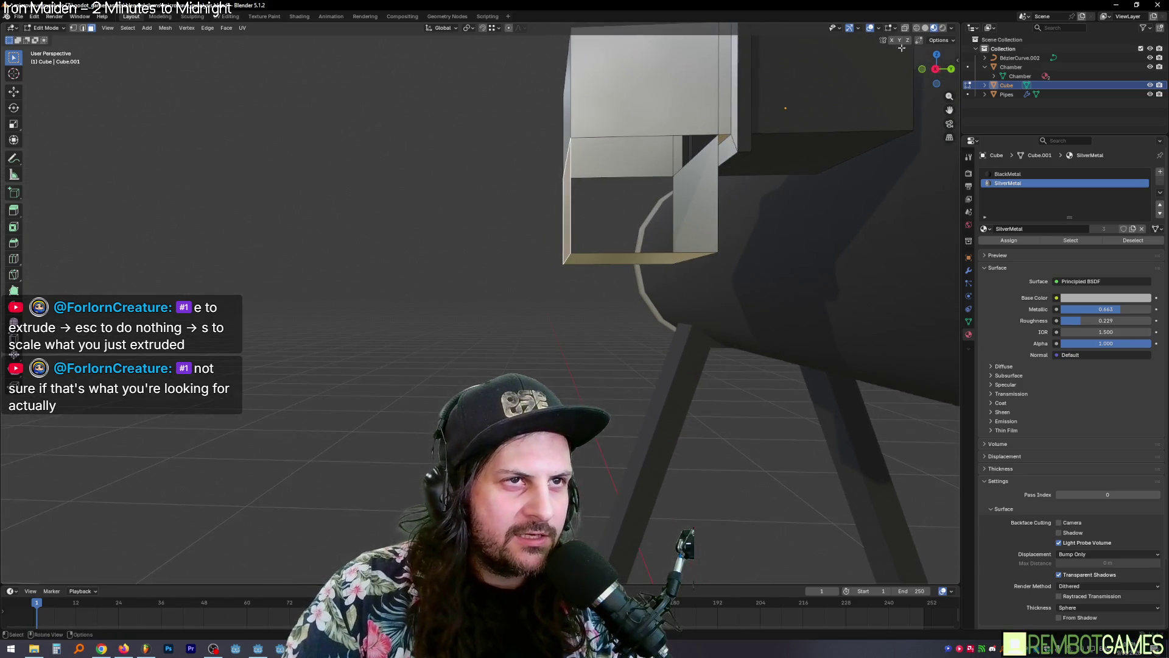
click(877, 29)
click(827, 241)
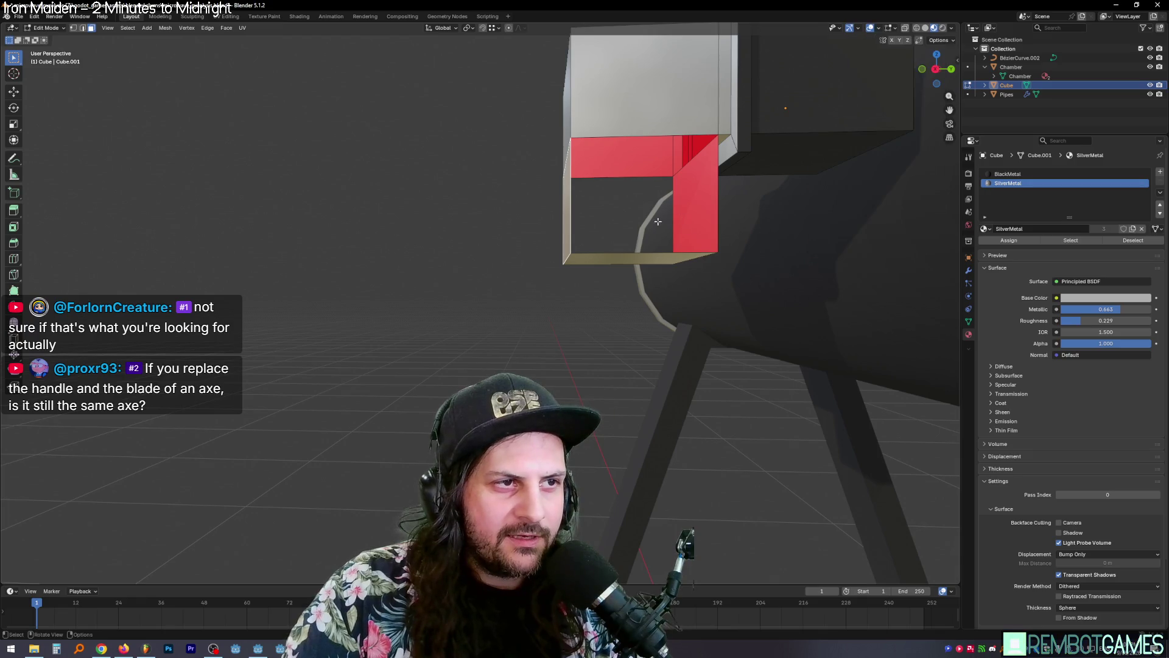
mouse_move(658, 221)
middle_down()
mouse_move(654, 262)
mouse_move(685, 270)
mouse_move(543, 250)
mouse_move(656, 270)
mouse_move(748, 258)
middle_up()
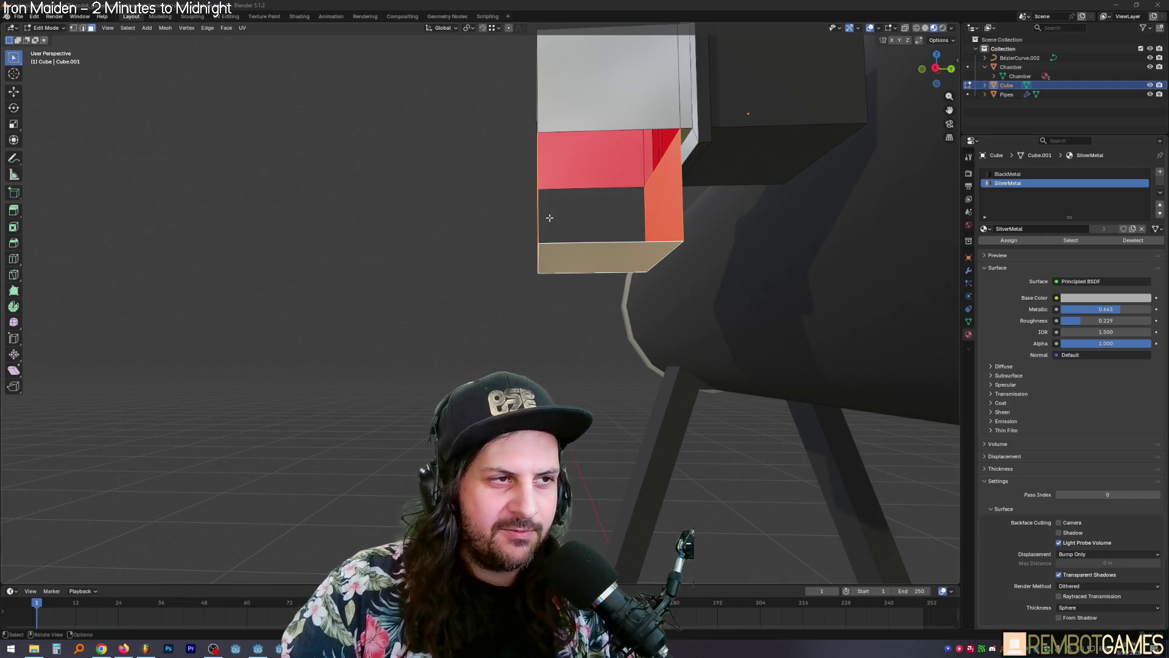
Step: Extrude the opening's wall faces along their normals again for a thicker frame
mouse_move(550, 217)
middle_down()
mouse_move(550, 261)
mouse_move(587, 269)
mouse_move(592, 245)
mouse_move(650, 235)
mouse_move(638, 232)
mouse_move(635, 249)
mouse_move(684, 229)
mouse_move(729, 232)
mouse_move(773, 177)
middle_up()
scroll(634, 240, up, 3)
key(ctrl+f)
click(774, 178)
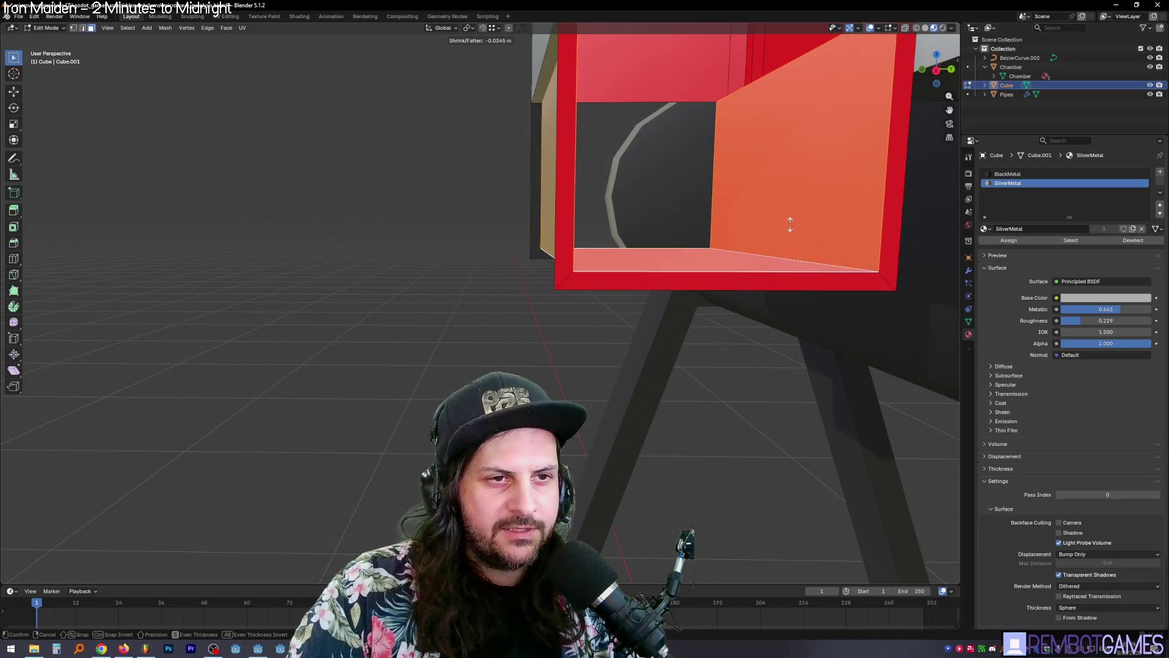
click(793, 233)
mouse_move(793, 233)
middle_down()
mouse_move(728, 235)
mouse_move(568, 183)
middle_up()
Step: Switch to edge select, deselect everything, and inspect the red inset from below
key(2)
key(alt+a)
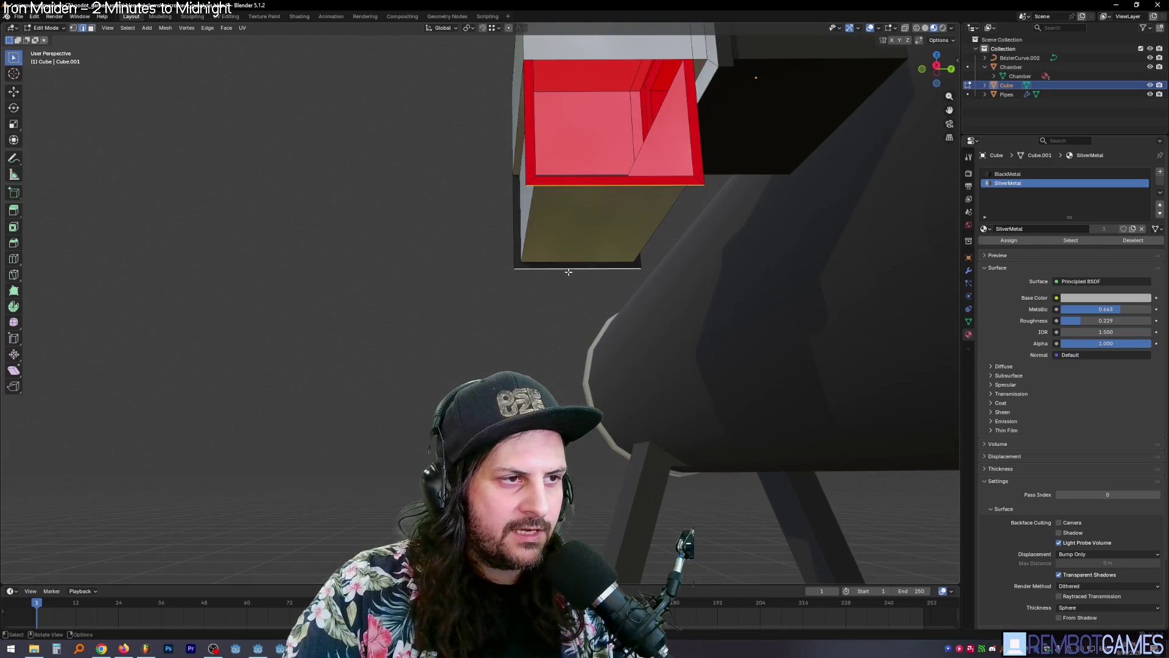
middle_drag(568, 272, 595, 201)
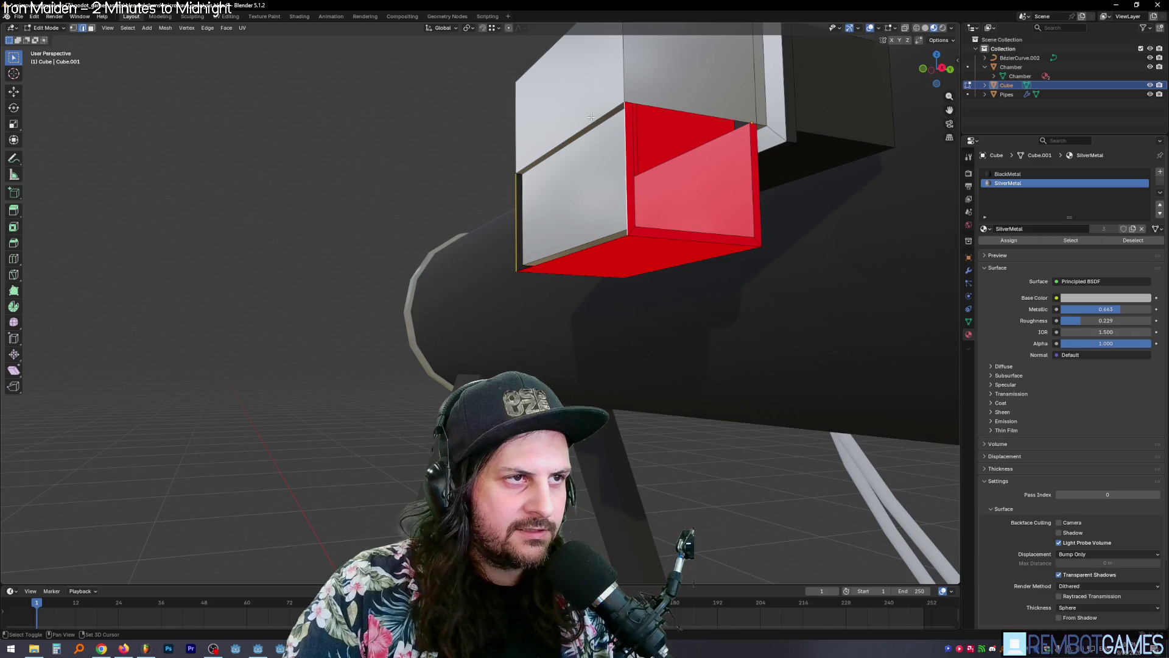
middle_drag(593, 147, 625, 124)
Step: Delete the selected opening faces, then select all and flip the box's face normals
key(x)
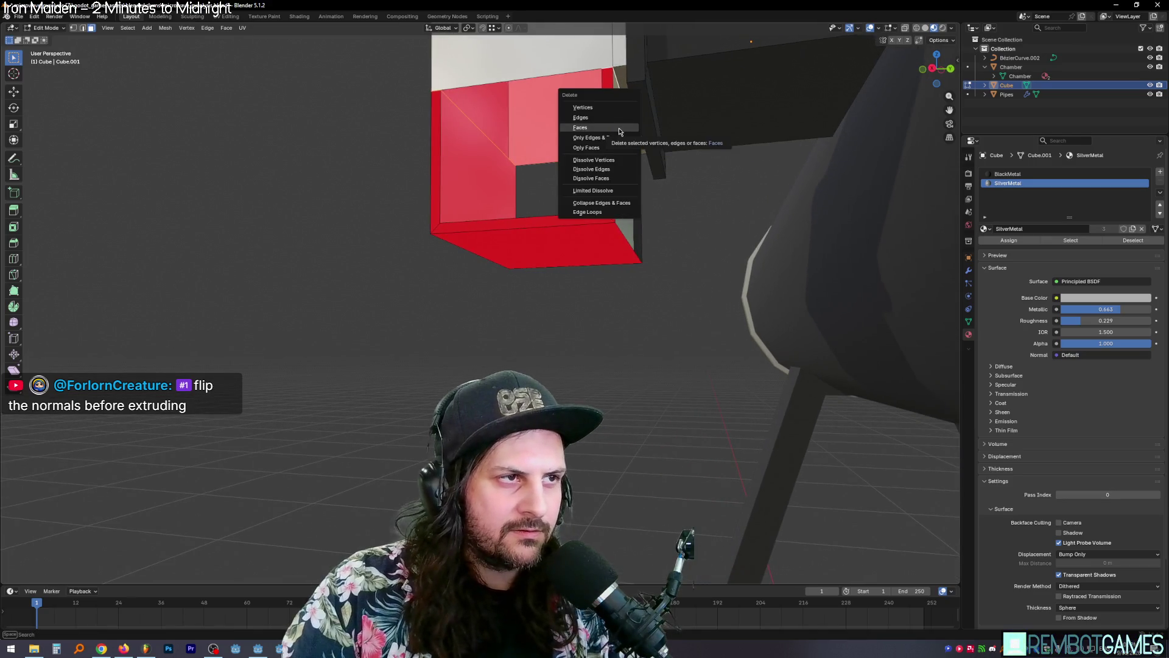
key(f)
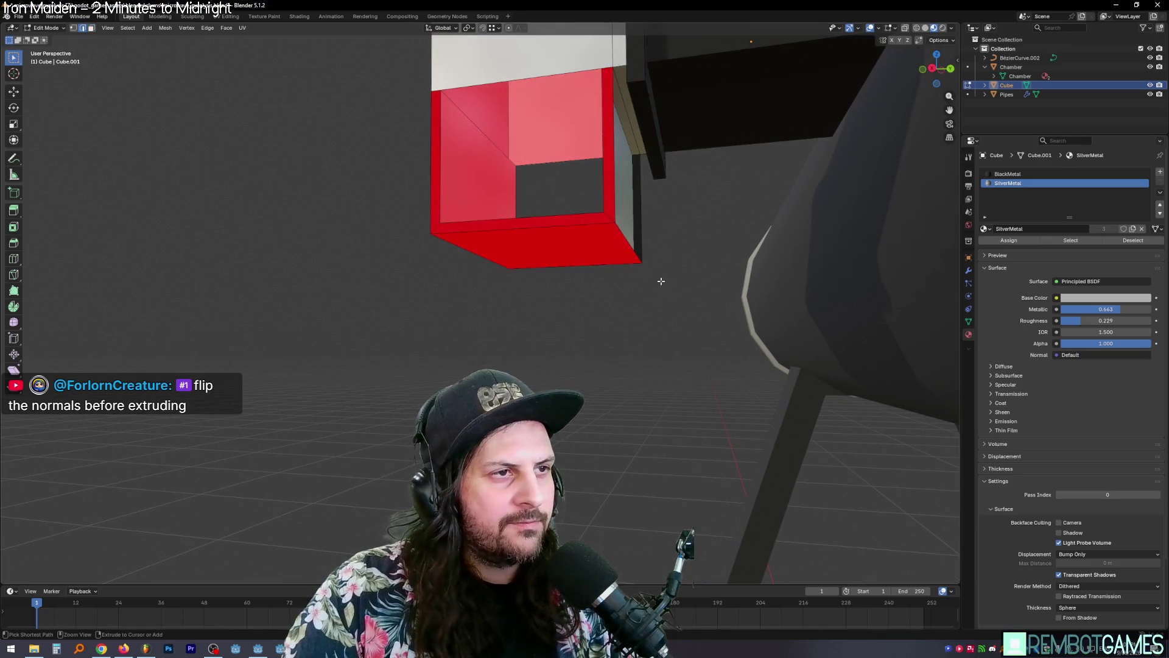
key(a)
mouse_move(675, 268)
middle_down()
mouse_move(625, 281)
mouse_move(556, 245)
mouse_move(640, 236)
middle_up()
key(alt+n)
click(530, 237)
Step: Extrude the box faces along their normals to give the opening's walls thickness
key(ctrl+f)
click(642, 230)
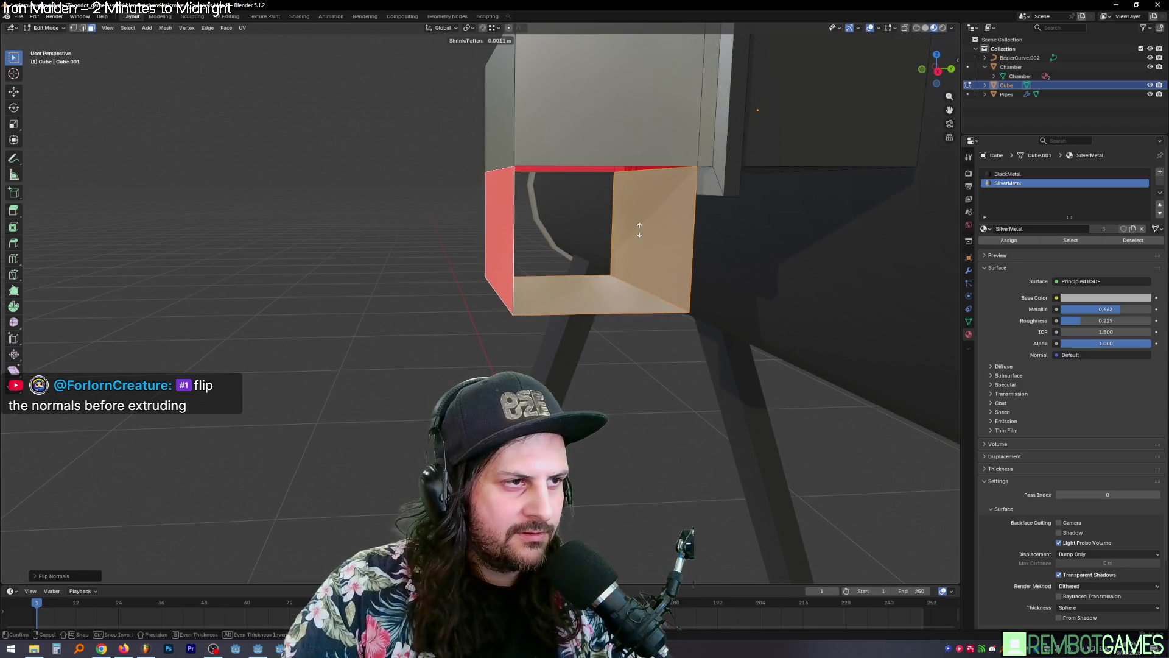
right_click(623, 202)
mouse_move(623, 201)
middle_down()
mouse_move(637, 260)
mouse_move(616, 268)
middle_up()
key(e)
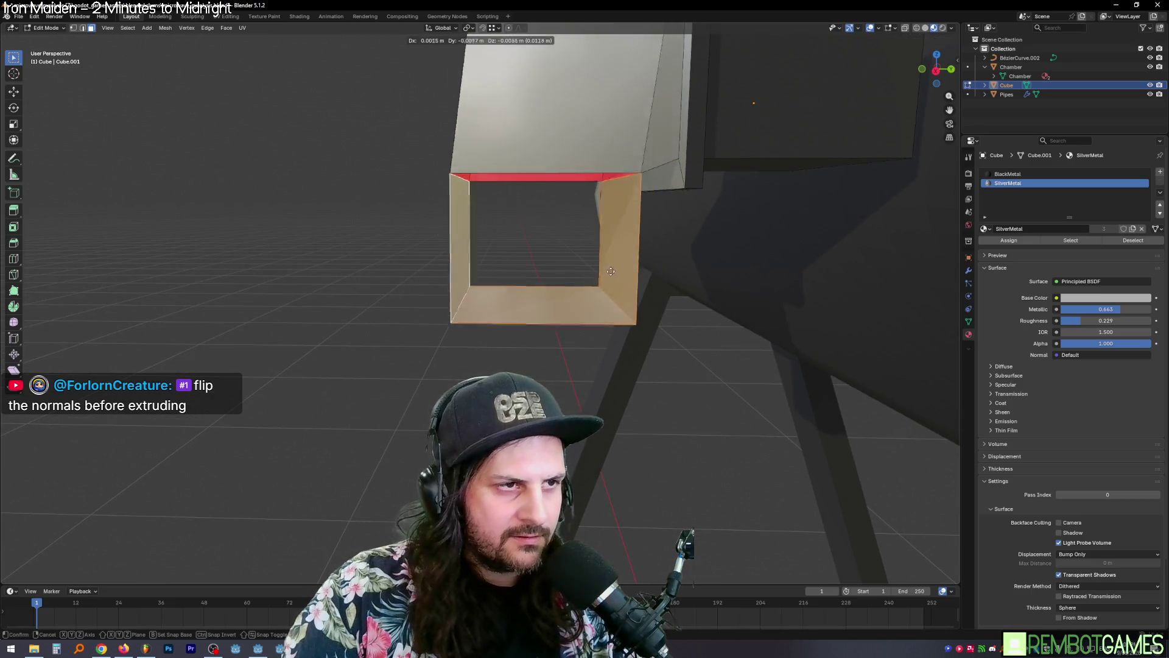
right_click(611, 271)
right_click(634, 245)
click(635, 245)
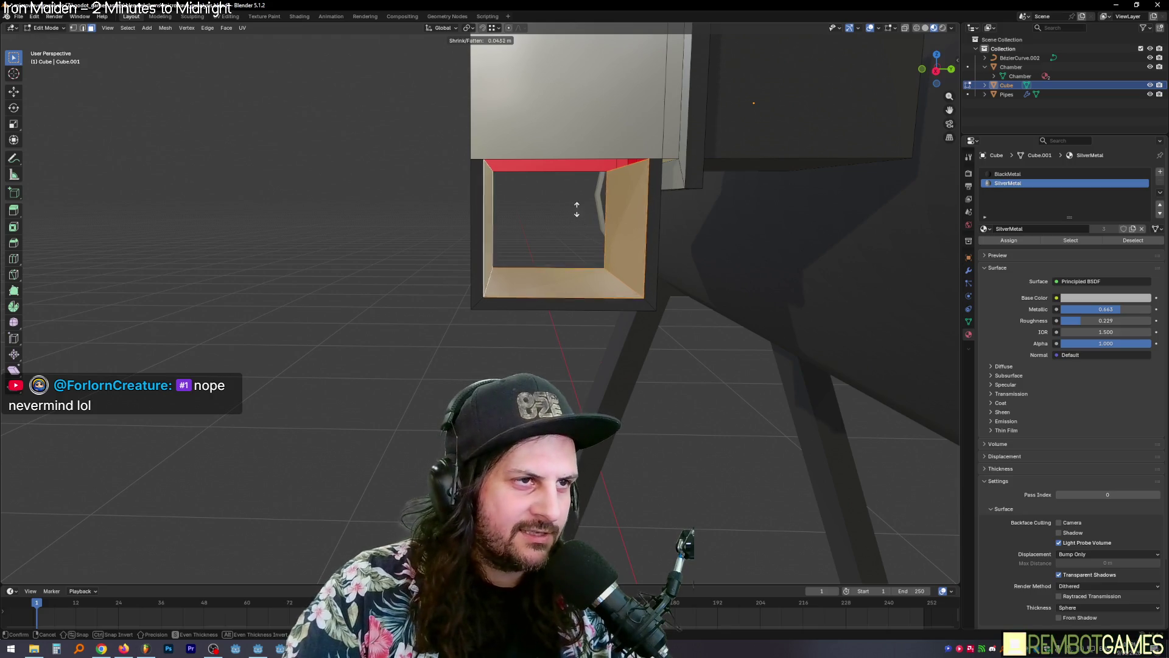
click(581, 220)
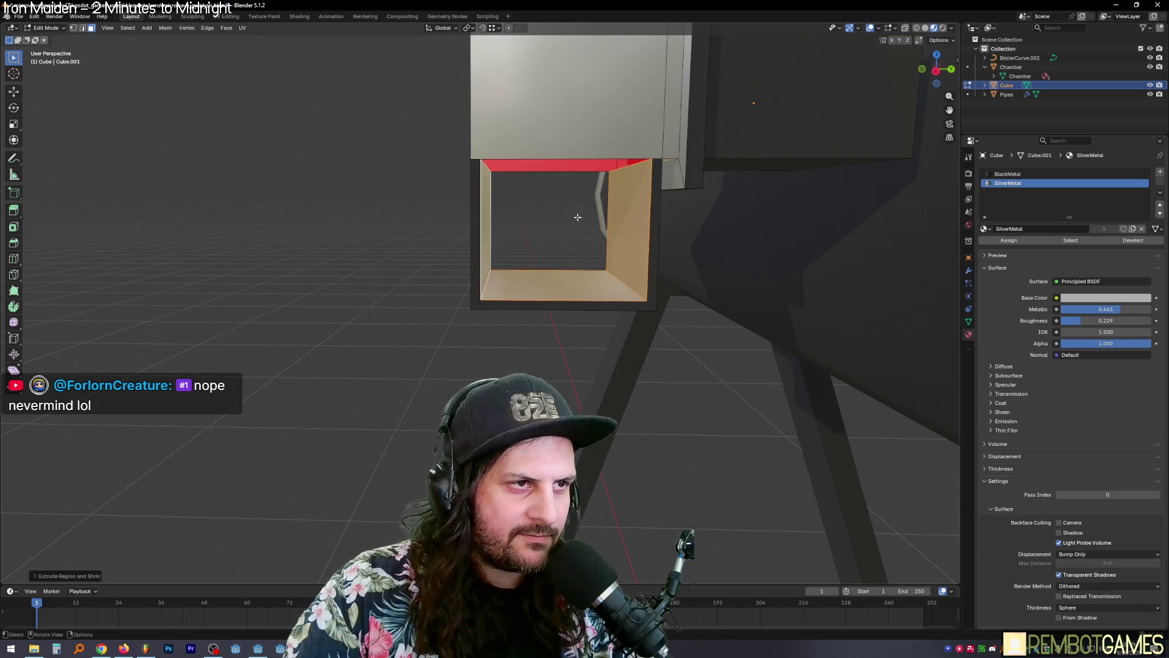
Step: Orbit around and beneath the box to inspect the opening's inner walls and bottom
middle_drag(579, 218, 583, 209)
key(2)
click(558, 213)
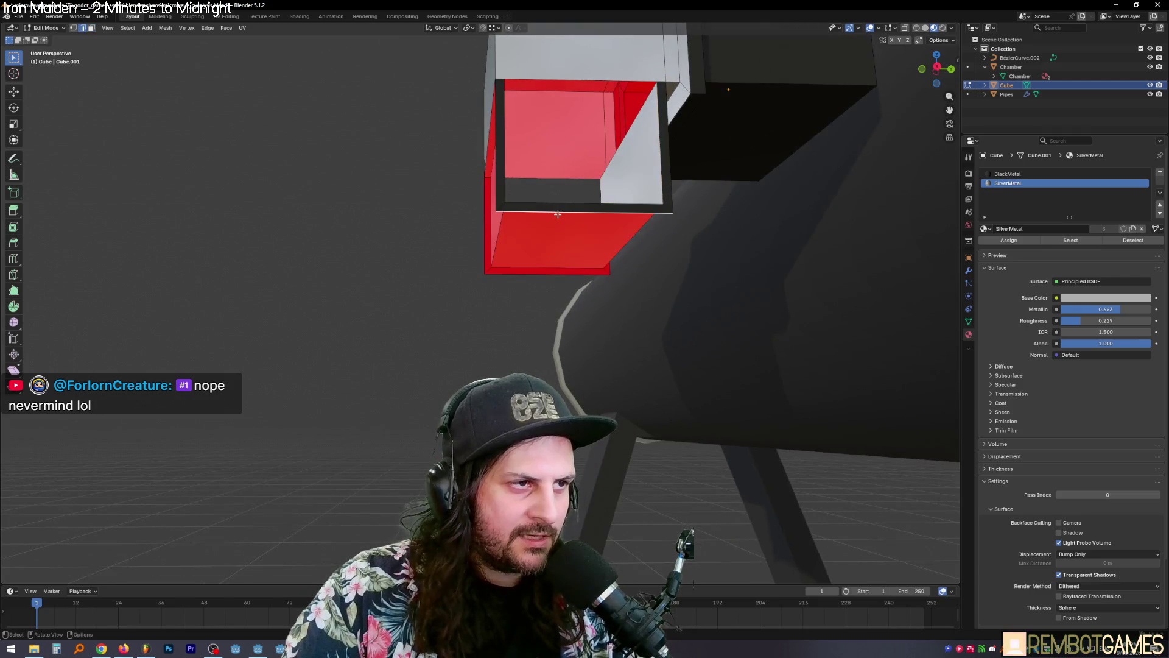
middle_drag(545, 275, 519, 247)
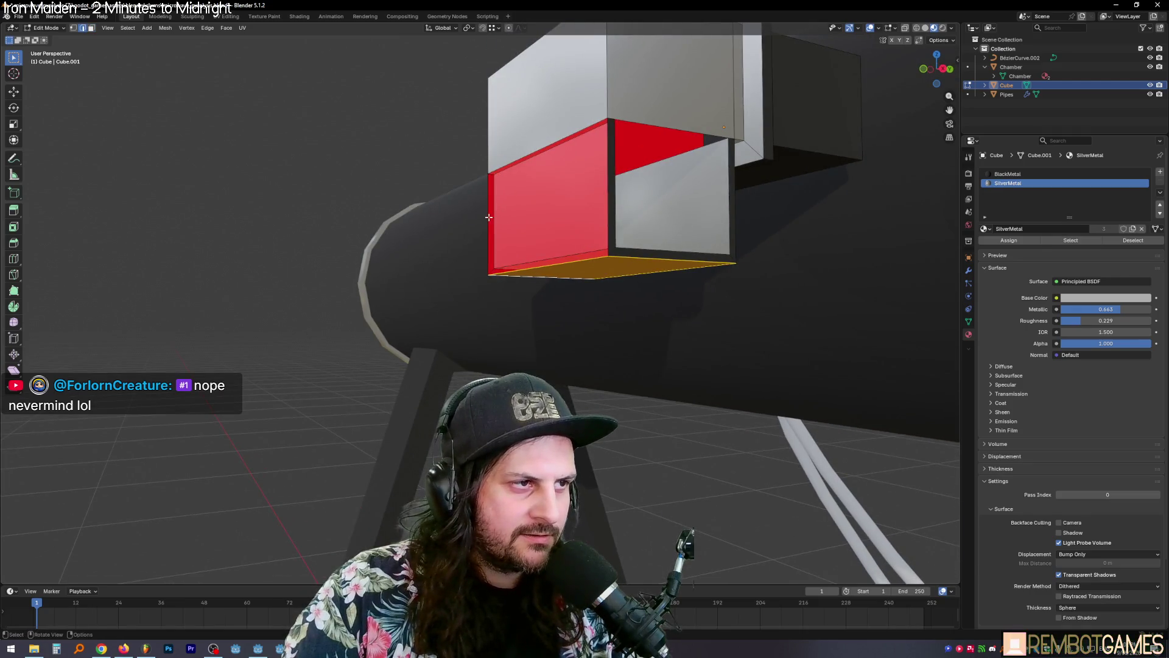
key(alt+a)
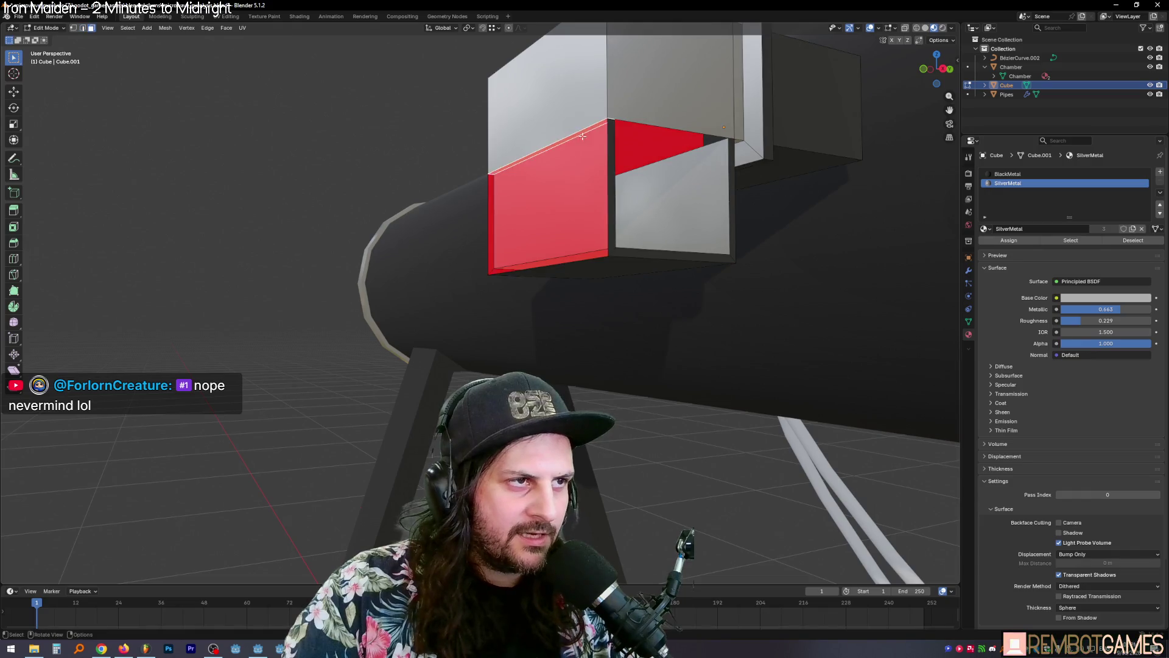
middle_drag(582, 131, 593, 117)
key(x)
click(586, 128)
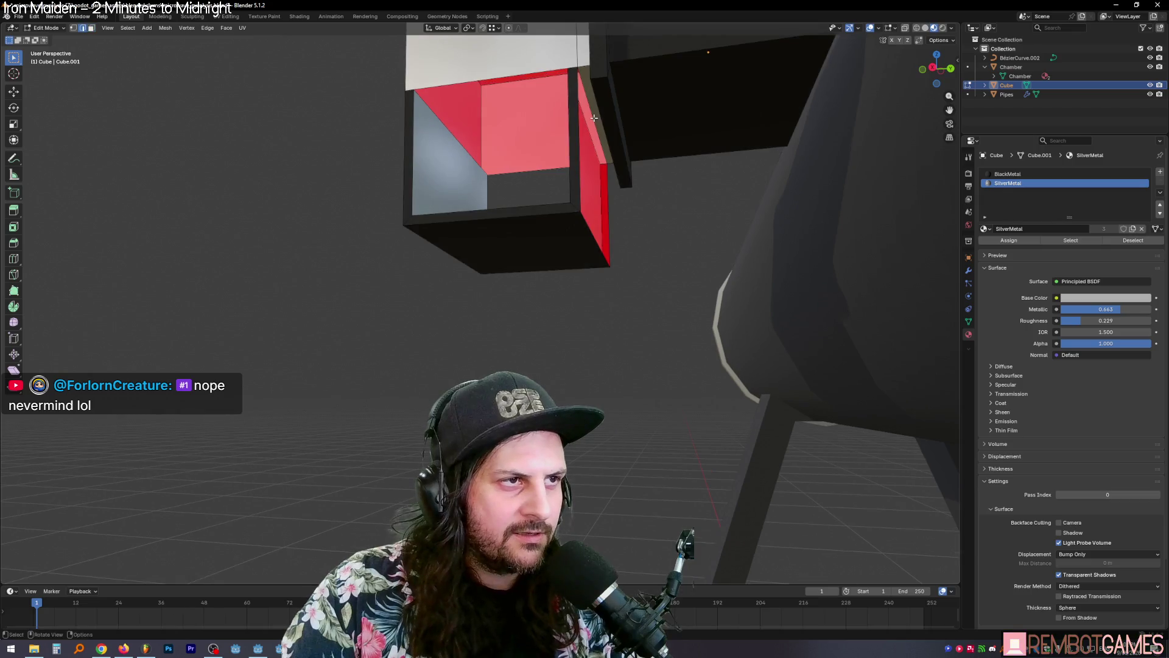
middle_drag(592, 235, 605, 226)
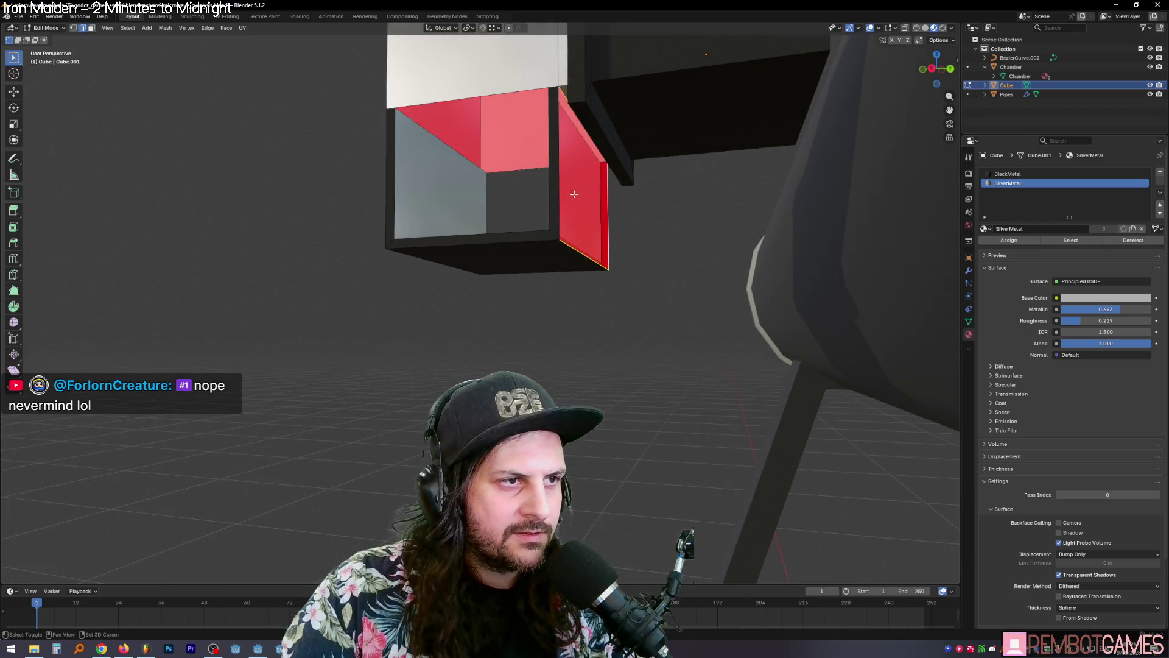
mouse_move(557, 181)
middle_down()
mouse_move(498, 193)
mouse_move(597, 164)
middle_up()
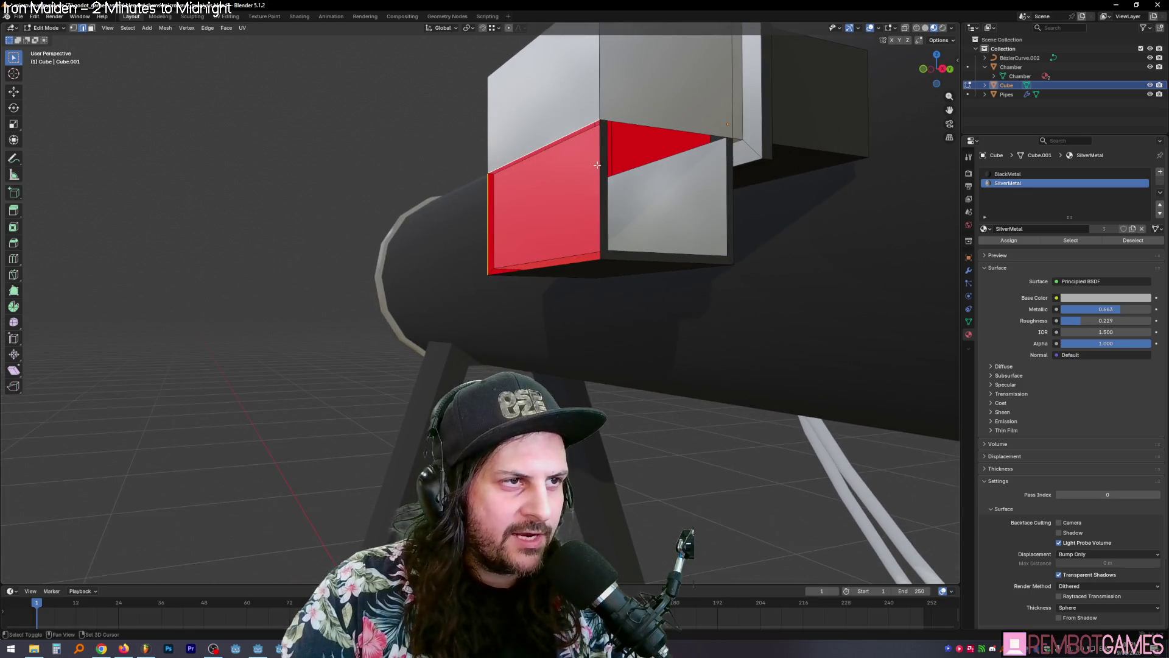
mouse_move(571, 235)
middle_down()
mouse_move(529, 292)
mouse_move(516, 237)
middle_up()
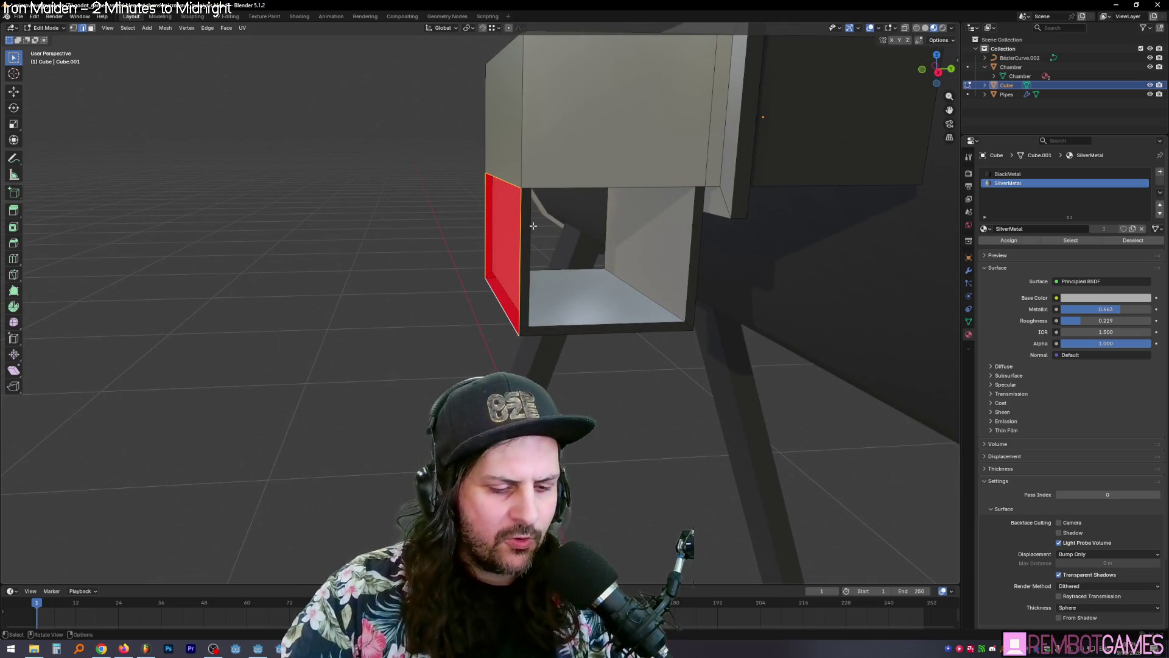
mouse_move(533, 225)
middle_down()
mouse_move(555, 226)
mouse_move(529, 191)
mouse_move(525, 209)
mouse_move(587, 219)
mouse_move(617, 254)
mouse_move(561, 271)
mouse_move(627, 232)
mouse_move(576, 241)
mouse_move(565, 194)
middle_up()
mouse_move(529, 117)
middle_down()
mouse_move(565, 150)
mouse_move(568, 219)
mouse_move(543, 245)
mouse_move(523, 239)
mouse_move(644, 227)
mouse_move(612, 308)
middle_up()
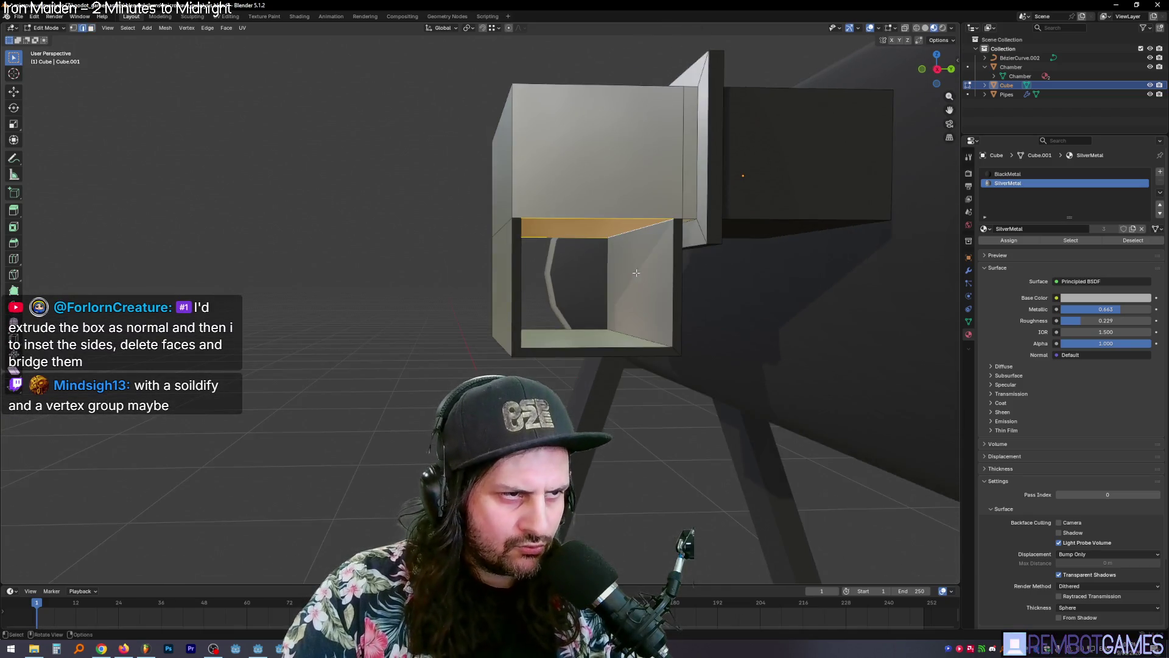
Step: Select the opening's inner faces and recalculate their normals to point inside
key(Tab)
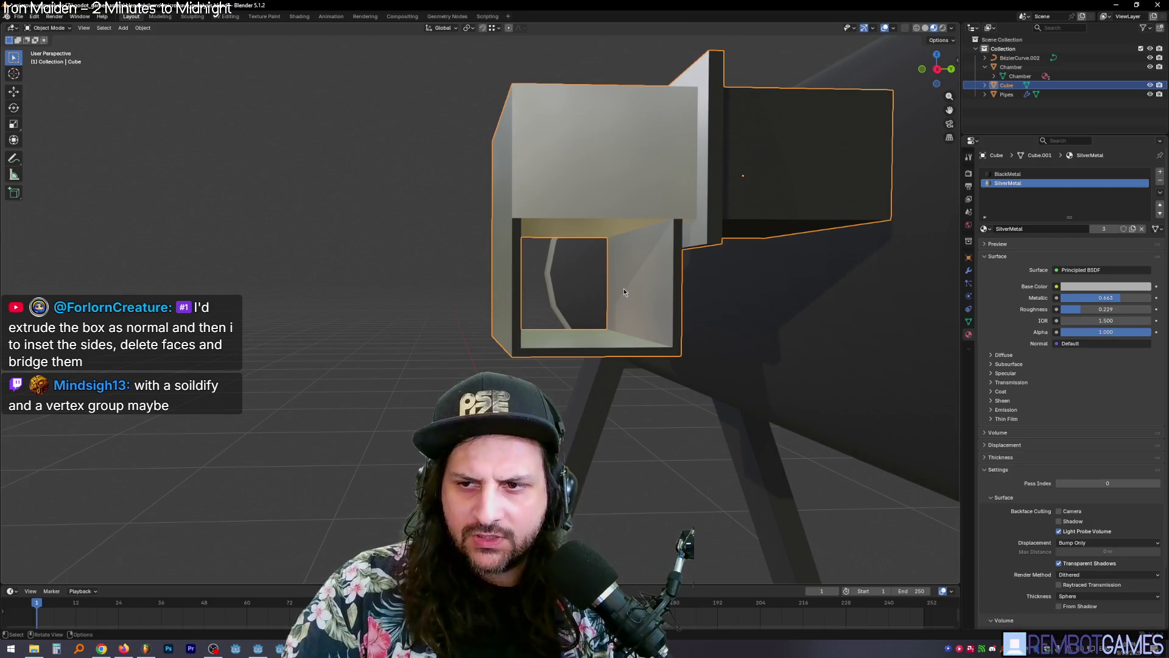
mouse_move(653, 293)
middle_down()
mouse_move(633, 312)
mouse_move(585, 280)
middle_up()
key(Tab)
key(Tab)
key(Tab)
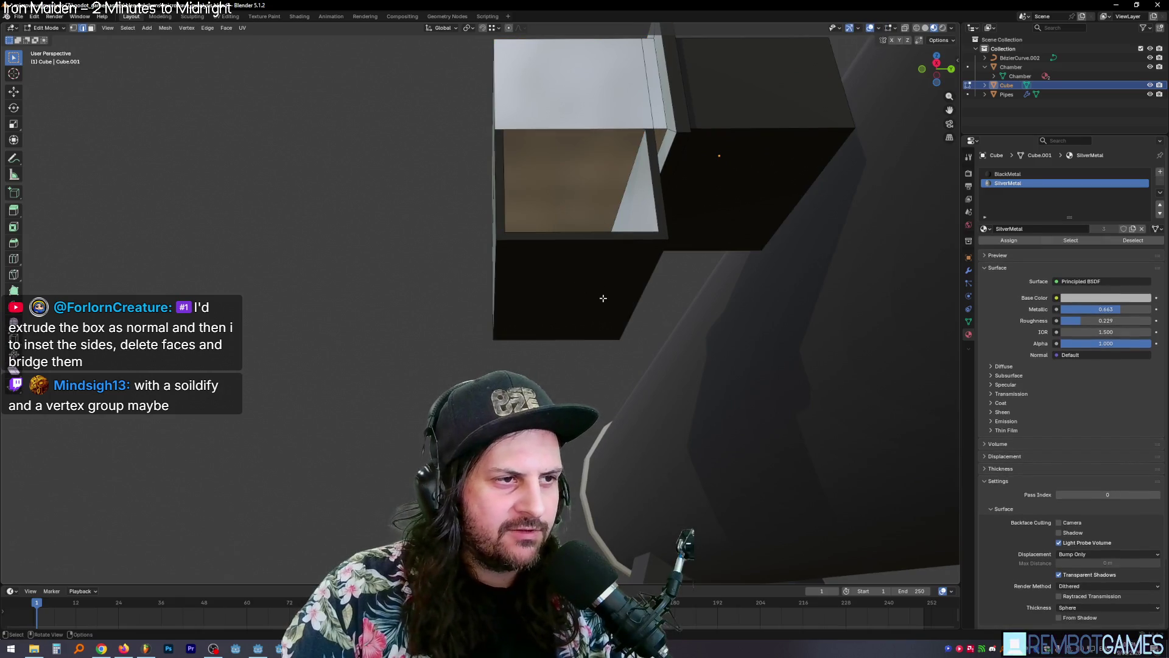
click(569, 285)
key(ctrl+KP_Add)
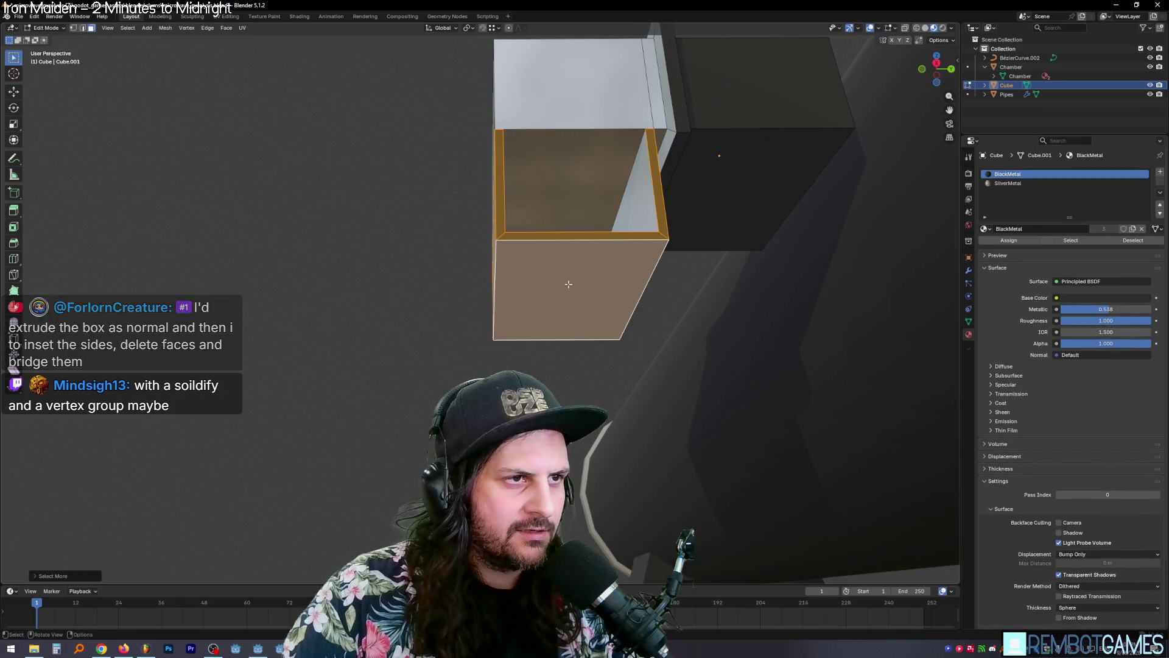
mouse_move(568, 284)
middle_down()
mouse_move(636, 268)
mouse_move(481, 309)
mouse_move(646, 236)
mouse_move(609, 292)
middle_up()
shift+click(636, 268)
key(alt+n)
click(625, 260)
Step: Turn off the Face Orientation overlay, review the box, then bring up the reference photo
click(881, 31)
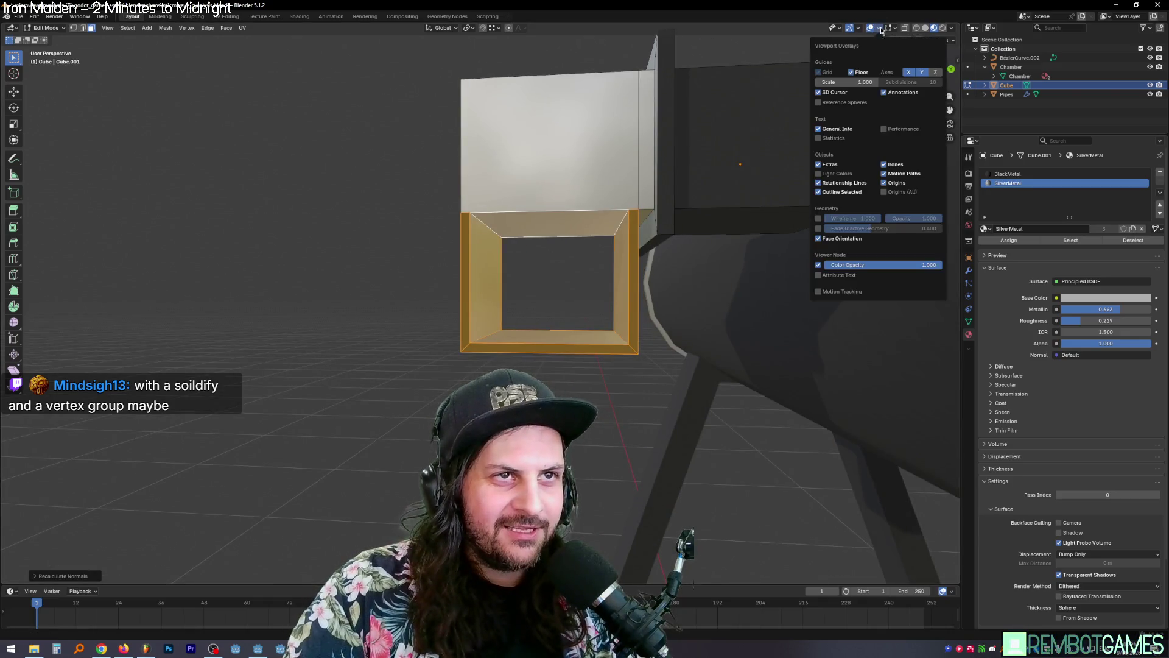
click(845, 241)
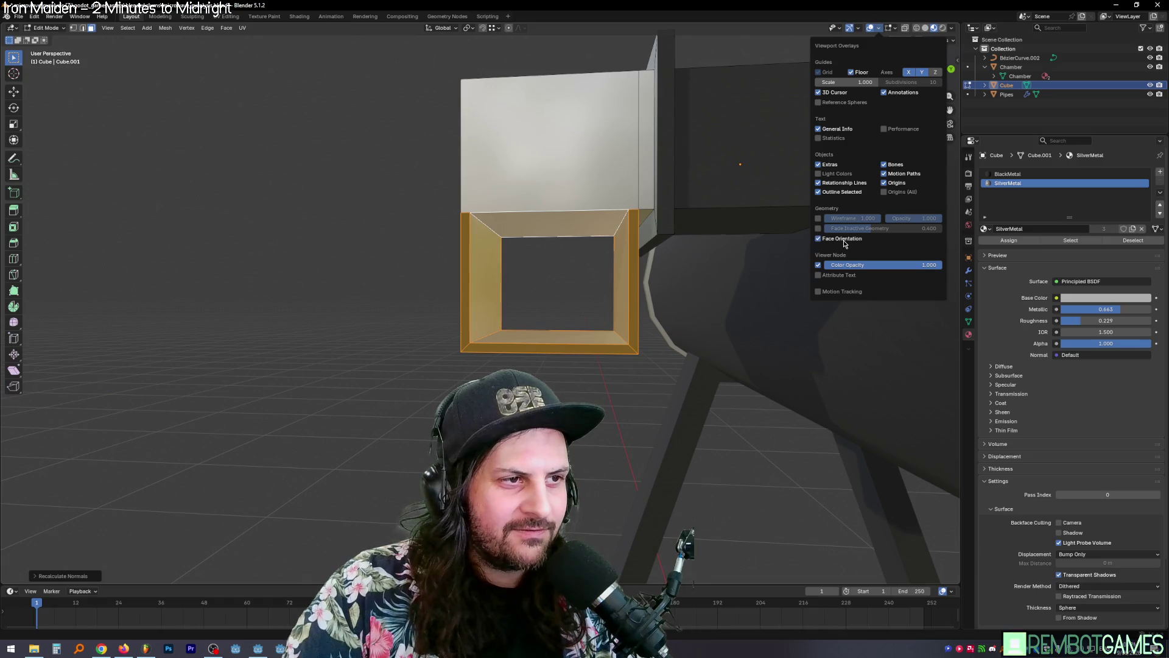
key(Tab)
mouse_move(749, 279)
middle_down()
mouse_move(712, 292)
mouse_move(736, 280)
mouse_move(623, 422)
mouse_move(609, 366)
mouse_move(683, 336)
mouse_move(681, 371)
middle_up()
key(Tab)
key(Tab)
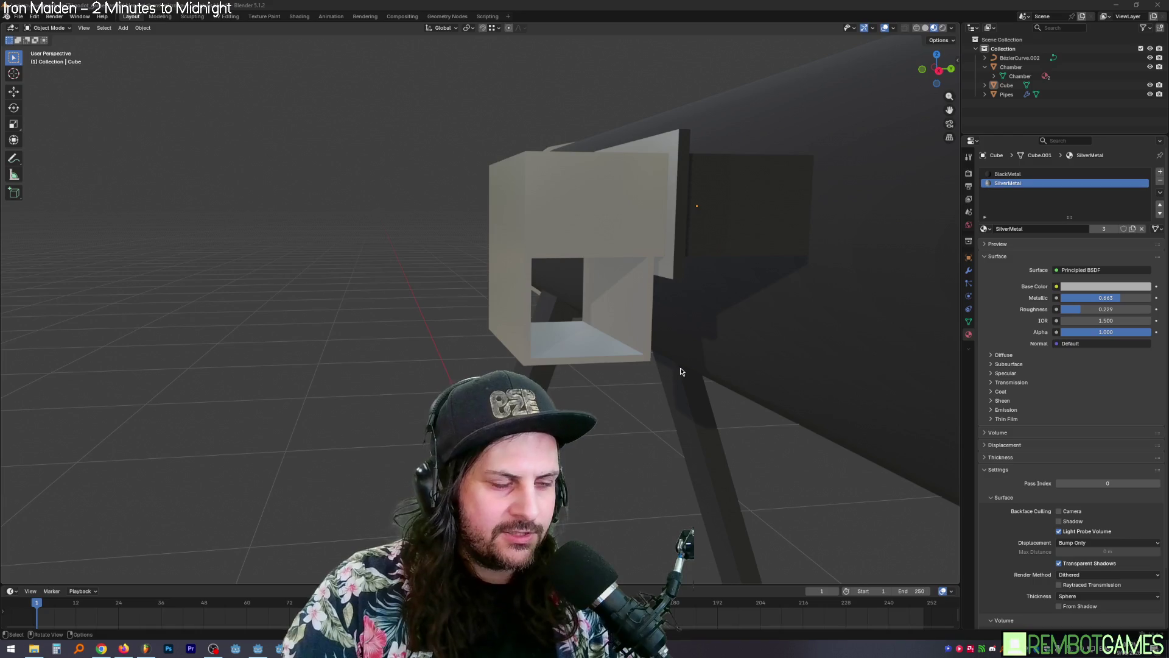
key(alt+Tab)
key(alt+Tab)
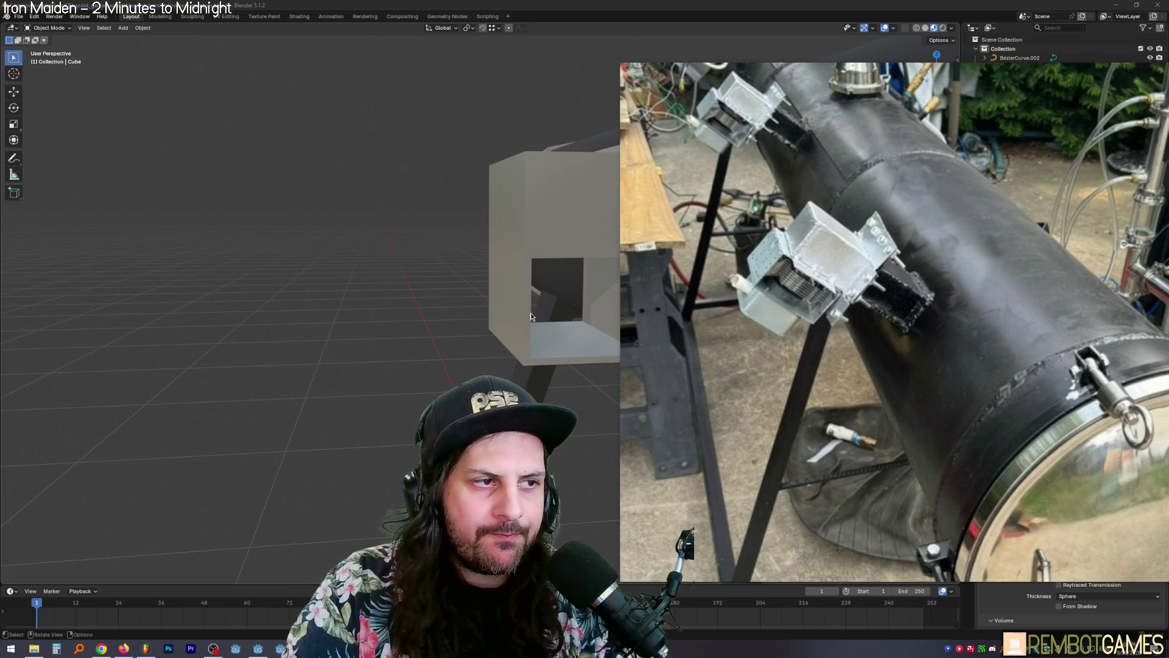
Step: Orbit and zoom around the reactor model, then re-enter Edit Mode on the box
mouse_move(547, 307)
middle_down()
mouse_move(661, 303)
mouse_move(609, 307)
mouse_move(509, 288)
middle_up()
scroll(661, 303, down, 5)
scroll(584, 299, up, 10)
scroll(581, 297, down, 5)
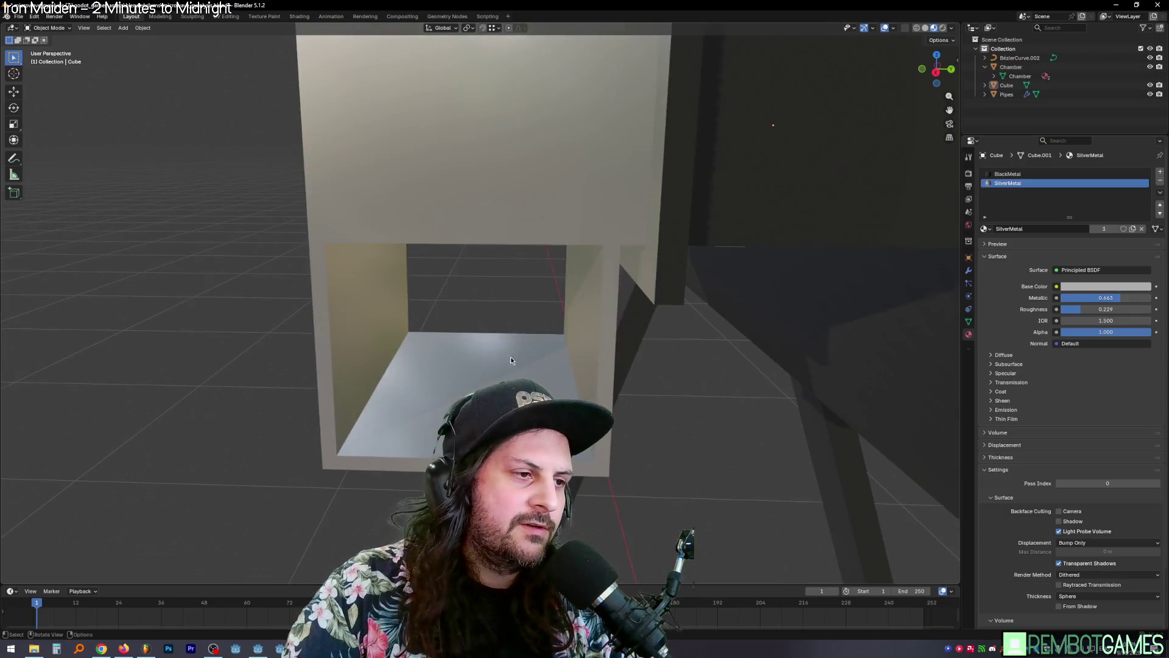
key(Tab)
middle_drag(510, 360, 604, 371)
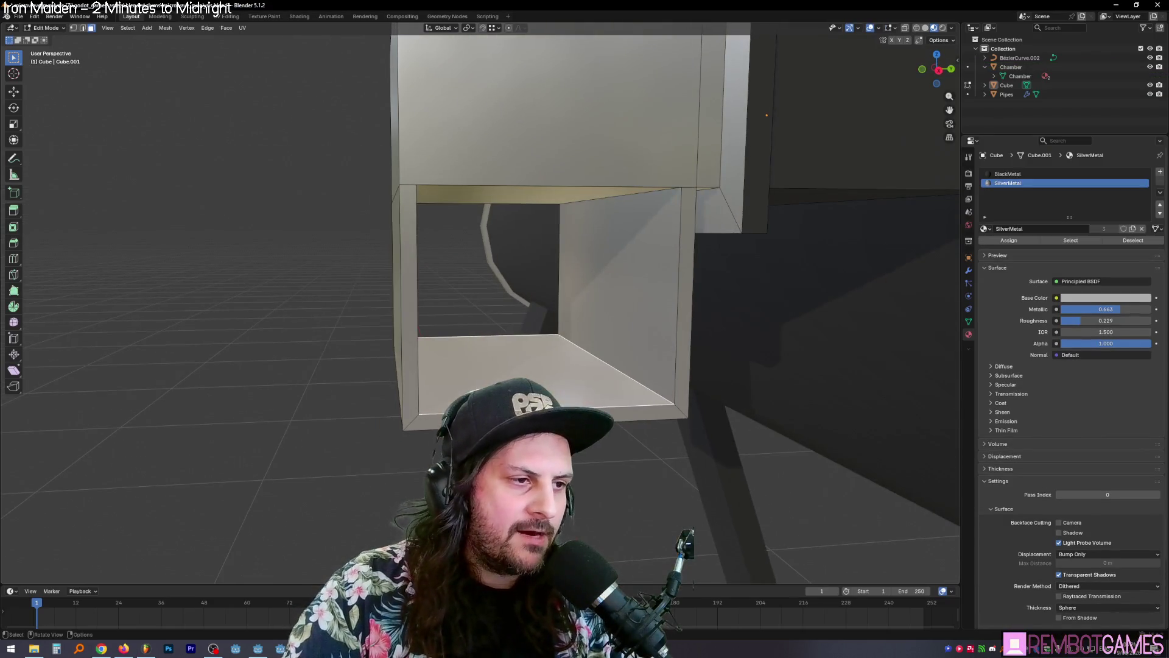
Step: Inset the top and bottom inner faces of the box opening
key(i)
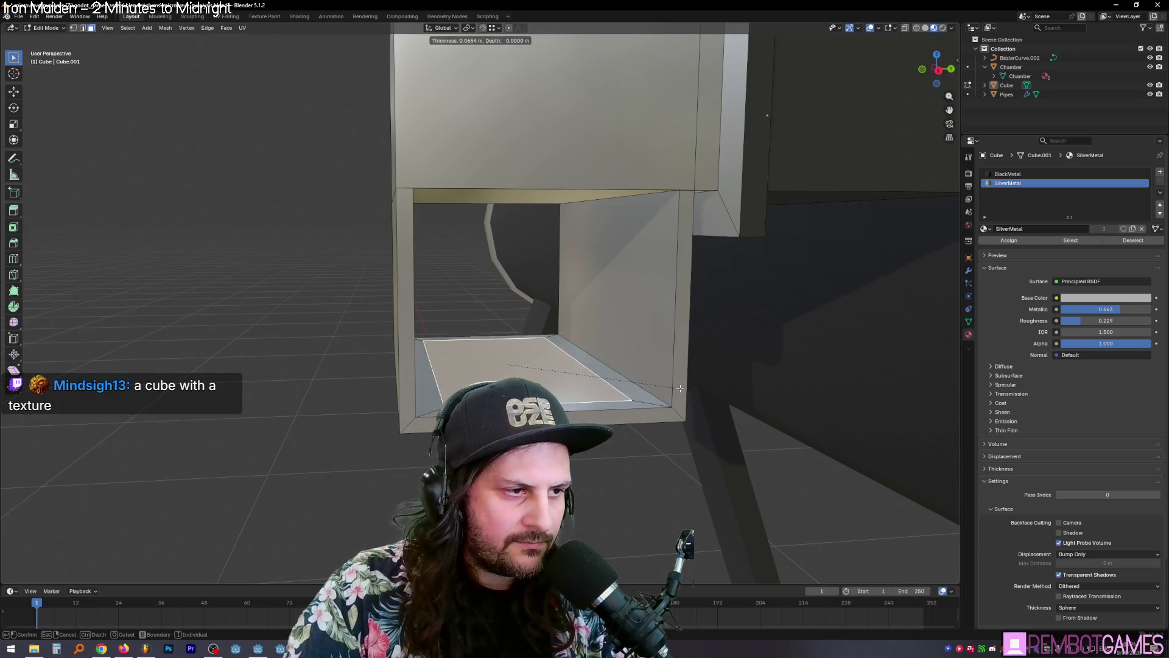
click(658, 378)
mouse_move(658, 377)
middle_down()
mouse_move(557, 373)
mouse_move(609, 305)
middle_up()
key(a)
key(alt+a)
click(512, 176)
shift+click(512, 360)
key(i)
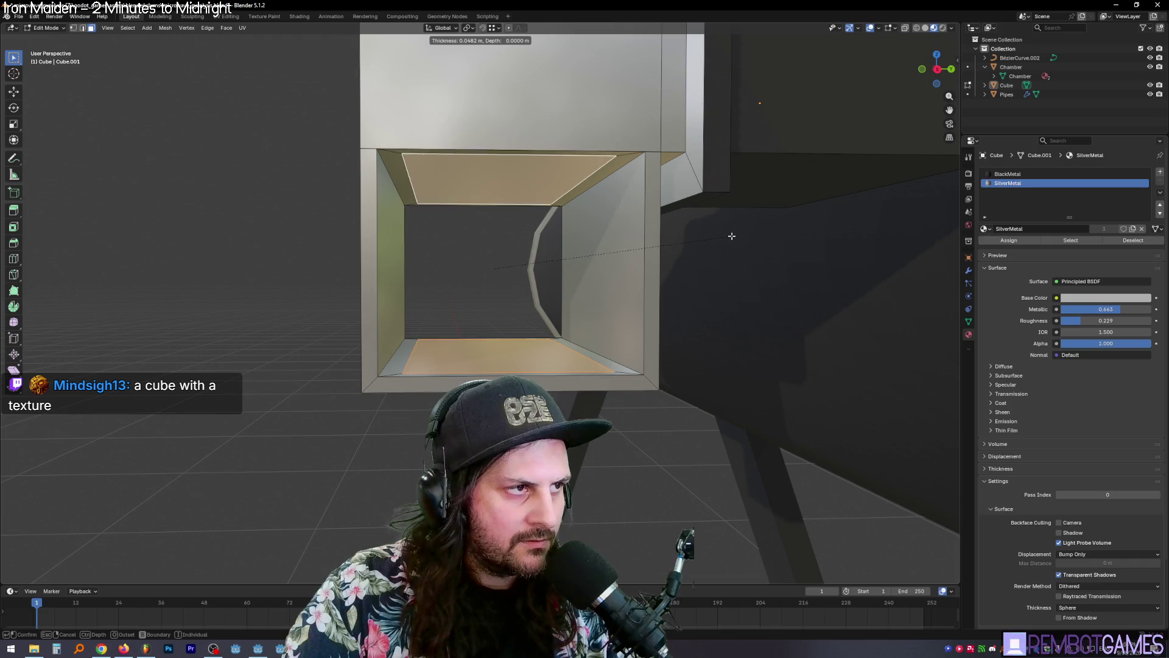
click(701, 227)
Step: Bridge the inset faces into an inner block and scale it narrower along X
middle_drag(694, 225, 627, 314)
right_click(535, 378)
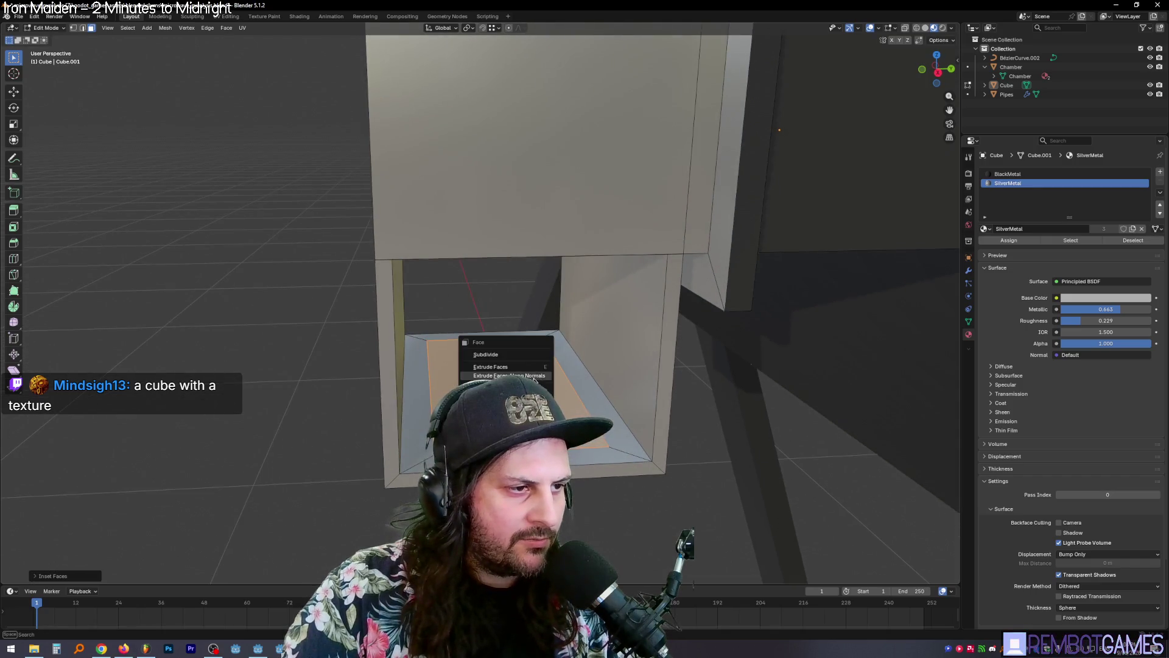
key(Escape)
scroll(548, 341, down, 3)
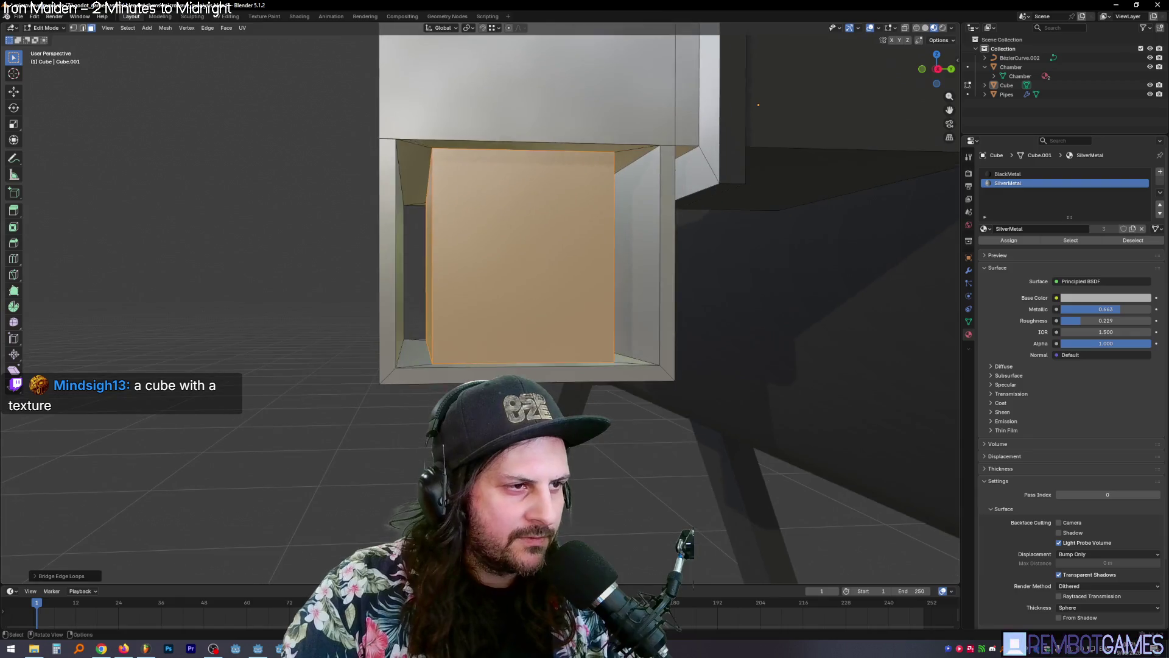
key(Tab)
mouse_move(609, 341)
middle_down()
mouse_move(552, 339)
mouse_move(646, 317)
mouse_move(559, 356)
mouse_move(563, 333)
mouse_move(536, 329)
mouse_move(566, 255)
mouse_move(531, 335)
middle_up()
scroll(553, 339, up, 3)
key(Tab)
scroll(571, 322, down, 4)
key(s)
key(x)
click(685, 316)
Step: Loop Cut the inner block's front face with Number of Cuts set to 8
scroll(563, 333, down, 3)
key(Tab)
scroll(548, 323, up, 2)
scroll(531, 335, up, 3)
key(Tab)
click(506, 293)
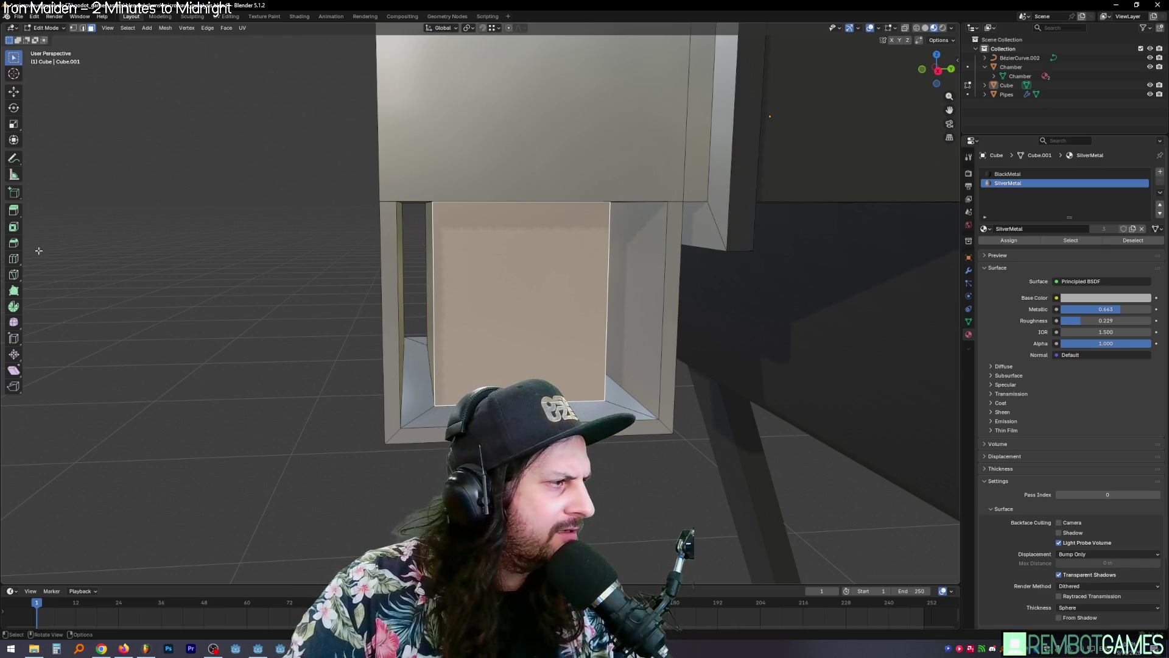
click(15, 260)
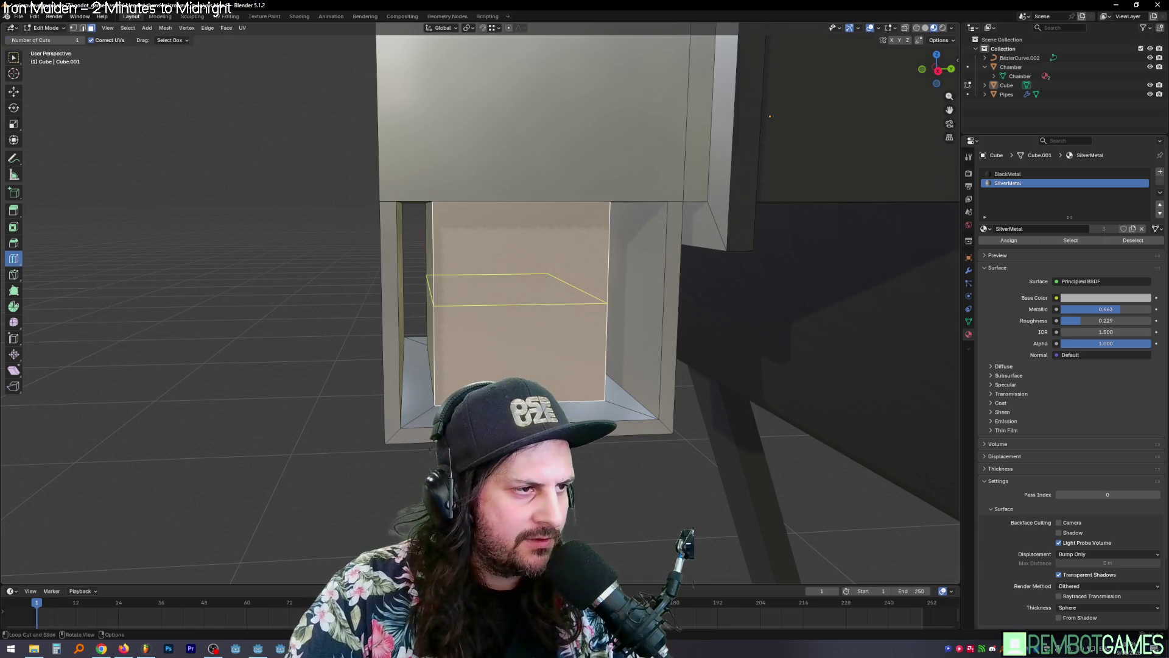
click(435, 396)
click(61, 576)
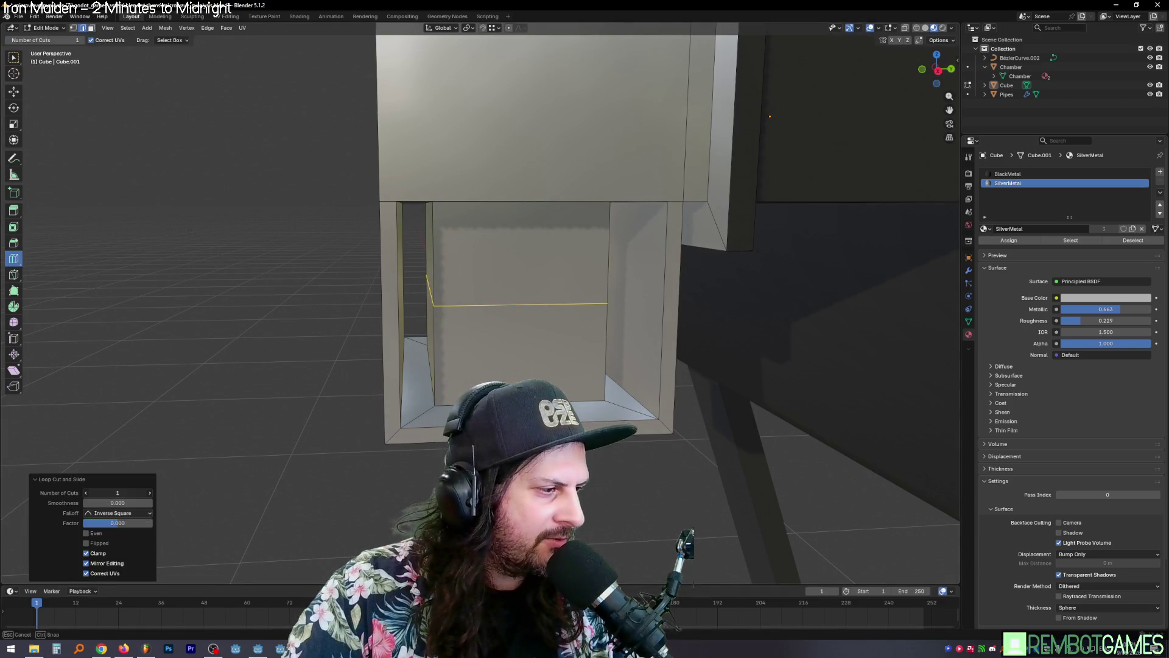
mouse_move(117, 492)
mouse_down()
mouse_move(146, 492)
mouse_move(107, 493)
mouse_up()
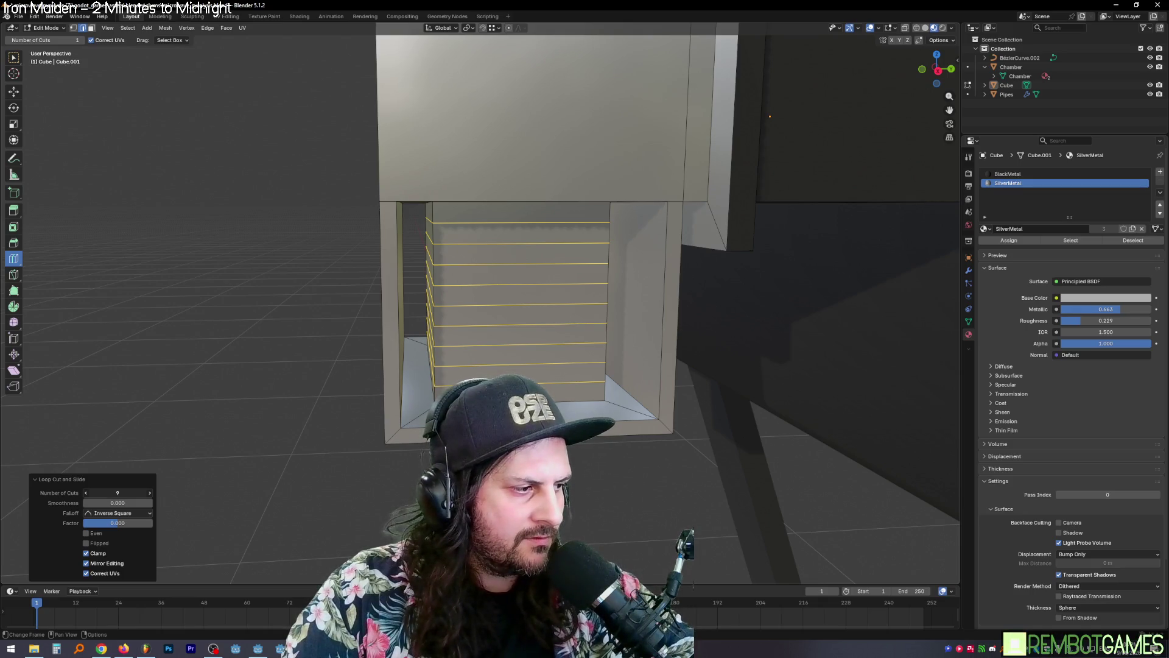
drag(107, 493, 105, 492)
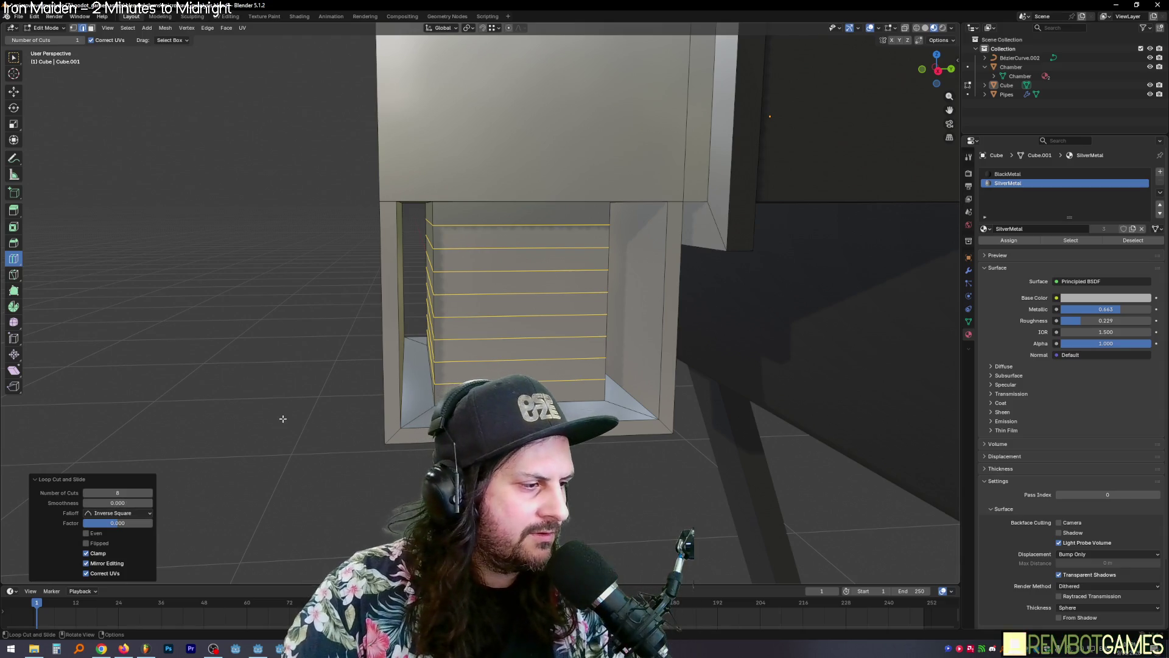
middle_drag(282, 418, 287, 415)
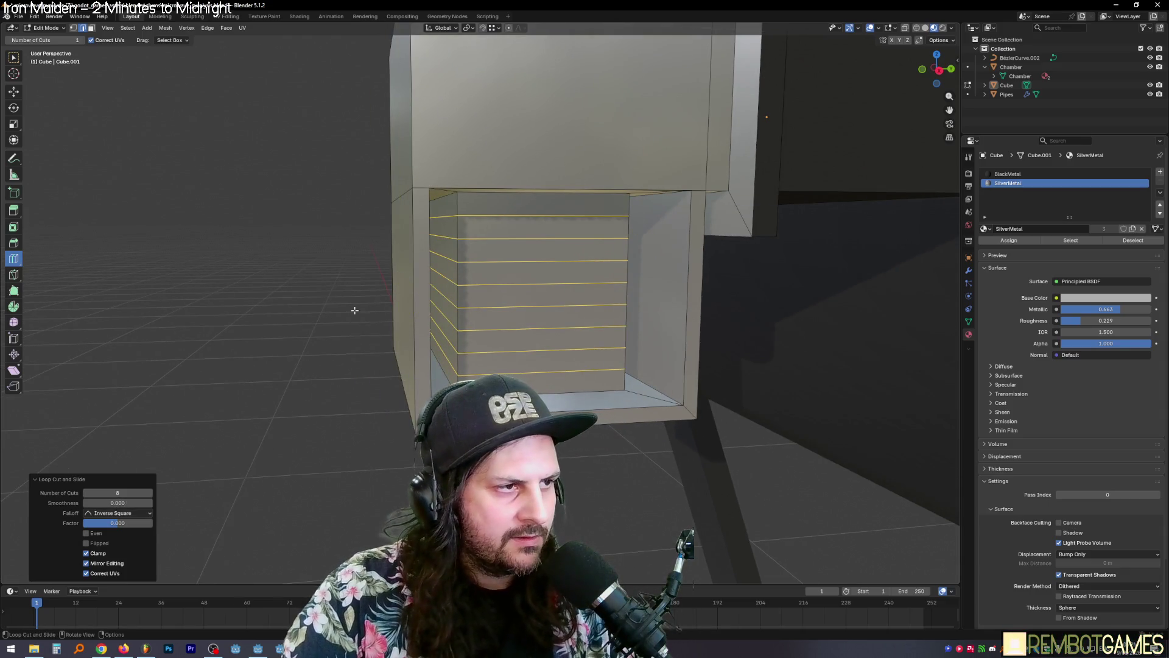
Step: Switch to face select mode and start picking slat faces on the vent block's front
key(alt+a)
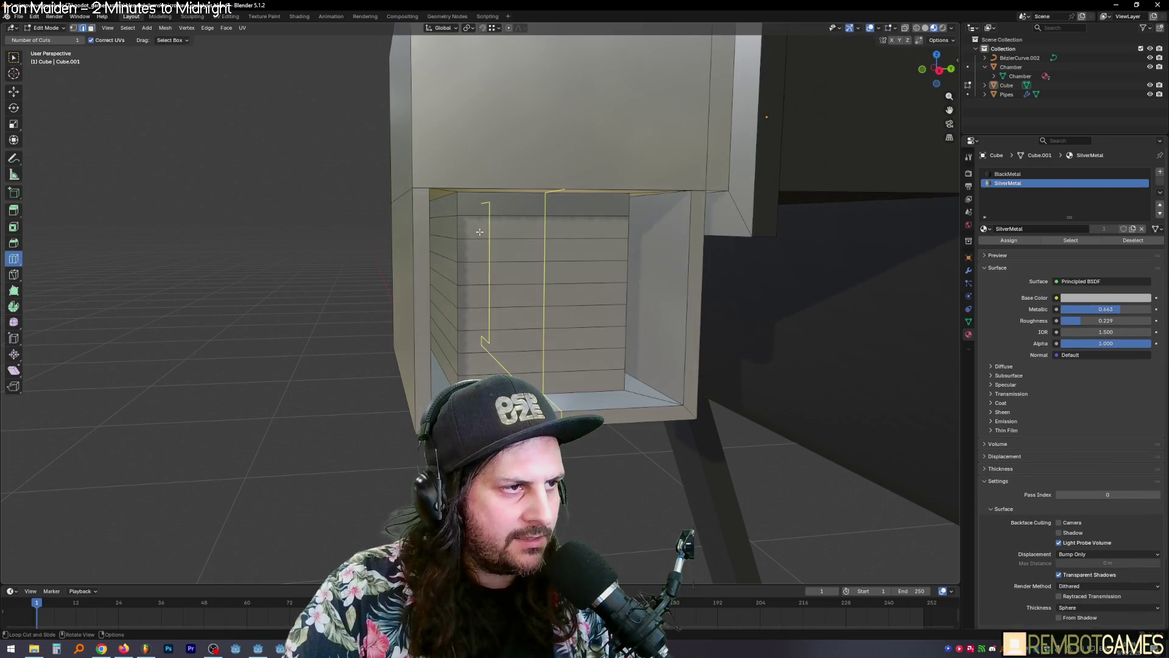
key(w)
key(3)
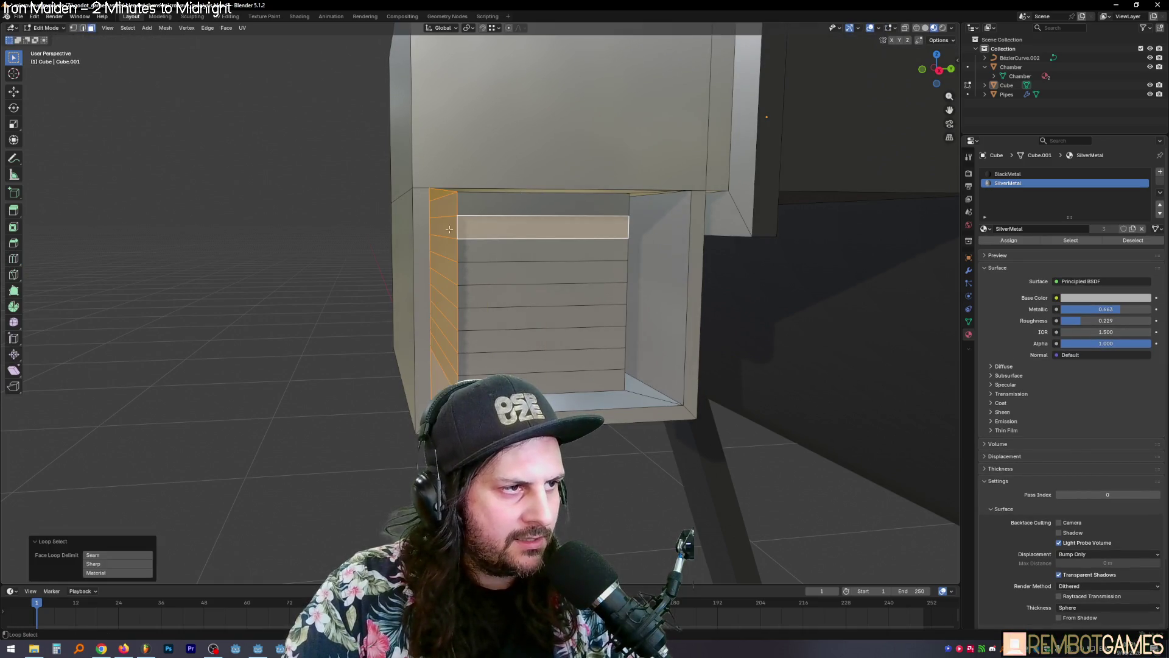
mouse_move(463, 230)
middle_down()
mouse_move(573, 234)
mouse_move(441, 244)
mouse_move(538, 226)
middle_up()
click(573, 233)
alt+shift+click(511, 238)
key(alt+a)
alt+click(441, 243)
click(500, 225)
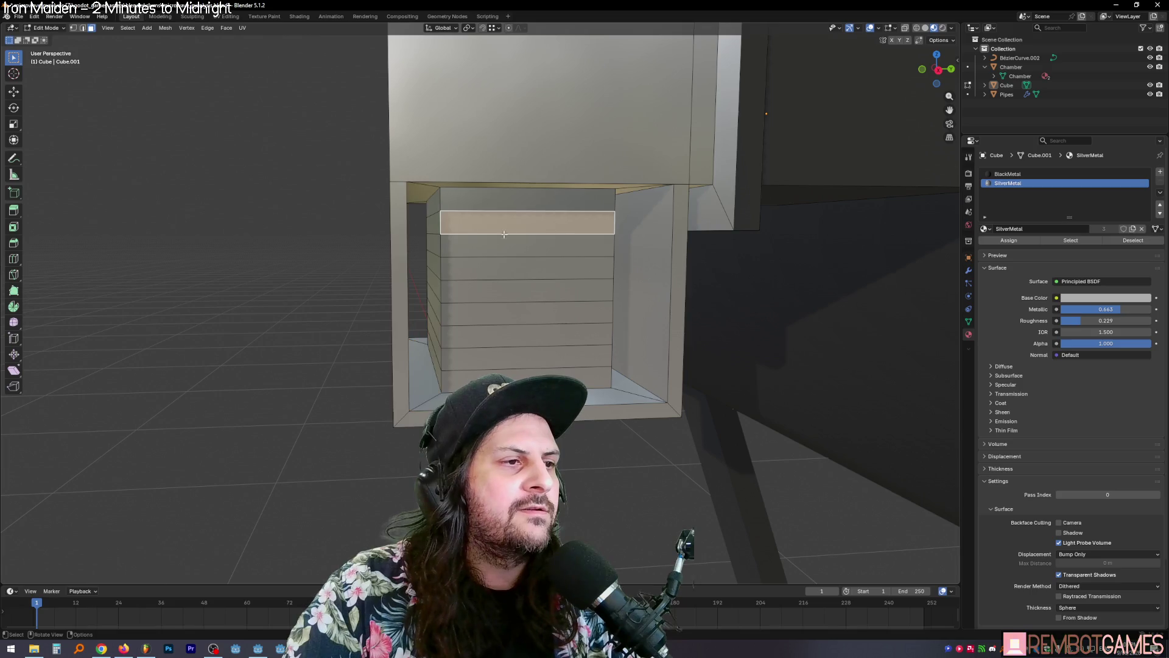
ctrl+click(432, 224)
scroll(432, 224, down, 3)
mouse_move(432, 224)
middle_down()
mouse_move(563, 238)
mouse_move(431, 228)
mouse_move(447, 227)
middle_up()
scroll(559, 240, up, 4)
click(451, 225)
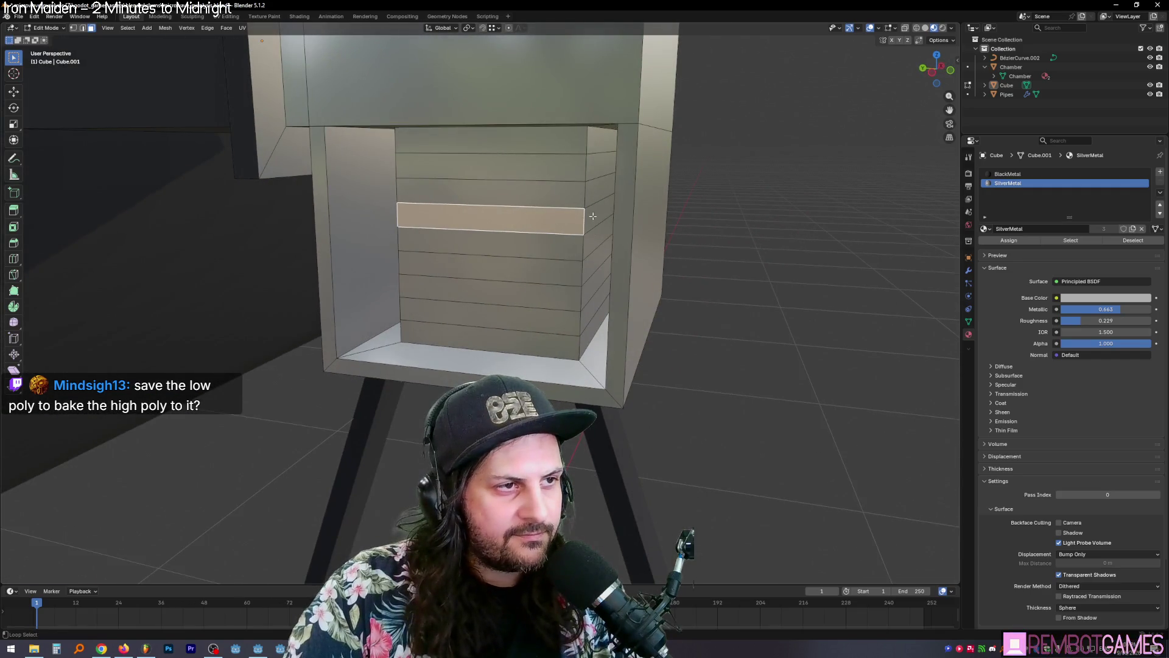
mouse_move(592, 216)
middle_down()
mouse_move(540, 244)
mouse_move(520, 218)
mouse_move(516, 169)
middle_up()
click(516, 165)
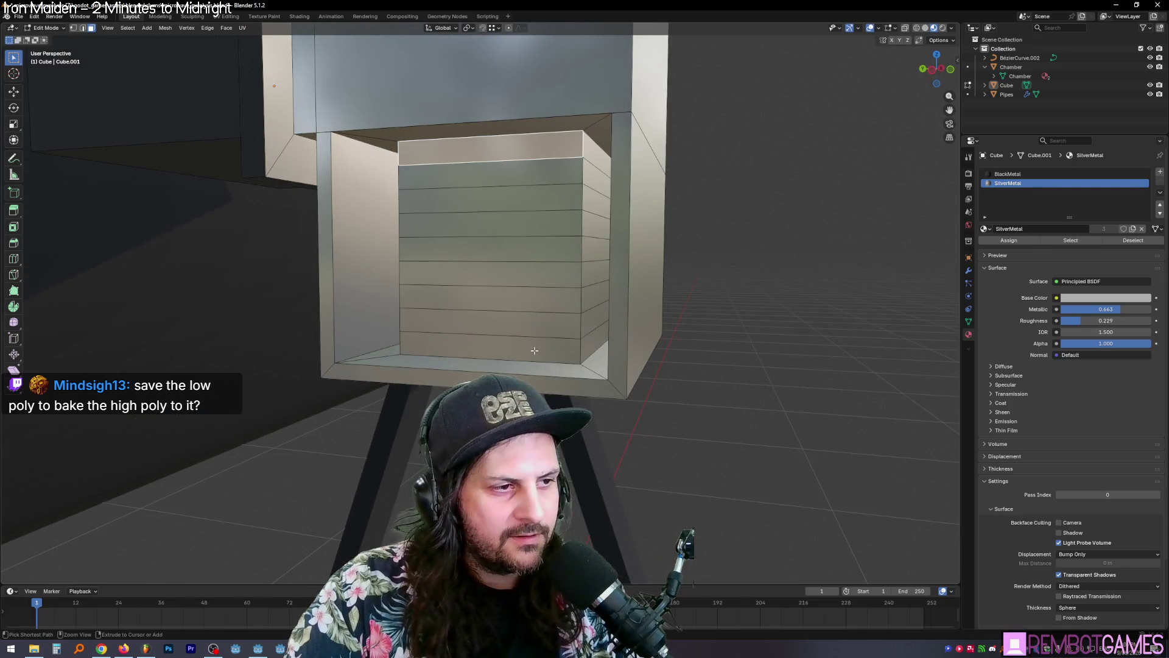
key(ctrl+z)
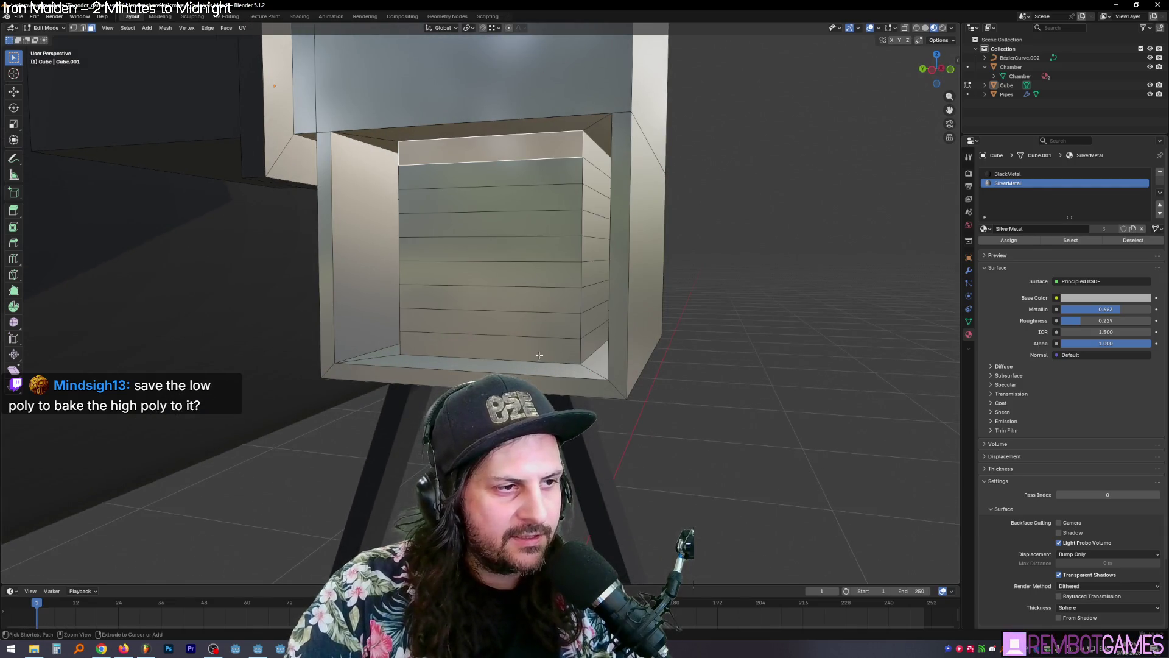
ctrl+click(544, 150)
Step: Select the faces from the top down to the bottom slat and split them apart
middle_drag(456, 224, 494, 230)
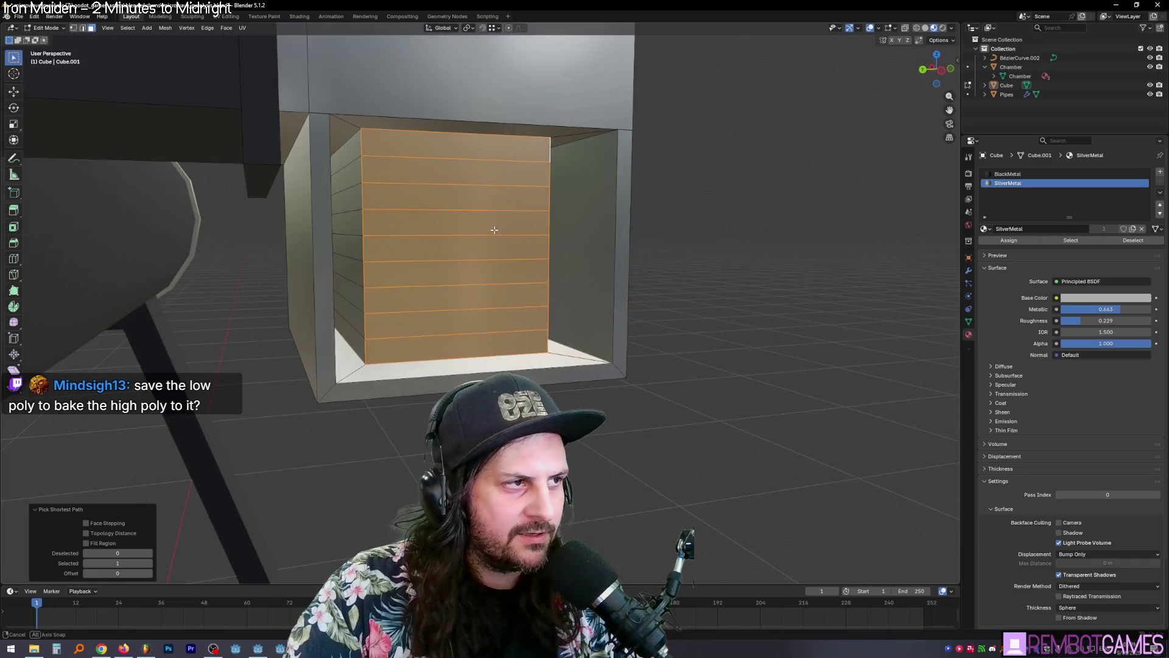
middle_drag(352, 150, 606, 251)
shift+click(619, 178)
ctrl+click(624, 411)
key(ctrl+f)
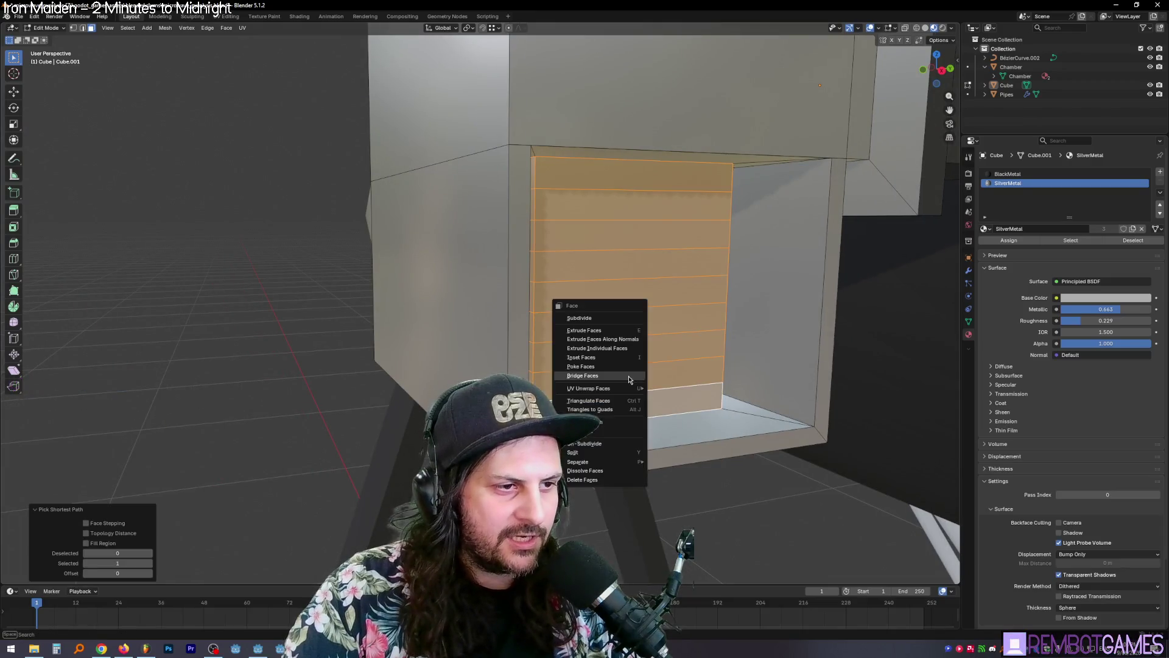
click(600, 453)
middle_drag(600, 454, 569, 247)
click(425, 193)
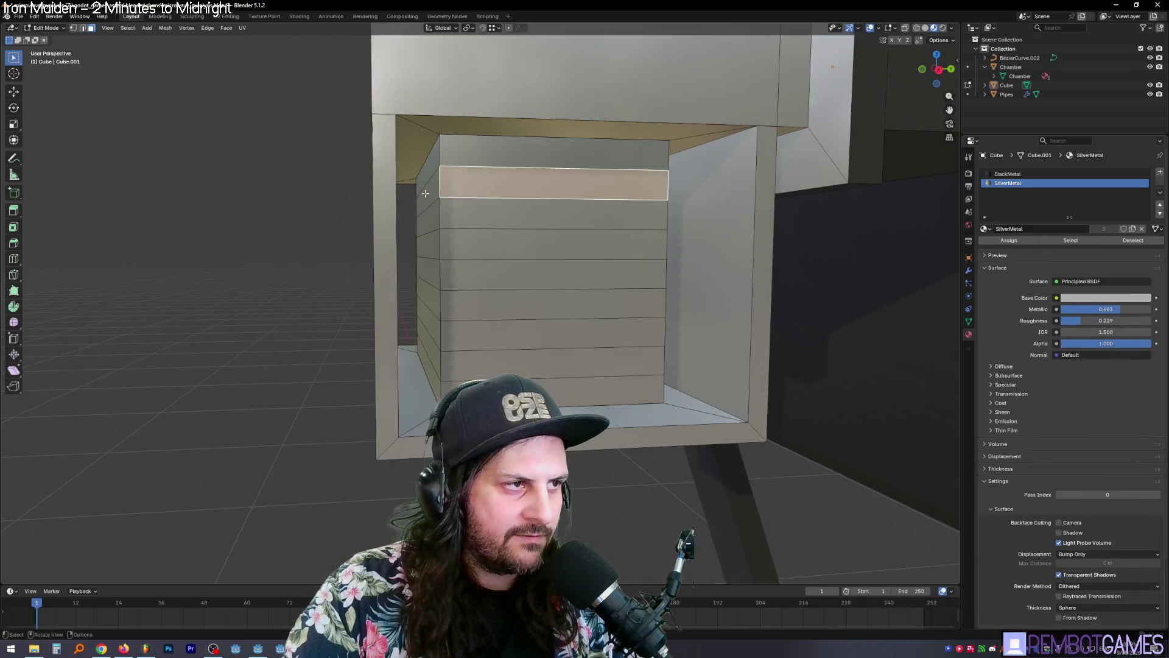
alt+shift+click(434, 195)
key(ctrl+z)
key(ctrl+z)
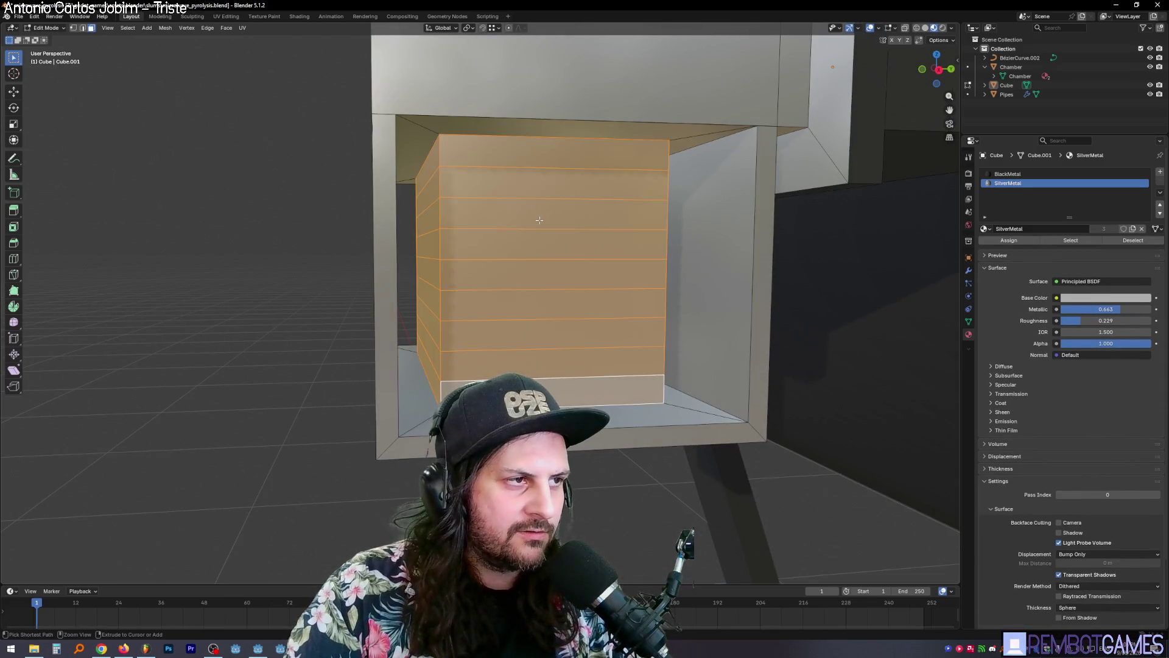
Step: Select alternating front vent bands plus a side face of one band
mouse_move(535, 208)
middle_down()
mouse_move(510, 197)
mouse_move(549, 217)
mouse_move(541, 254)
middle_up()
click(510, 196)
click(511, 204)
click(540, 254)
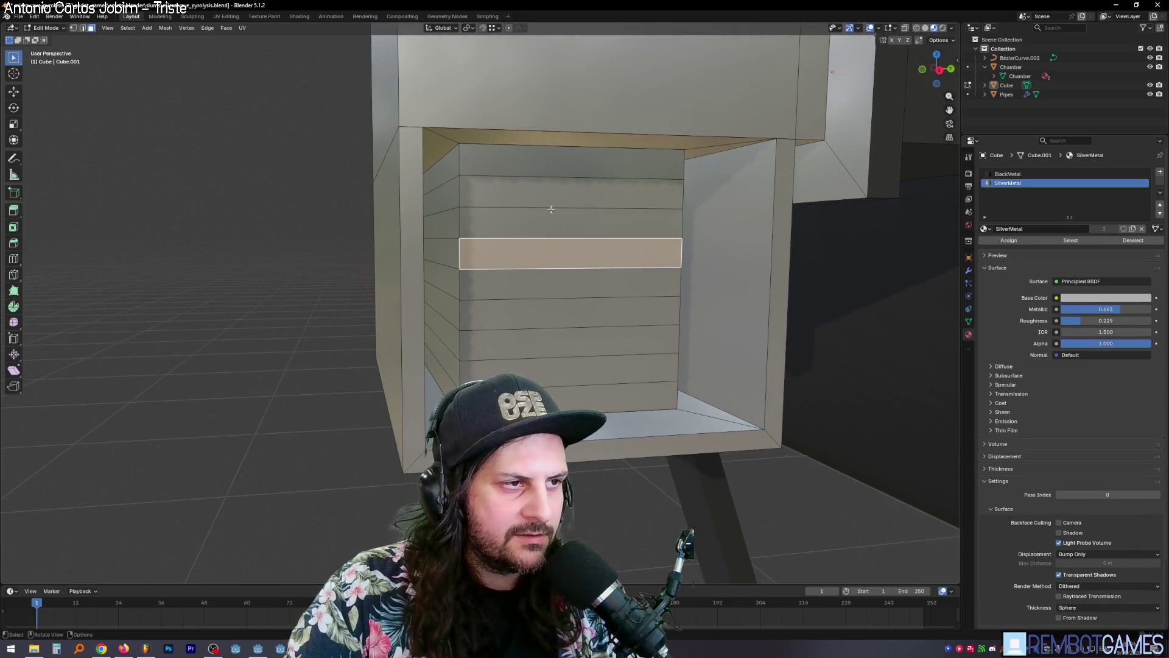
click(549, 198)
ctrl+click(547, 323)
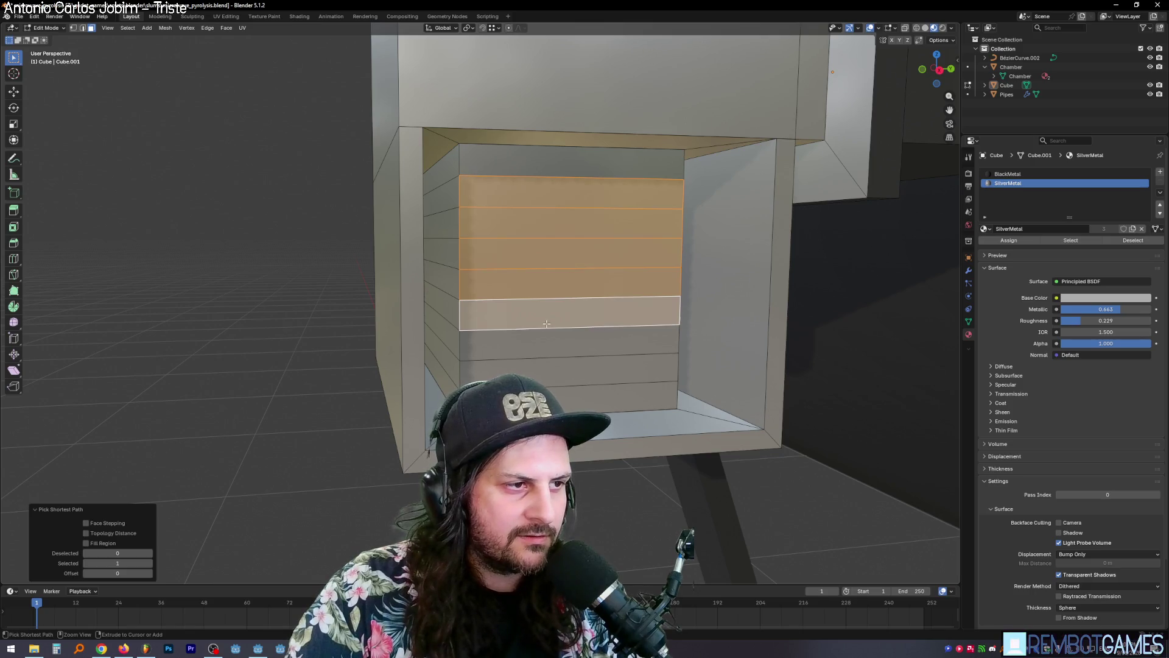
key(ctrl+z)
shift+click(542, 253)
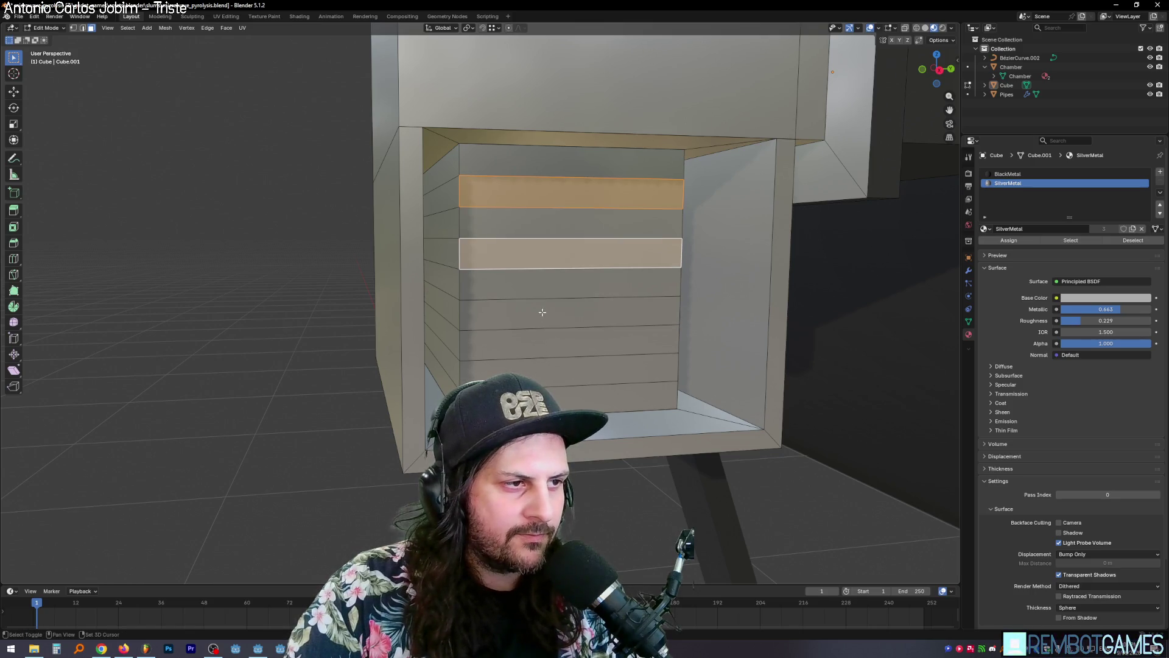
shift+click(542, 311)
shift+click(543, 367)
middle_drag(542, 368, 554, 256)
shift+click(552, 204)
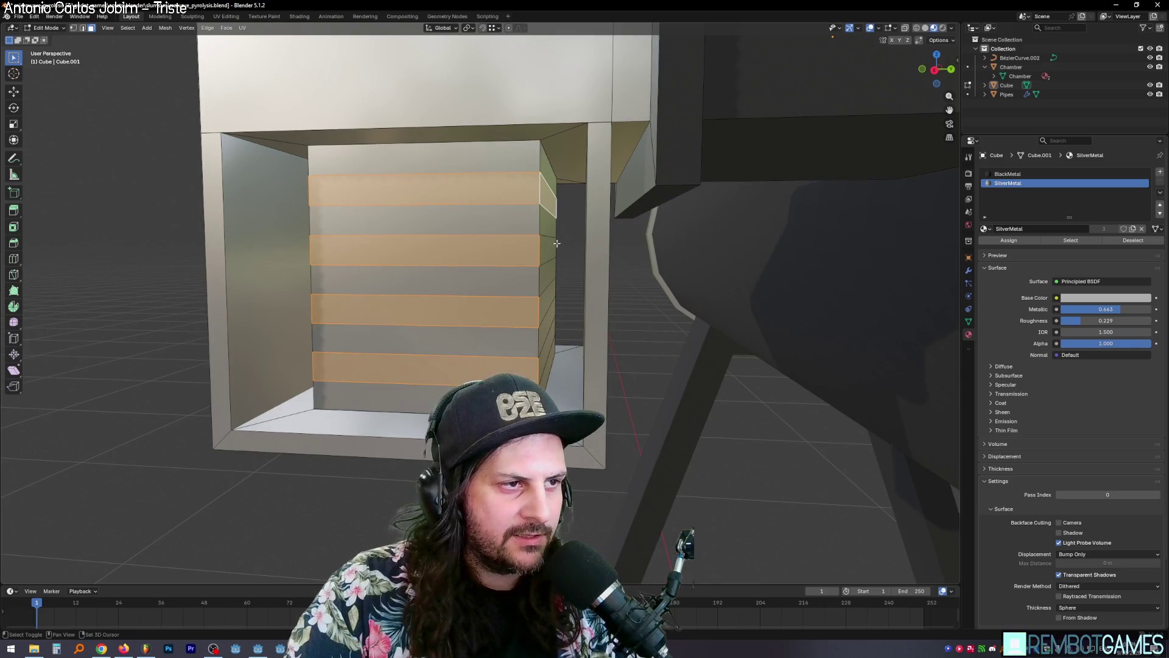
Step: Add the bands' left side faces and all four alternating front vent bands to the selection
middle_drag(445, 360, 463, 357)
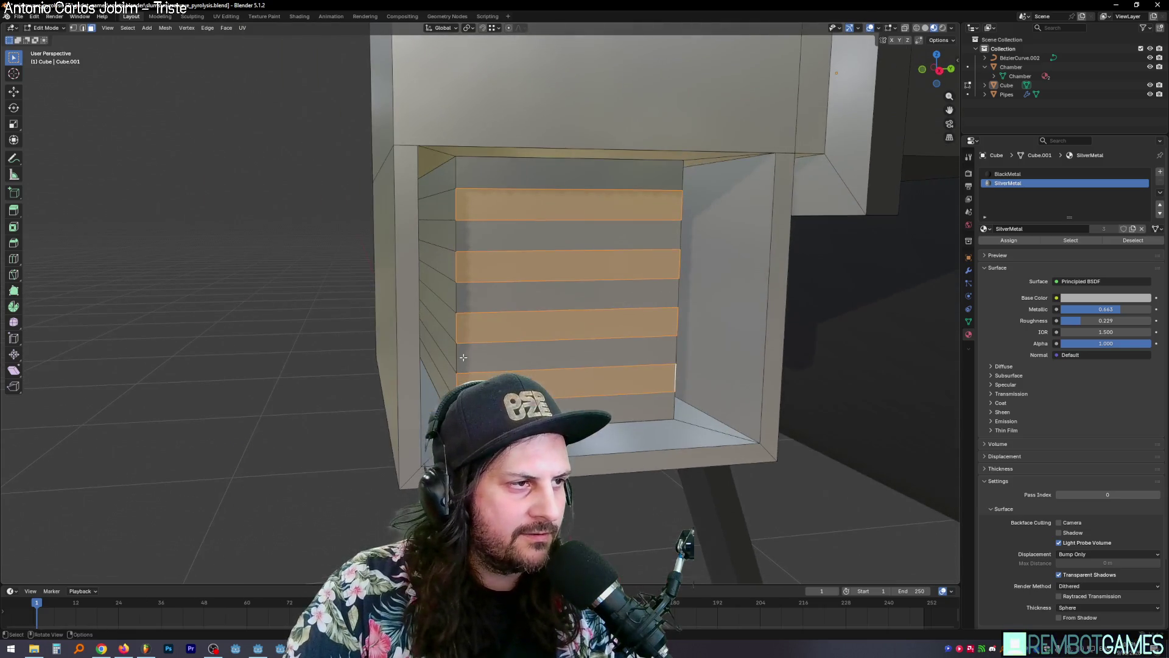
shift+click(442, 206)
shift+click(438, 262)
shift+click(438, 319)
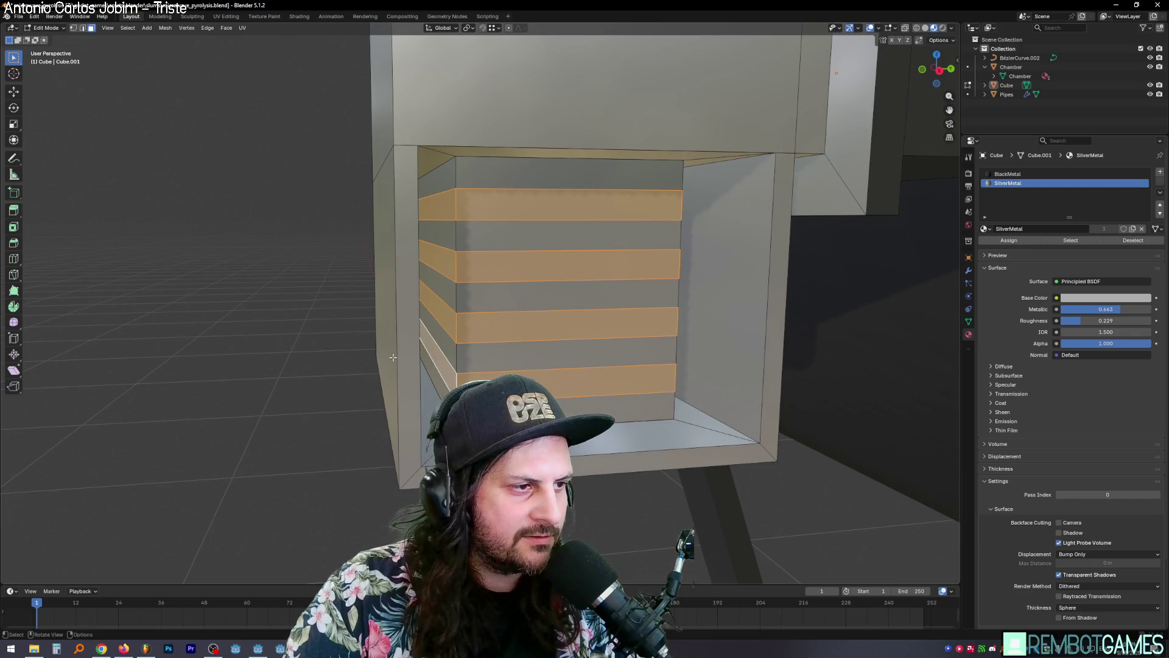
middle_drag(393, 357, 475, 214)
shift+click(475, 213)
shift+click(467, 244)
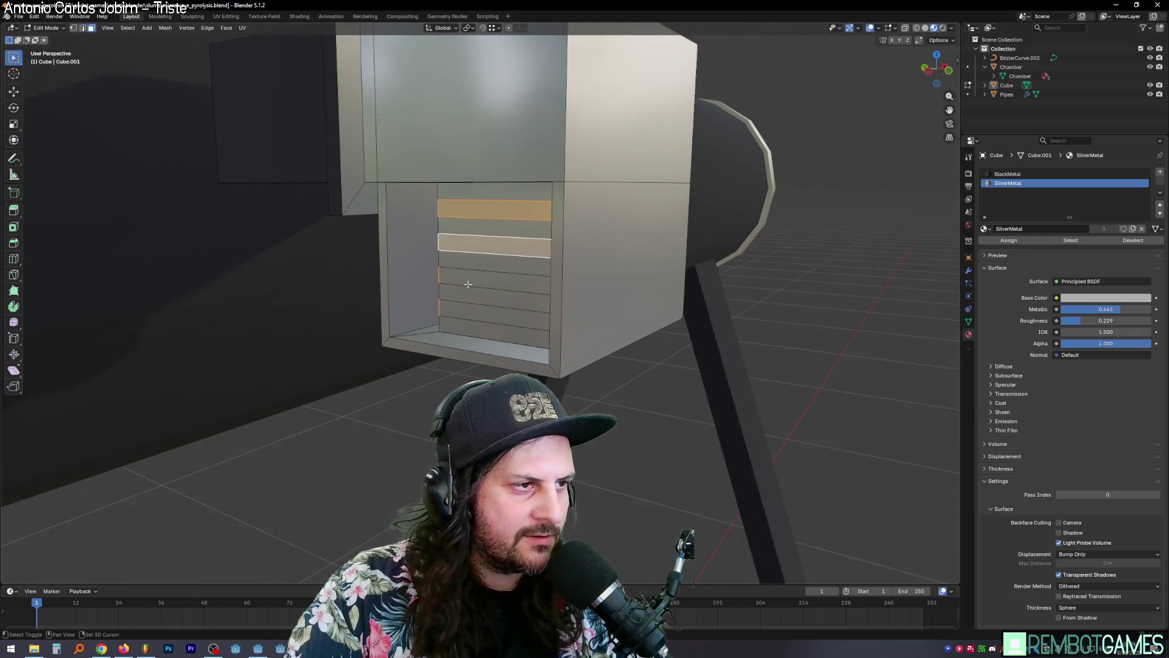
shift+click(468, 283)
shift+click(466, 314)
middle_drag(466, 314, 493, 214)
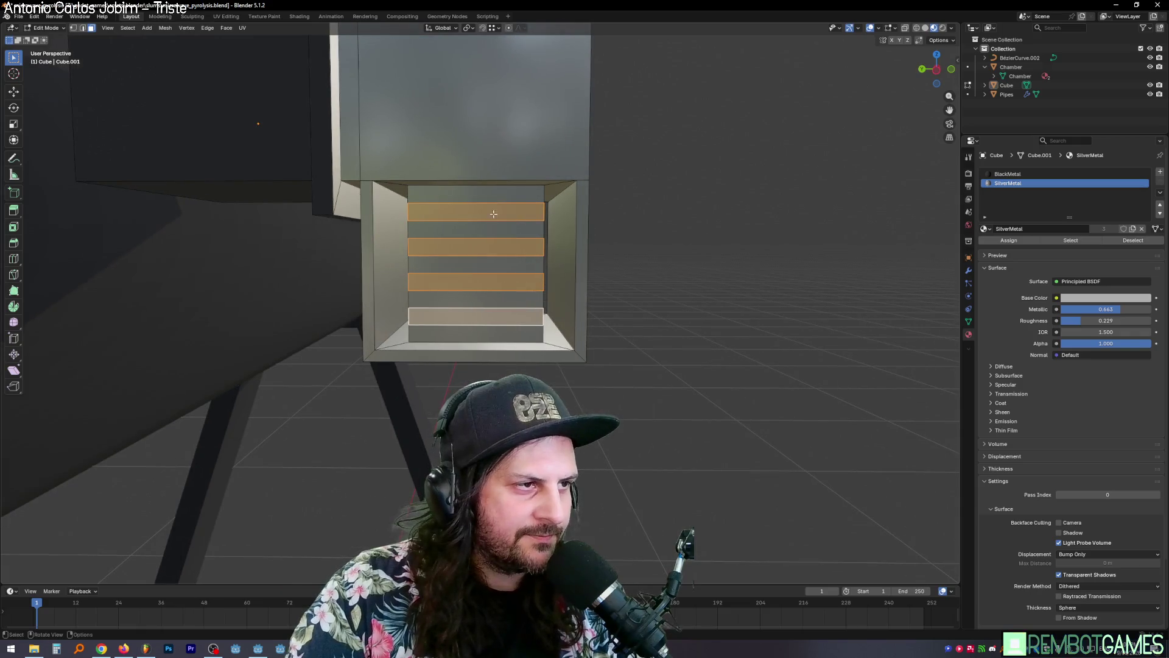
key(ctrl+f)
Step: Extrude the alternating vent bands 0.0839 m along their normals and squash them thin along Z
click(497, 102)
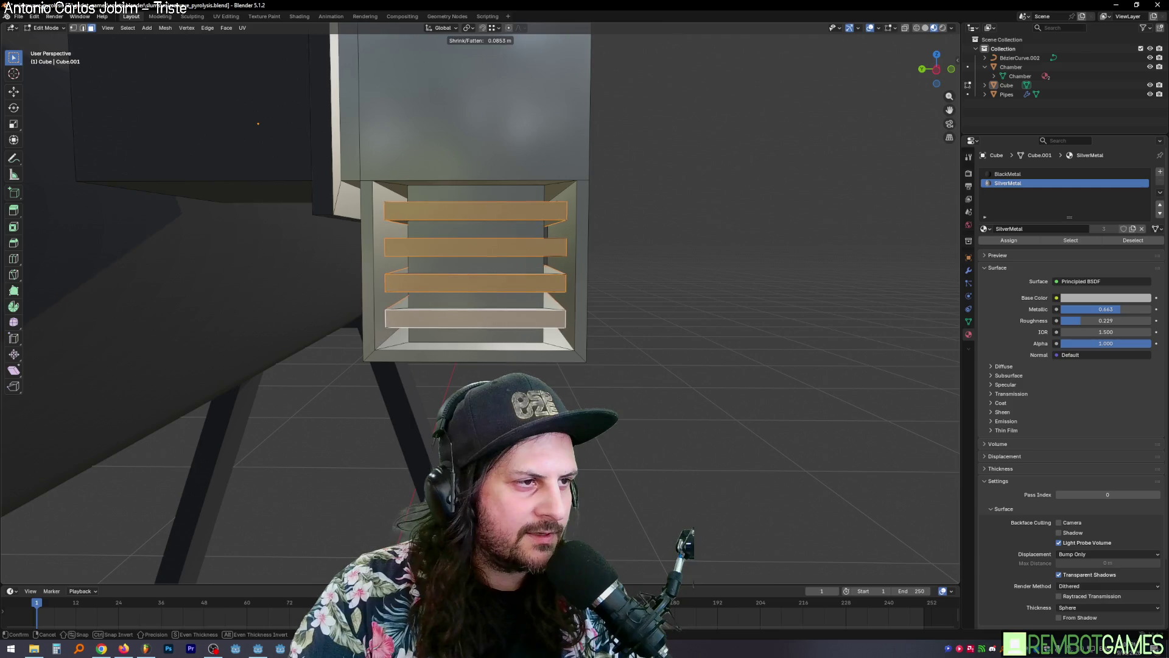
key(Return)
scroll(576, 339, up, 3)
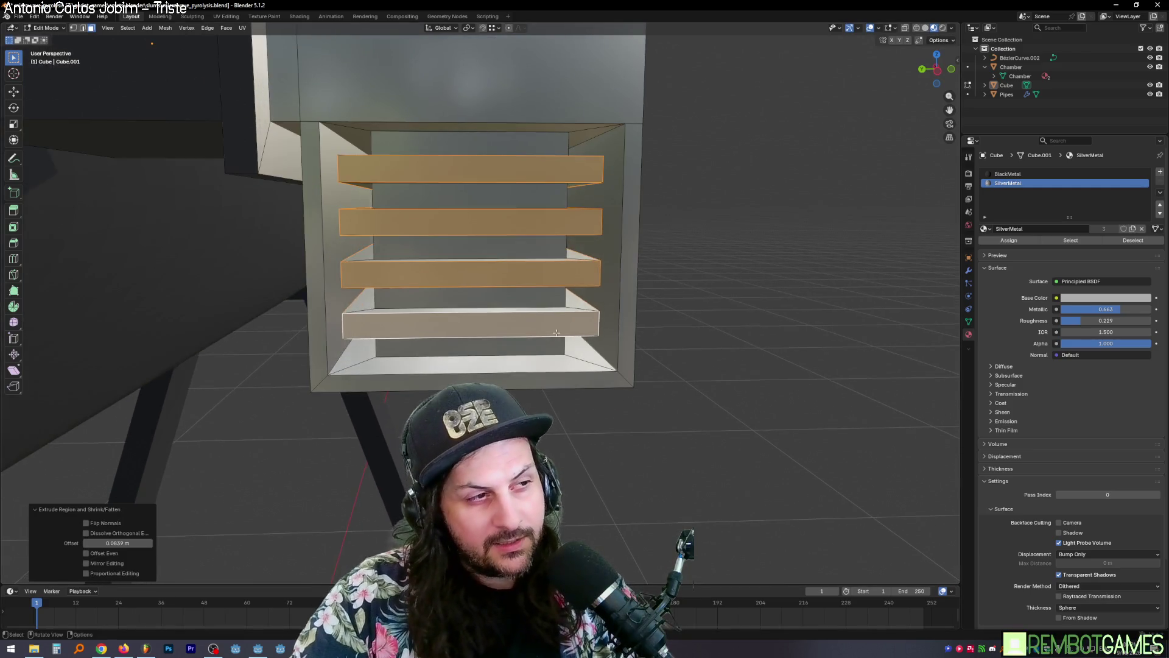
key(s)
key(z)
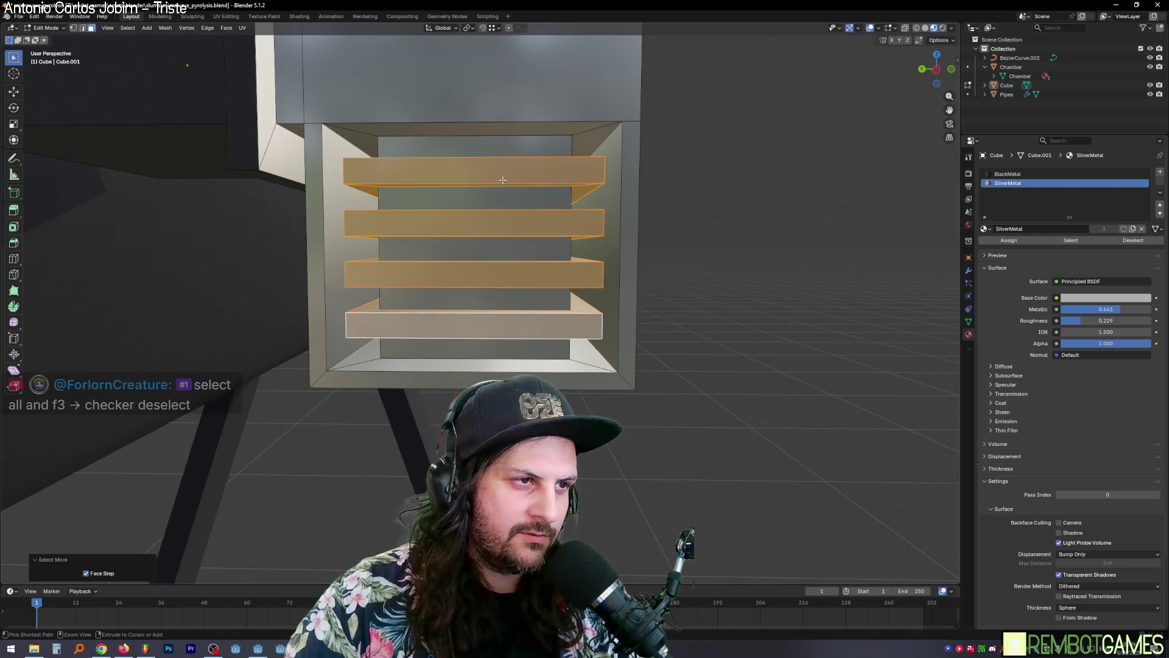
key(s)
key(z)
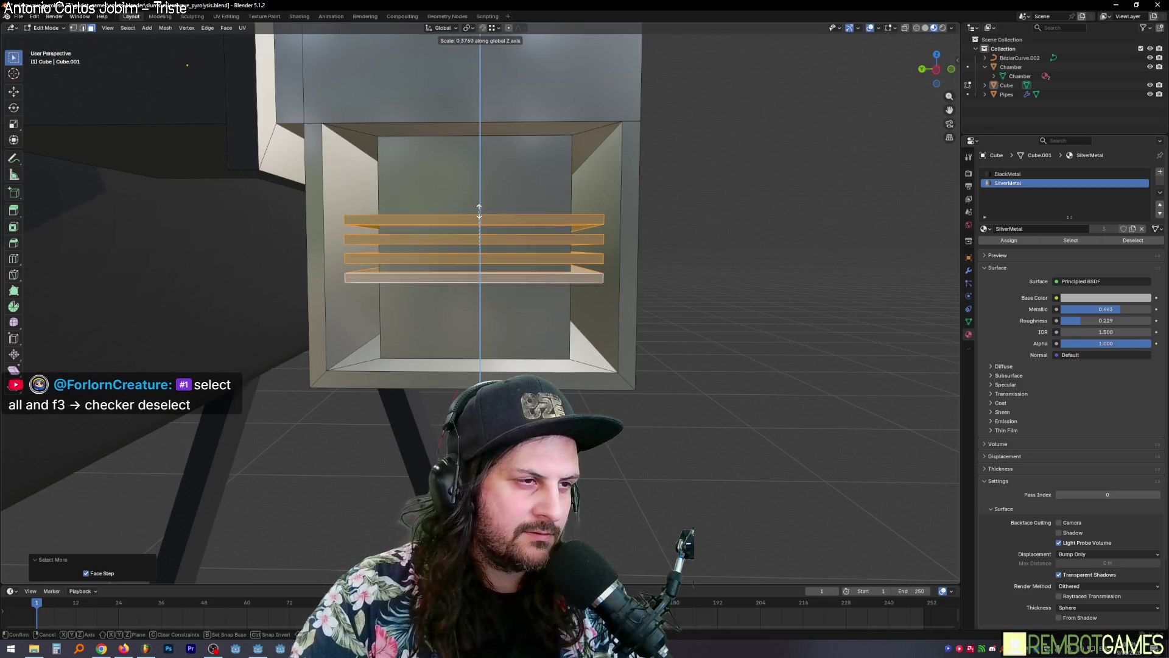
click(487, 183)
Step: Assign the BlackMetal material to the new louvre slats
mouse_move(487, 183)
middle_down()
mouse_move(513, 248)
mouse_move(487, 274)
mouse_move(505, 302)
middle_up()
scroll(487, 275, down, 6)
key(Tab)
key(Tab)
scroll(618, 302, up, 5)
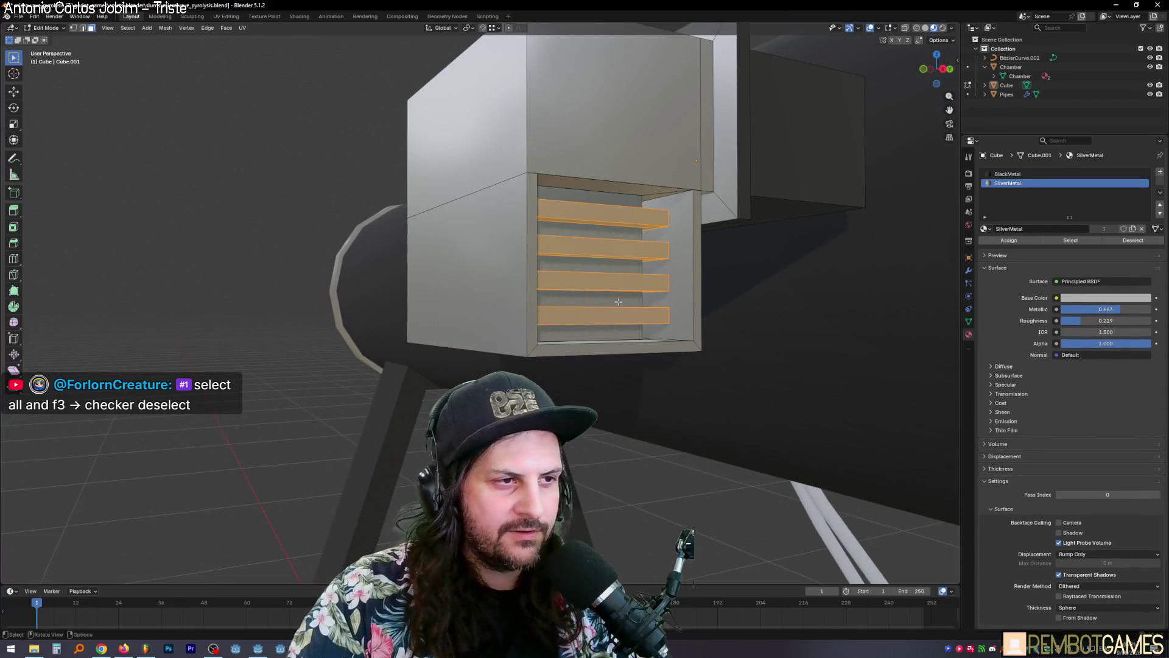
click(1025, 242)
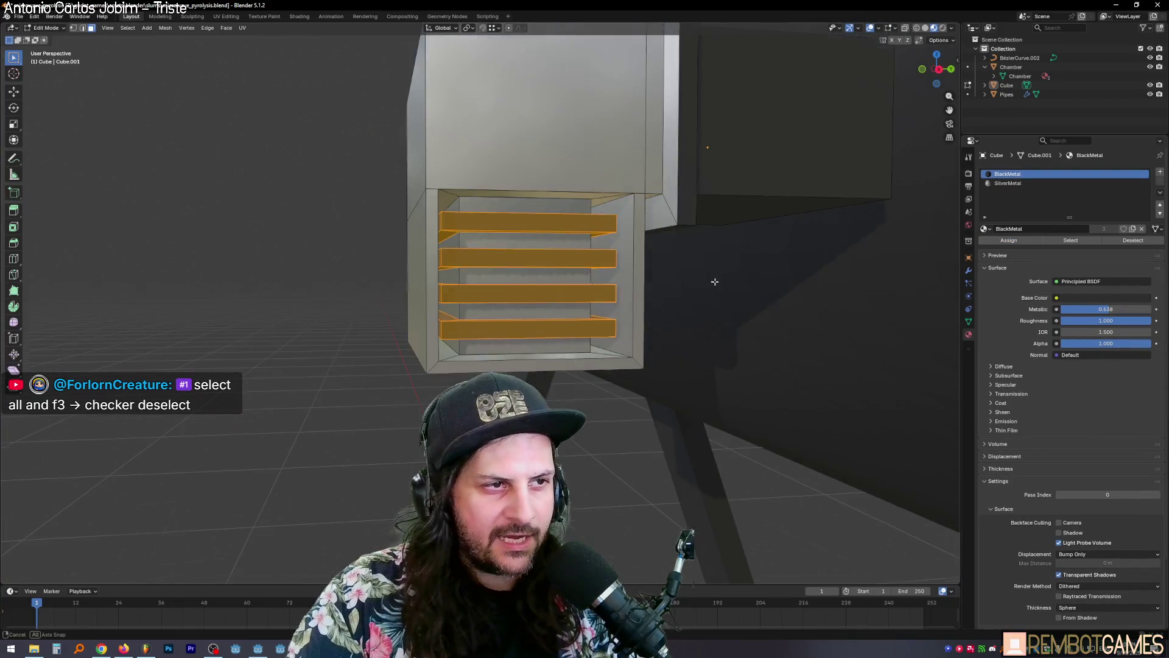
Step: Clear the box selection and pick a single slat face on the vent
mouse_move(670, 341)
middle_down()
mouse_move(668, 322)
mouse_move(592, 275)
middle_up()
key(Tab)
key(ctrl+z)
key(ctrl+z)
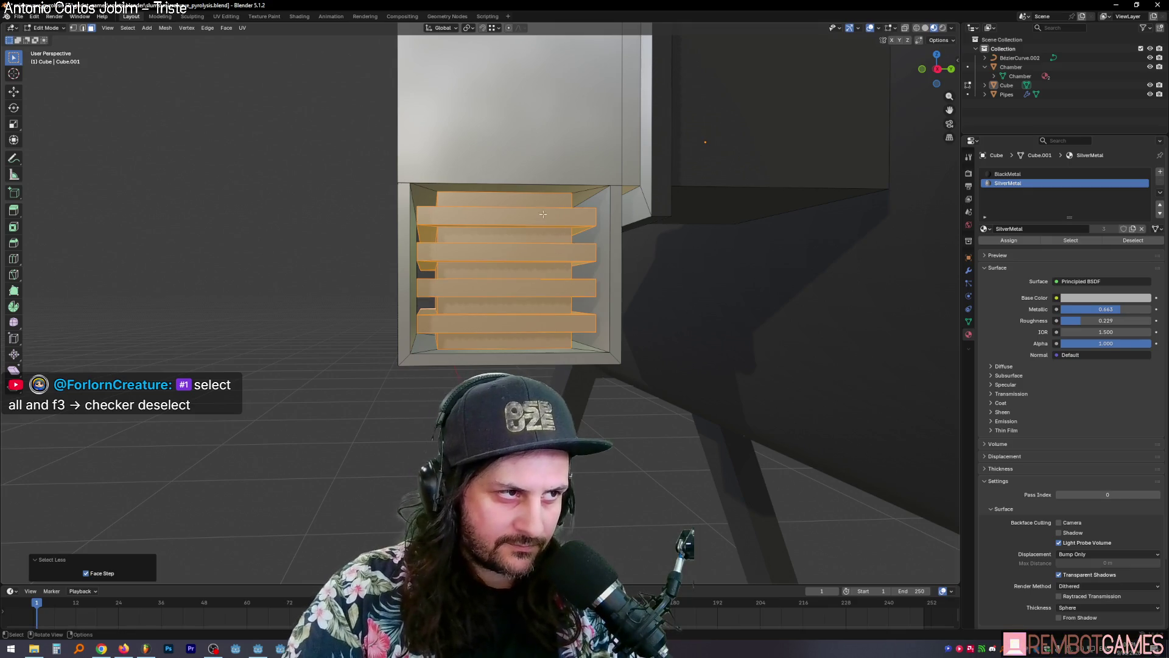
key(alt+a)
mouse_move(543, 214)
middle_down()
mouse_move(479, 216)
mouse_move(548, 239)
mouse_move(542, 261)
middle_up()
key(ctrl+z)
key(alt+a)
shift+click(491, 217)
shift+click(483, 252)
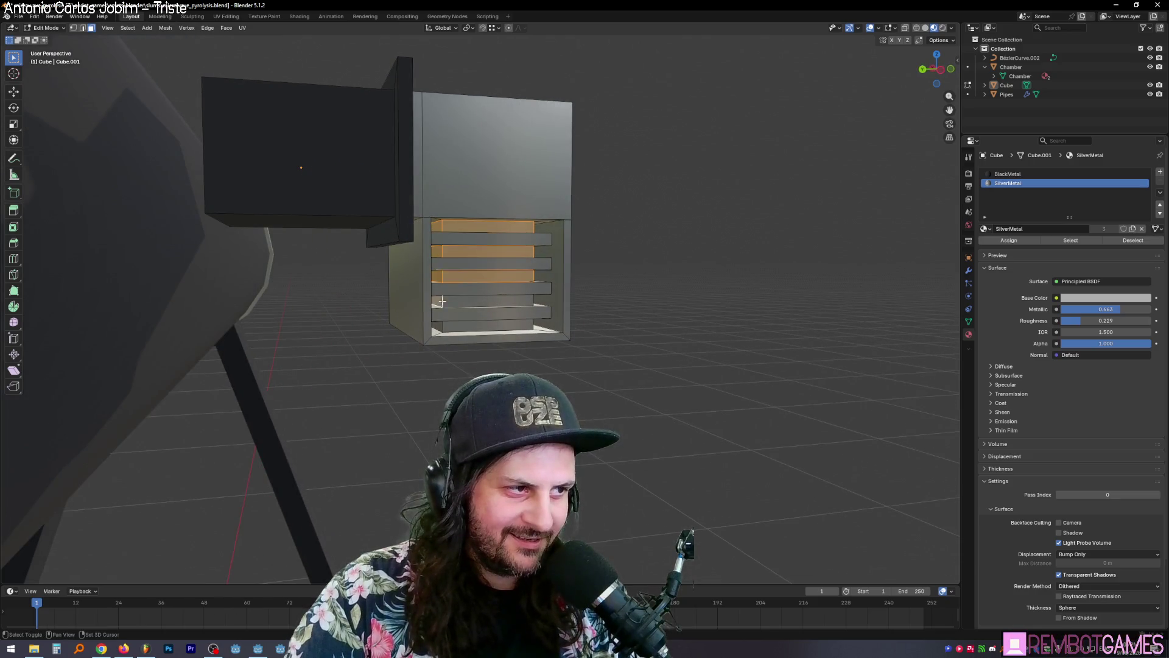
Step: Loop-select the edge ring running around a vent slat, viewed from the front
middle_drag(455, 326, 439, 283)
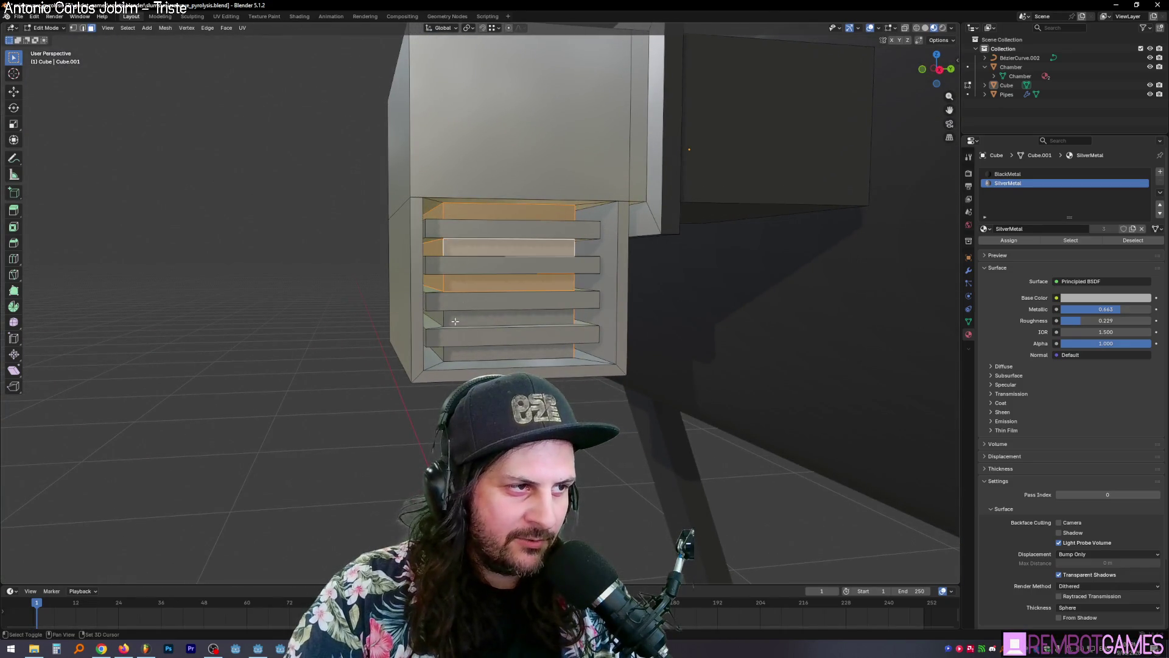
mouse_move(458, 351)
middle_down()
mouse_move(546, 329)
mouse_move(530, 313)
mouse_move(679, 319)
mouse_move(663, 321)
mouse_move(673, 293)
middle_up()
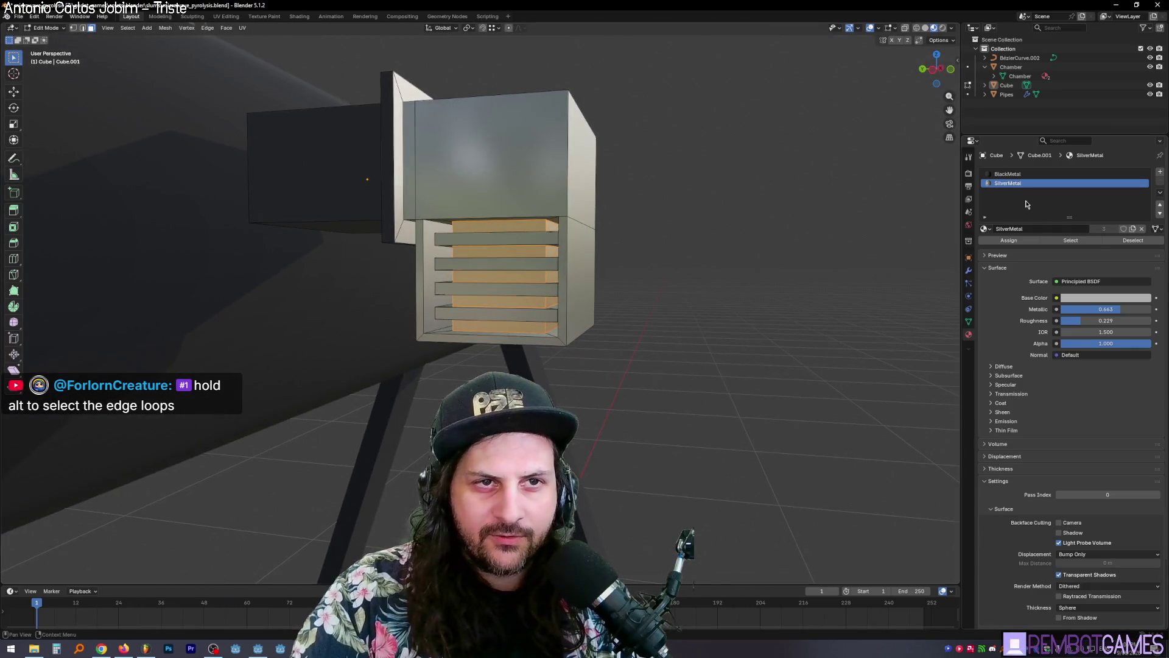
mouse_move(567, 281)
middle_down()
mouse_move(588, 280)
mouse_move(555, 253)
mouse_move(520, 248)
mouse_move(491, 270)
mouse_move(537, 282)
mouse_move(425, 274)
mouse_move(663, 244)
mouse_move(533, 233)
mouse_move(509, 303)
middle_up()
alt+click(531, 269)
scroll(548, 262, up, 3)
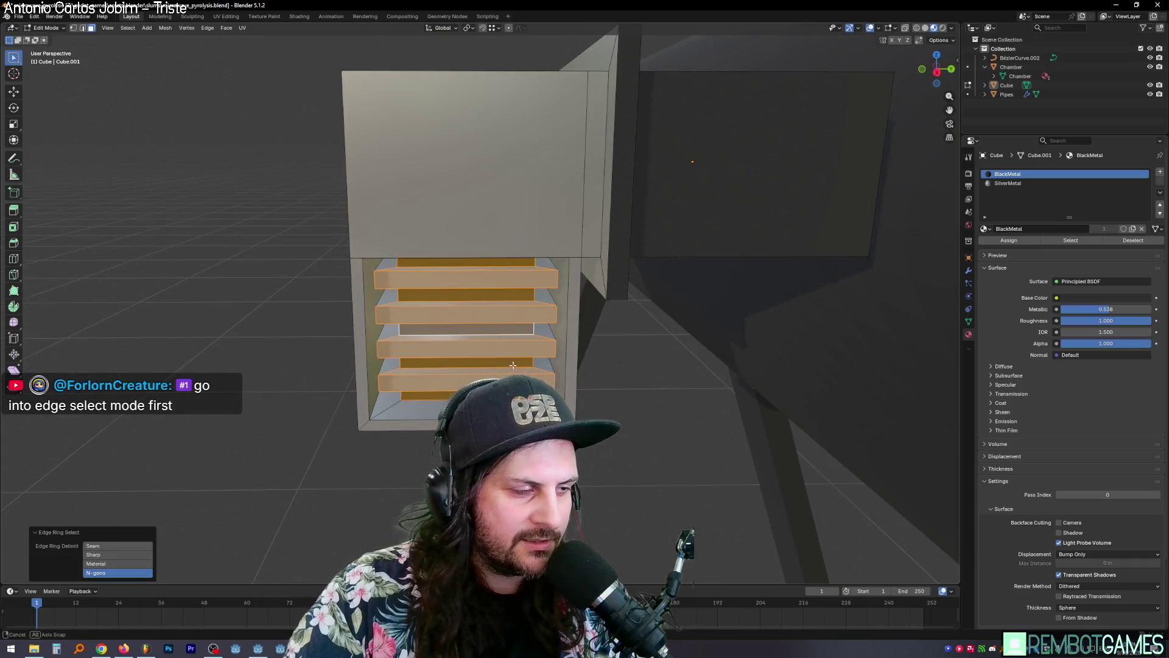
Step: Select the face between the top two slats and an edge on the top slat, then exit Edit Mode
middle_drag(513, 365, 321, 377)
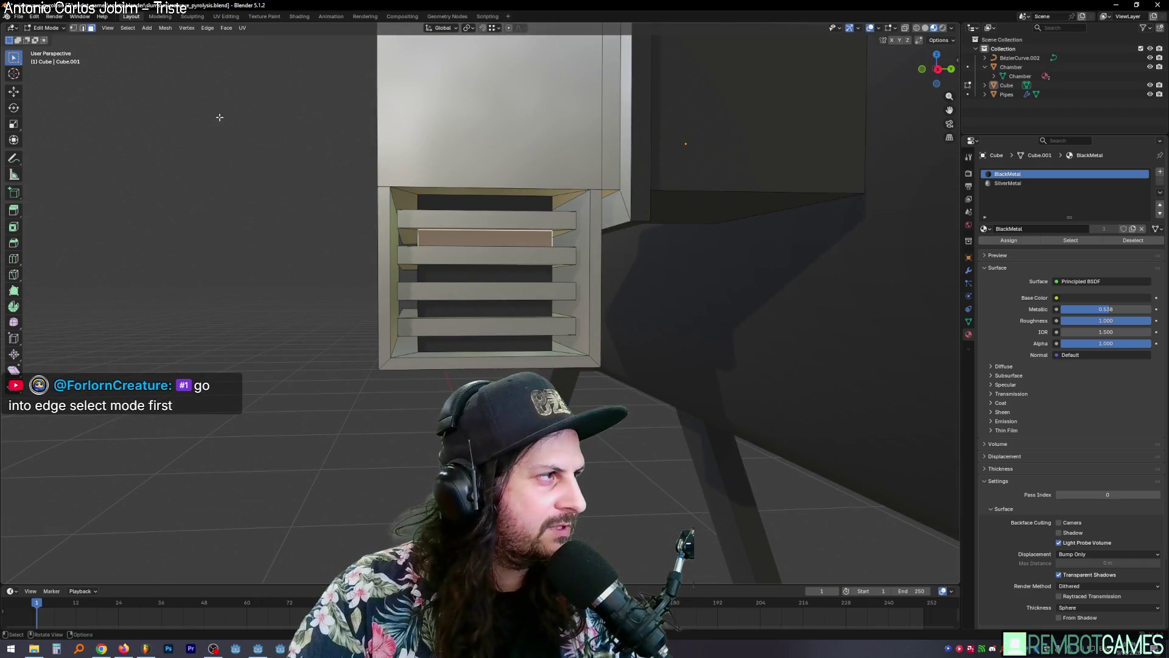
click(498, 226)
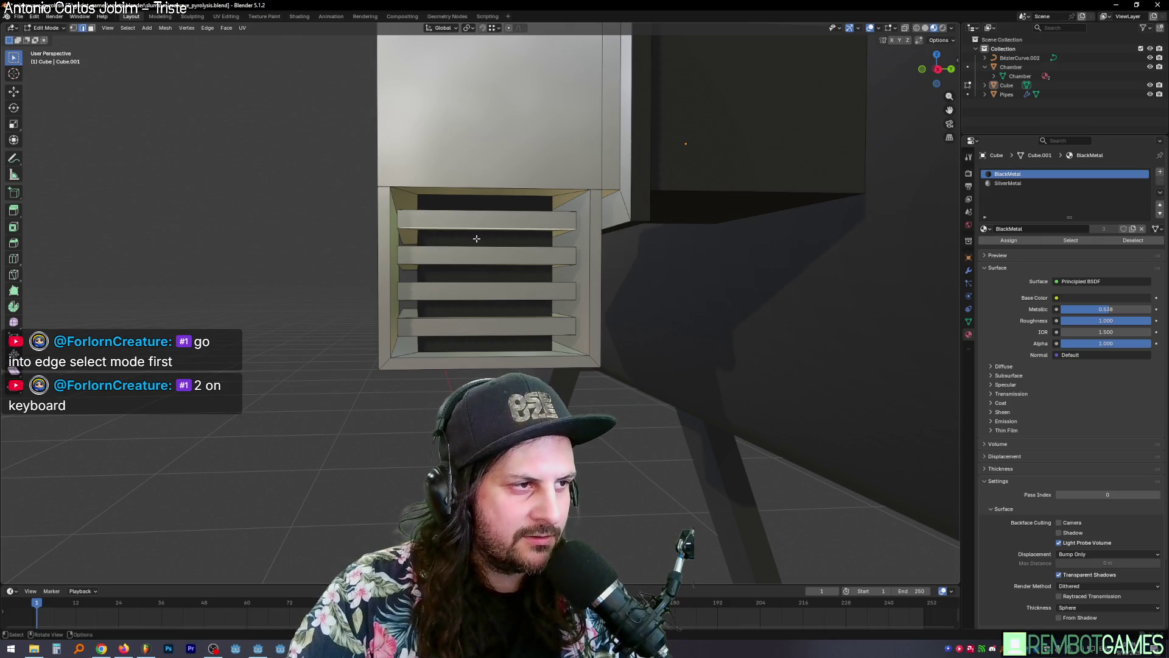
mouse_move(479, 245)
middle_down()
mouse_move(445, 248)
mouse_move(556, 260)
mouse_move(568, 245)
middle_up()
ctrl+click(568, 245)
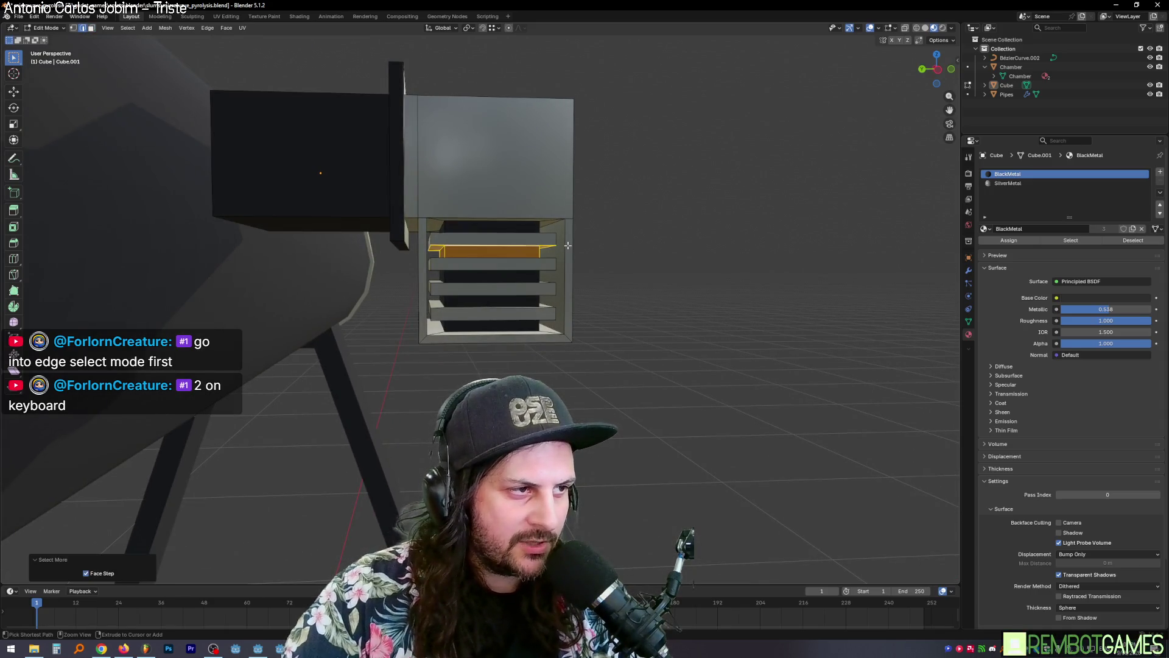
mouse_move(473, 279)
middle_down()
mouse_move(656, 280)
mouse_move(530, 317)
middle_up()
key(Tab)
scroll(557, 329, down, 8)
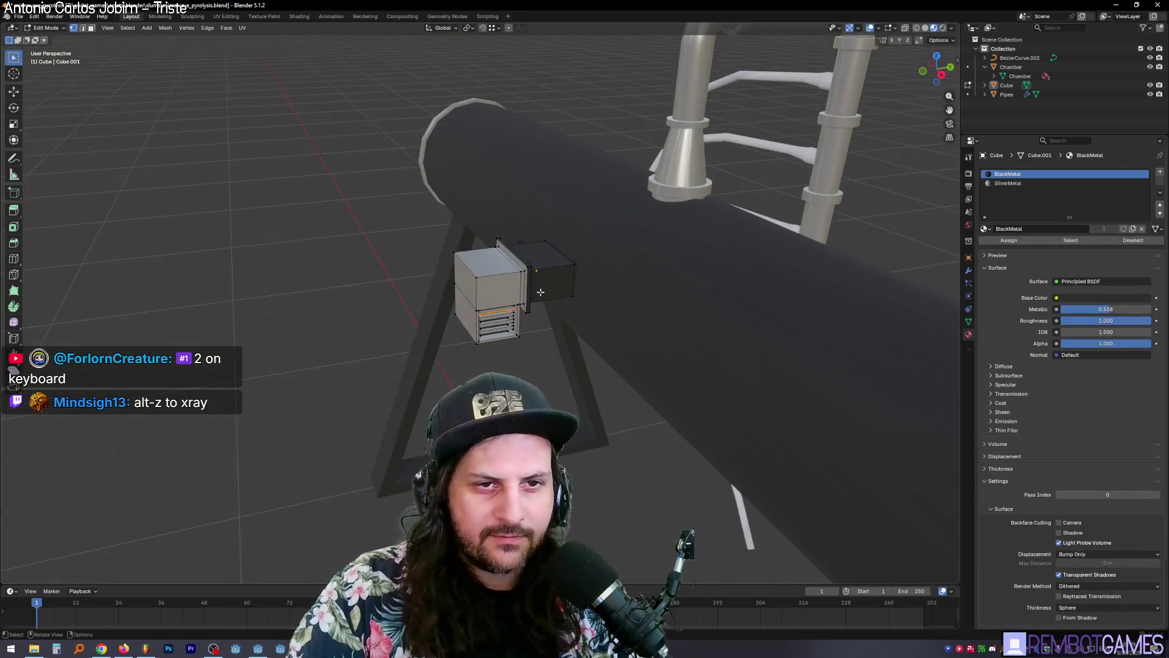
Step: Inspect the box in Edit Mode, return to Object Mode and toggle see-through display
middle_drag(557, 357, 582, 302)
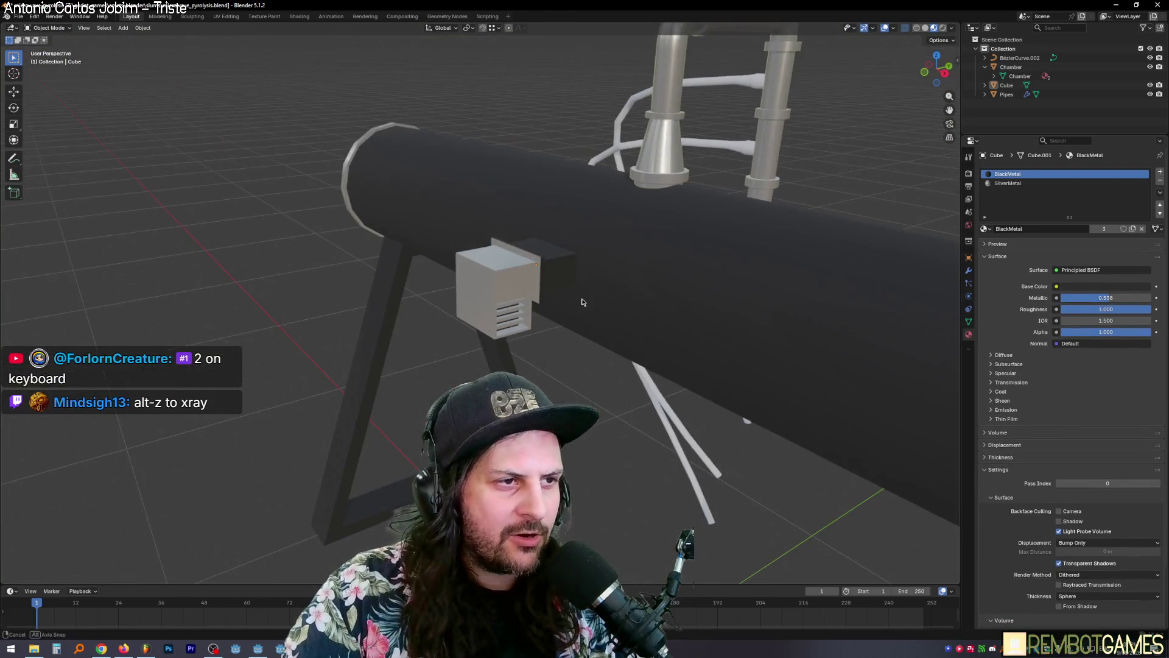
key(Tab)
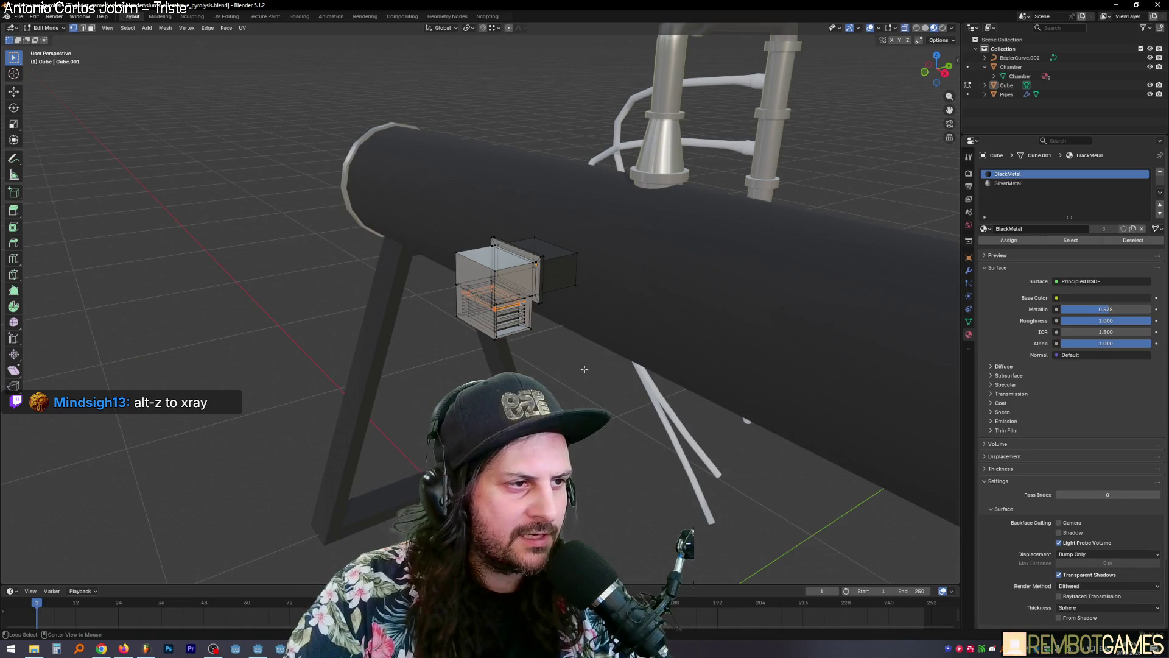
scroll(572, 359, up, 3)
mouse_move(571, 359)
middle_down()
mouse_move(554, 376)
mouse_move(540, 266)
middle_up()
scroll(554, 377, up, 2)
key(Tab)
key(alt+z)
key(alt+z)
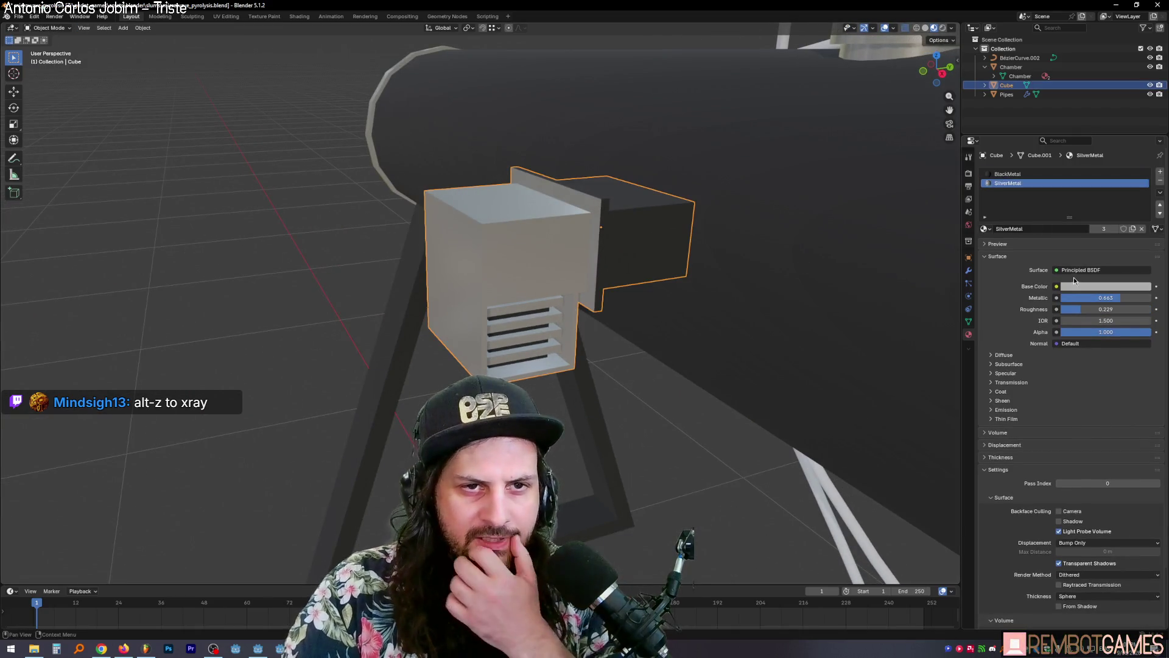
Step: Make SilverMetal fully metallic with roughness 0.623 and review the reactor and vent box
drag(1074, 311, 1149, 310)
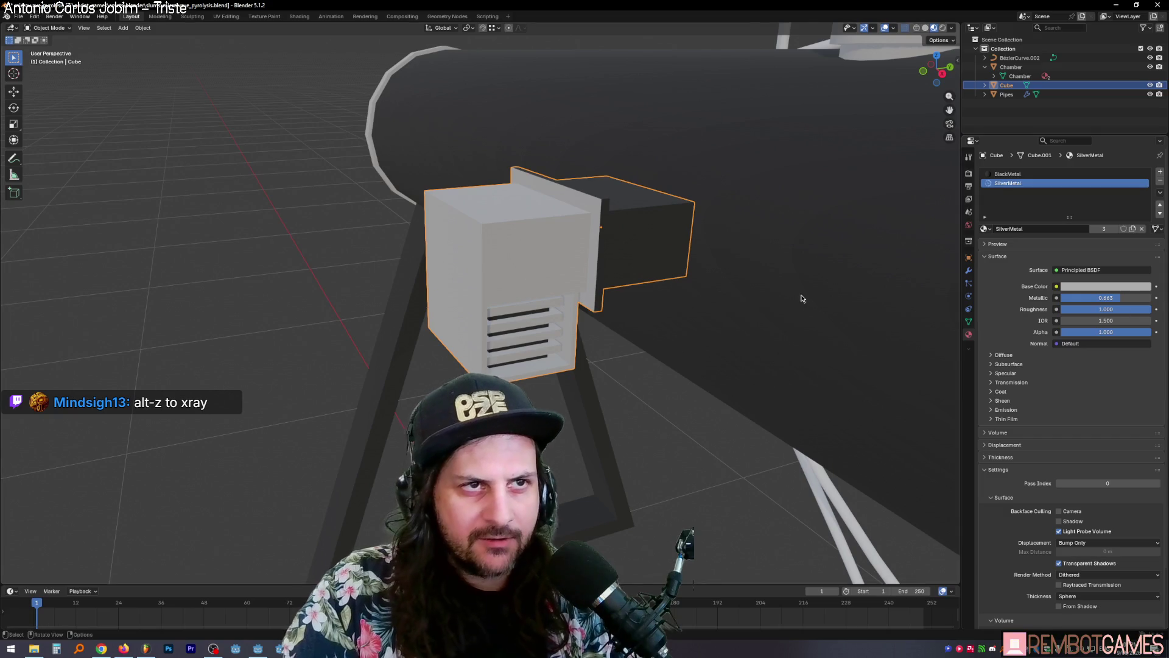
scroll(800, 298, down, 5)
middle_drag(800, 298, 562, 300)
scroll(701, 299, up, 3)
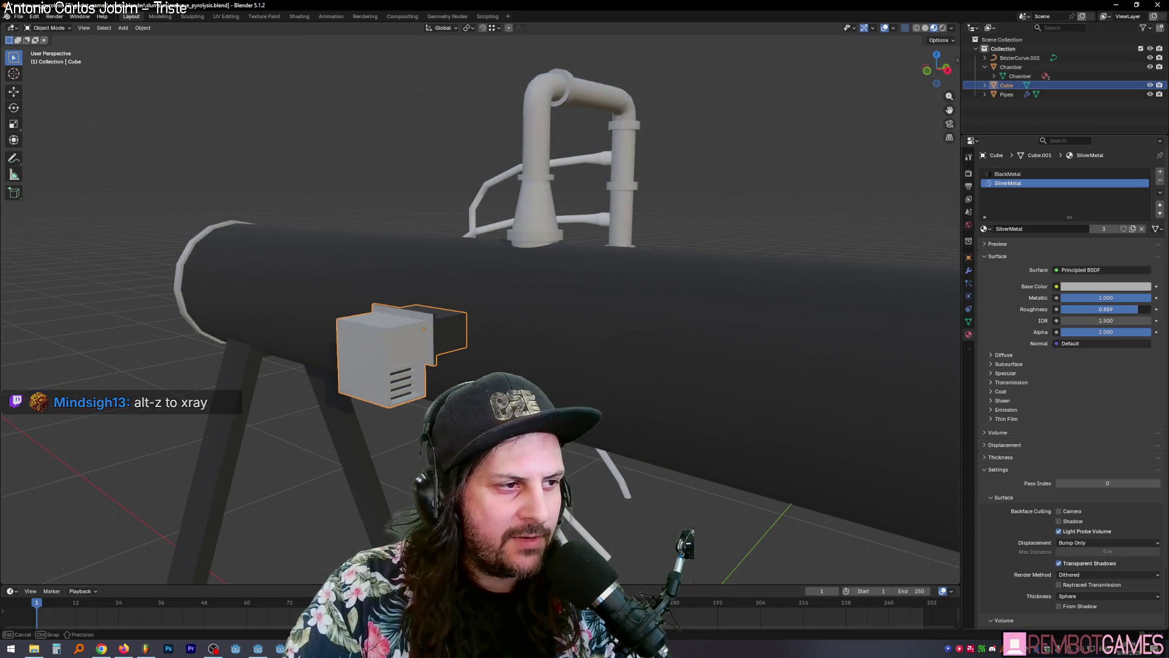
mouse_move(692, 342)
middle_down()
mouse_move(762, 318)
mouse_move(697, 334)
mouse_move(640, 374)
mouse_move(639, 352)
mouse_move(742, 166)
mouse_move(652, 342)
mouse_move(529, 413)
mouse_move(576, 355)
mouse_move(430, 367)
mouse_move(496, 307)
mouse_move(364, 295)
middle_up()
click(741, 167)
scroll(741, 166, down, 3)
Step: Widen the vent faces along Y to a scale of 1.189
key(Tab)
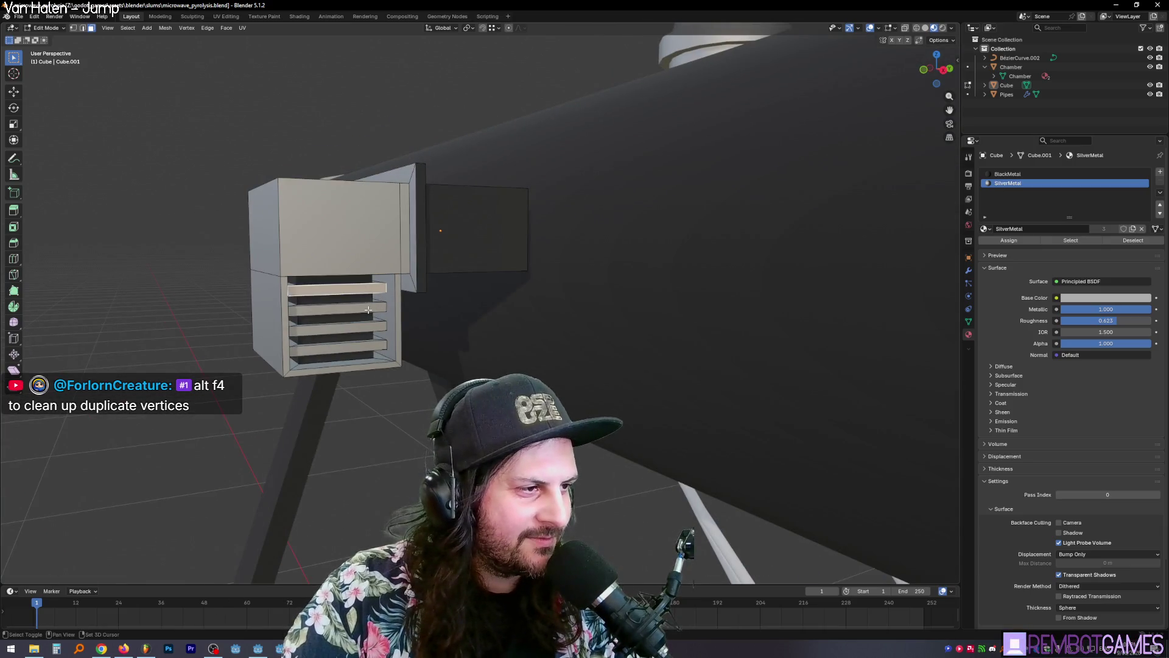
middle_drag(364, 347, 664, 262)
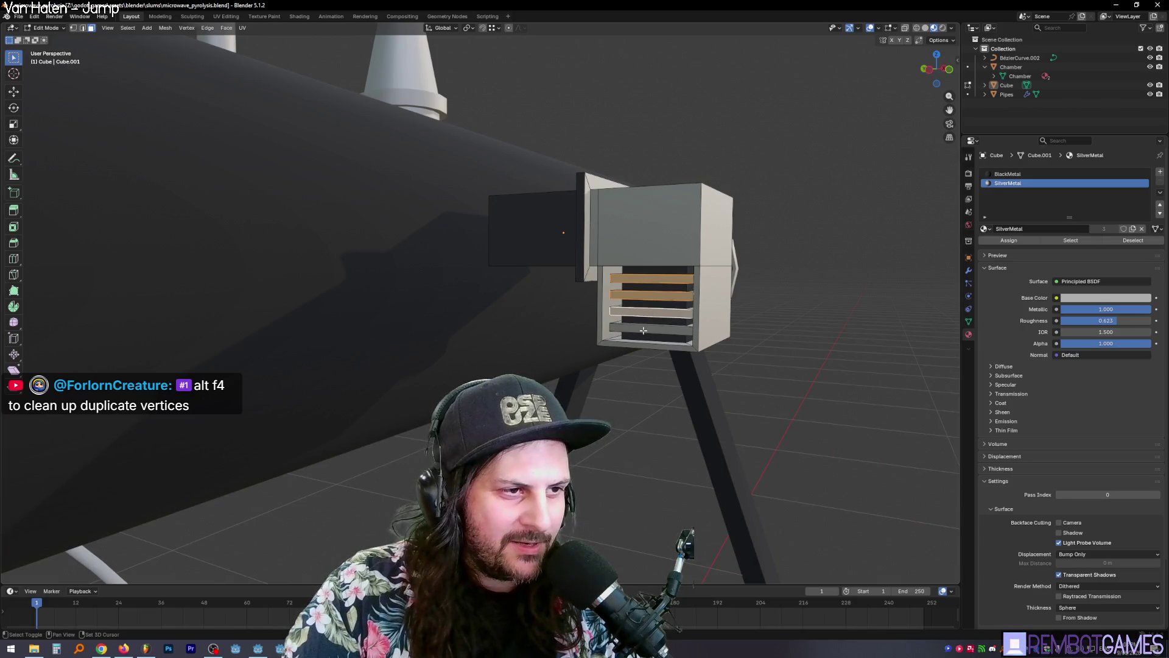
middle_drag(644, 330, 711, 320)
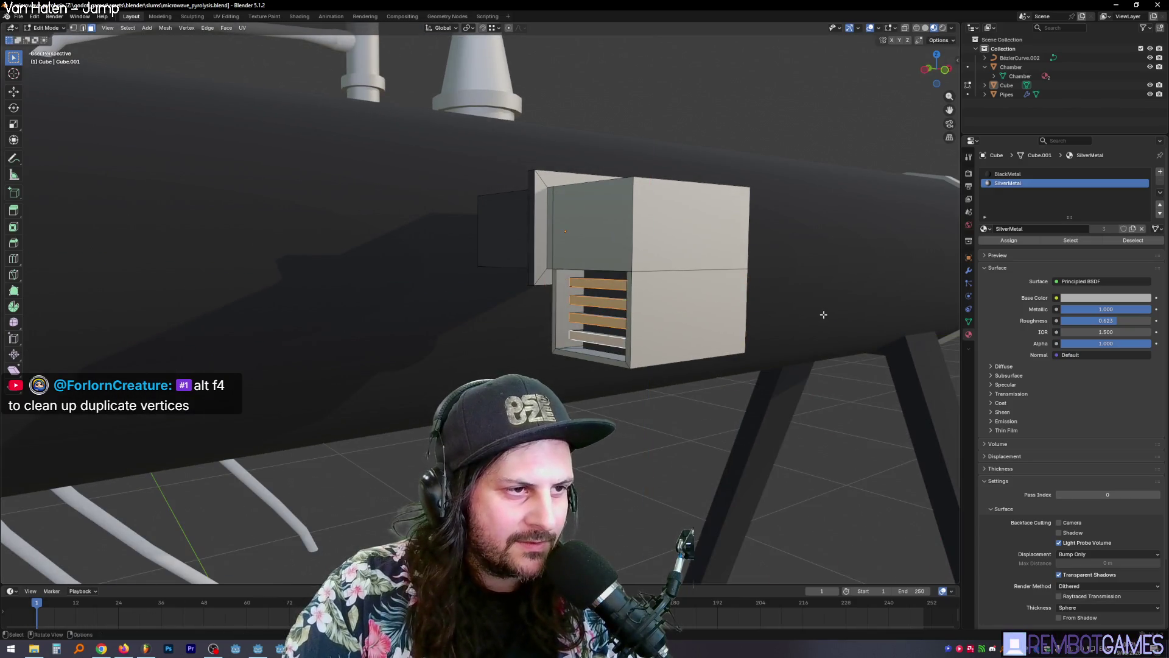
key(s)
key(y)
mouse_move(824, 315)
middle_down()
mouse_move(744, 319)
mouse_move(669, 341)
mouse_move(603, 381)
mouse_move(574, 359)
mouse_move(603, 481)
mouse_move(639, 463)
mouse_move(686, 412)
middle_up()
click(840, 311)
click(573, 360)
Step: Select the rear box faces and assign them the BlackMetal material
key(Tab)
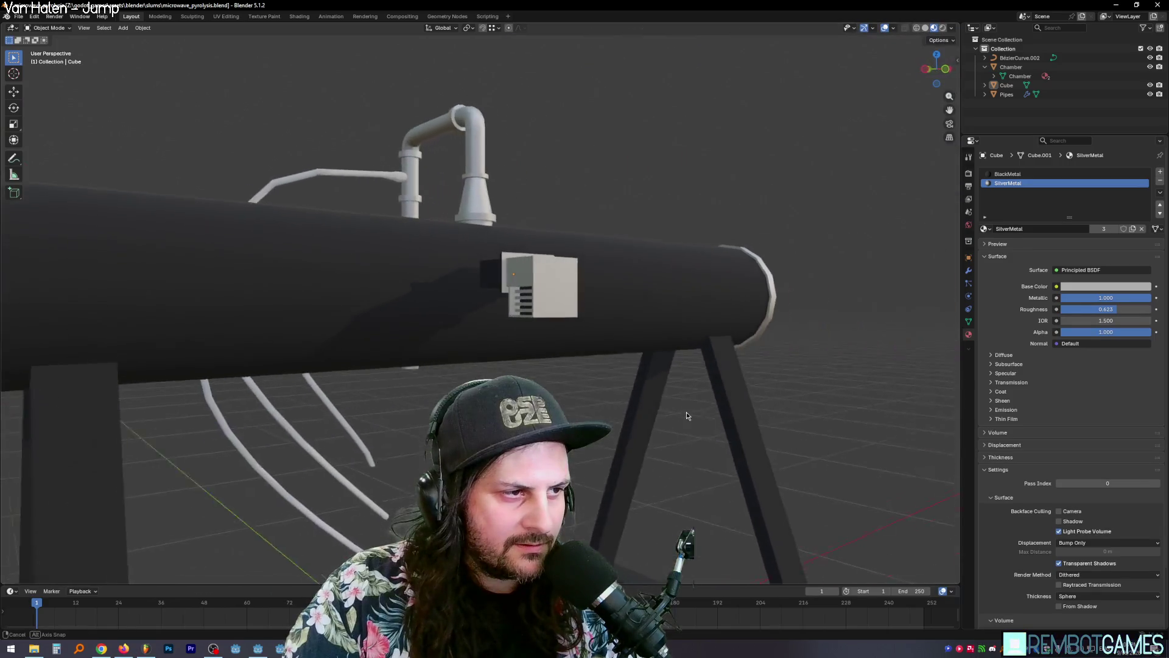
scroll(686, 411, up, 2)
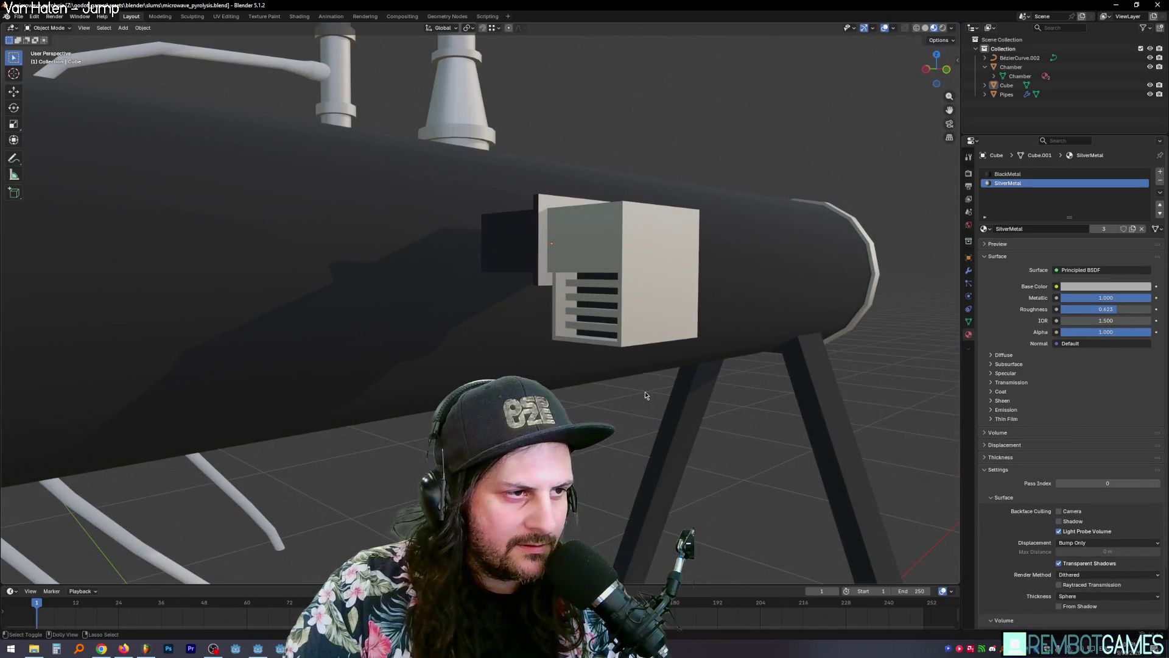
key(Tab)
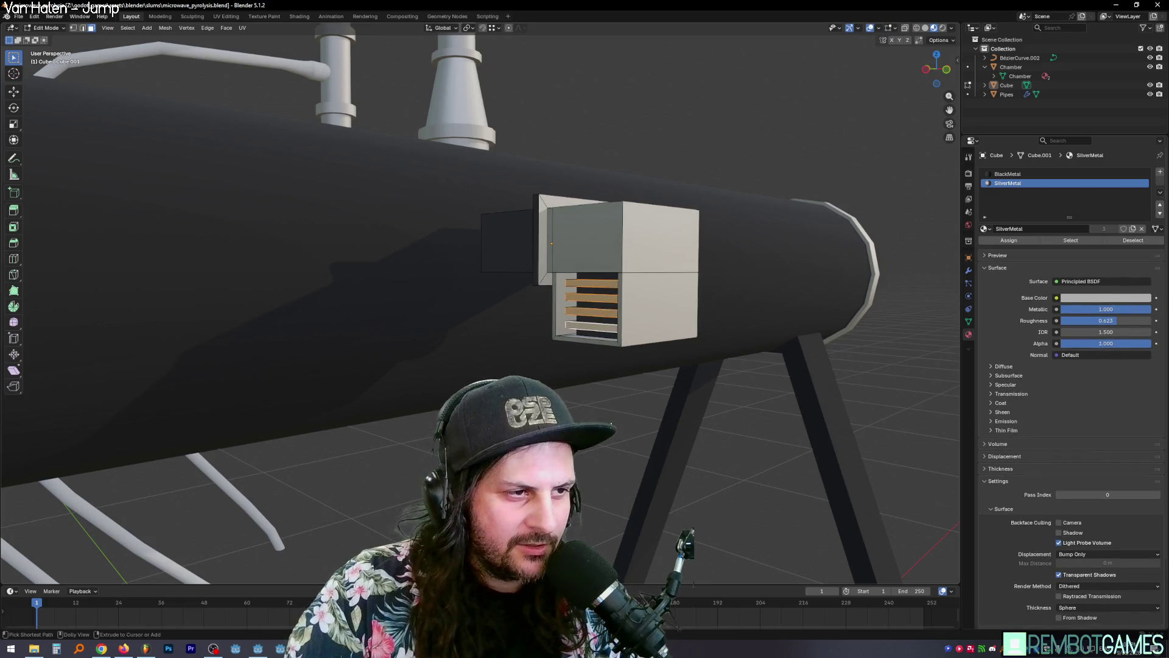
key(Tab)
middle_drag(633, 433, 603, 434)
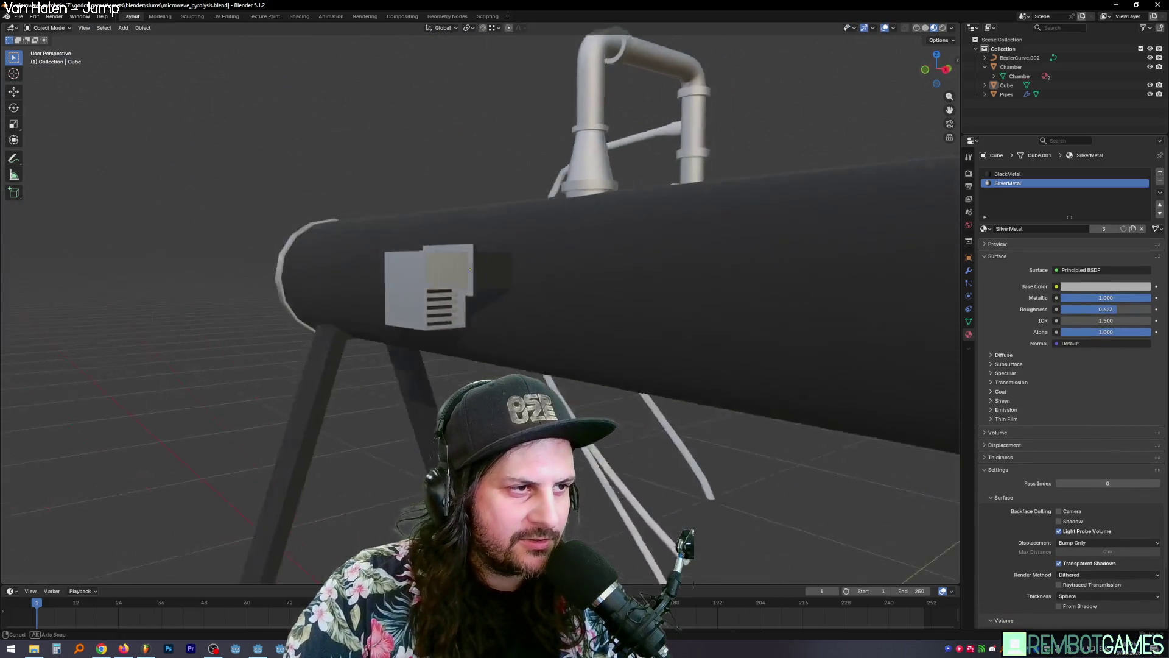
mouse_move(470, 270)
middle_down()
mouse_move(520, 315)
mouse_move(562, 396)
mouse_move(542, 311)
middle_up()
key(Tab)
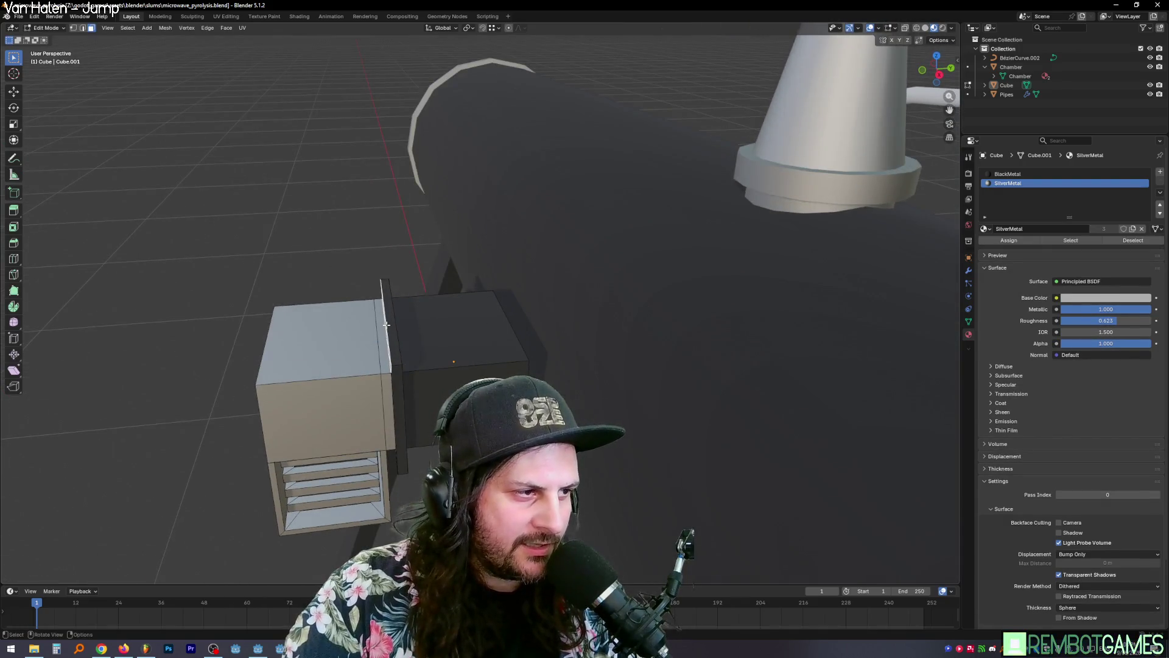
mouse_move(386, 324)
middle_down()
mouse_move(469, 284)
mouse_move(590, 357)
middle_up()
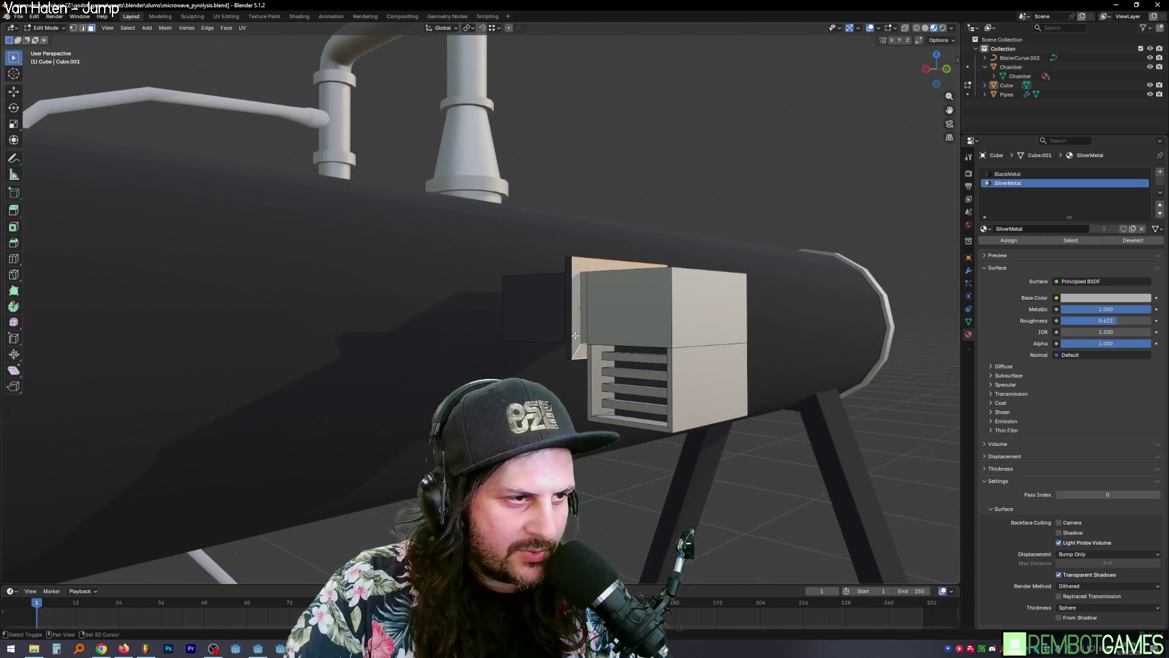
click(1012, 241)
key(Tab)
mouse_move(737, 286)
middle_down()
mouse_move(608, 342)
mouse_move(594, 367)
middle_up()
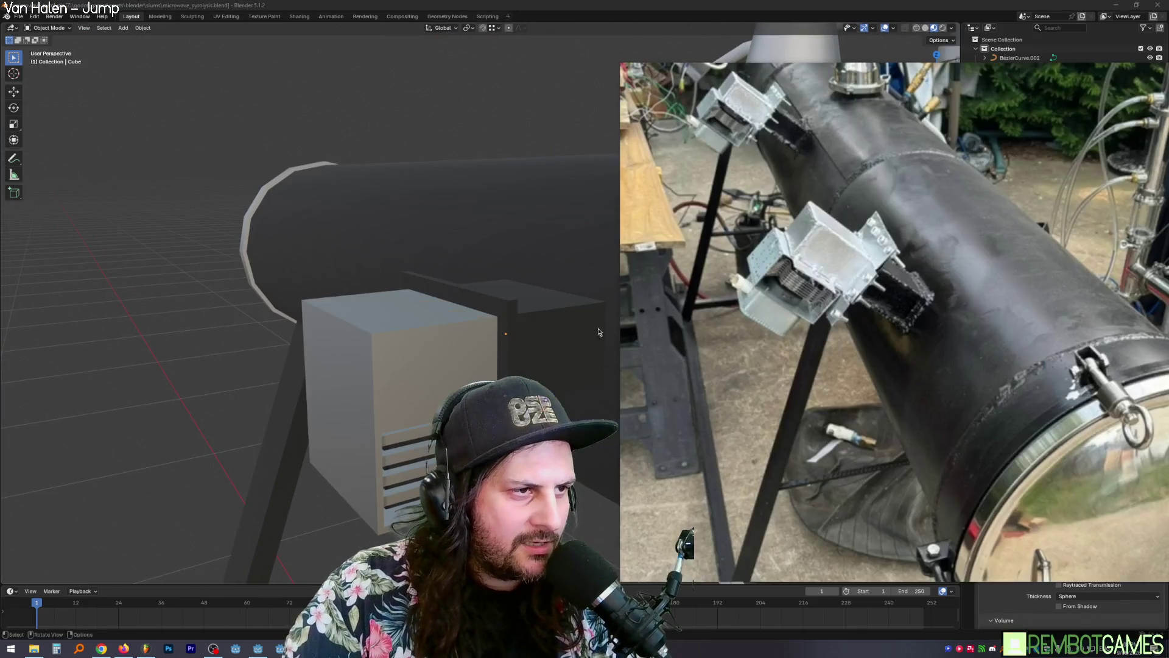
Step: Add a loop cut around the vent box to form the flange
mouse_move(838, 269)
middle_down()
mouse_move(481, 309)
mouse_move(554, 300)
mouse_move(624, 317)
mouse_move(747, 312)
mouse_move(550, 309)
middle_up()
key(Tab)
key(Tab)
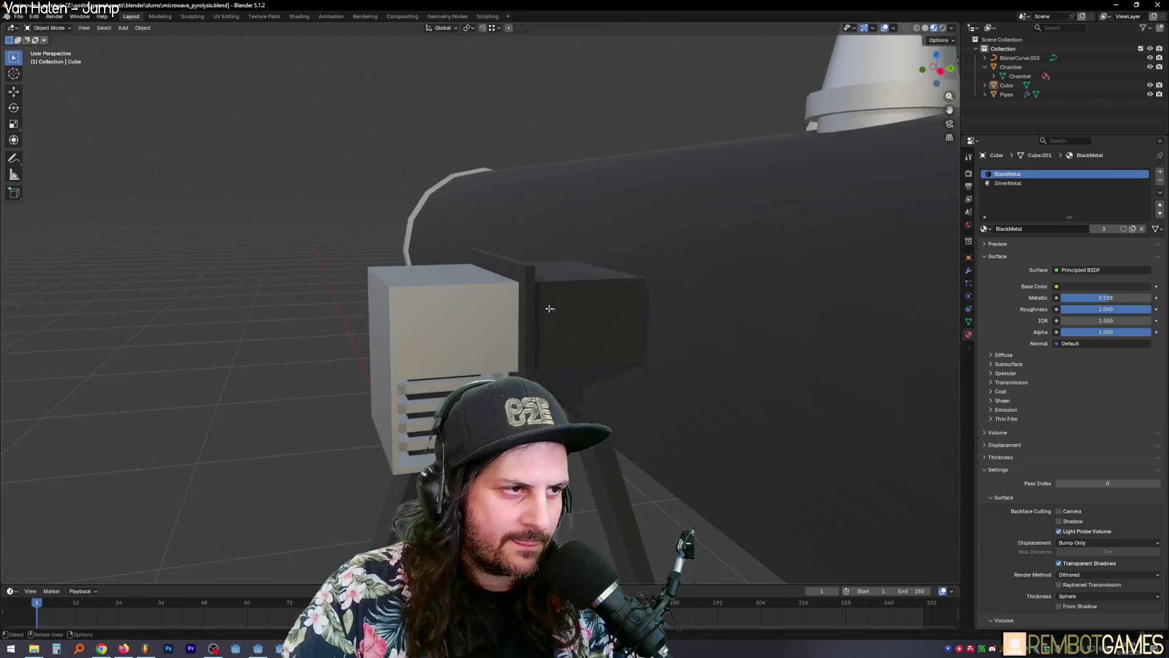
key(Tab)
scroll(56, 242, up, 3)
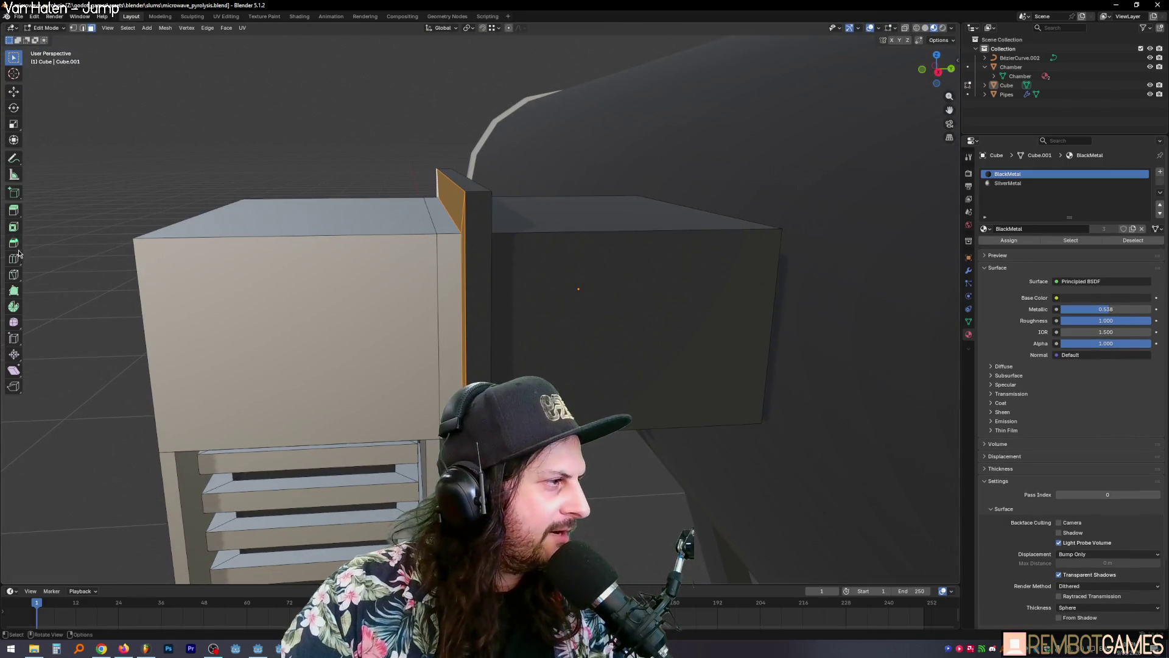
click(471, 189)
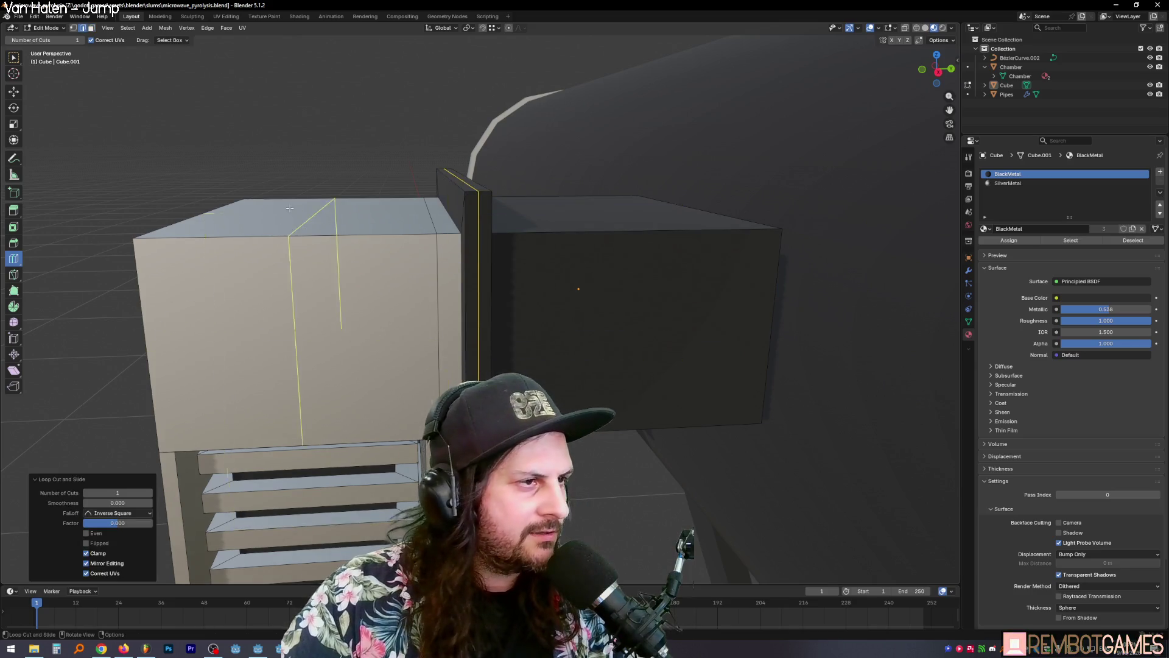
middle_drag(290, 208, 511, 235)
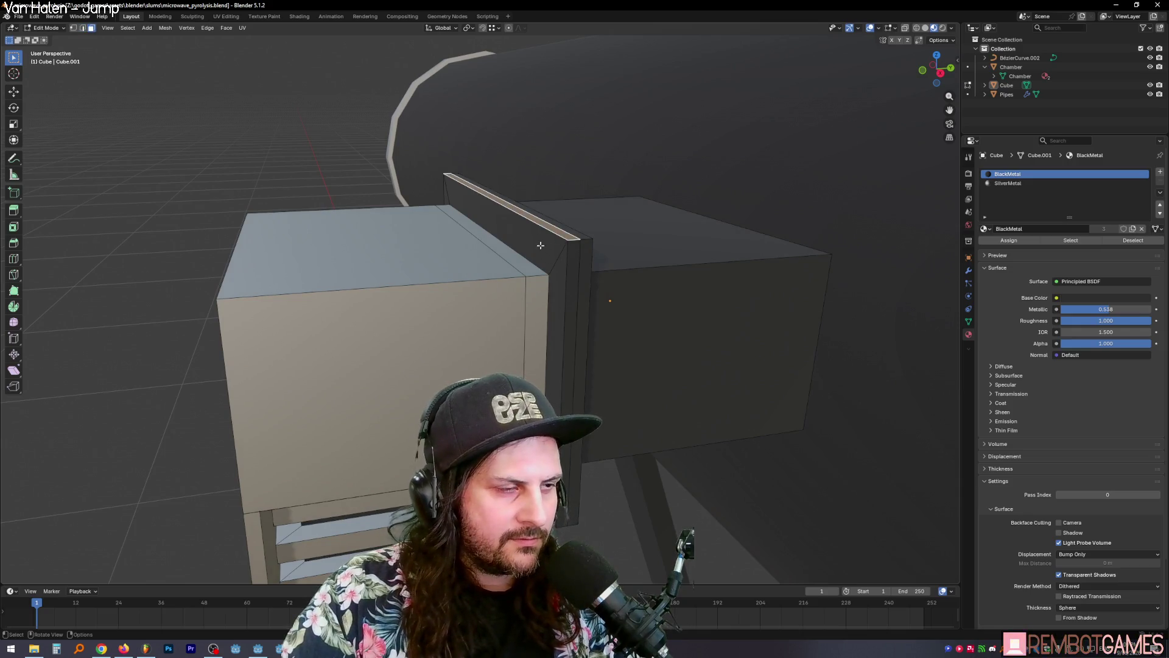
Step: Select the flange face loop at the divider and make it SilverMetal
alt+click(570, 289)
click(569, 263)
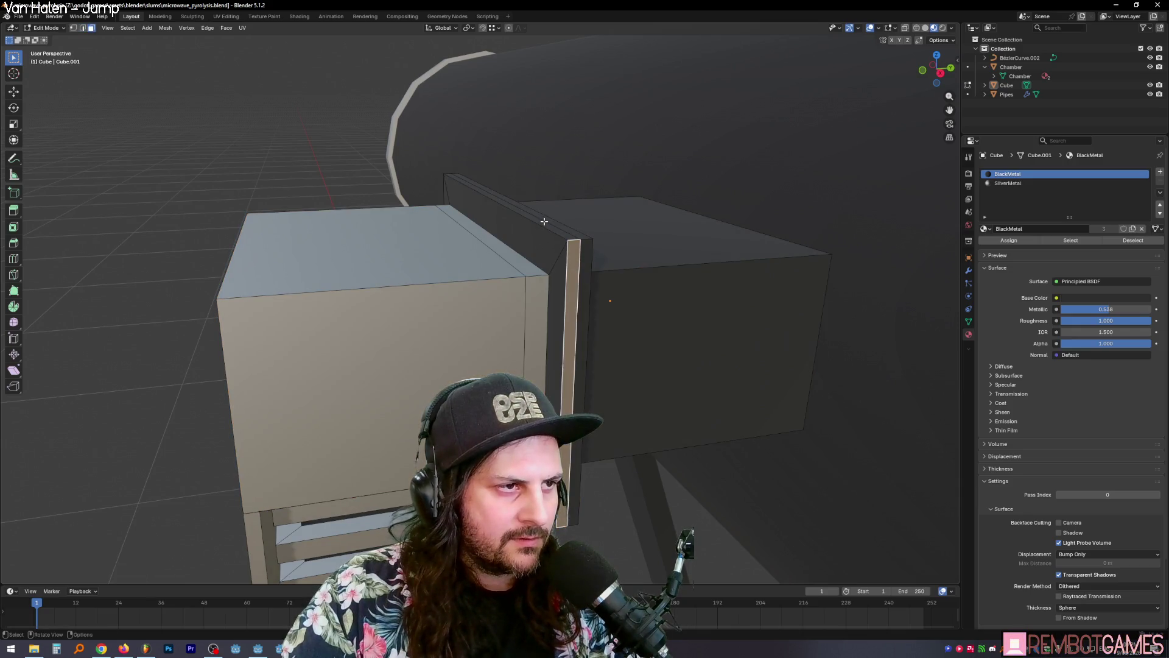
alt+click(572, 271)
mouse_move(572, 271)
middle_down()
mouse_move(475, 275)
mouse_move(670, 275)
mouse_move(564, 282)
mouse_move(554, 303)
mouse_move(611, 314)
mouse_move(476, 332)
middle_up()
scroll(554, 303, down, 8)
scroll(524, 321, up, 8)
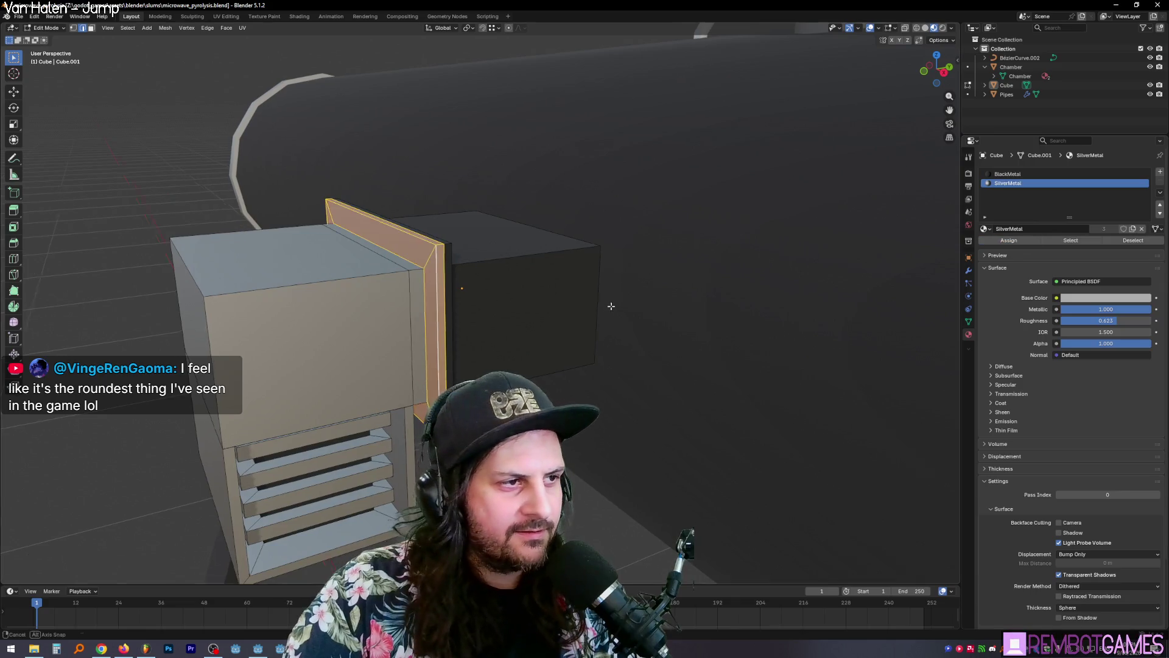
key(Tab)
middle_drag(611, 306, 479, 343)
mouse_move(411, 294)
middle_down()
mouse_move(378, 221)
mouse_move(616, 232)
mouse_move(395, 248)
mouse_move(551, 211)
mouse_move(505, 220)
mouse_move(612, 237)
mouse_move(526, 278)
mouse_move(459, 261)
mouse_move(432, 237)
mouse_move(525, 305)
mouse_move(577, 261)
mouse_move(536, 256)
mouse_move(574, 362)
mouse_move(590, 339)
mouse_move(572, 338)
mouse_move(612, 353)
mouse_move(737, 353)
mouse_move(657, 386)
mouse_move(573, 356)
middle_up()
key(Tab)
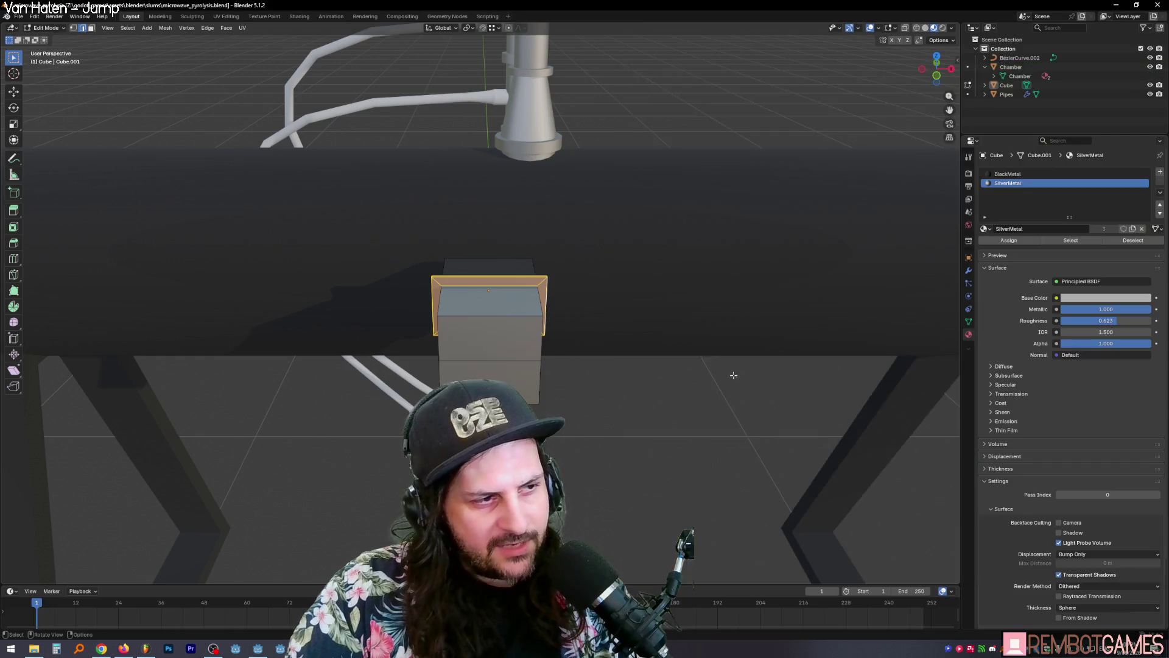
Step: Select the vent box and grow its face selection over the upper front section
mouse_move(500, 366)
middle_down()
mouse_move(540, 378)
mouse_move(609, 354)
middle_up()
key(Tab)
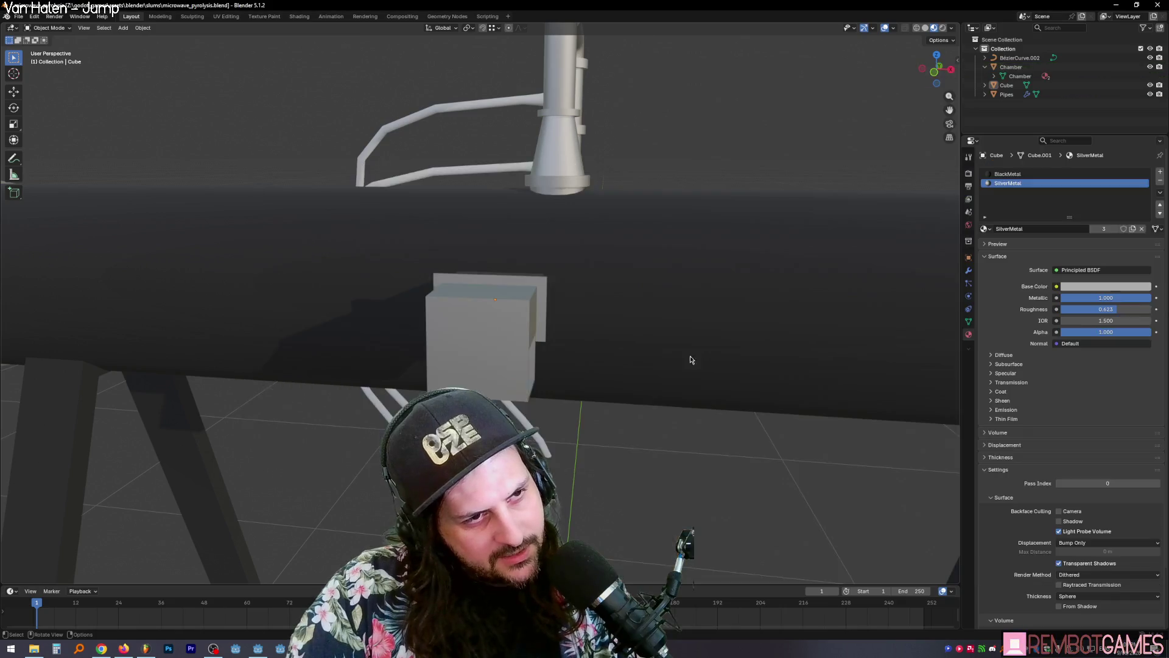
middle_drag(692, 358, 580, 361)
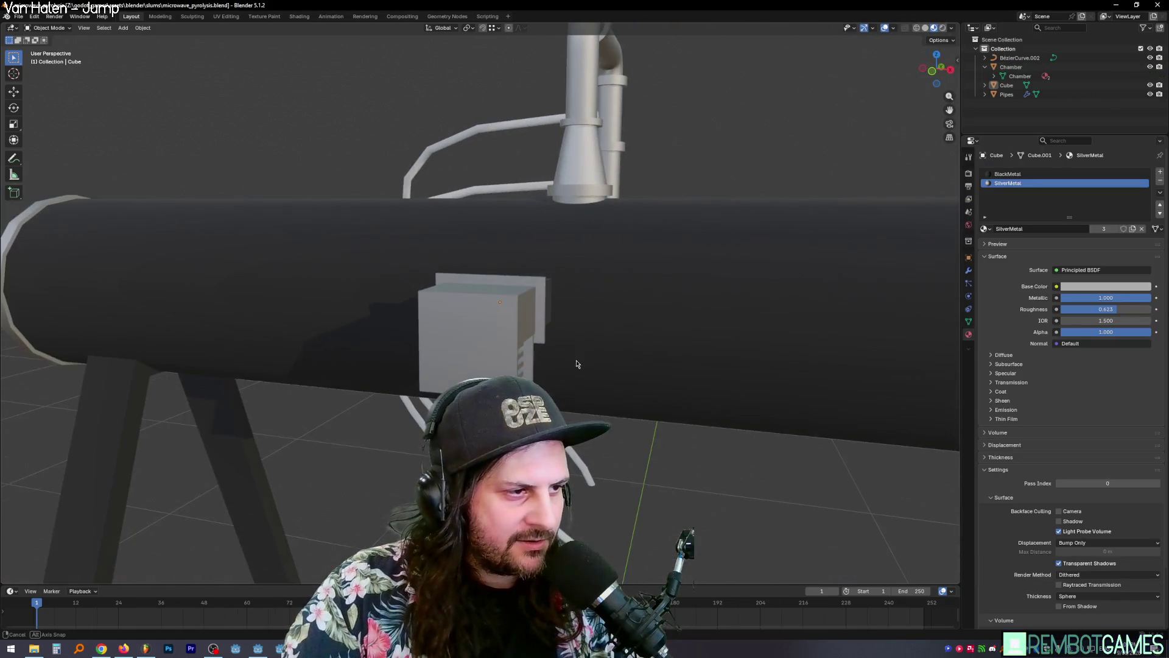
click(499, 341)
key(Tab)
mouse_move(499, 338)
middle_down()
mouse_move(517, 329)
mouse_move(437, 298)
mouse_move(479, 345)
middle_up()
click(499, 338)
key(ctrl+KP_Add)
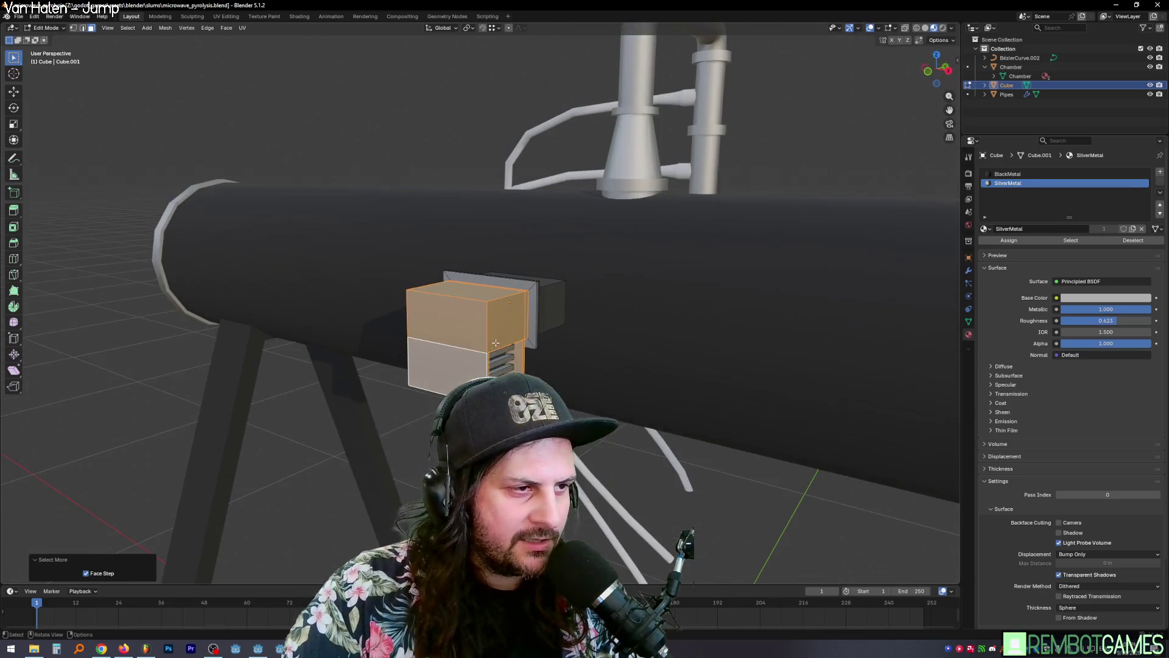
key(ctrl+KP_Add)
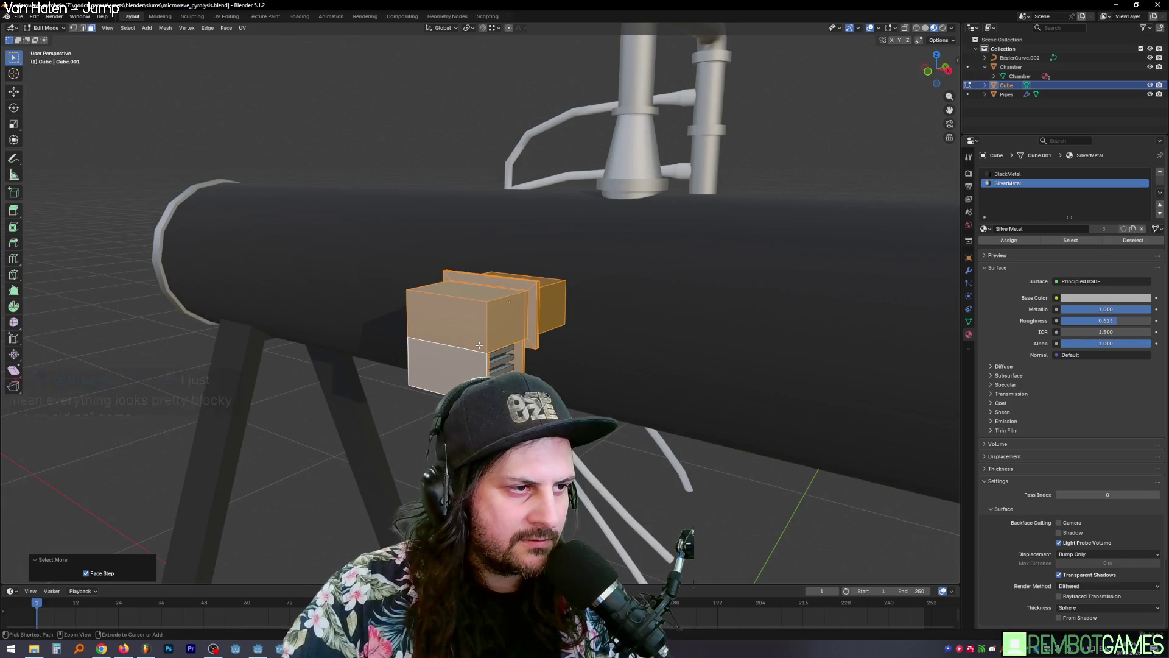
key(ctrl+z)
key(ctrl+z)
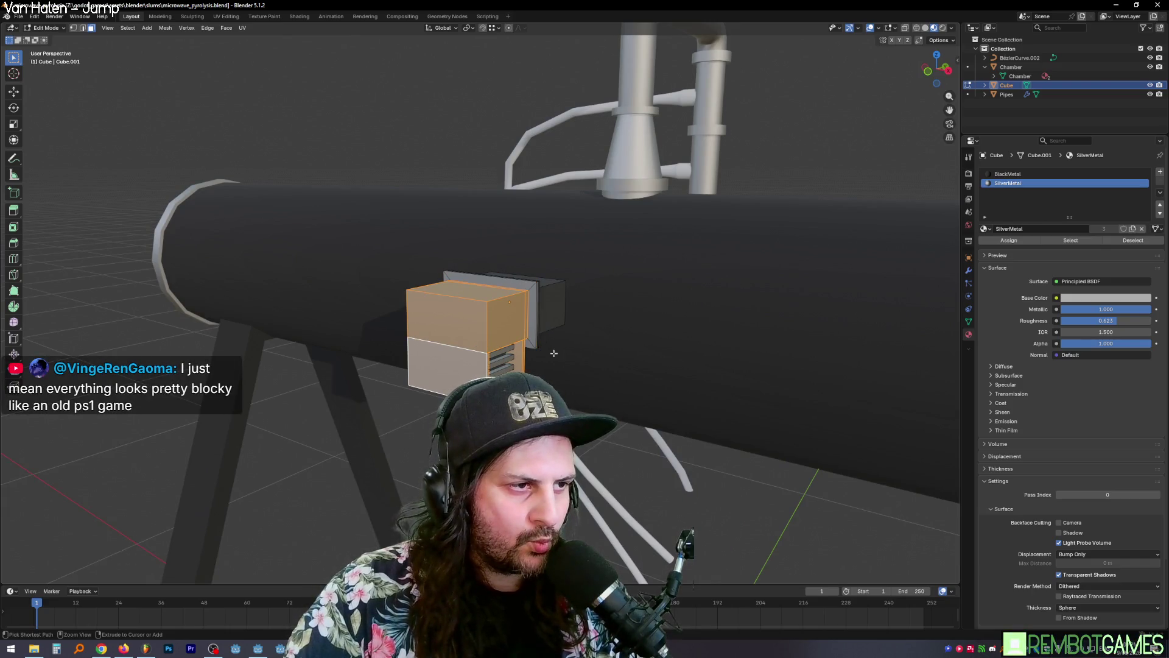
Step: Scale the upper box section to 0.332 along X, then switch to Godot
middle_drag(480, 344, 629, 371)
key(s)
key(x)
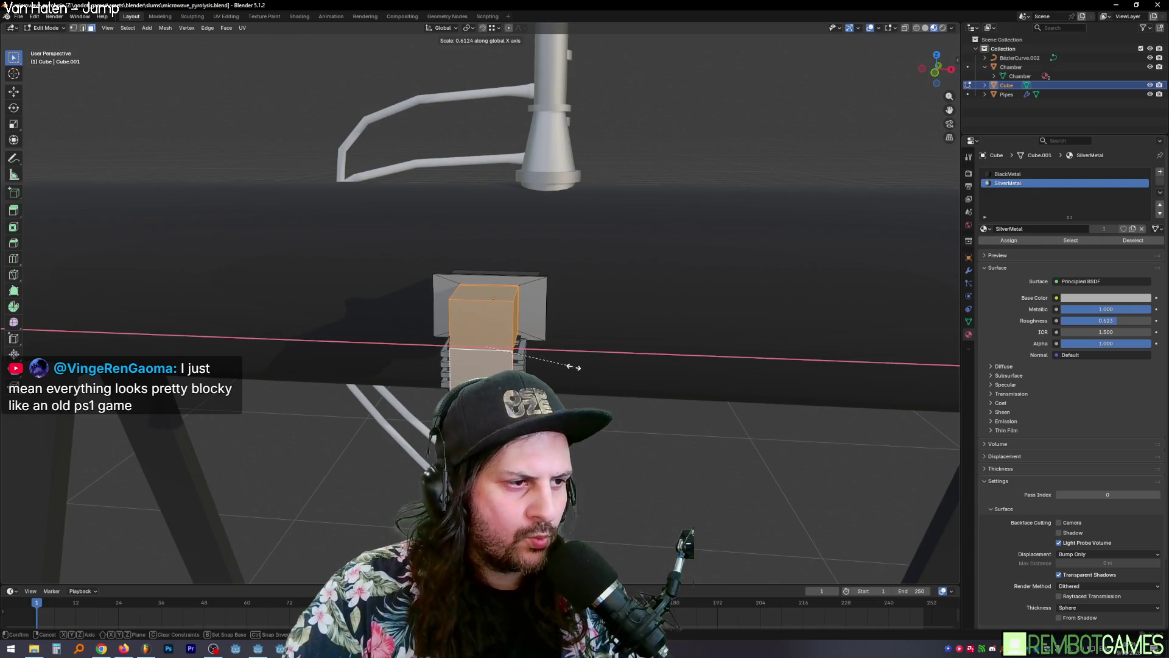
click(534, 359)
scroll(536, 347, up, 3)
mouse_move(536, 347)
middle_down()
mouse_move(538, 365)
mouse_move(537, 333)
mouse_move(494, 305)
mouse_move(521, 349)
mouse_move(642, 344)
mouse_move(478, 349)
mouse_move(490, 343)
middle_up()
key(alt+Tab)
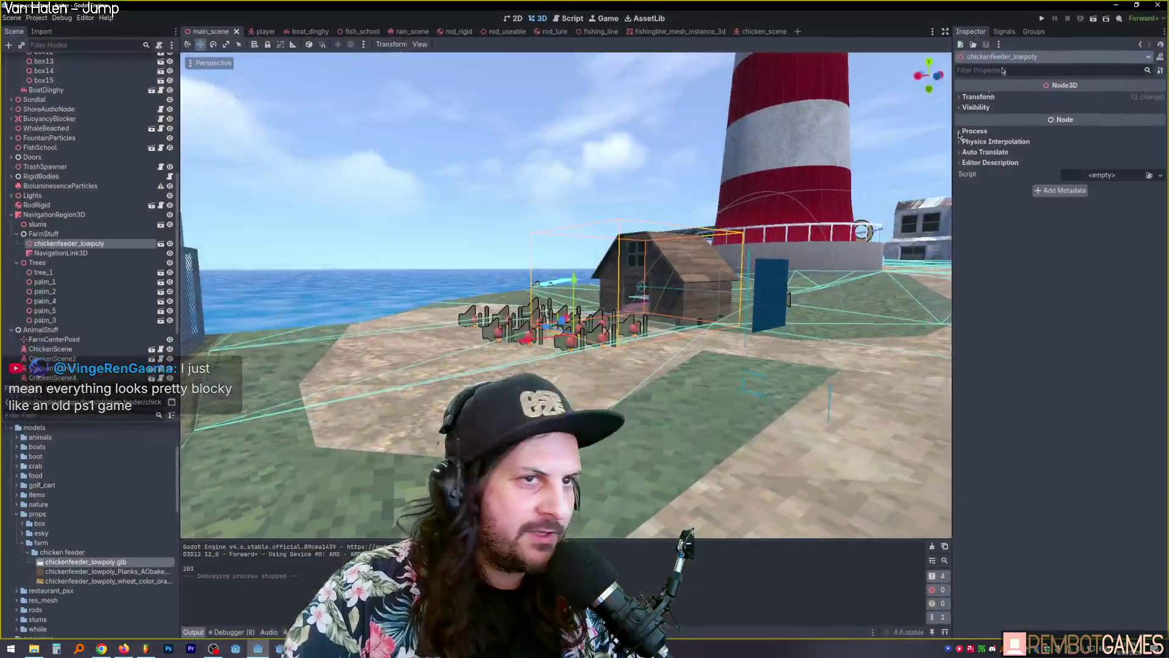
Step: Fly the Godot camera over the shore up toward the red lighthouse
right_drag(566, 293, 518, 281)
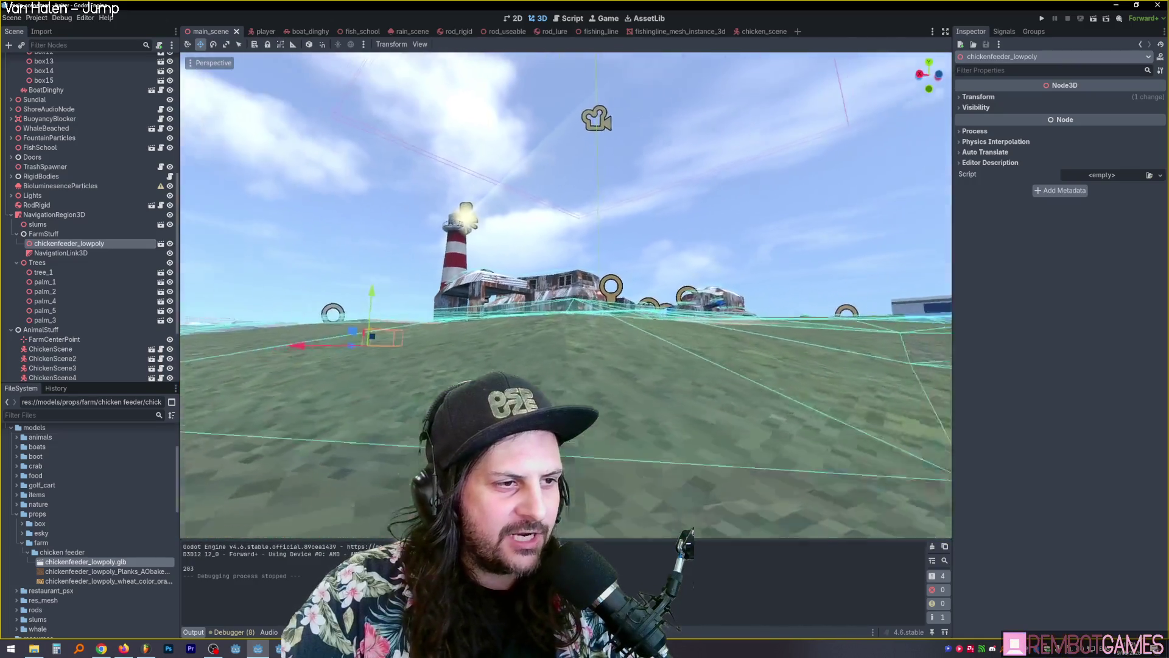
key(w)
mouse_move(518, 280)
right_down()
mouse_move(500, 280)
mouse_move(518, 256)
right_up()
scroll(518, 280, up, 1)
key(w)
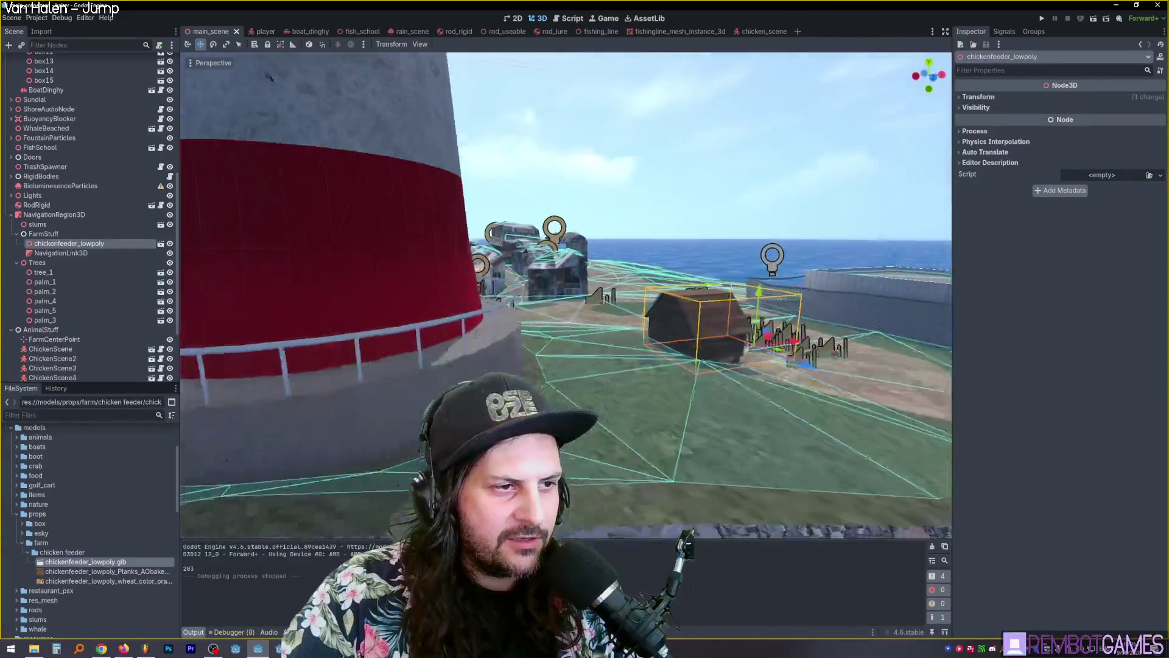
mouse_move(566, 292)
right_down()
mouse_move(426, 271)
mouse_move(414, 366)
mouse_move(426, 356)
right_up()
Step: Fly over the round tank toward the sea and among the grey shanty houses
scroll(551, 289, up, 5)
scroll(469, 275, down, 2)
scroll(414, 365, down, 10)
scroll(420, 359, up, 5)
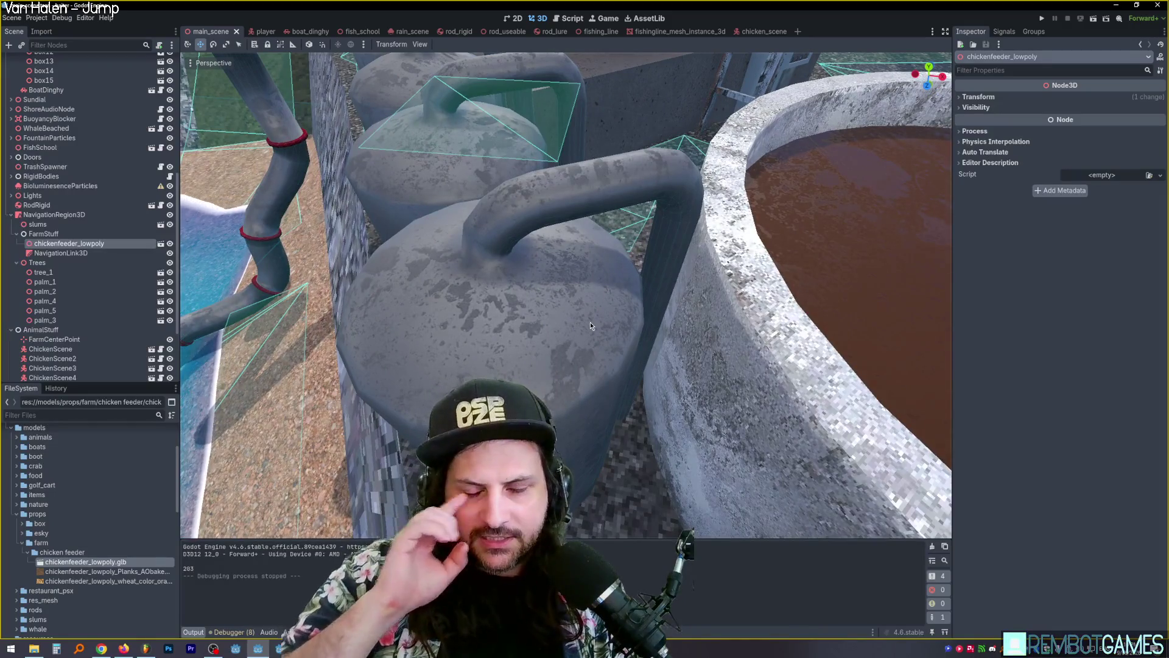
mouse_move(572, 282)
right_down()
mouse_move(652, 290)
mouse_move(533, 290)
right_up()
scroll(640, 289, up, 10)
scroll(600, 290, up, 4)
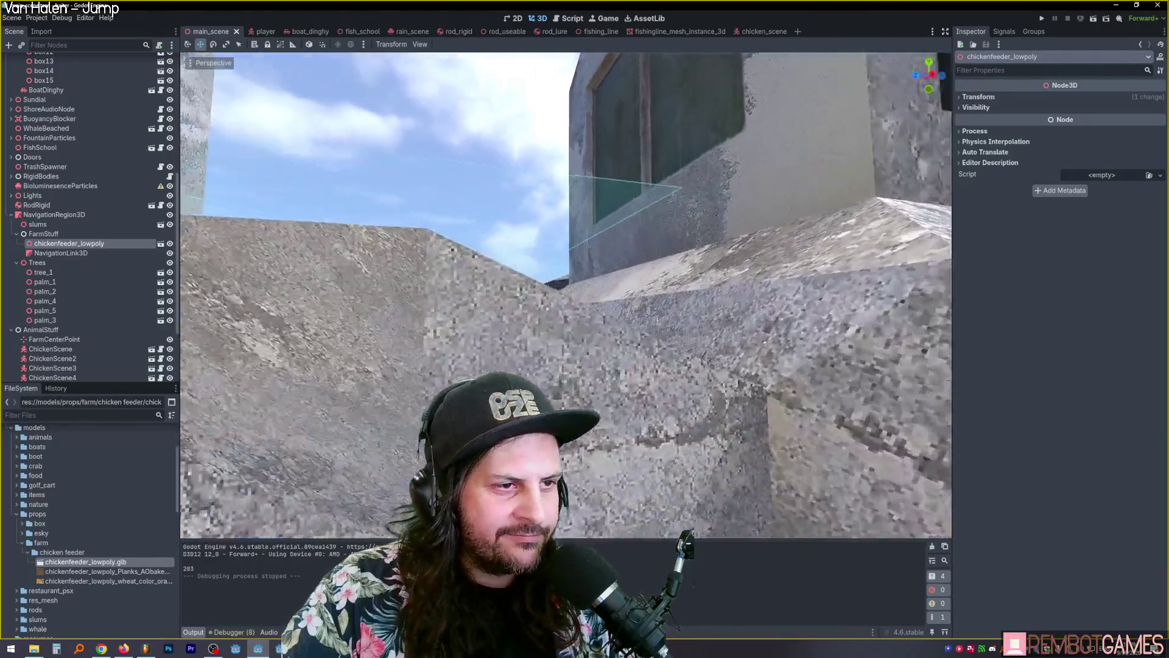
right_drag(533, 290, 405, 290)
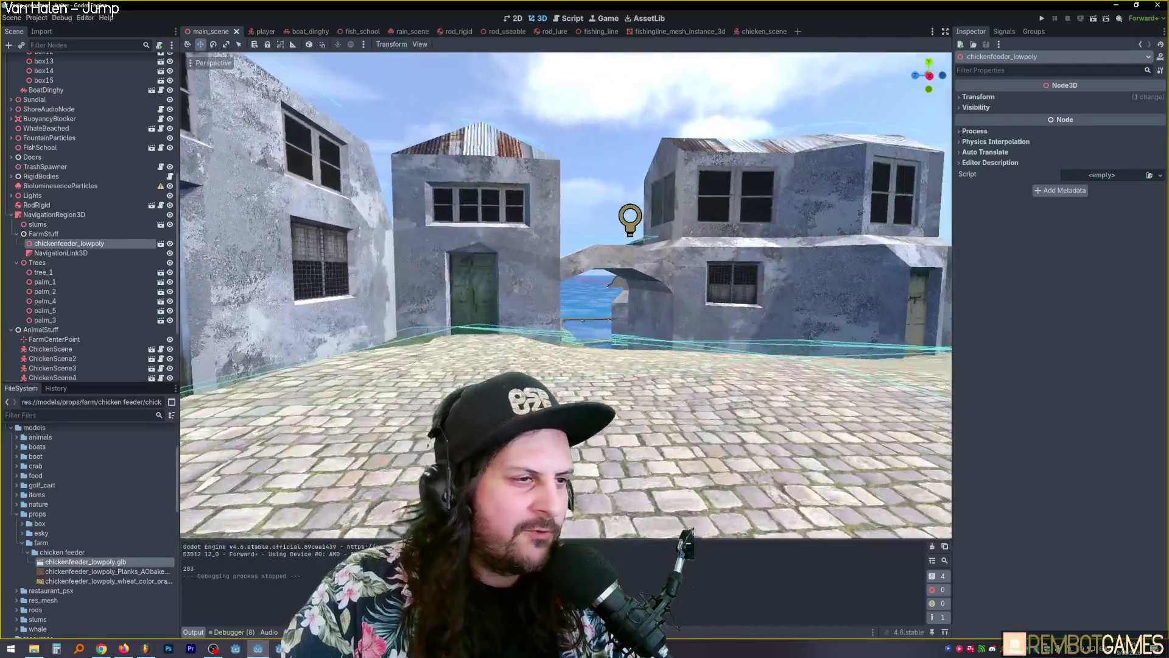
Step: Return to Blender, exit Edit Mode and begin renaming the Cube object
key(alt+Tab)
mouse_move(522, 267)
middle_down()
mouse_move(494, 273)
mouse_move(603, 269)
middle_up()
key(Tab)
double_click(1015, 86)
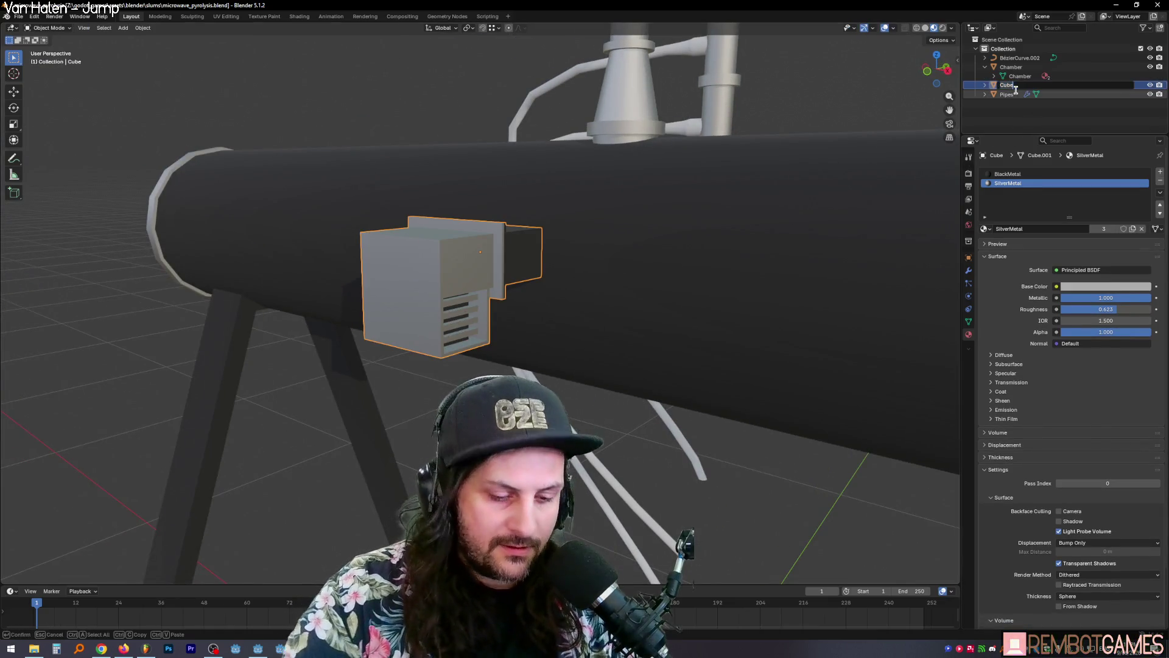
text(Magnetron)
Step: Confirm the vent box object's new name, Magnetron
key(Return)
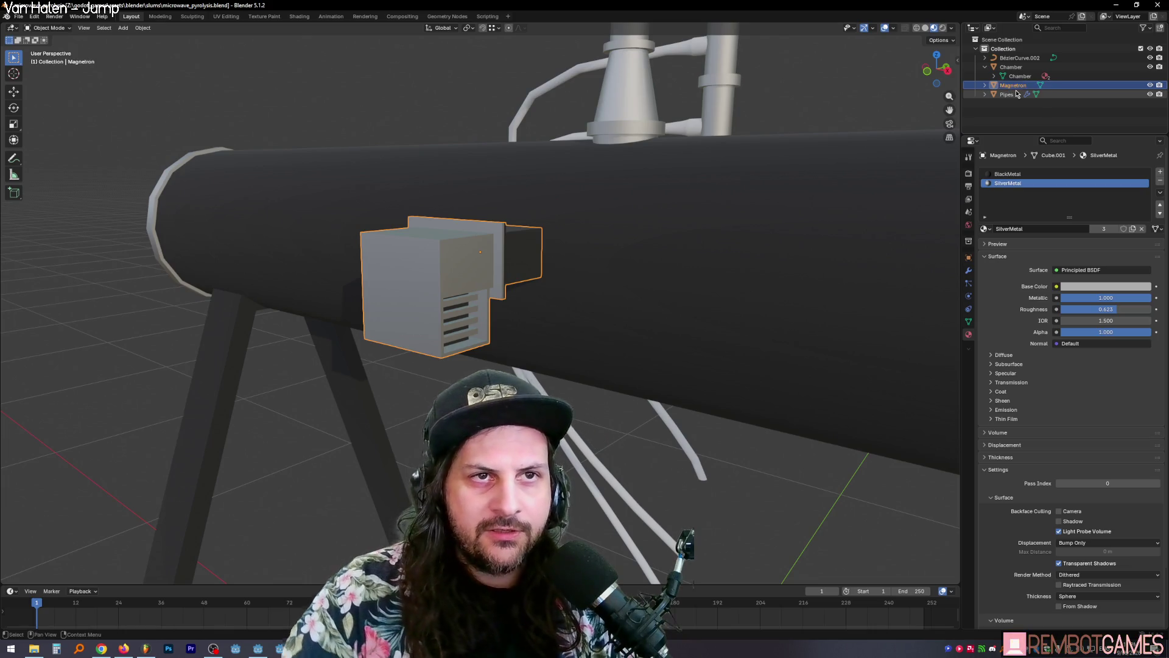
mouse_move(102, 653)
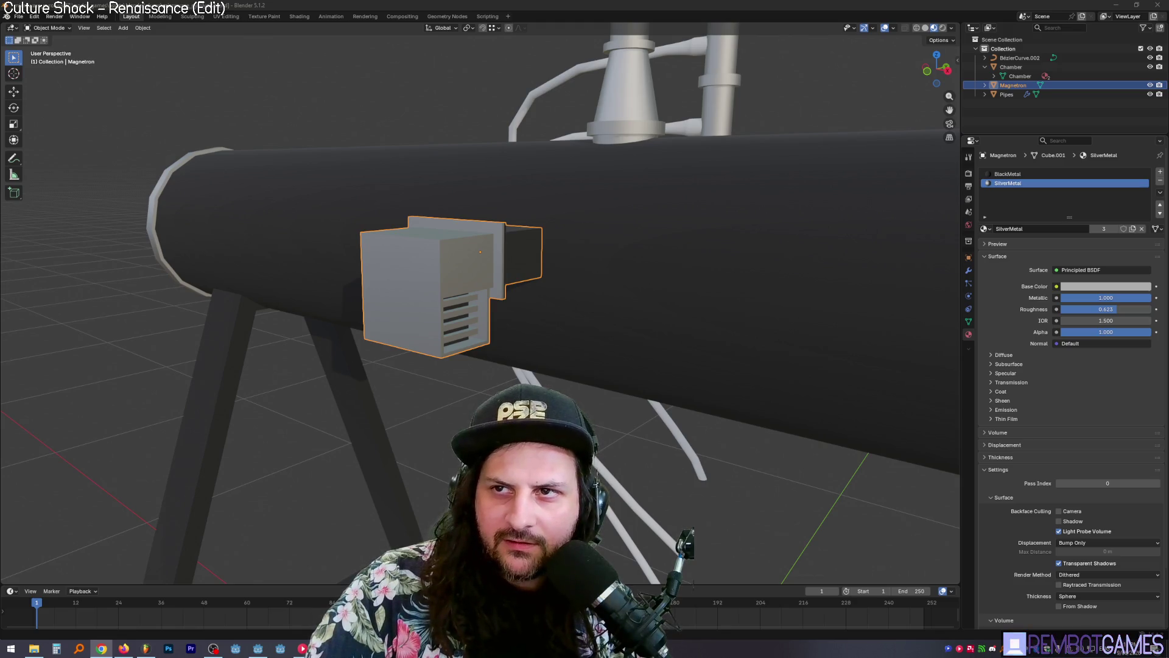
middle_drag(700, 242, 402, 263)
Step: Apply Shade Smooth to the Magnetron's faces and switch to the Chrome character reference
right_click(402, 263)
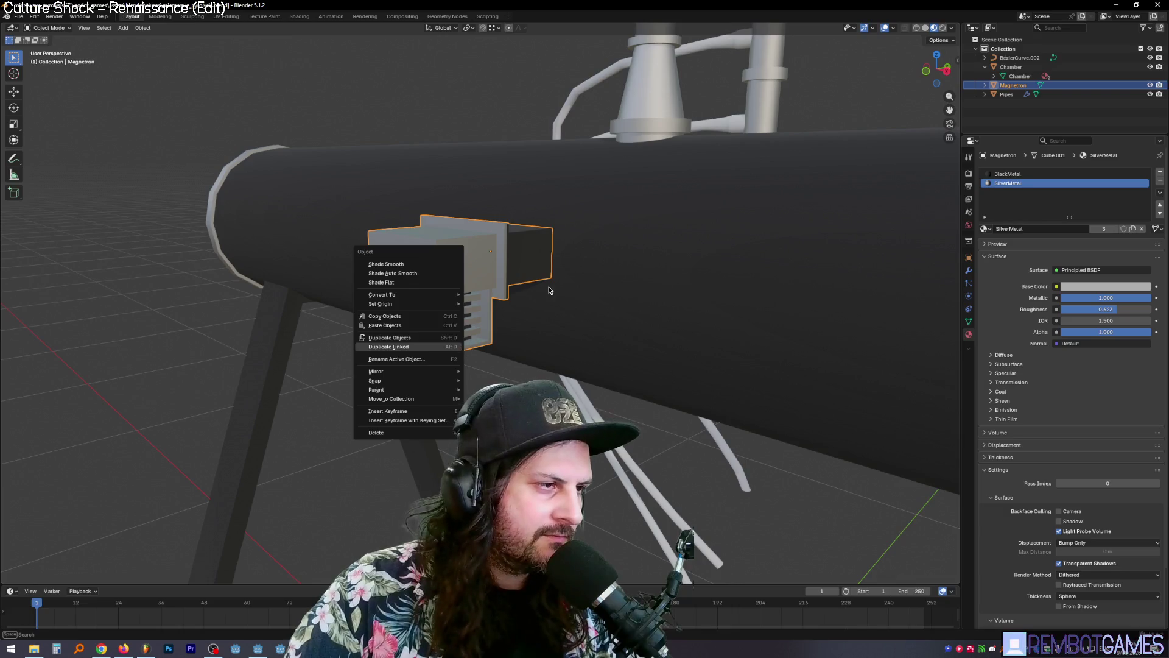
key(Tab)
right_click(432, 244)
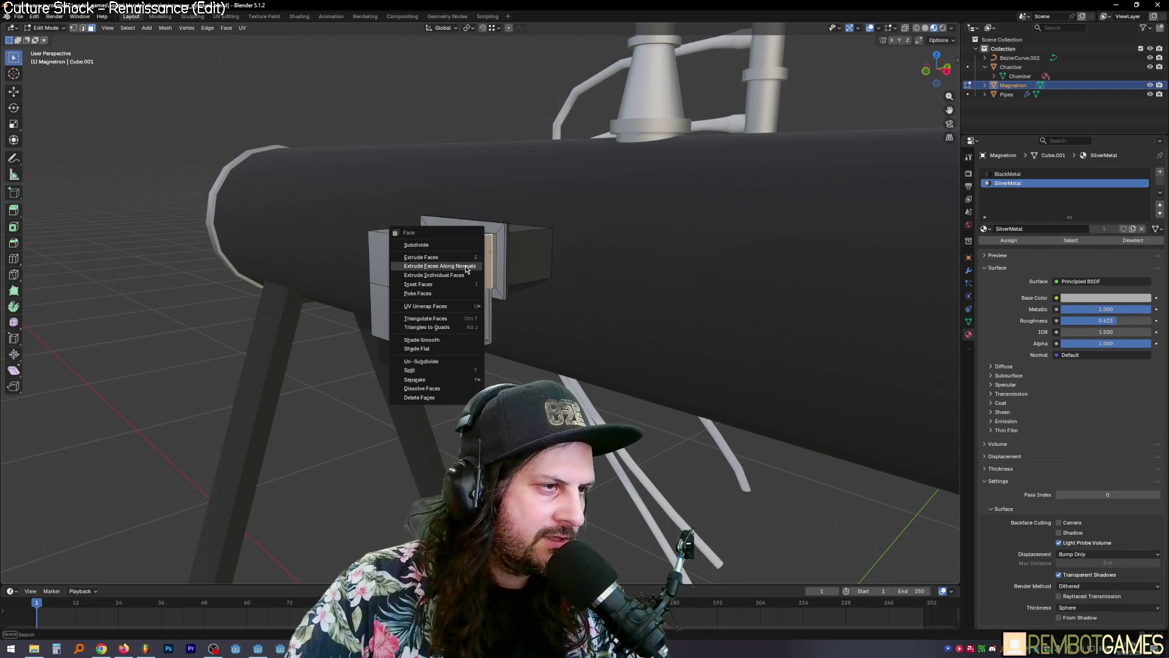
click(437, 339)
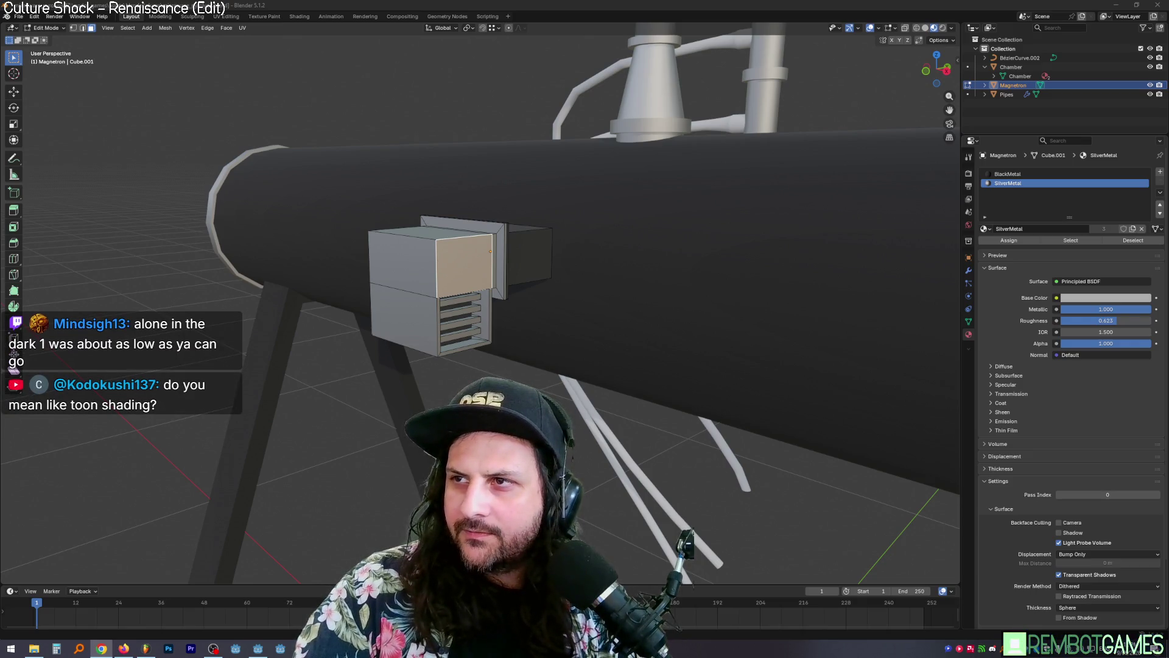
key(alt+Tab)
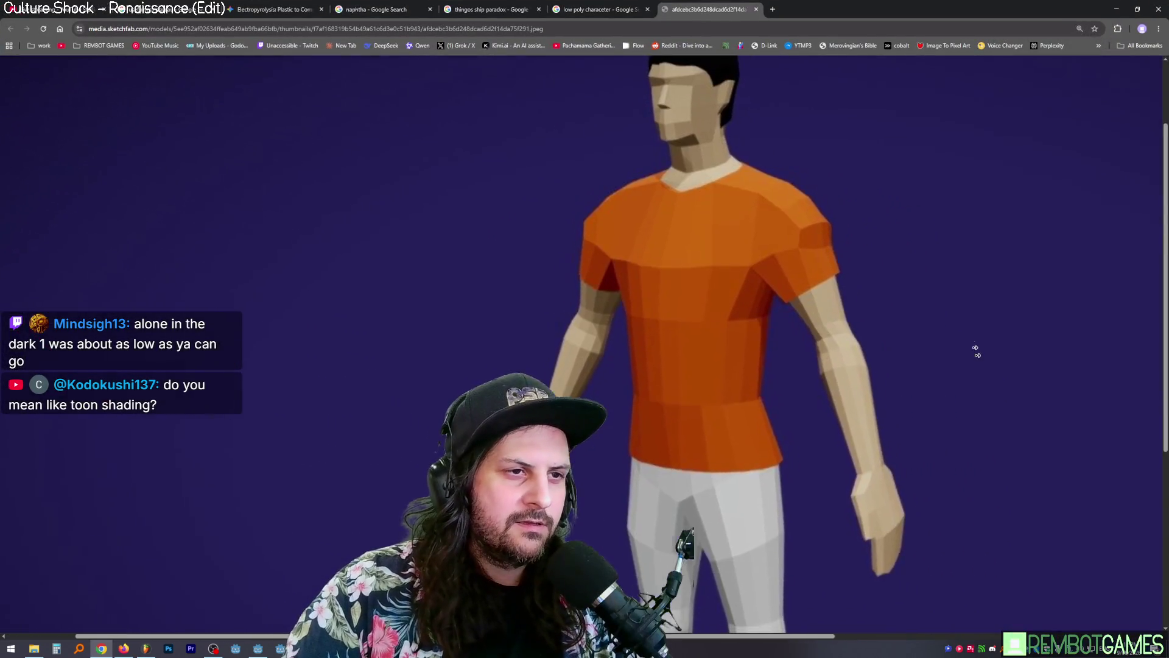
mouse_move(976, 351)
middle_down()
mouse_move(914, 295)
mouse_move(480, 272)
mouse_move(700, 260)
middle_up()
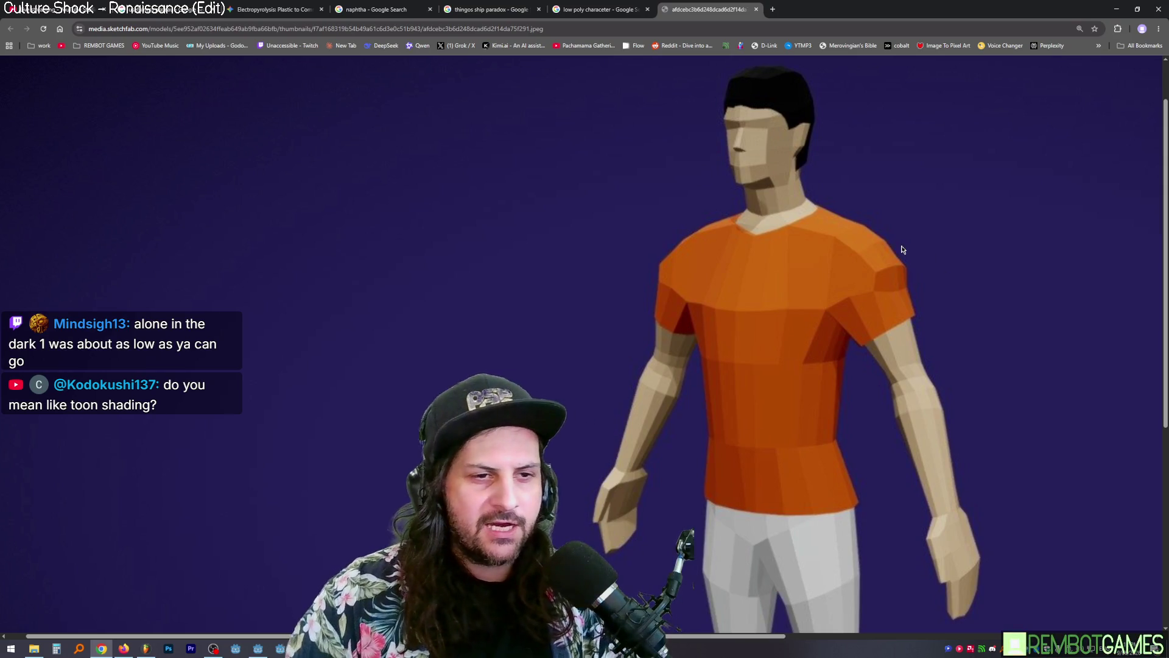